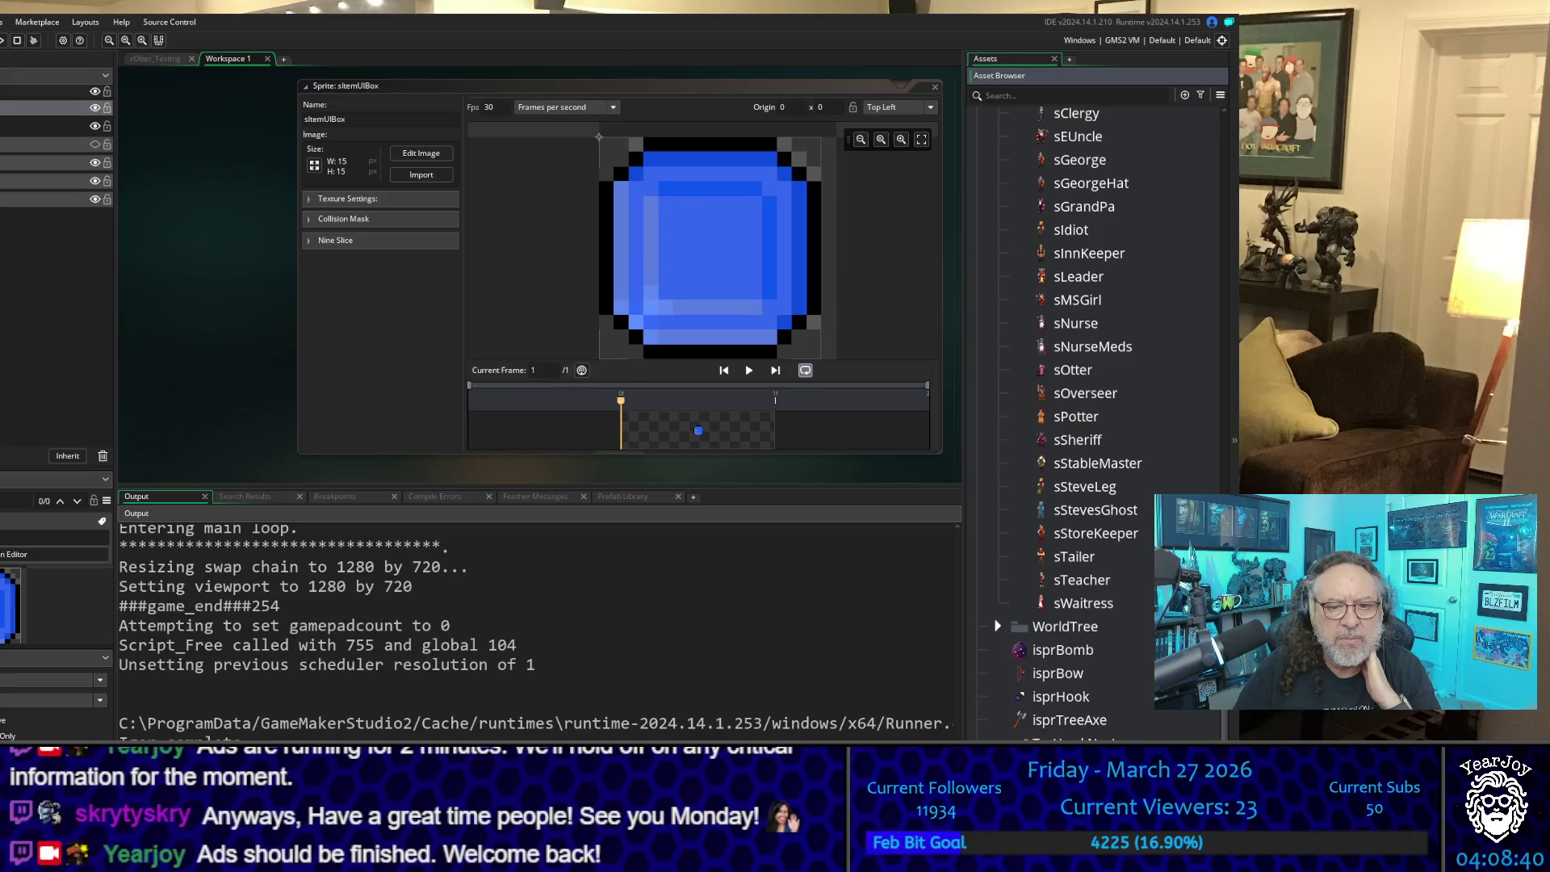
# Step: Expand the Inventory objects group and briefly open its Items and Tools subgroups
pyautogui.scroll(-1, 993, 687)
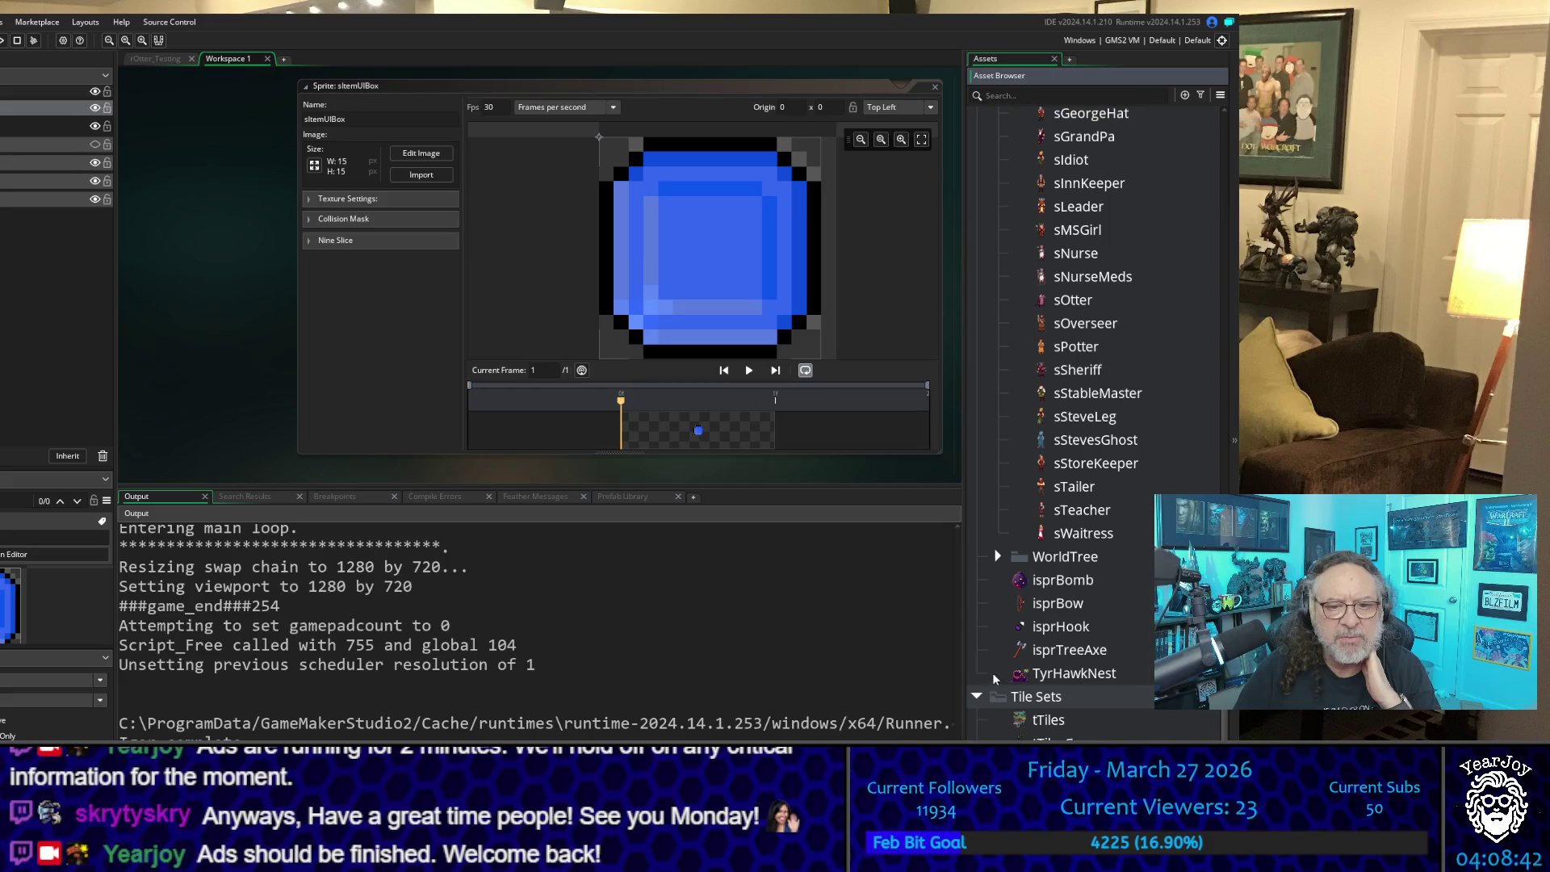
pyautogui.scroll(9, 991, 682)
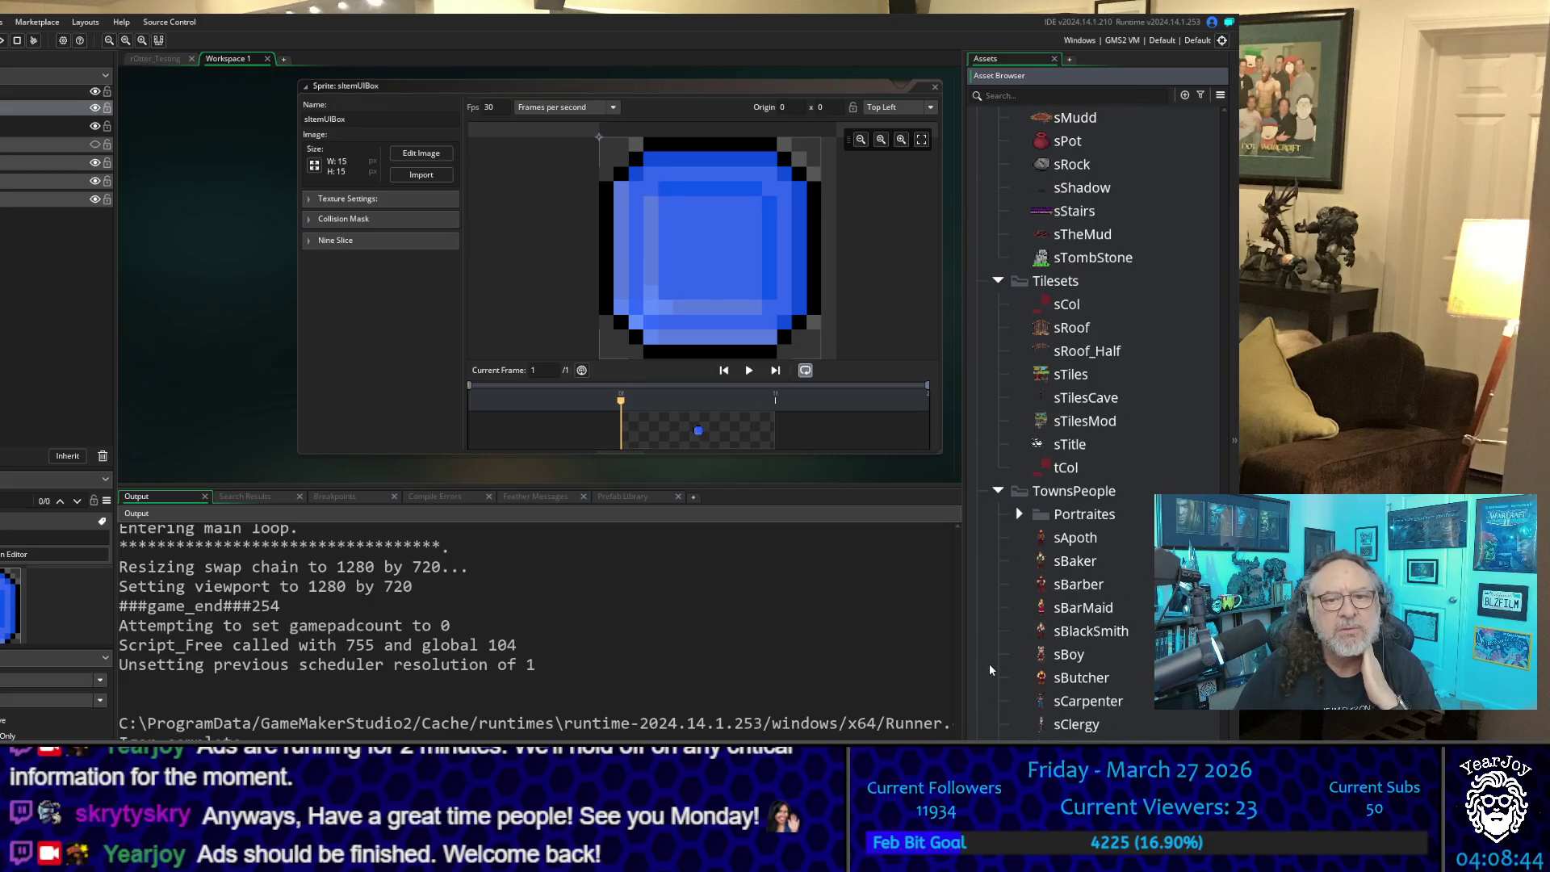
pyautogui.scroll(4, 991, 670)
pyautogui.scroll(10, 990, 670)
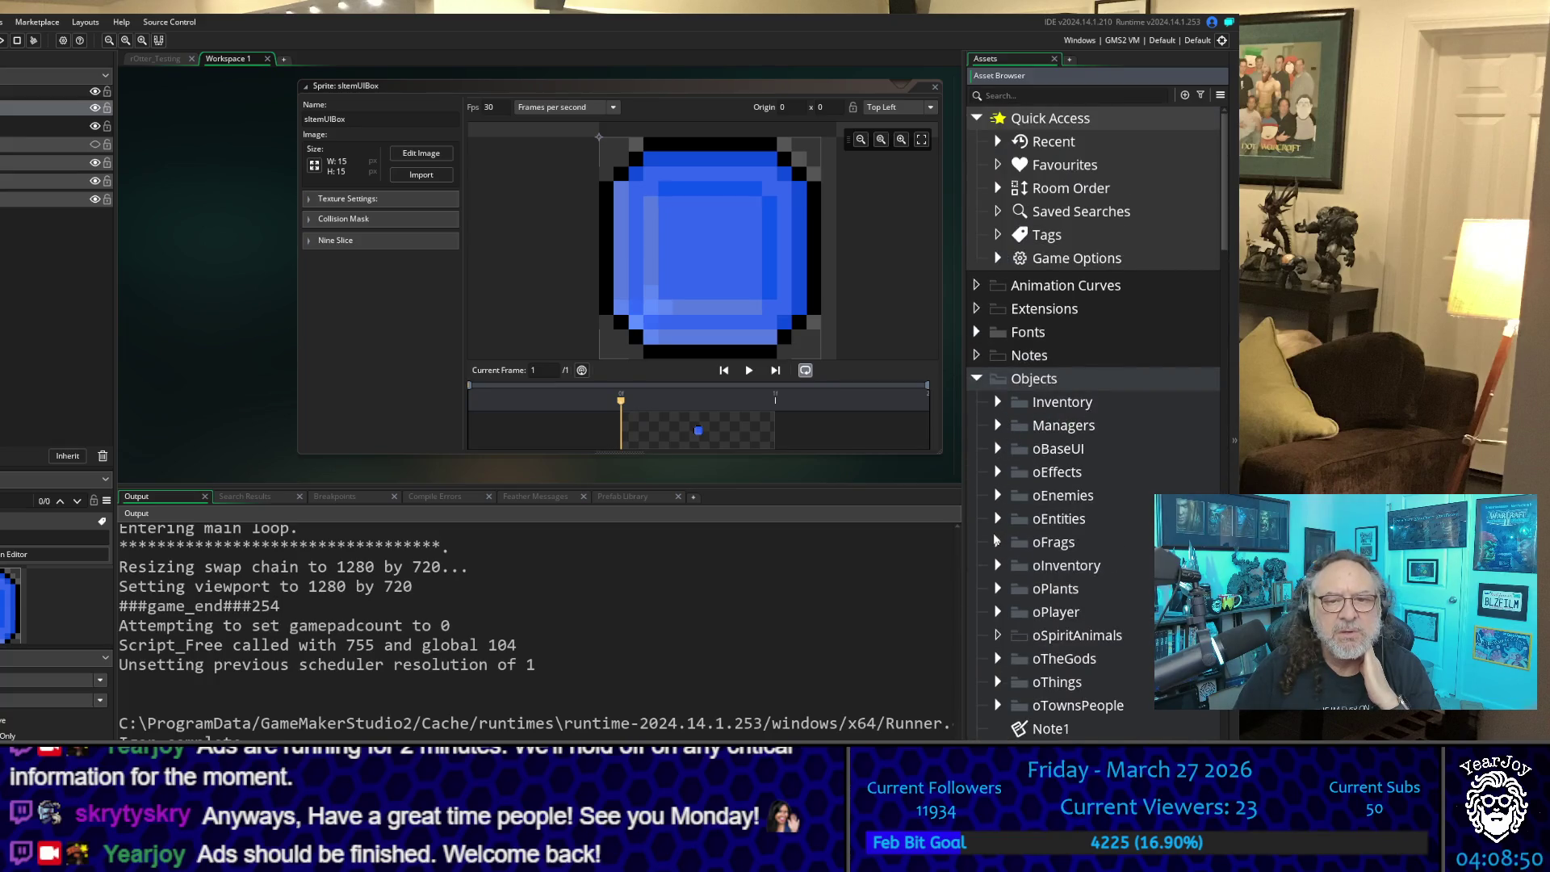
pyautogui.click(999, 403)
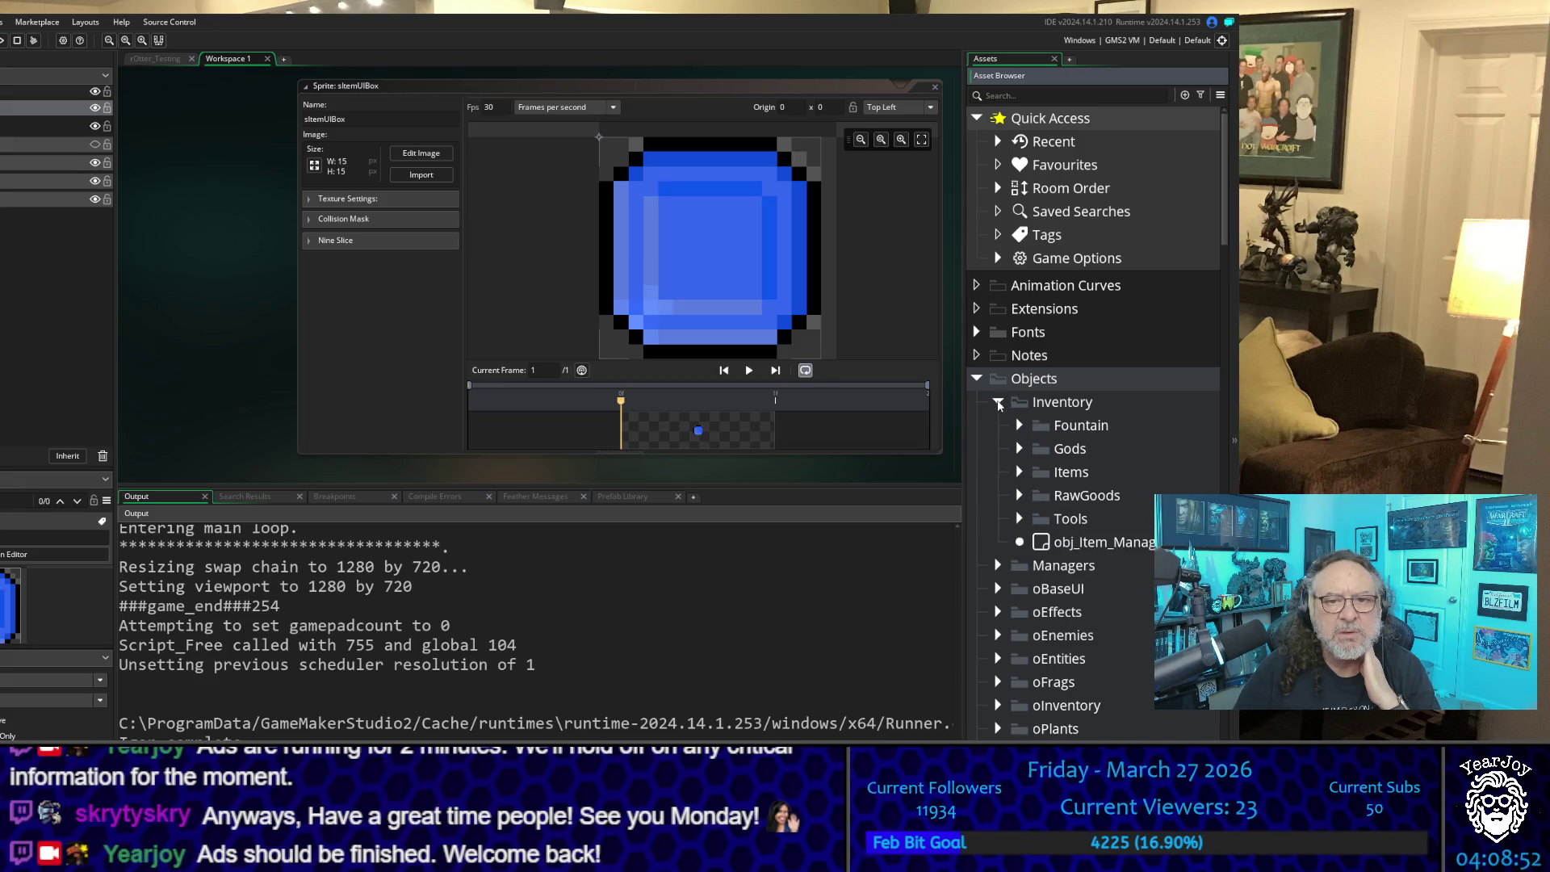
pyautogui.click(1020, 472)
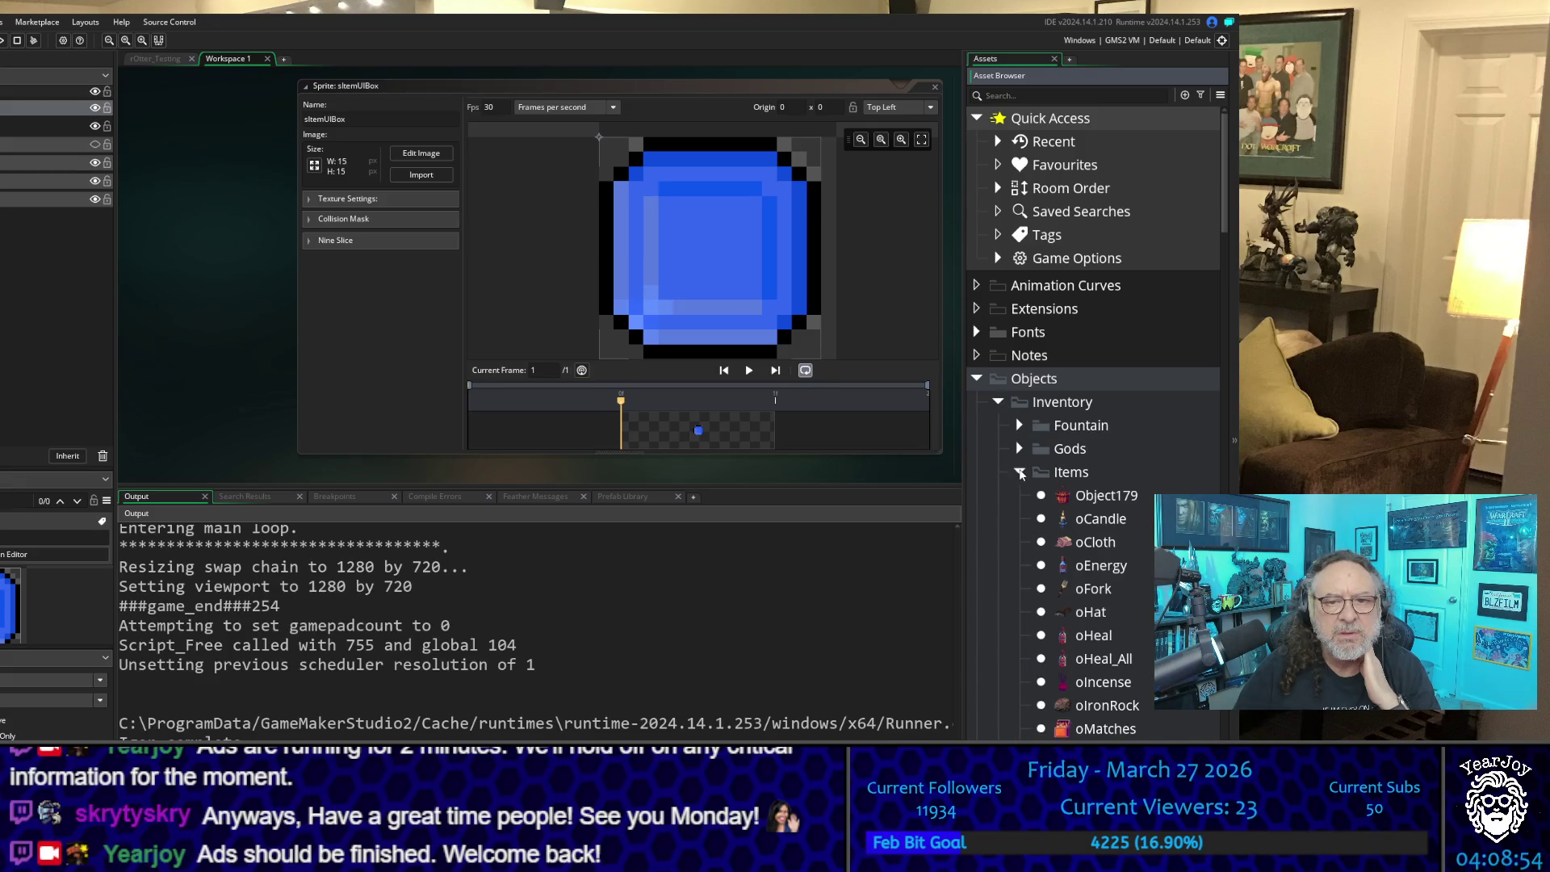
pyautogui.scroll(-5, 1021, 500)
pyautogui.scroll(5, 1022, 500)
pyautogui.click(1019, 472)
pyautogui.scroll(-1, 1014, 474)
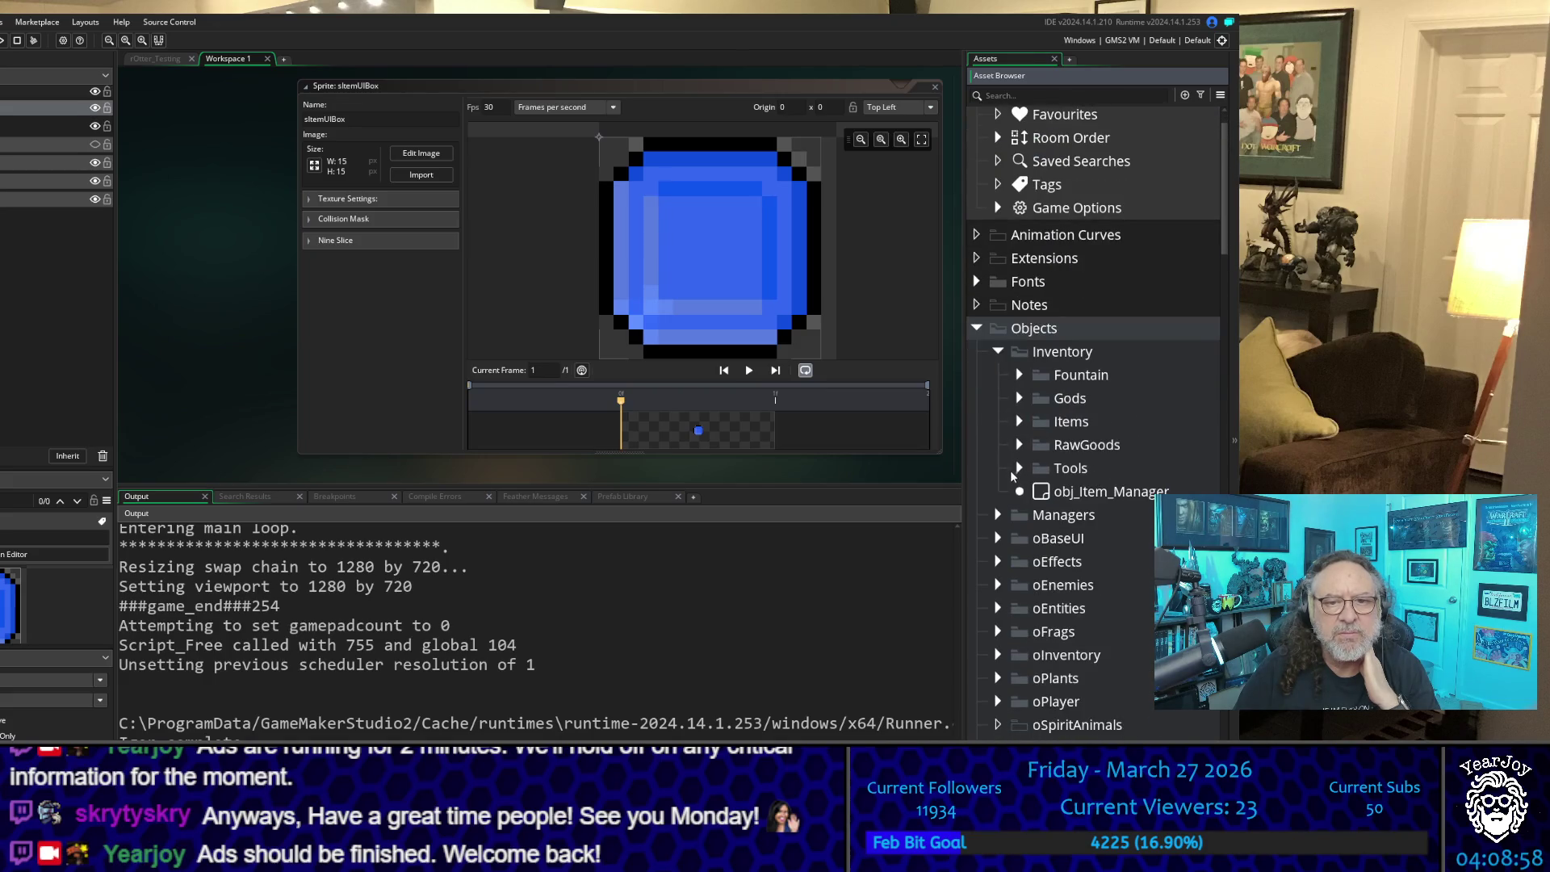
pyautogui.click(1020, 470)
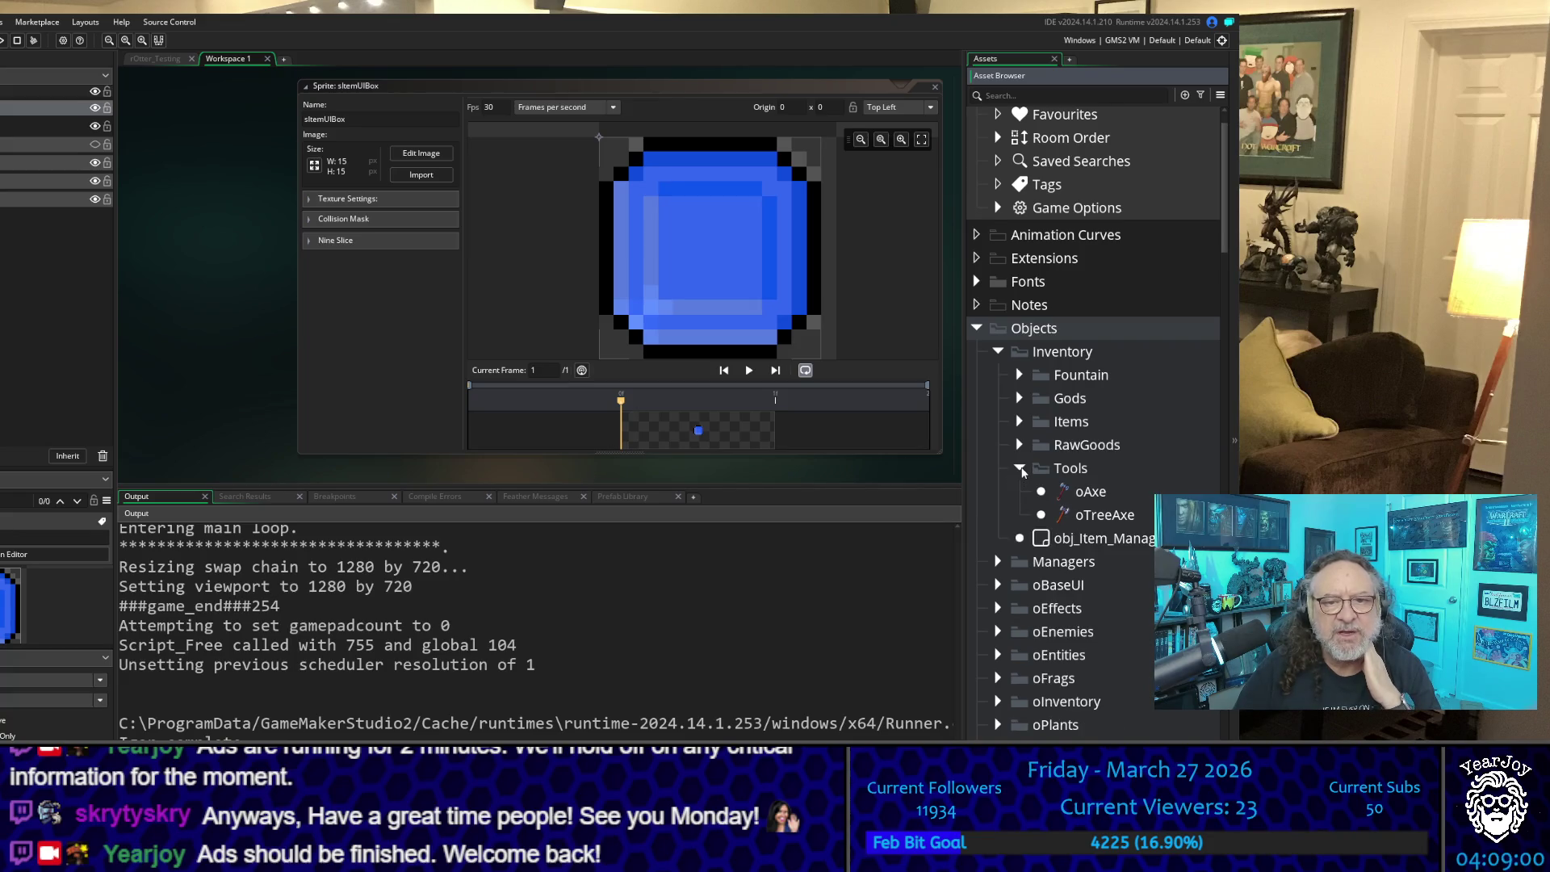
pyautogui.click(1020, 470)
# Step: Expand the Managers and oBaseUI object groups
pyautogui.click(997, 515)
pyautogui.scroll(-1, 995, 519)
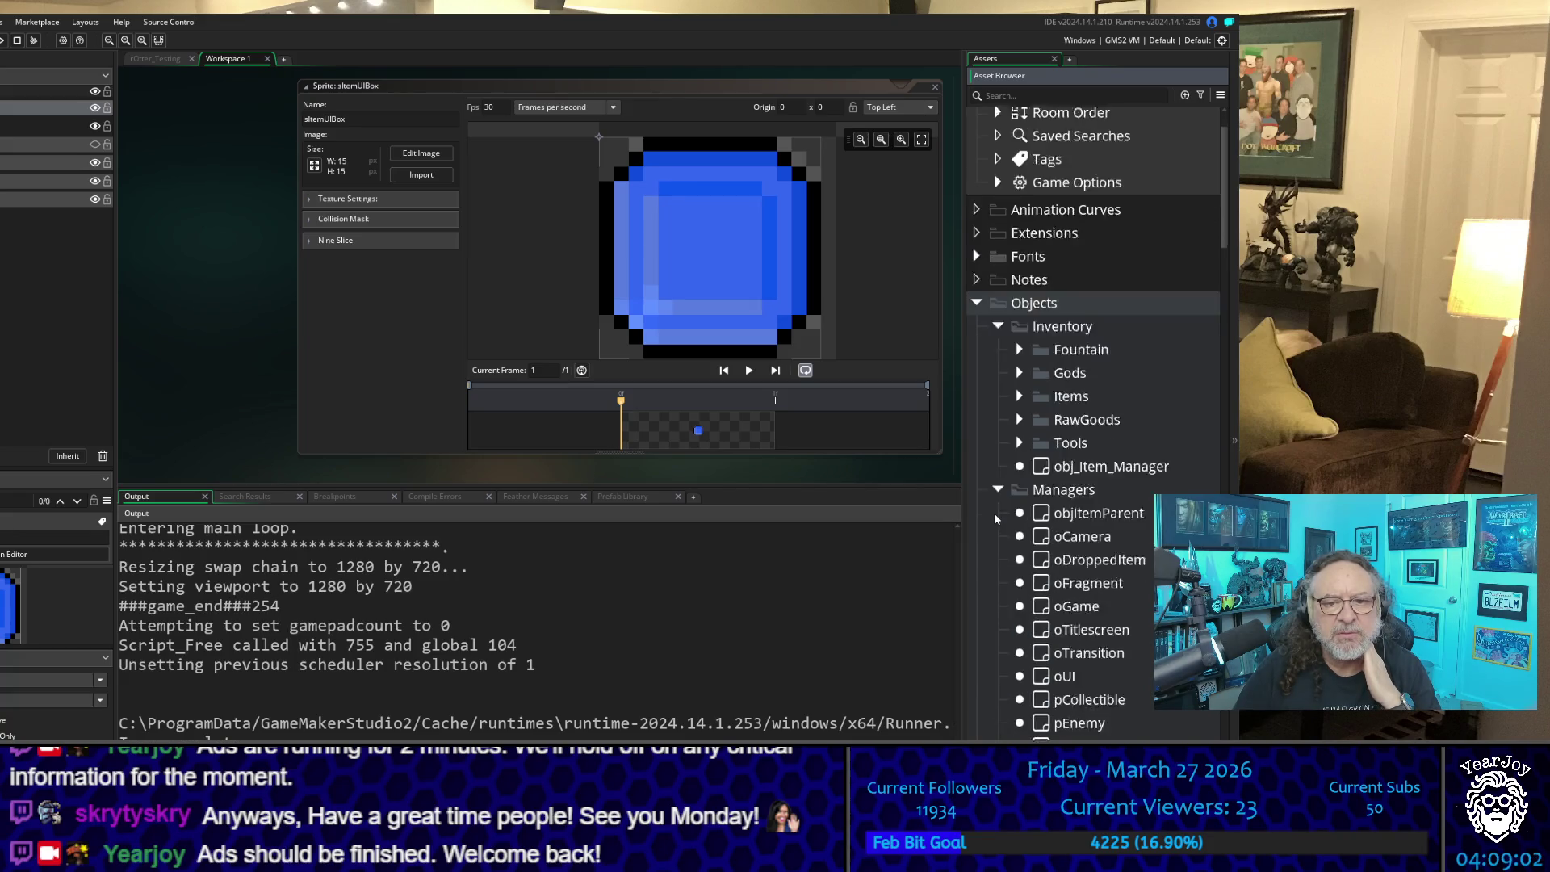
pyautogui.scroll(-5, 995, 519)
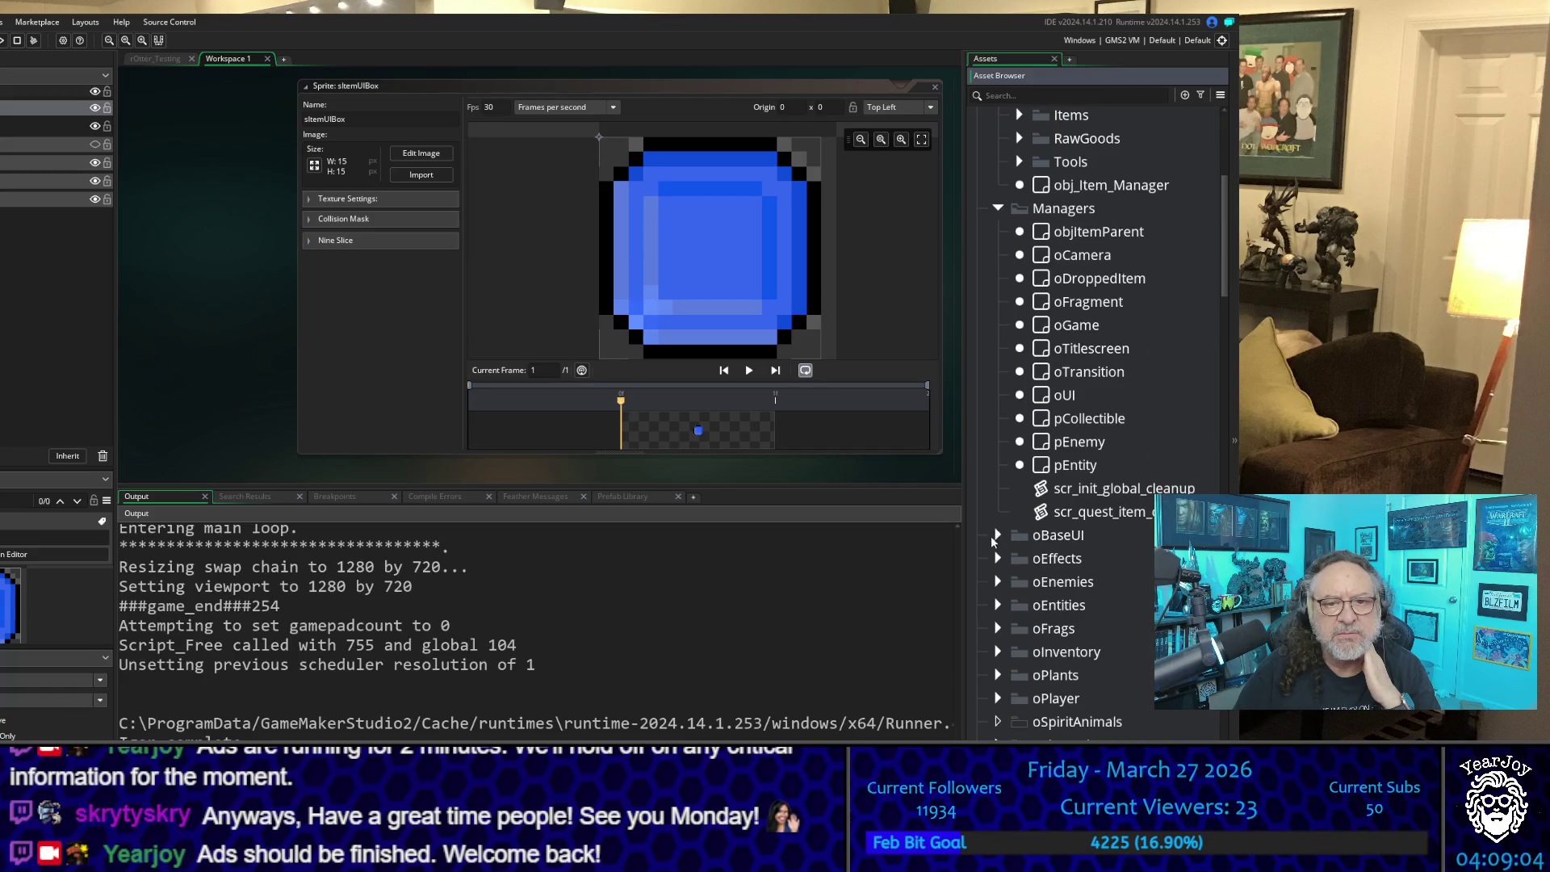
pyautogui.click(997, 535)
pyautogui.scroll(-3, 1001, 535)
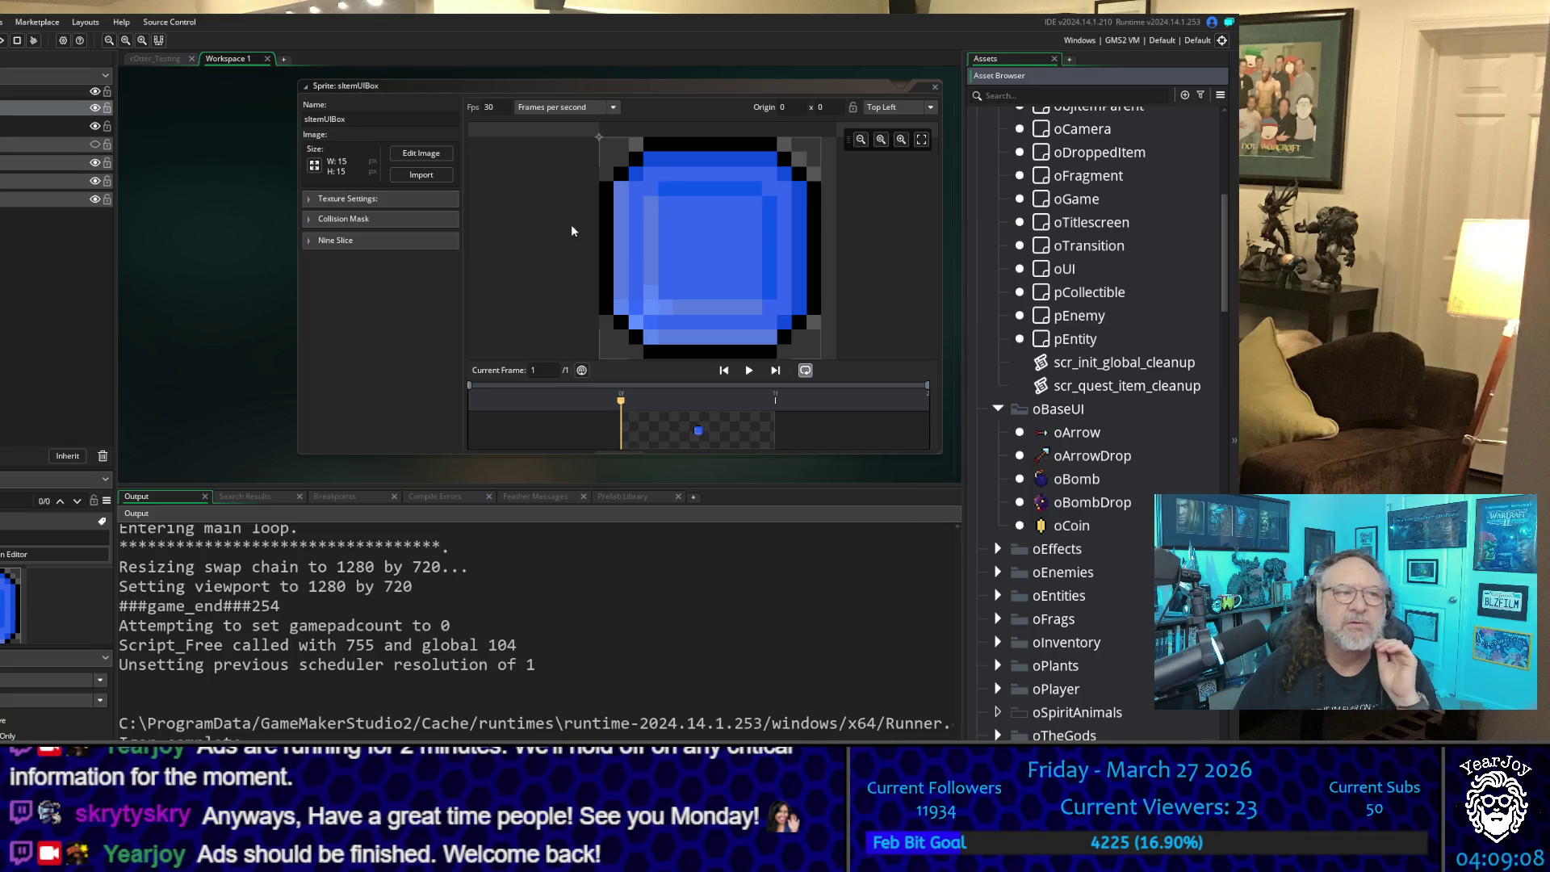
pyautogui.click(1019, 97)
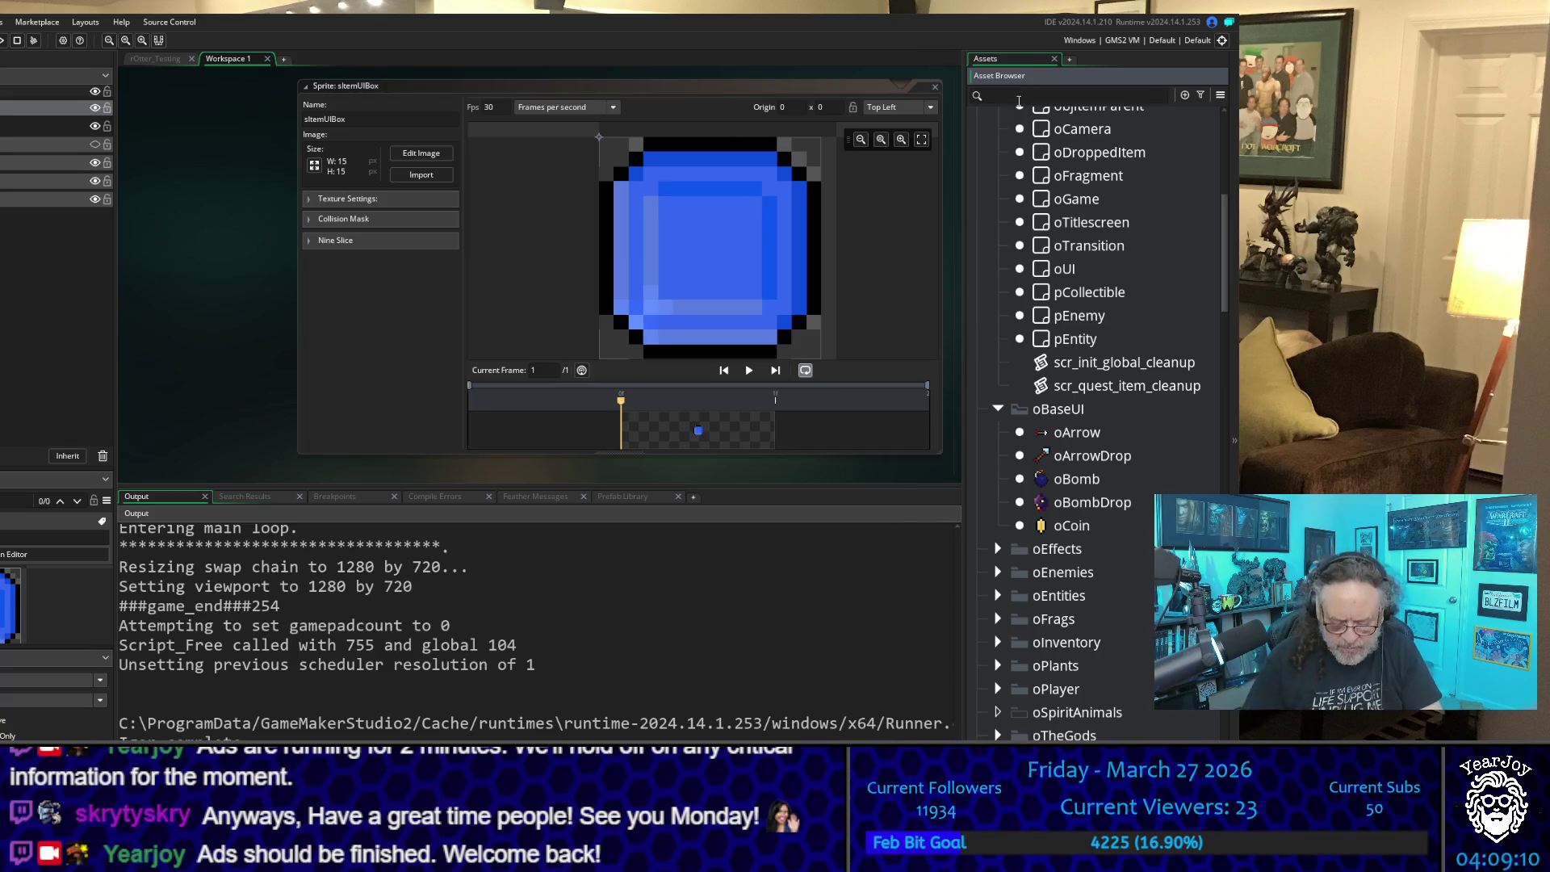
# Step: Search the assets for 'oui' and open the oUI object's Create event code
pyautogui.write('oui')
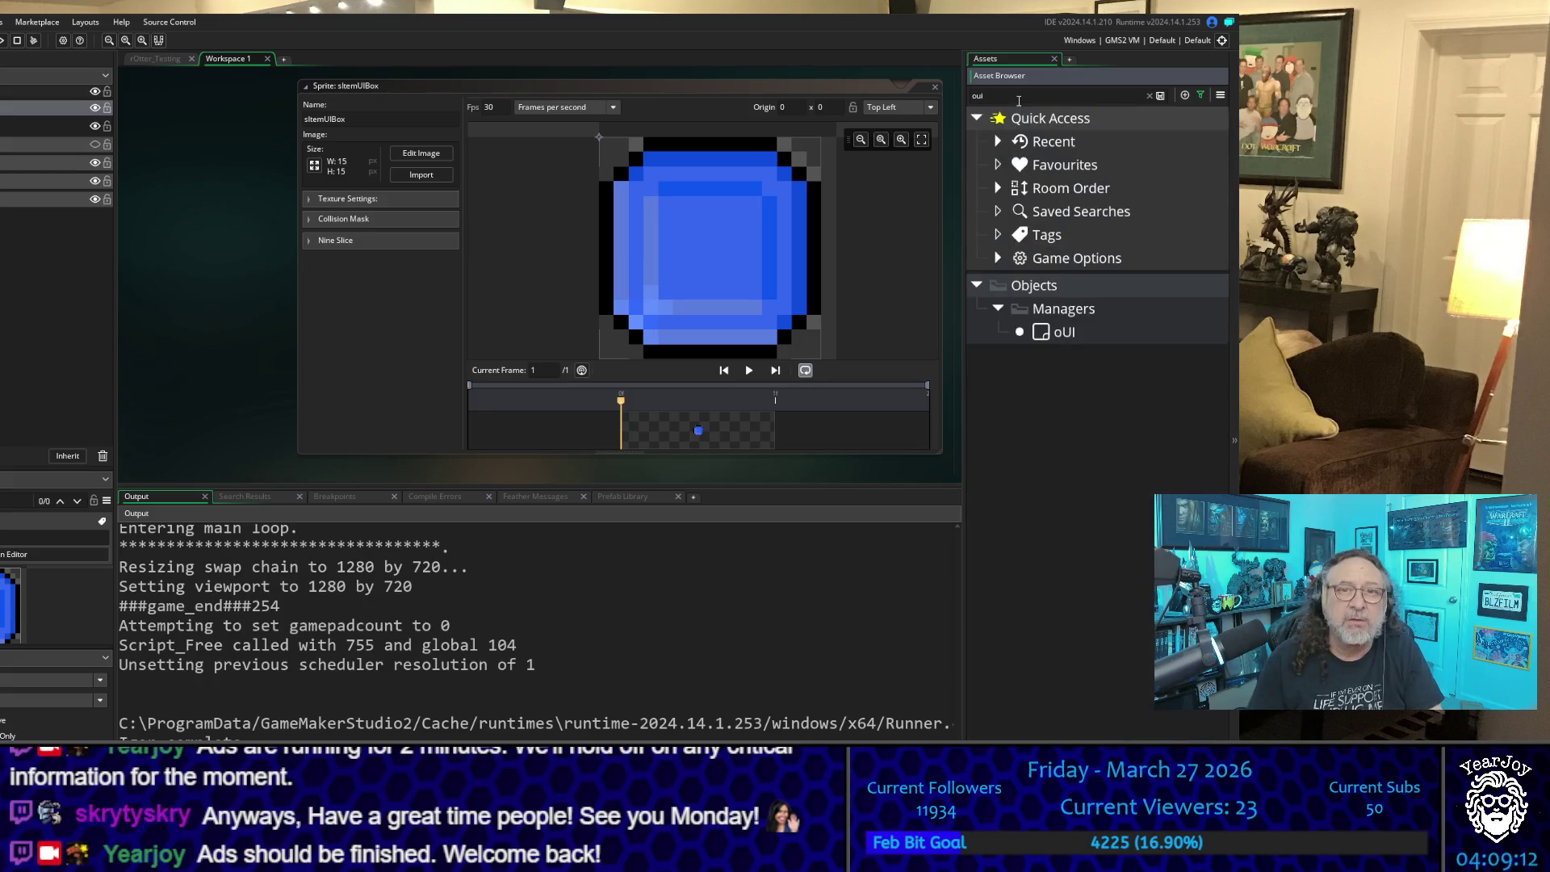
pyautogui.click(1049, 333)
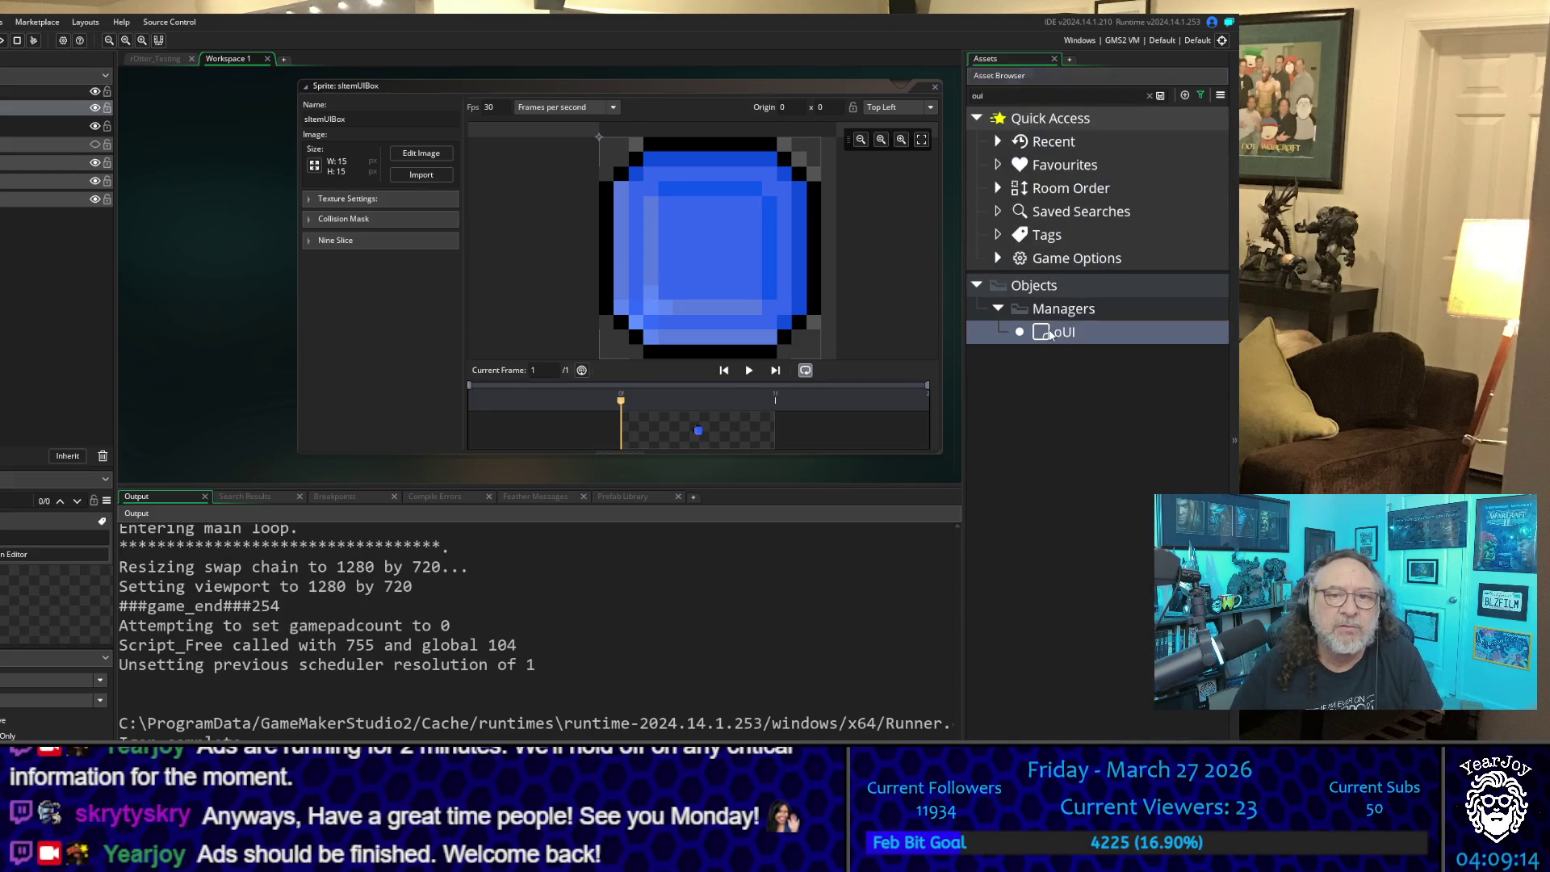
pyautogui.doubleClick(1050, 333)
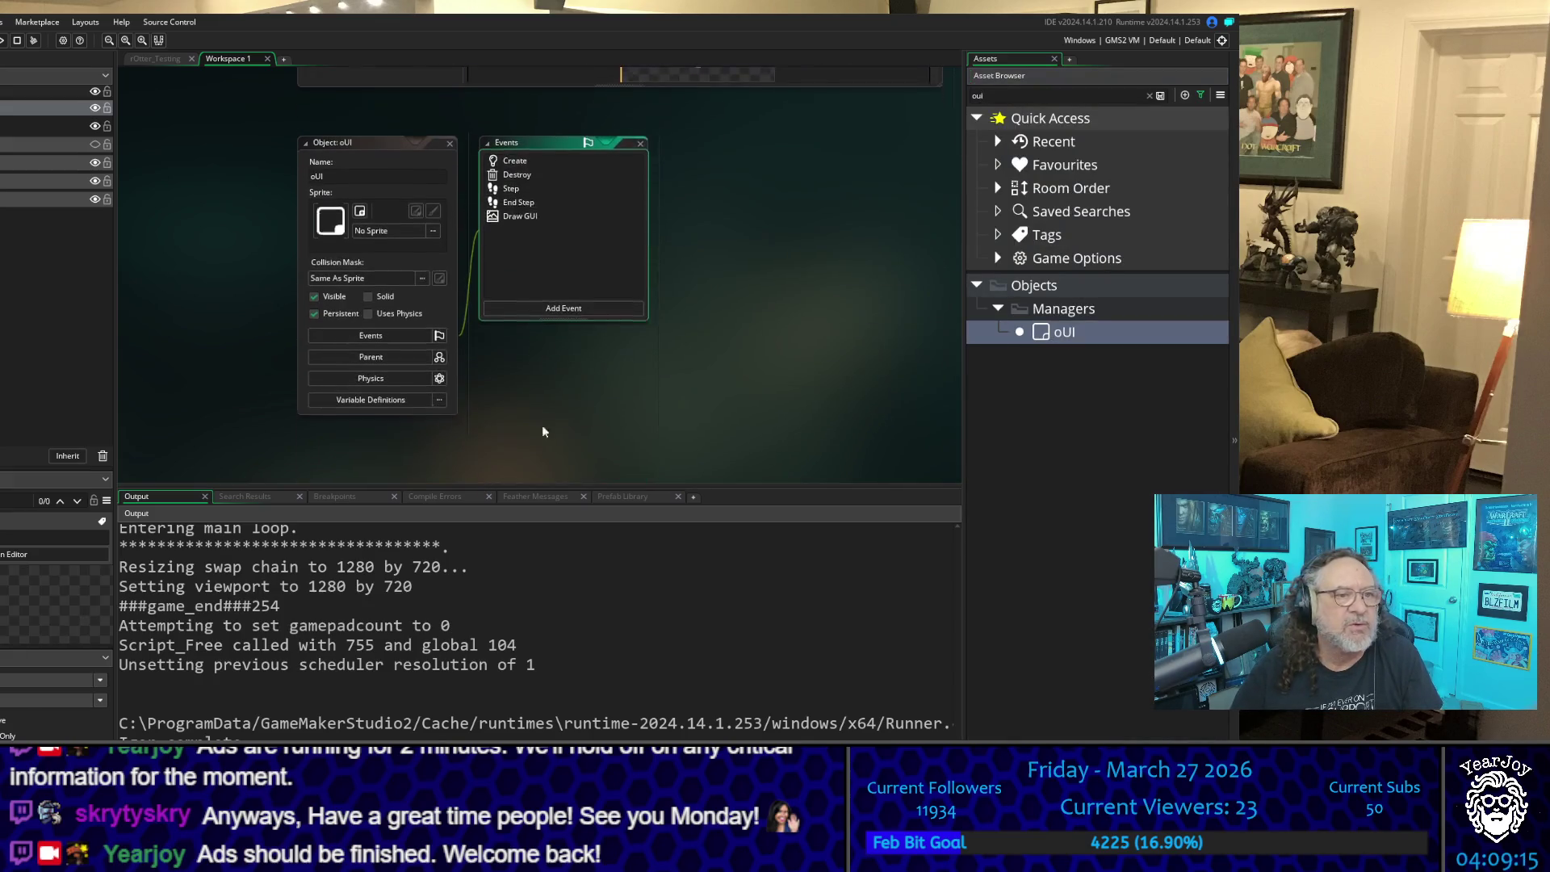
pyautogui.doubleClick(525, 154)
pyautogui.moveTo(626, 365); pyautogui.dragTo(222, 365)
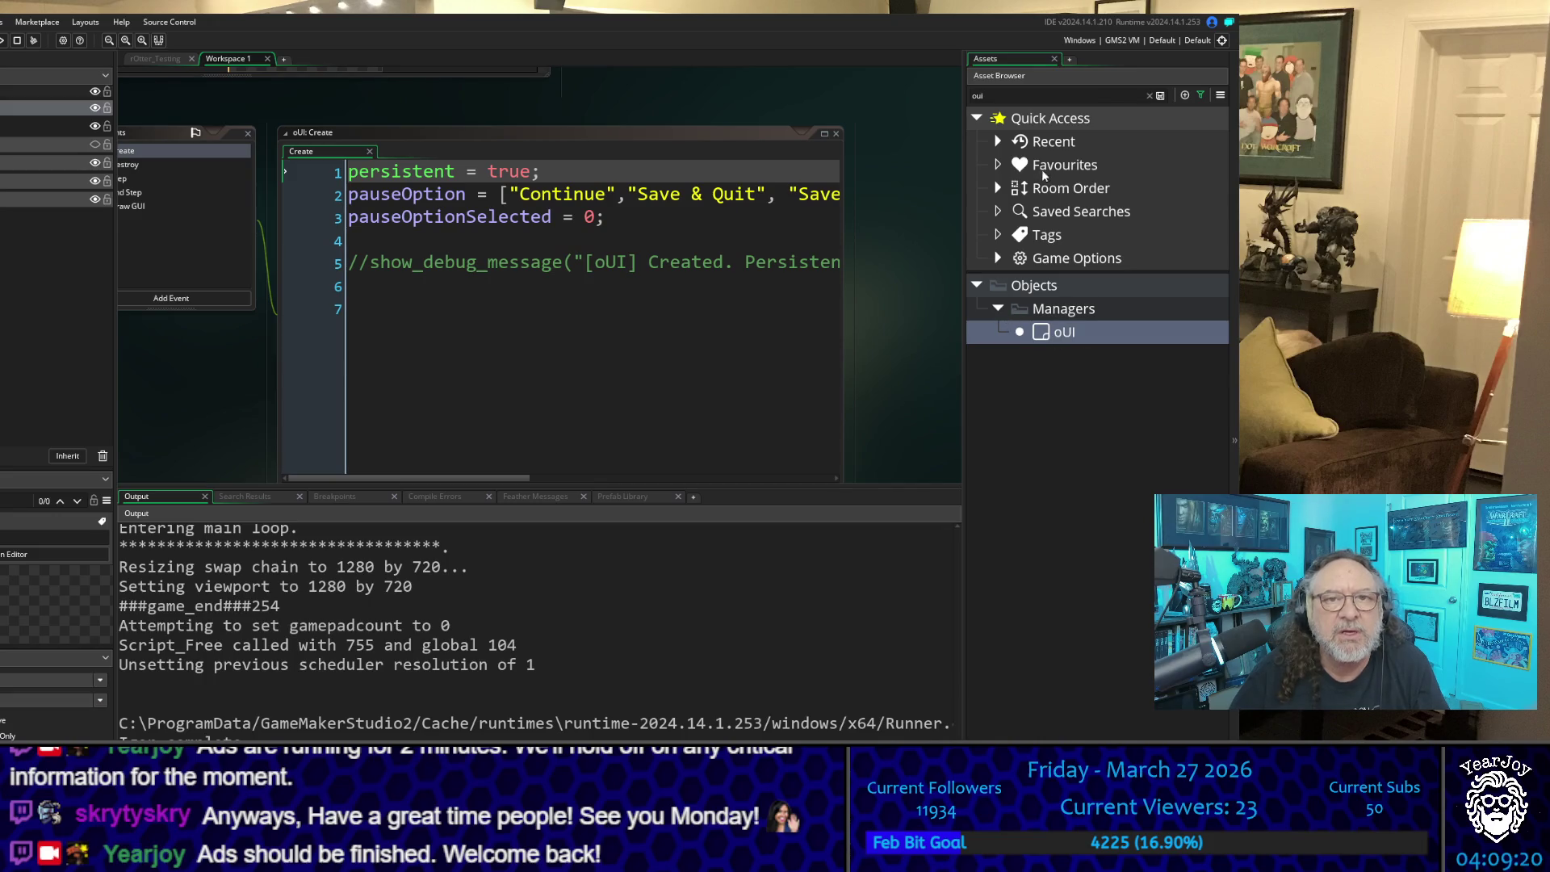
pyautogui.click(975, 95)
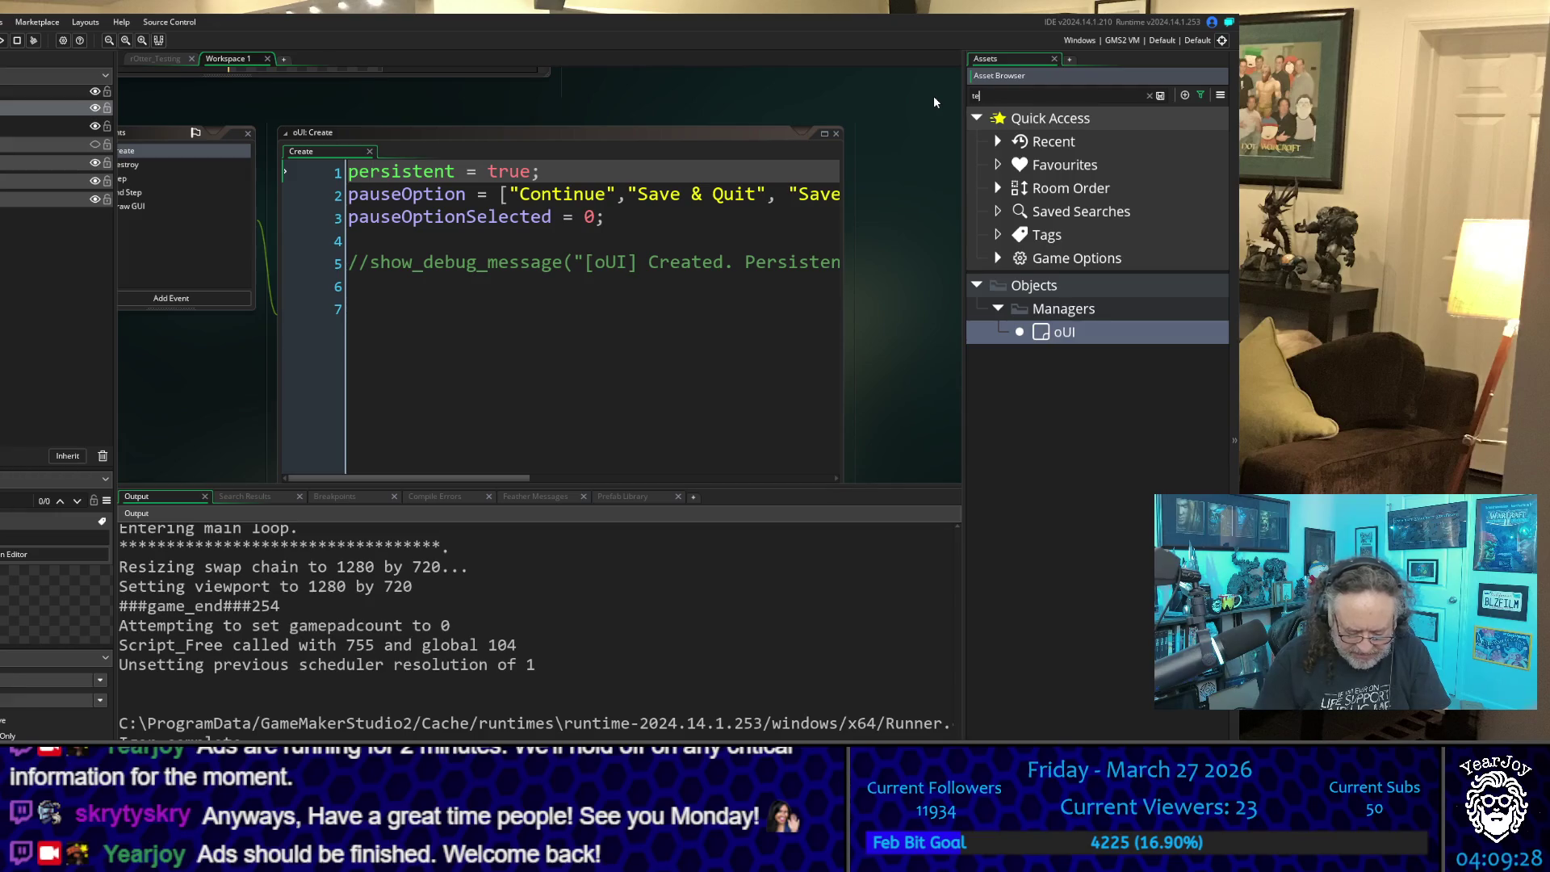
# Step: Search the assets for 'text' and open the NewTextBox script
pyautogui.hotkey('ctrl', 'a')
pyautogui.write('text')
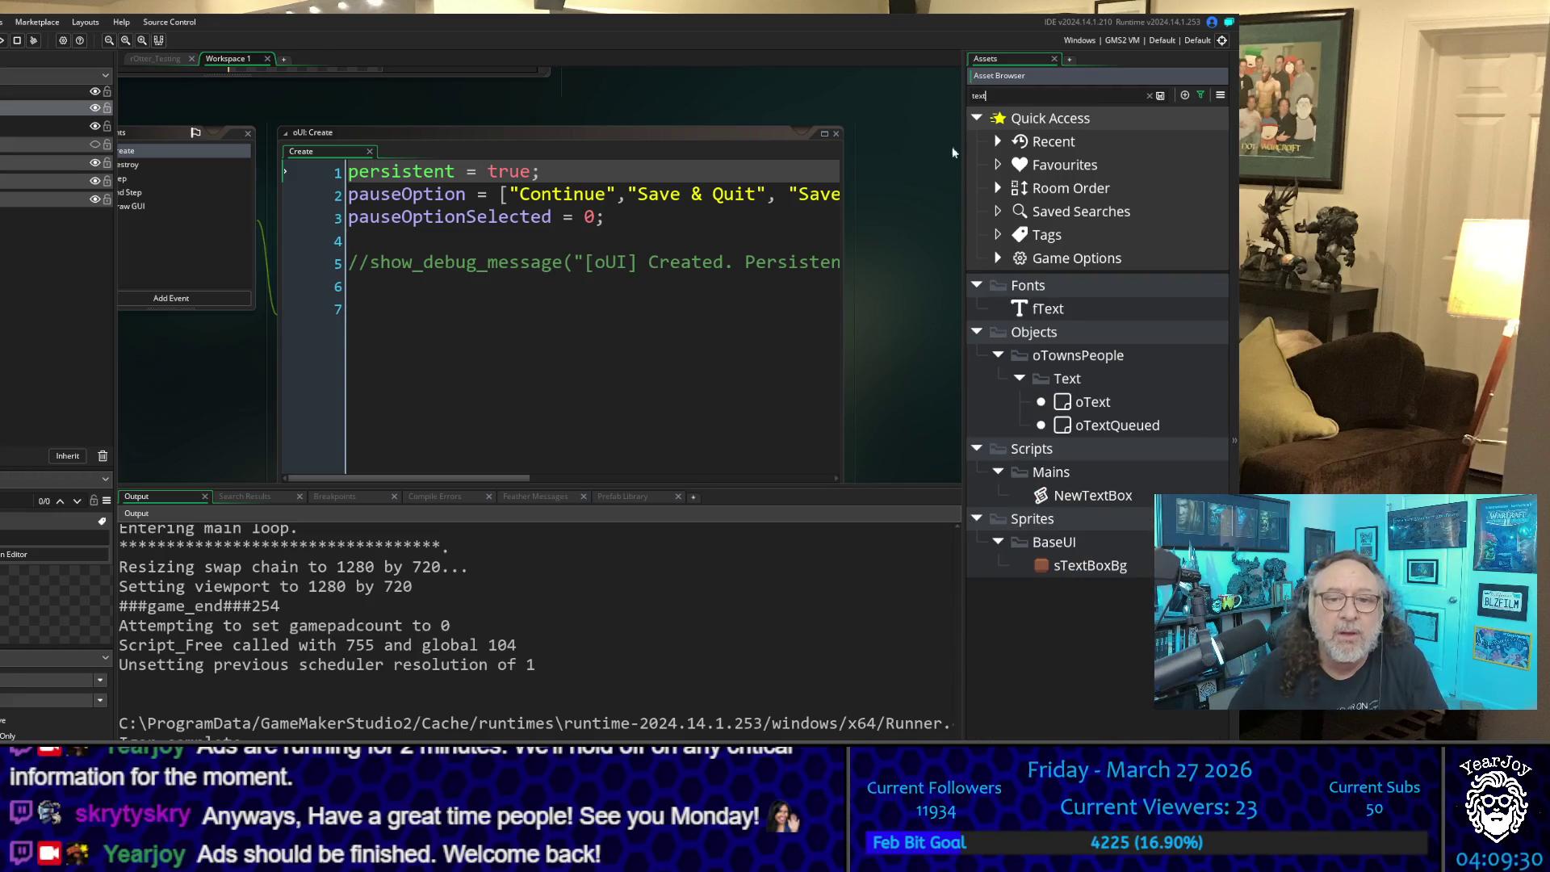
pyautogui.doubleClick(1088, 498)
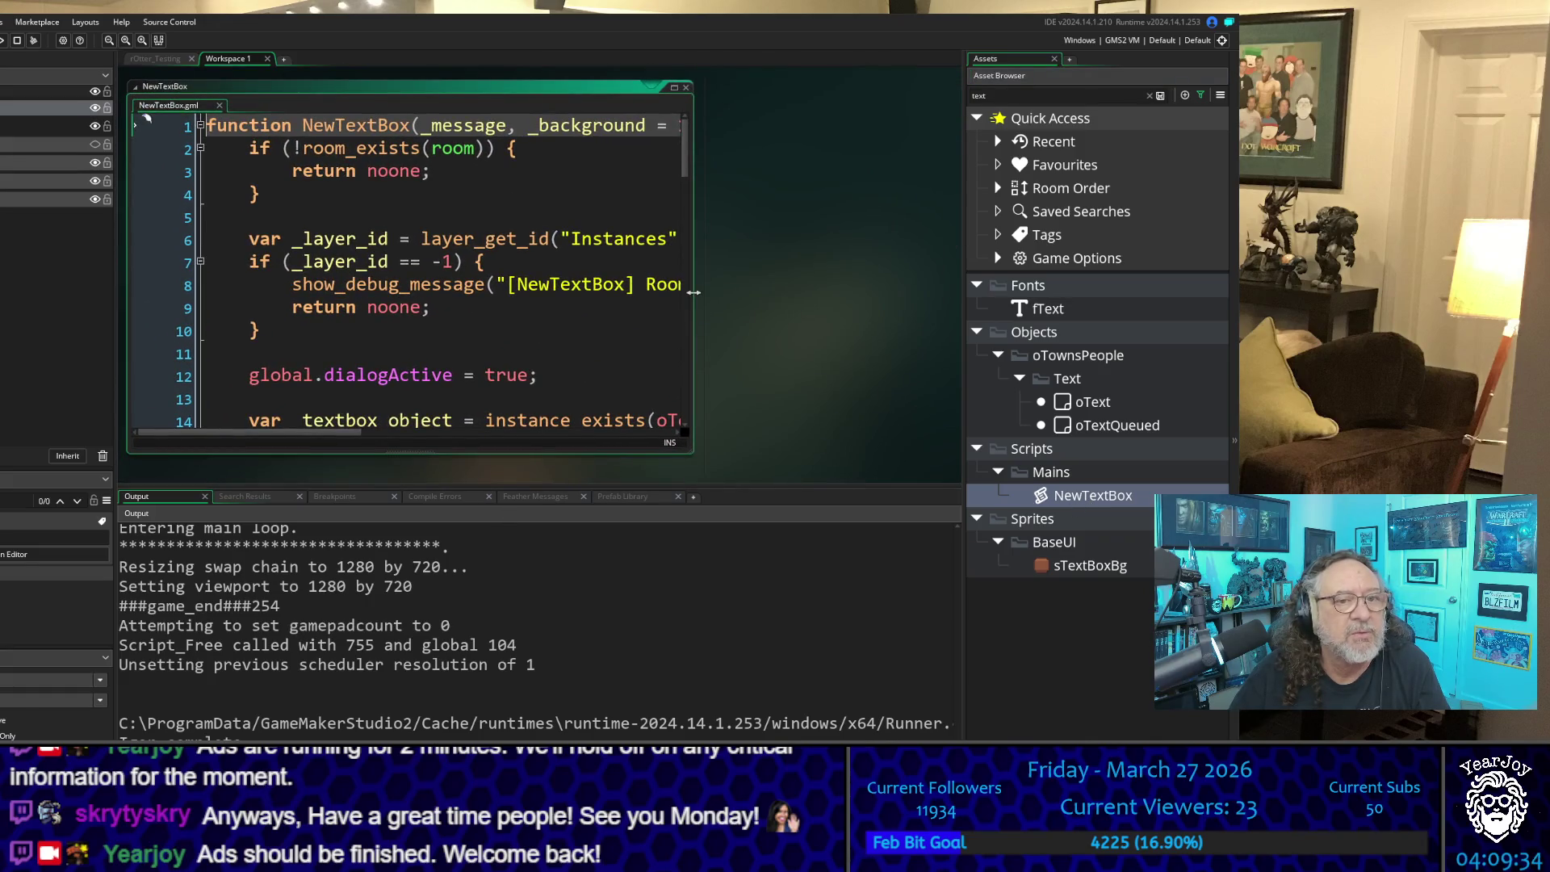
# Step: Widen, lengthen and reposition the NewTextBox code window so full lines show
pyautogui.moveTo(693, 293); pyautogui.dragTo(959, 300)
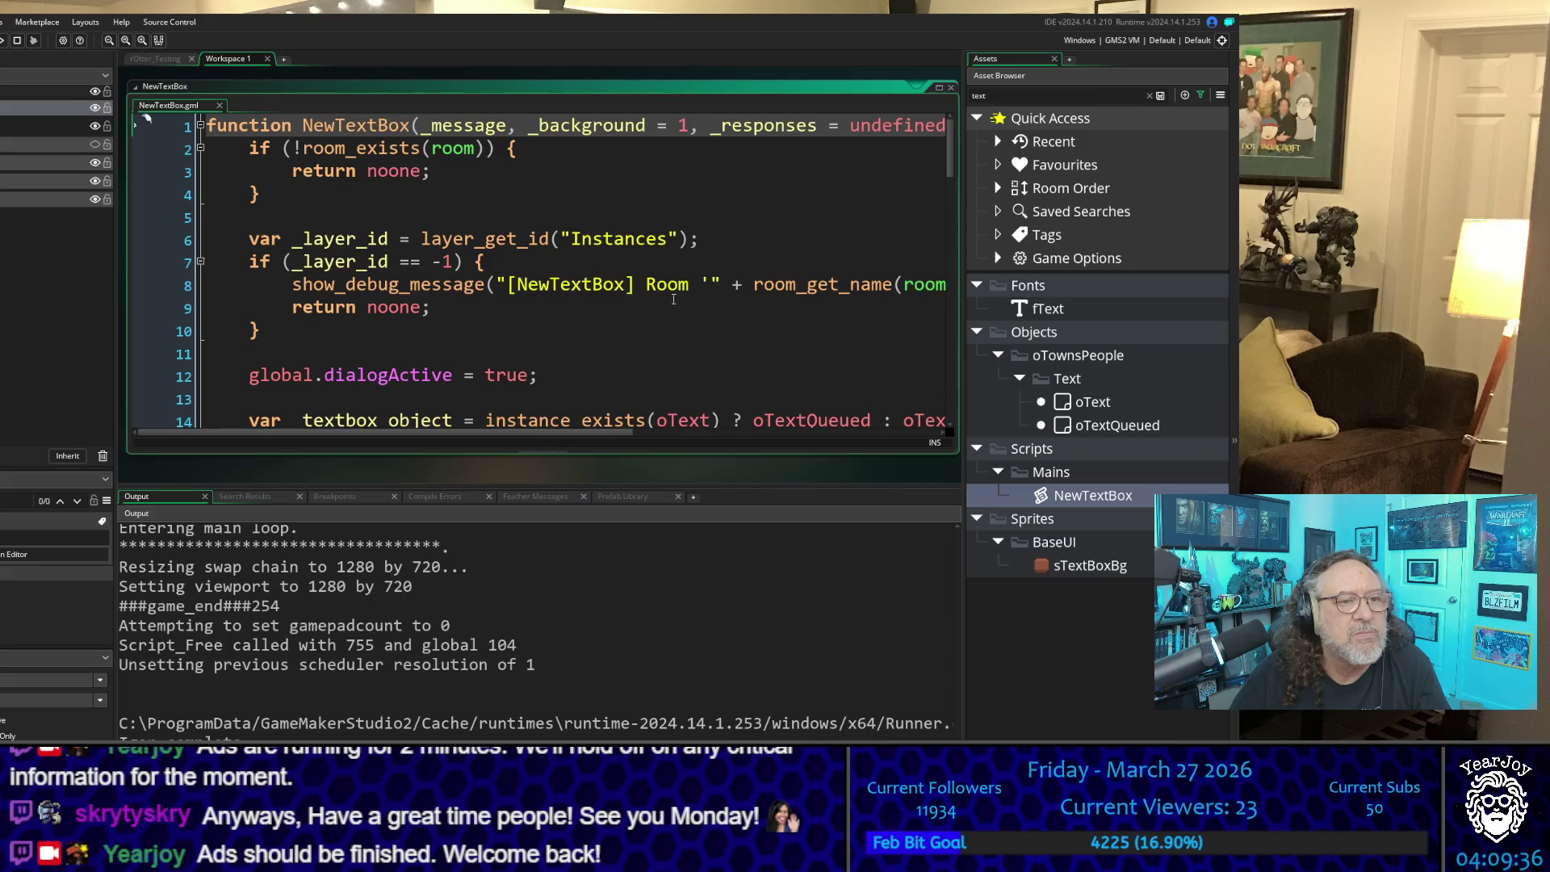
pyautogui.scroll(-3, 674, 299)
pyautogui.scroll(1, 645, 403)
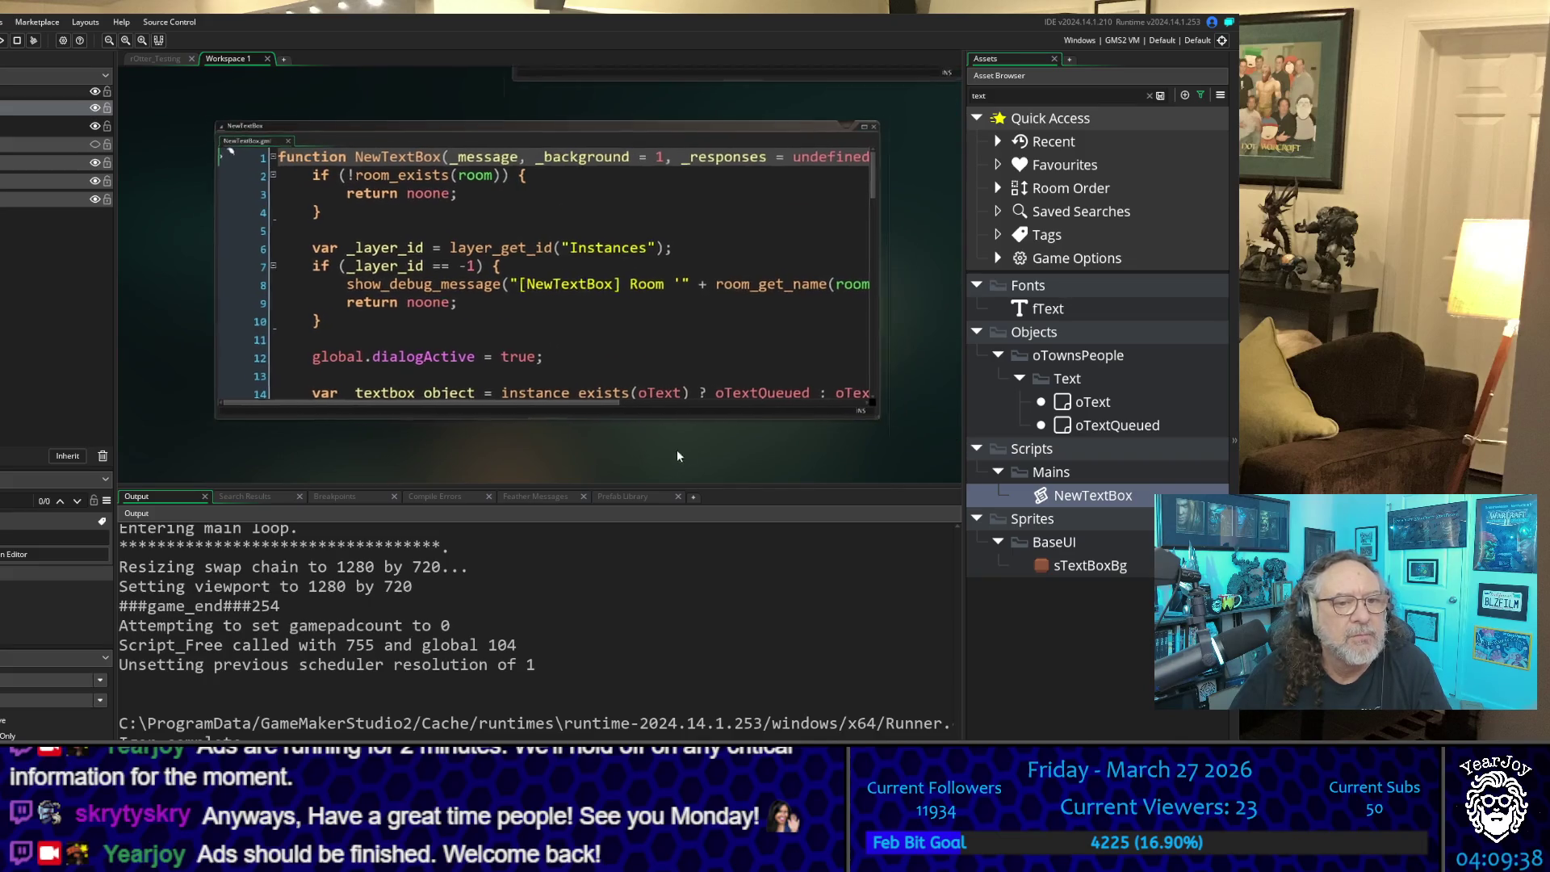
pyautogui.moveTo(676, 454); pyautogui.dragTo(569, 409)
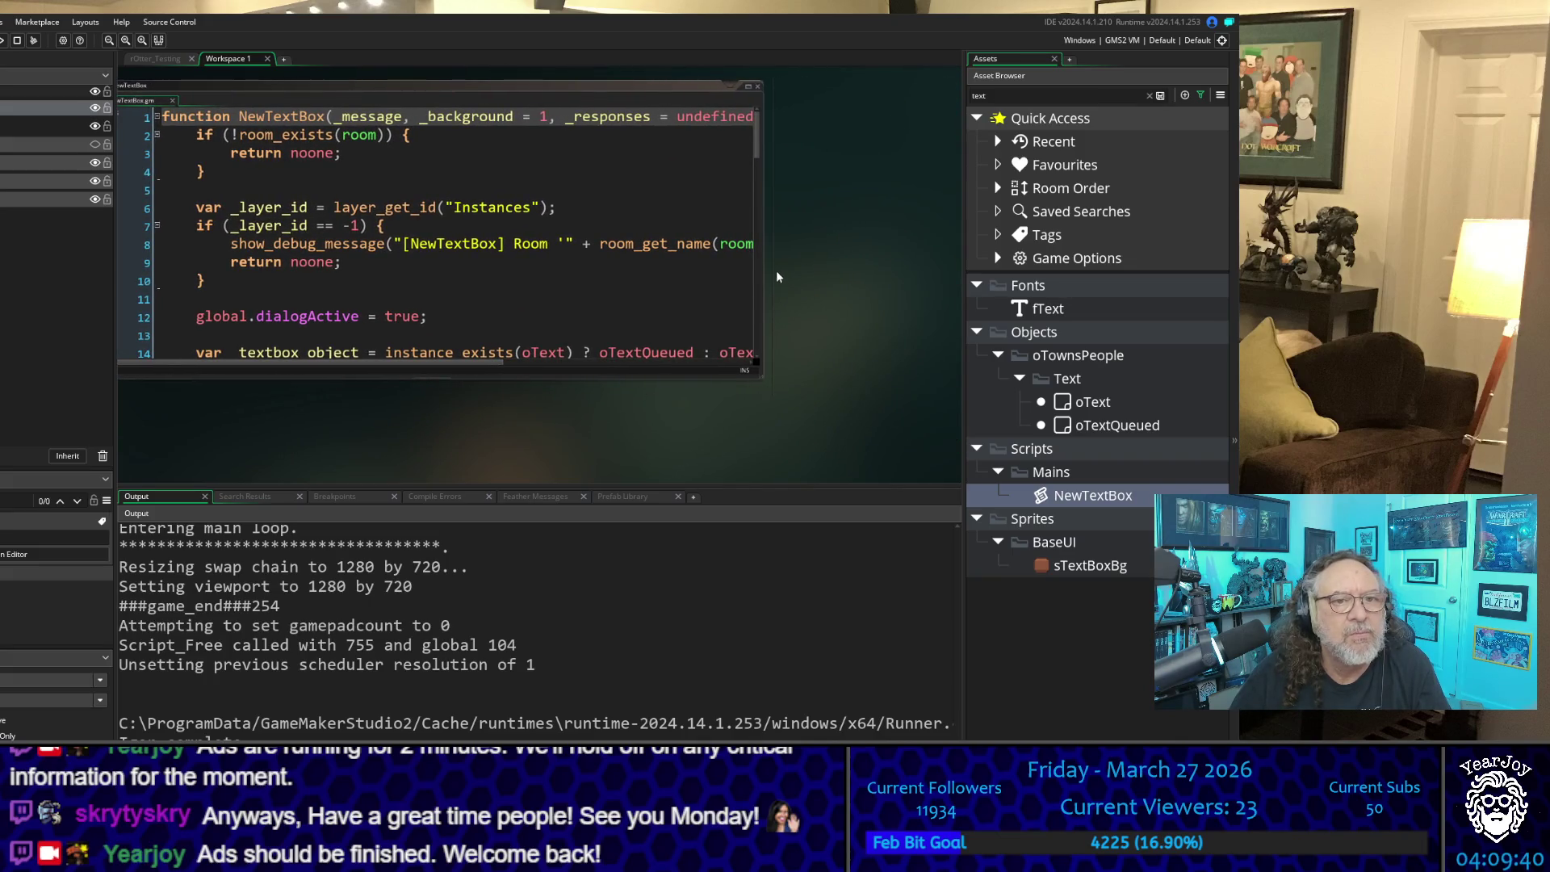
pyautogui.moveTo(763, 270); pyautogui.dragTo(1119, 290)
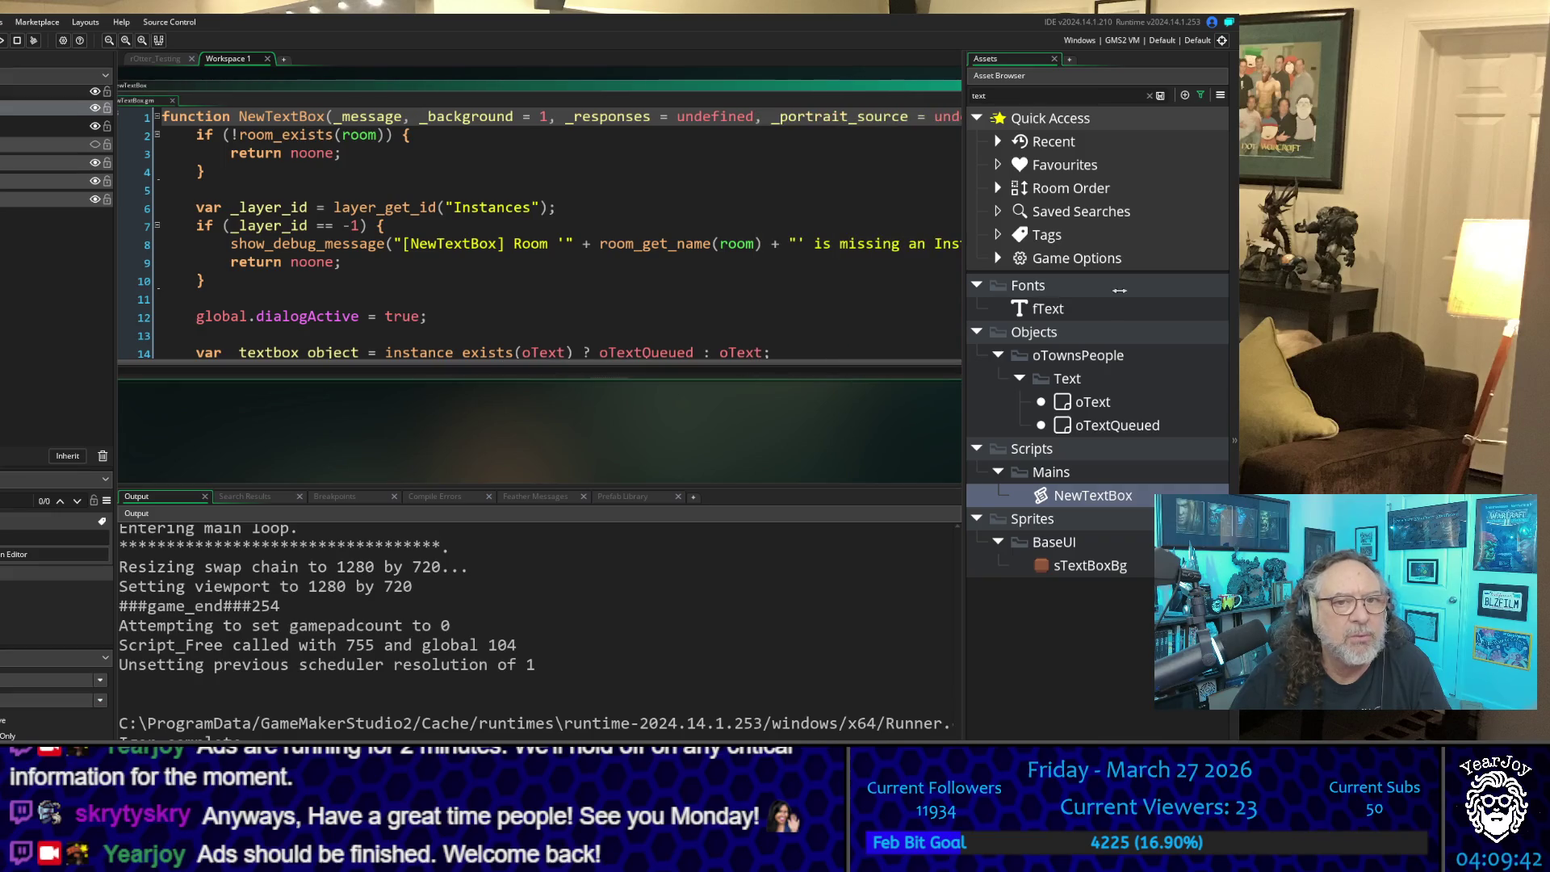
pyautogui.moveTo(681, 425); pyautogui.dragTo(604, 409)
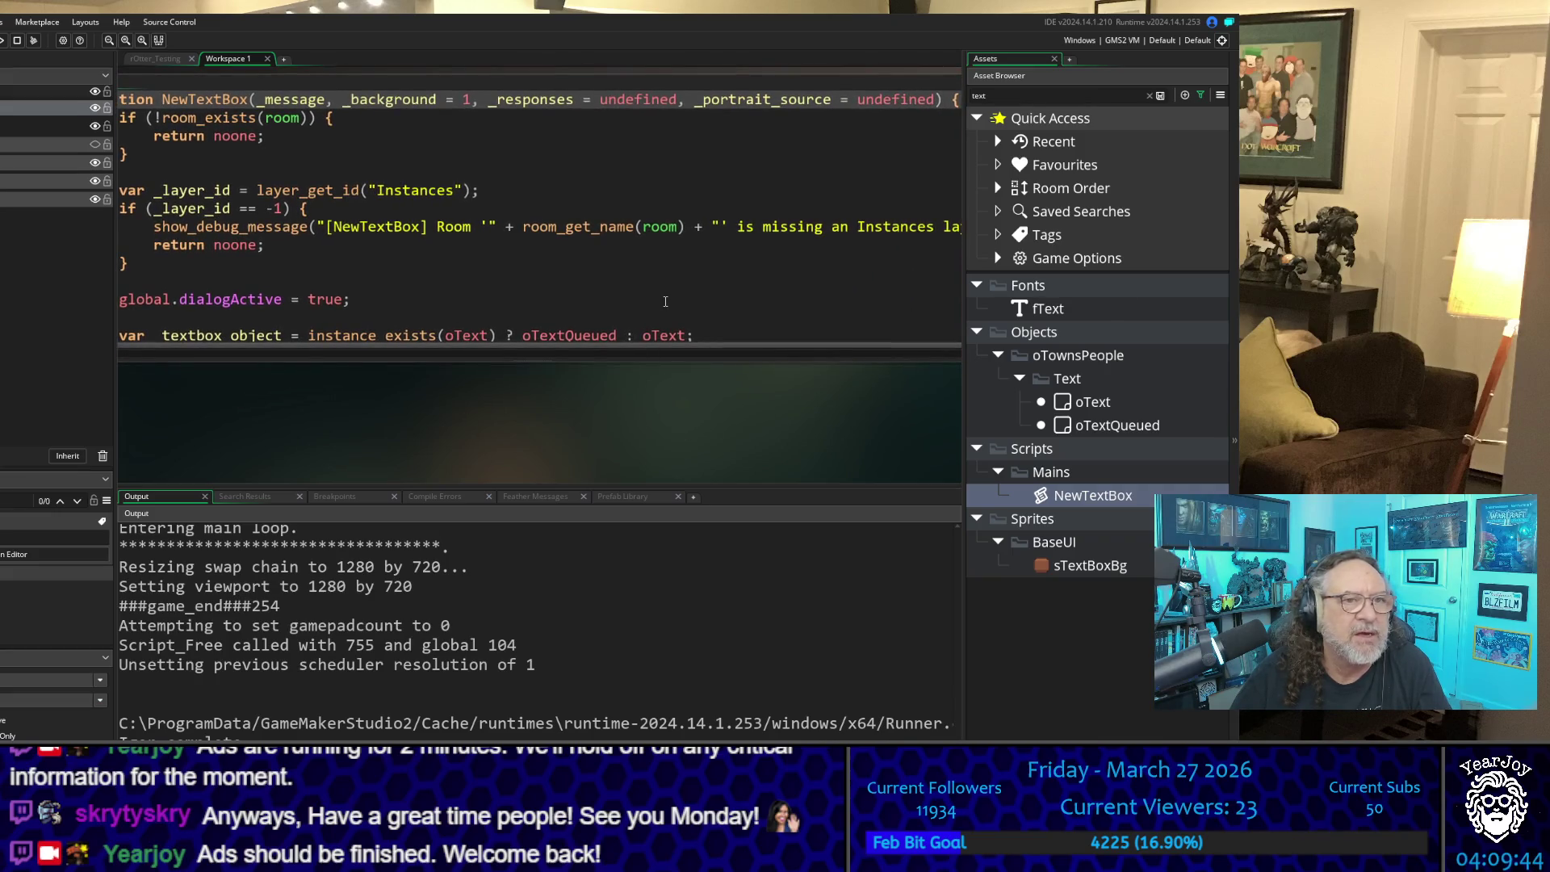
pyautogui.scroll(-1, 665, 301)
pyautogui.scroll(-1, 646, 339)
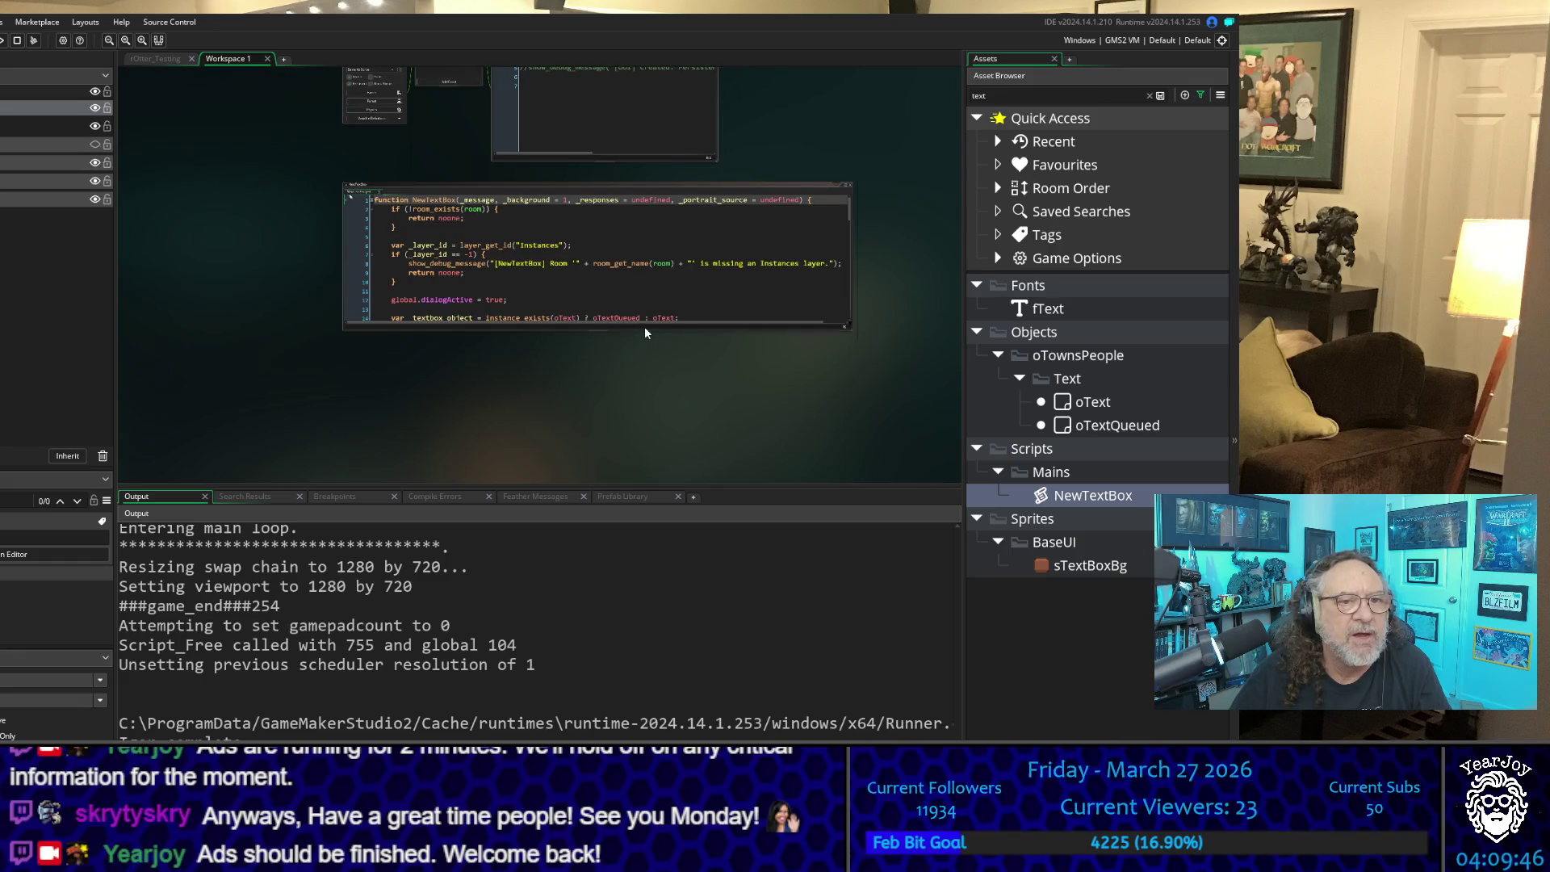
pyautogui.moveTo(645, 327); pyautogui.dragTo(618, 486)
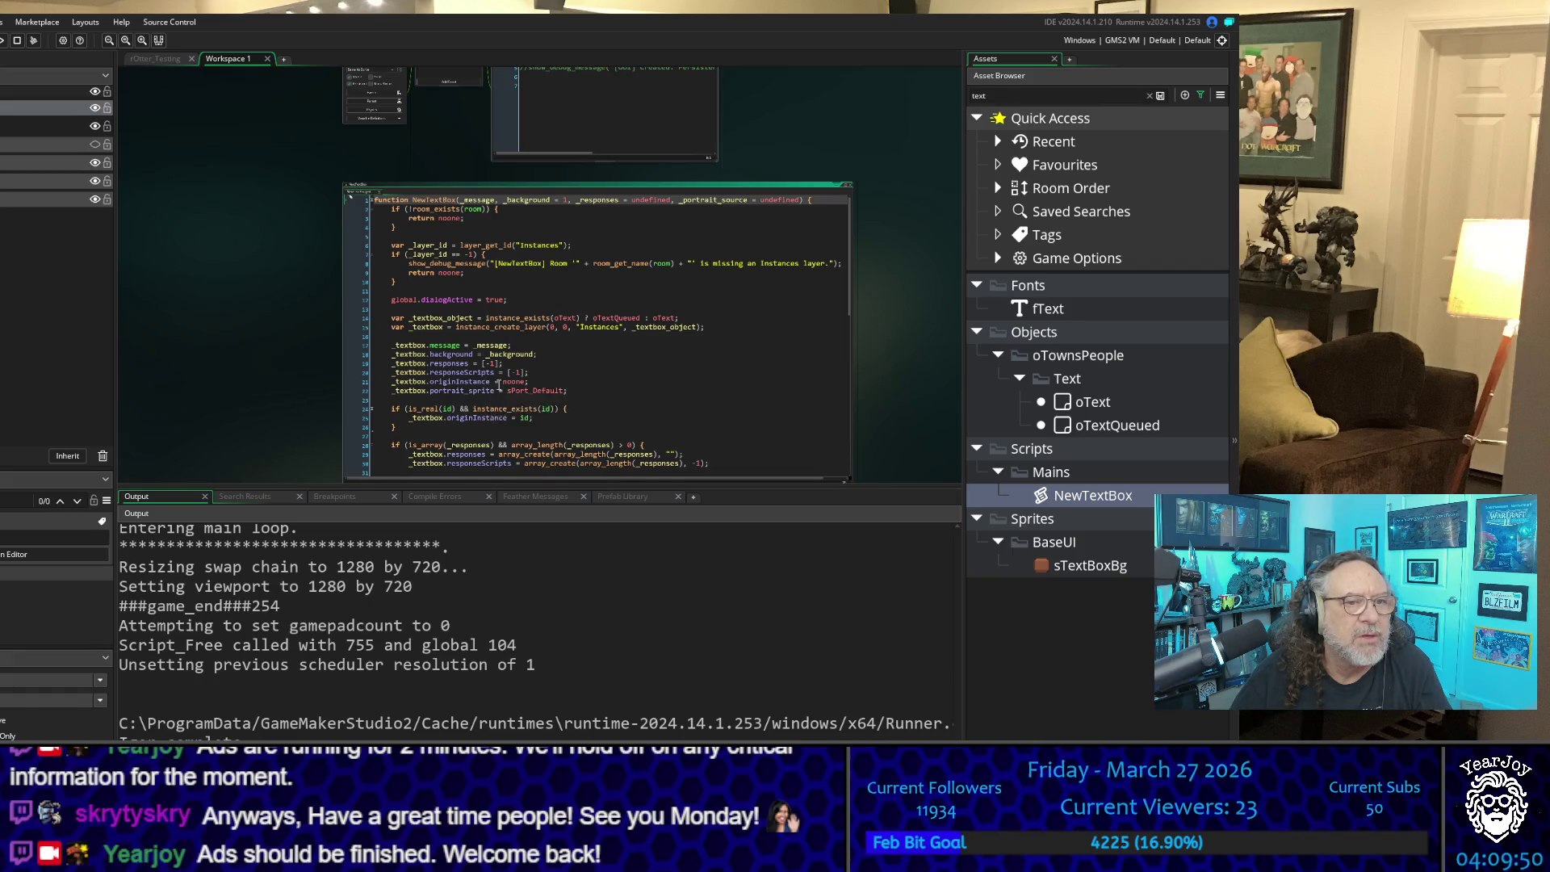
pyautogui.scroll(3, 487, 384)
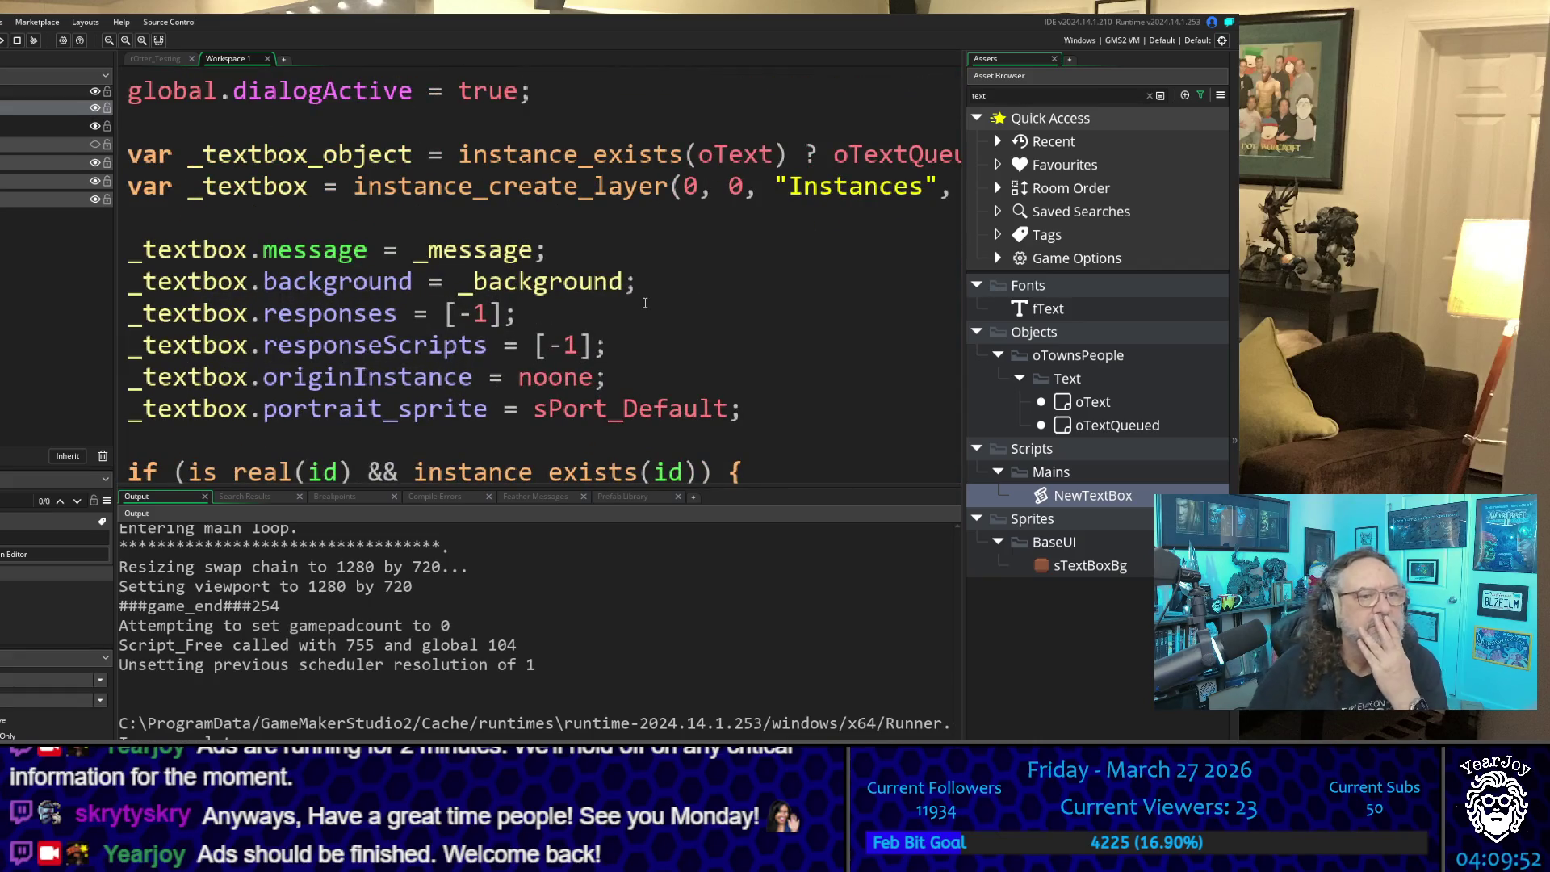
pyautogui.scroll(-4, 701, 338)
pyautogui.scroll(4, 696, 337)
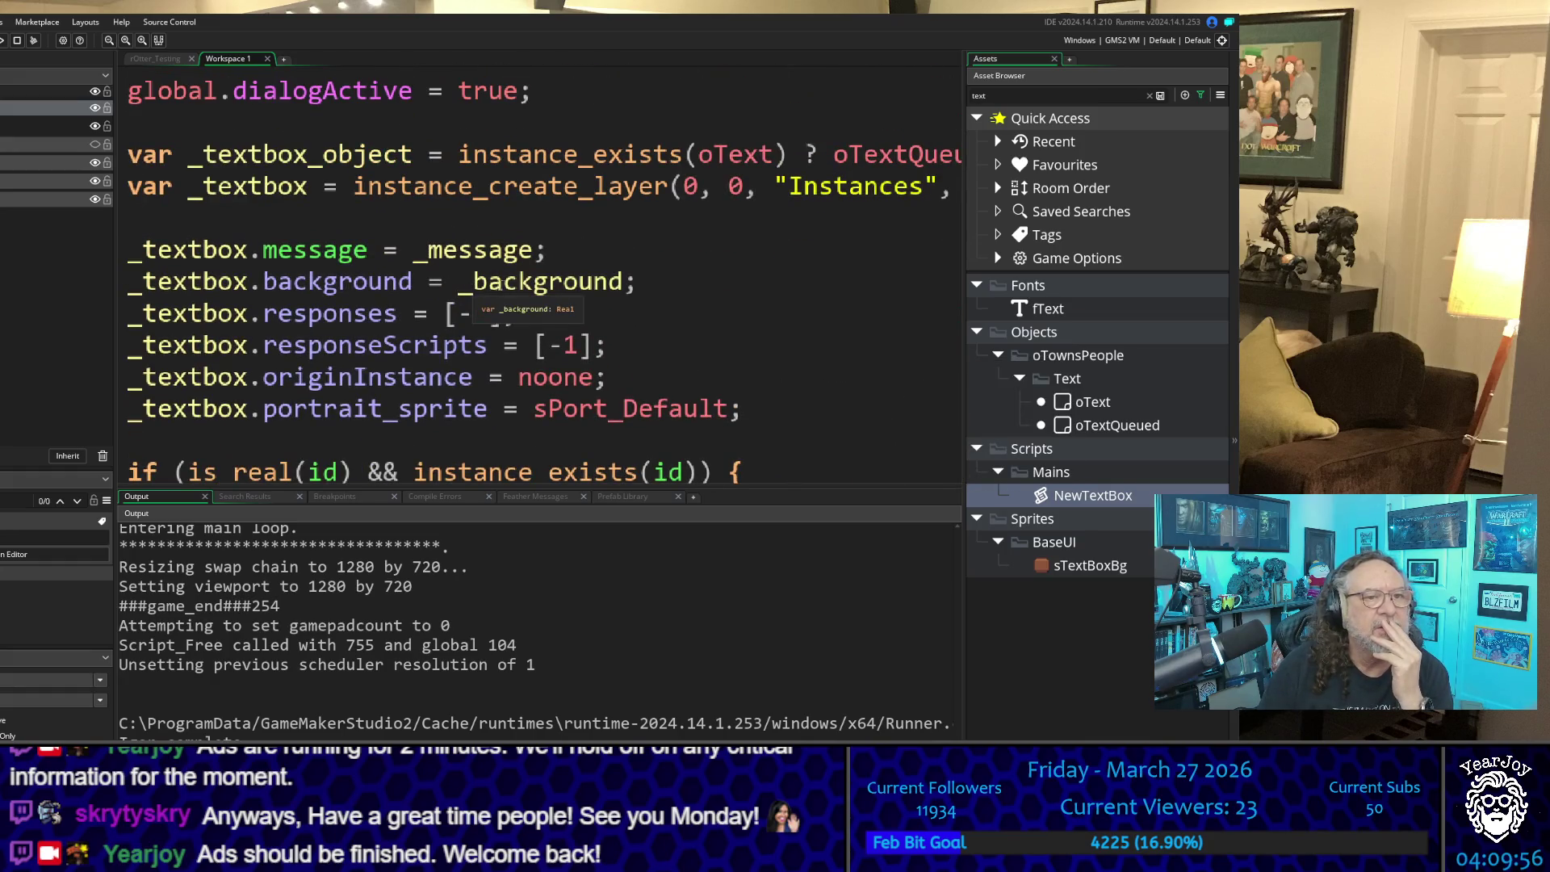
pyautogui.doubleClick(536, 281)
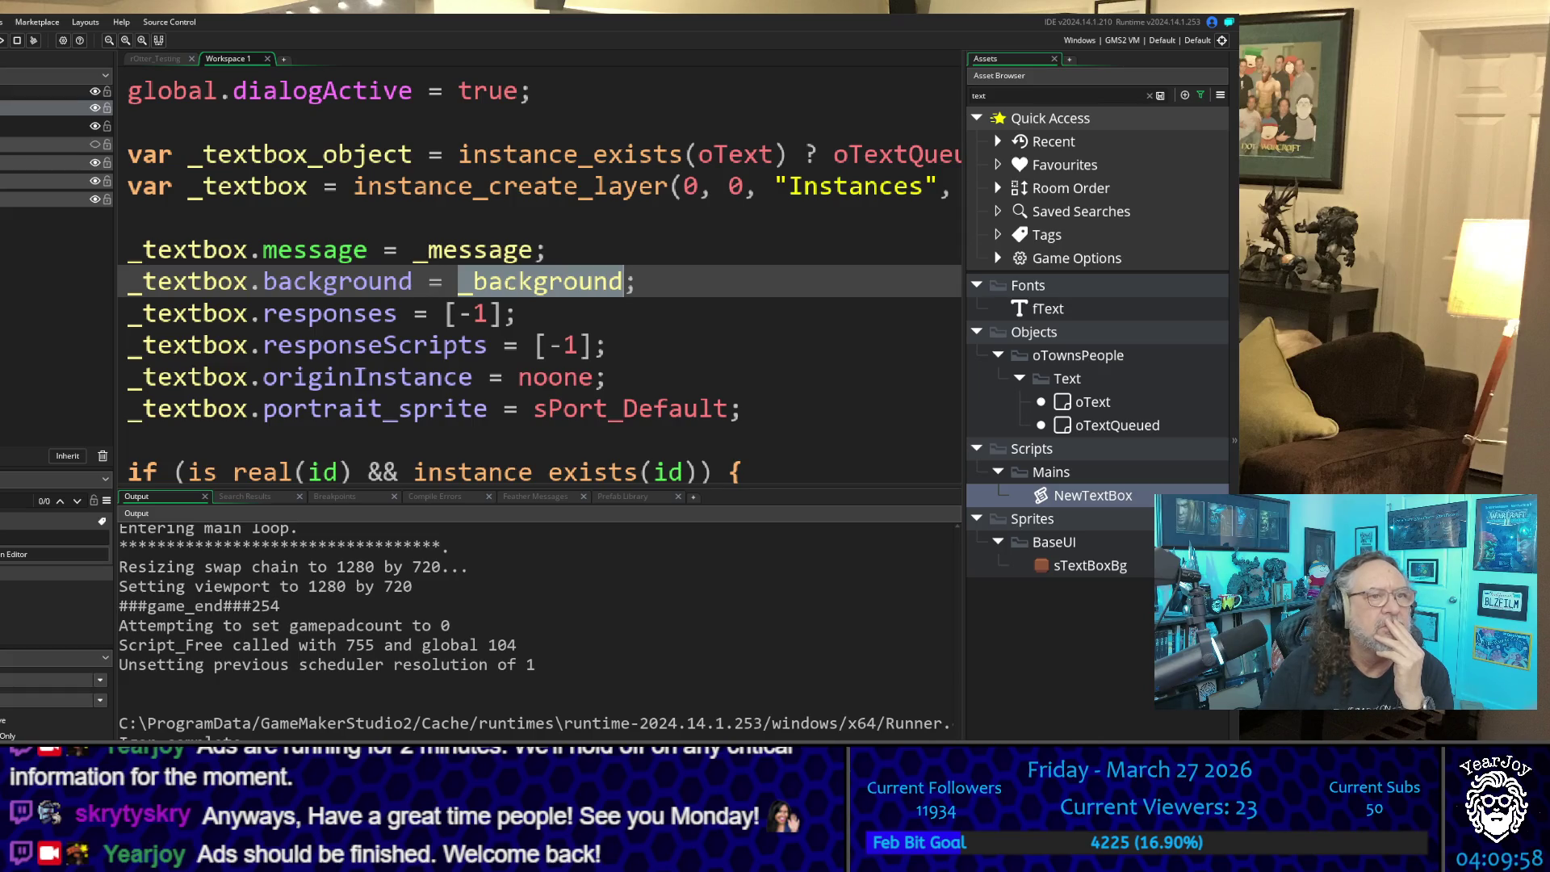
pyautogui.scroll(-1, 624, 283)
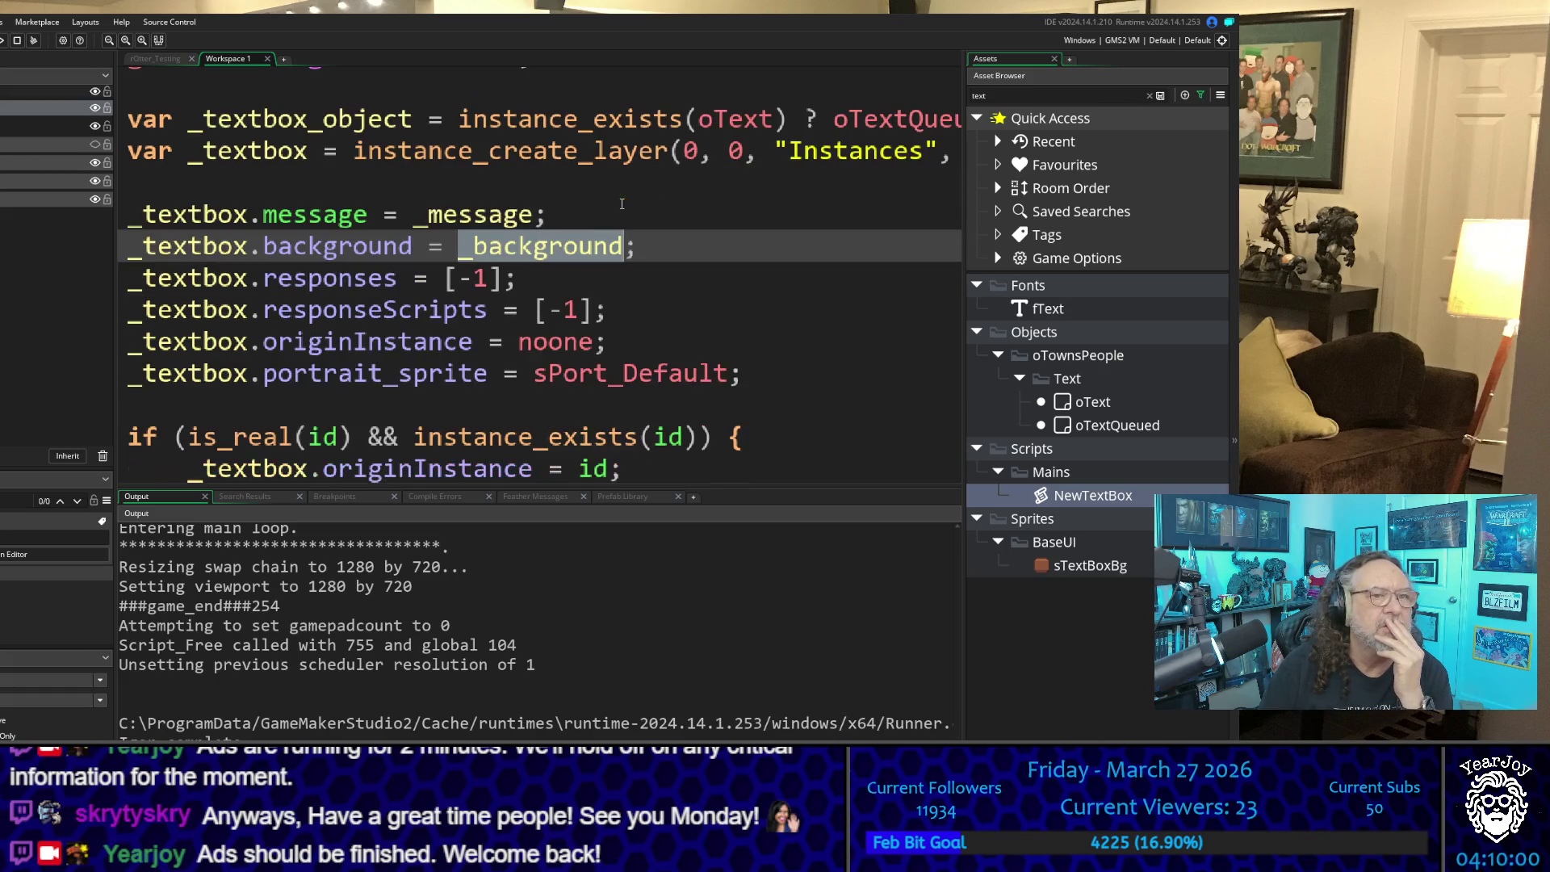
pyautogui.click(624, 246)
pyautogui.scroll(1, 624, 287)
pyautogui.scroll(-5, 624, 287)
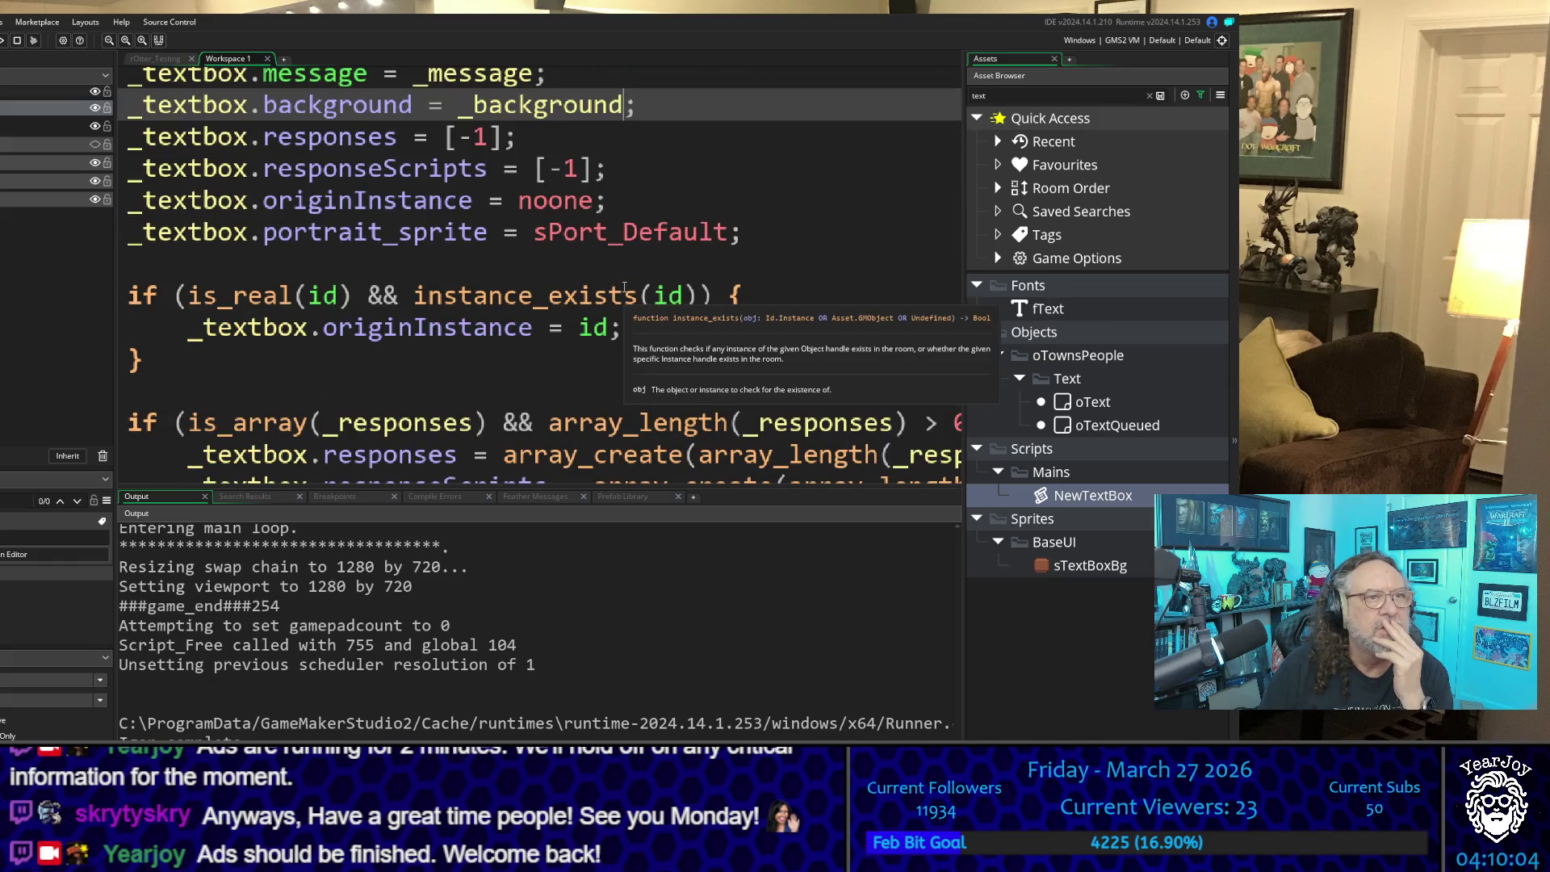
pyautogui.scroll(-9, 624, 286)
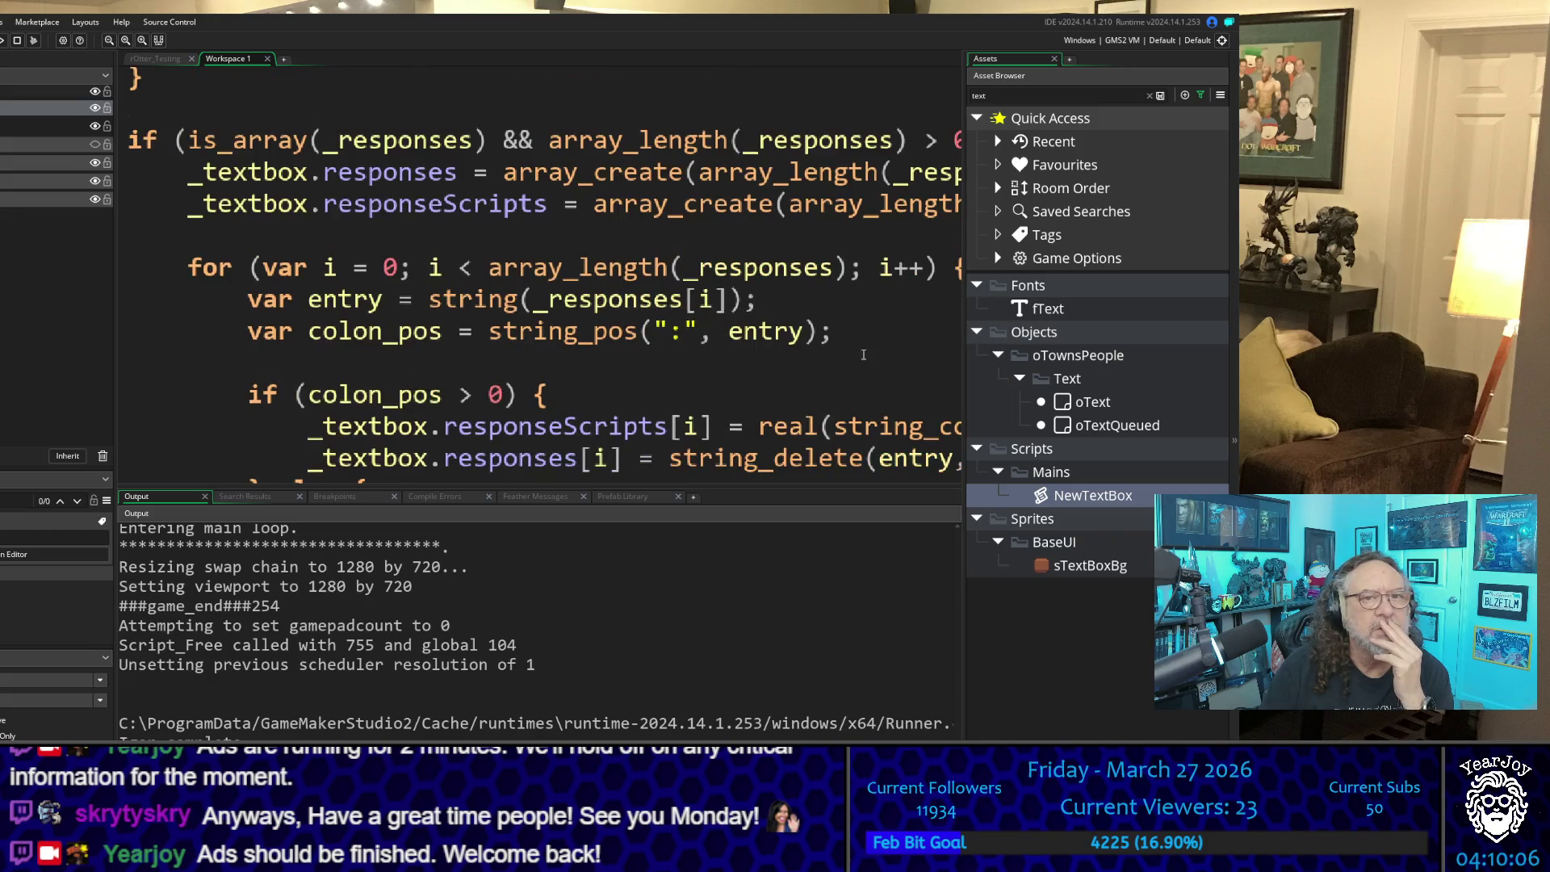
pyautogui.scroll(-8, 863, 354)
pyautogui.scroll(12, 550, 278)
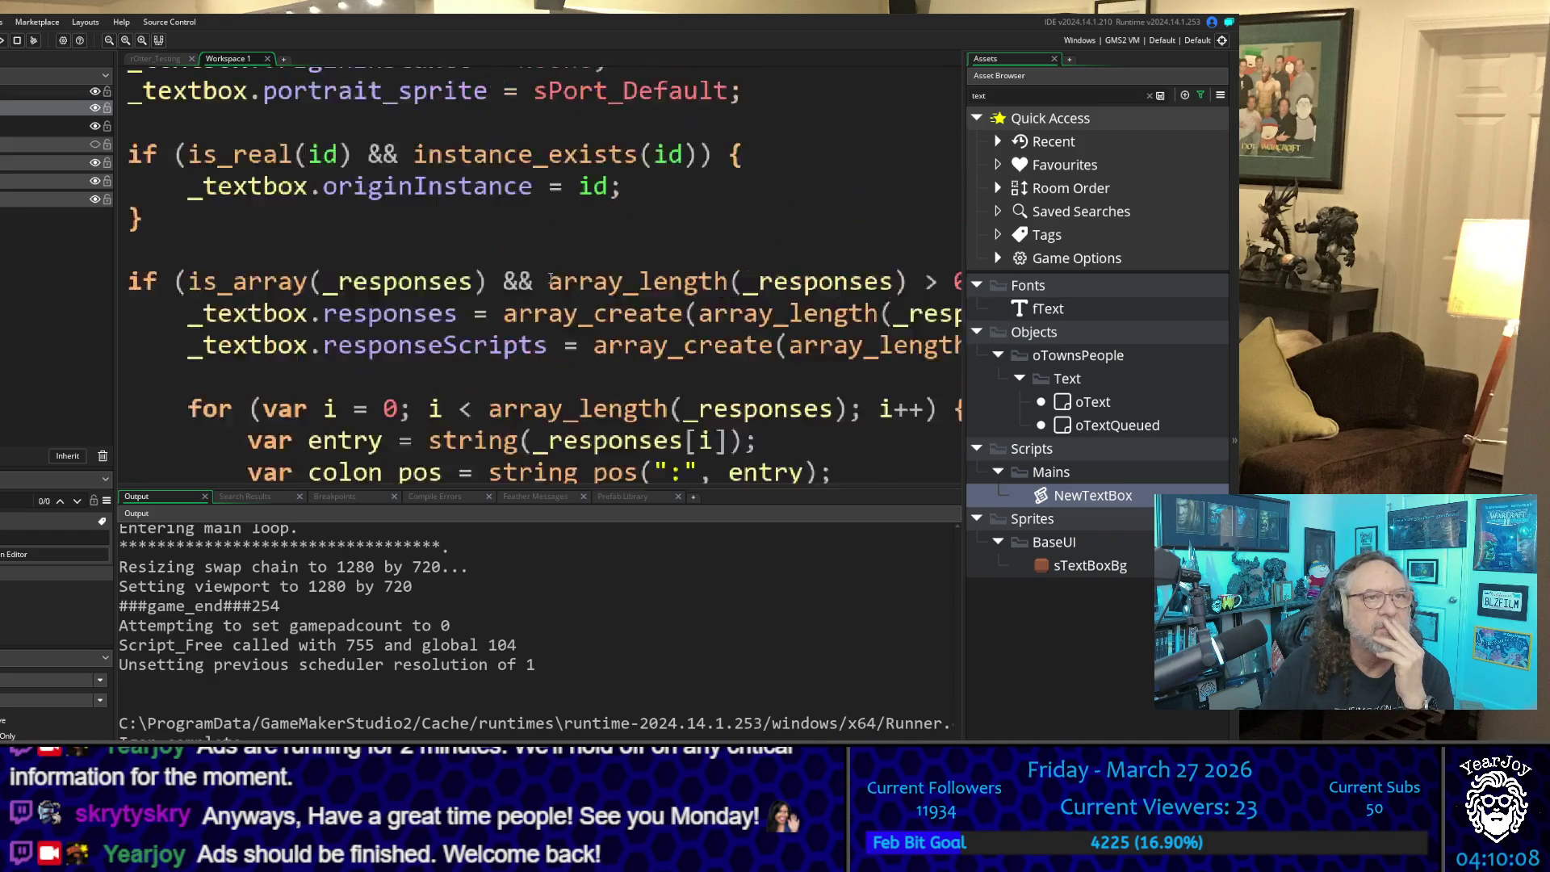
pyautogui.scroll(10, 569, 275)
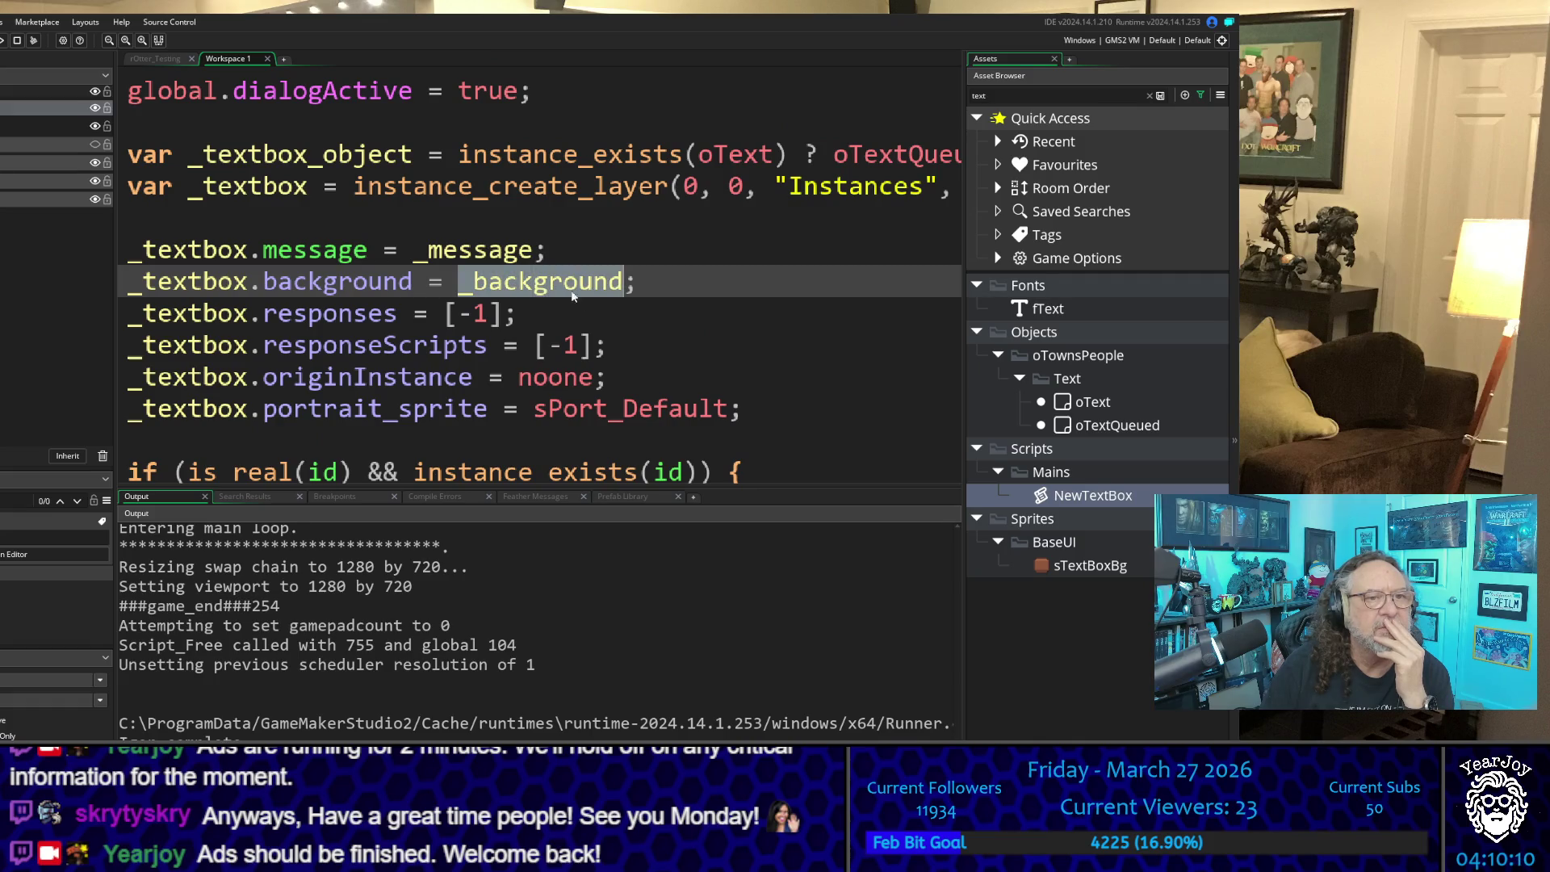
pyautogui.scroll(-8, 636, 348)
pyautogui.scroll(-5, 635, 348)
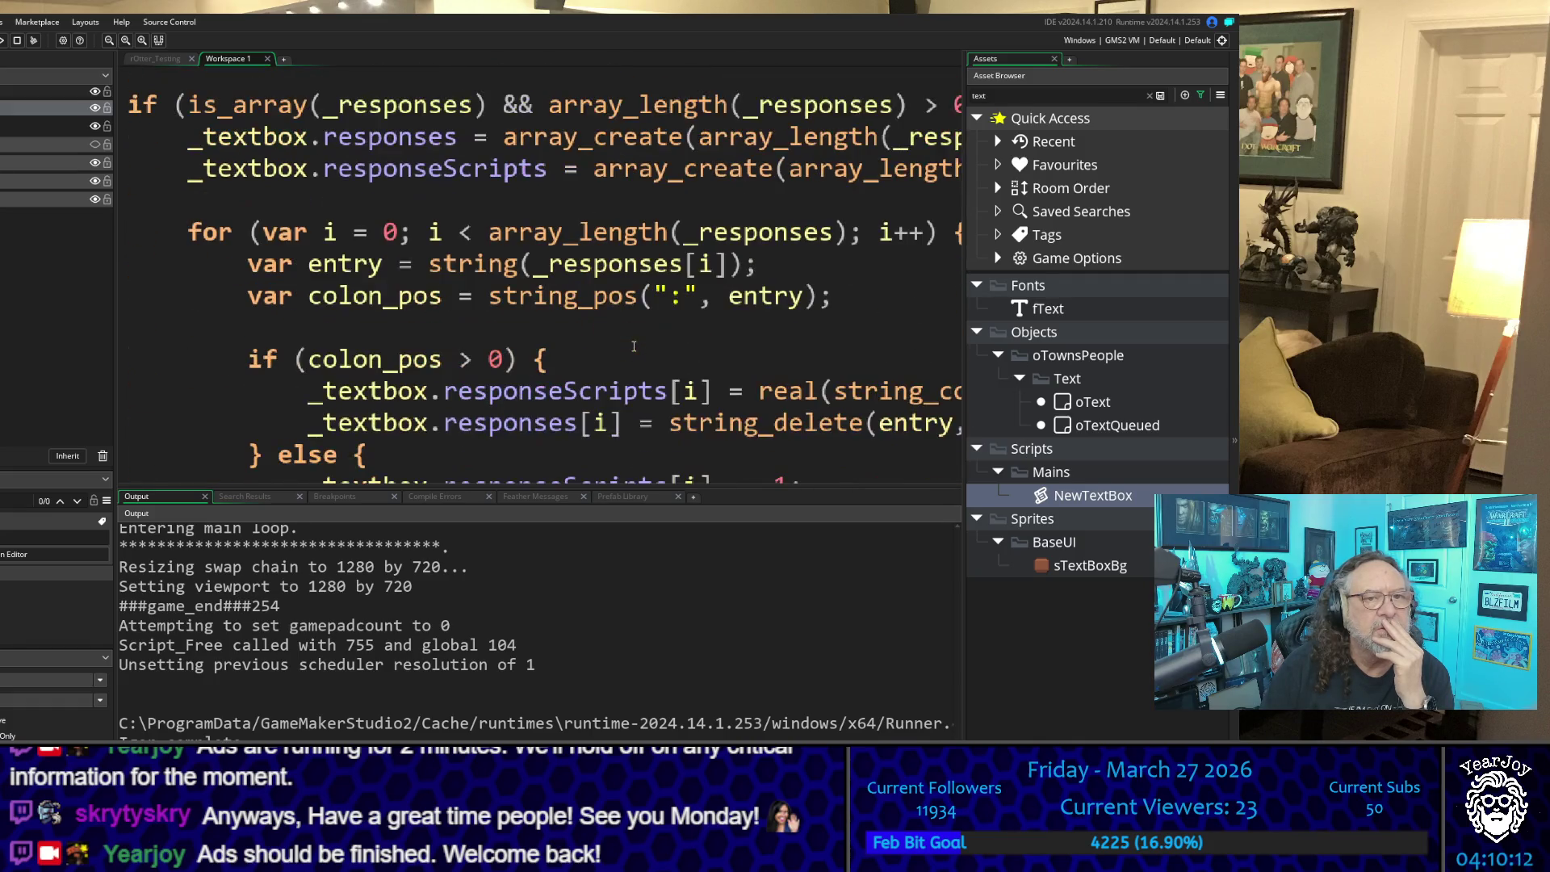
pyautogui.scroll(-7, 687, 299)
pyautogui.scroll(-15, 687, 300)
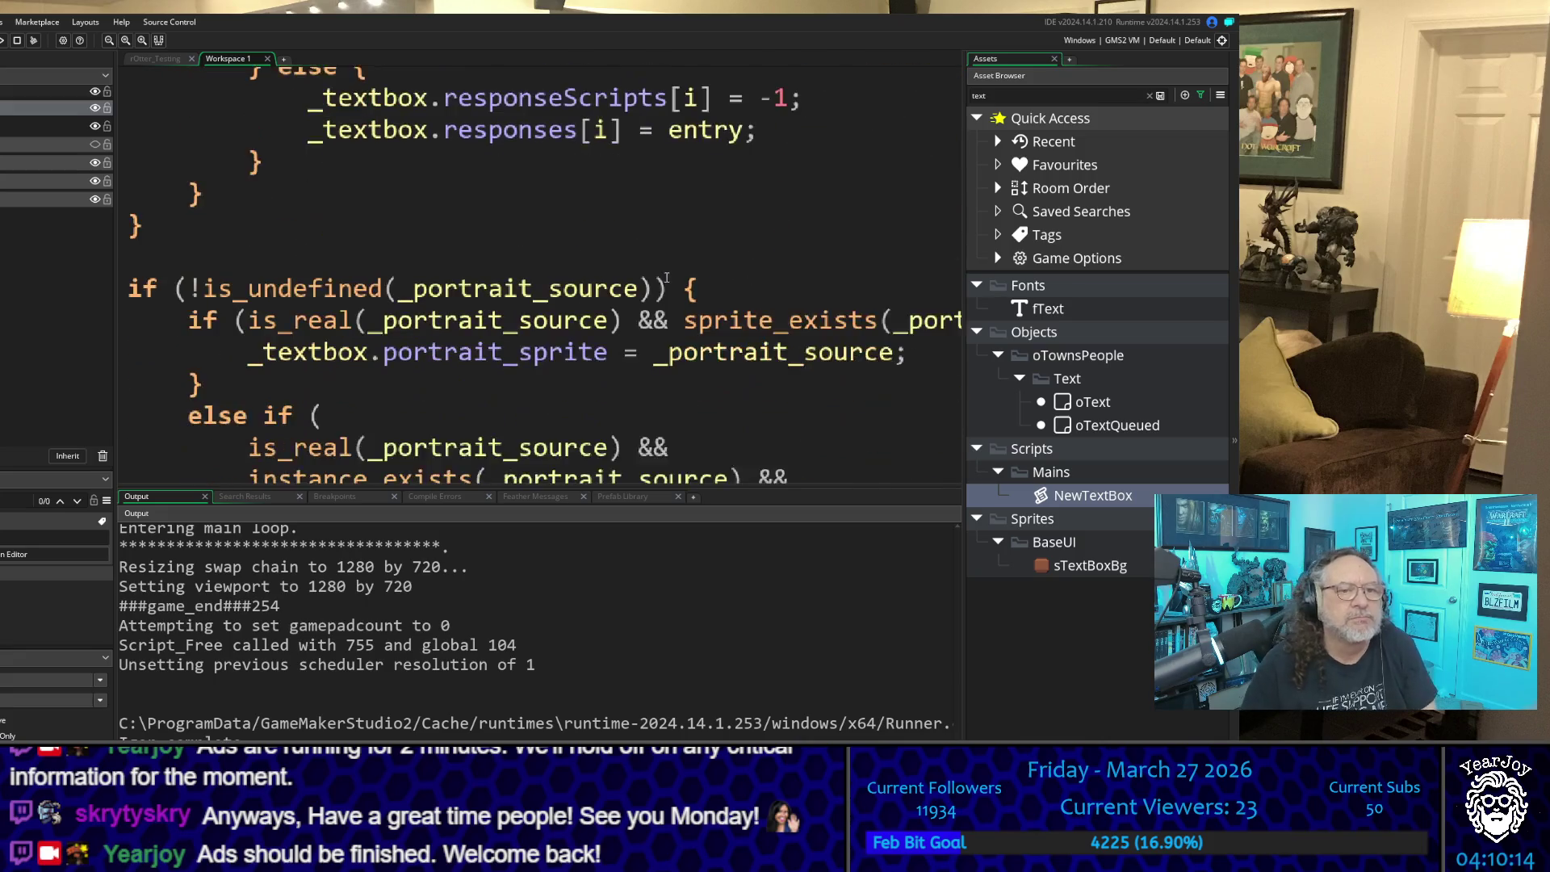
pyautogui.keyDown('ctrl'); pyautogui.scroll(-3, 646, 282); pyautogui.keyUp('ctrl')
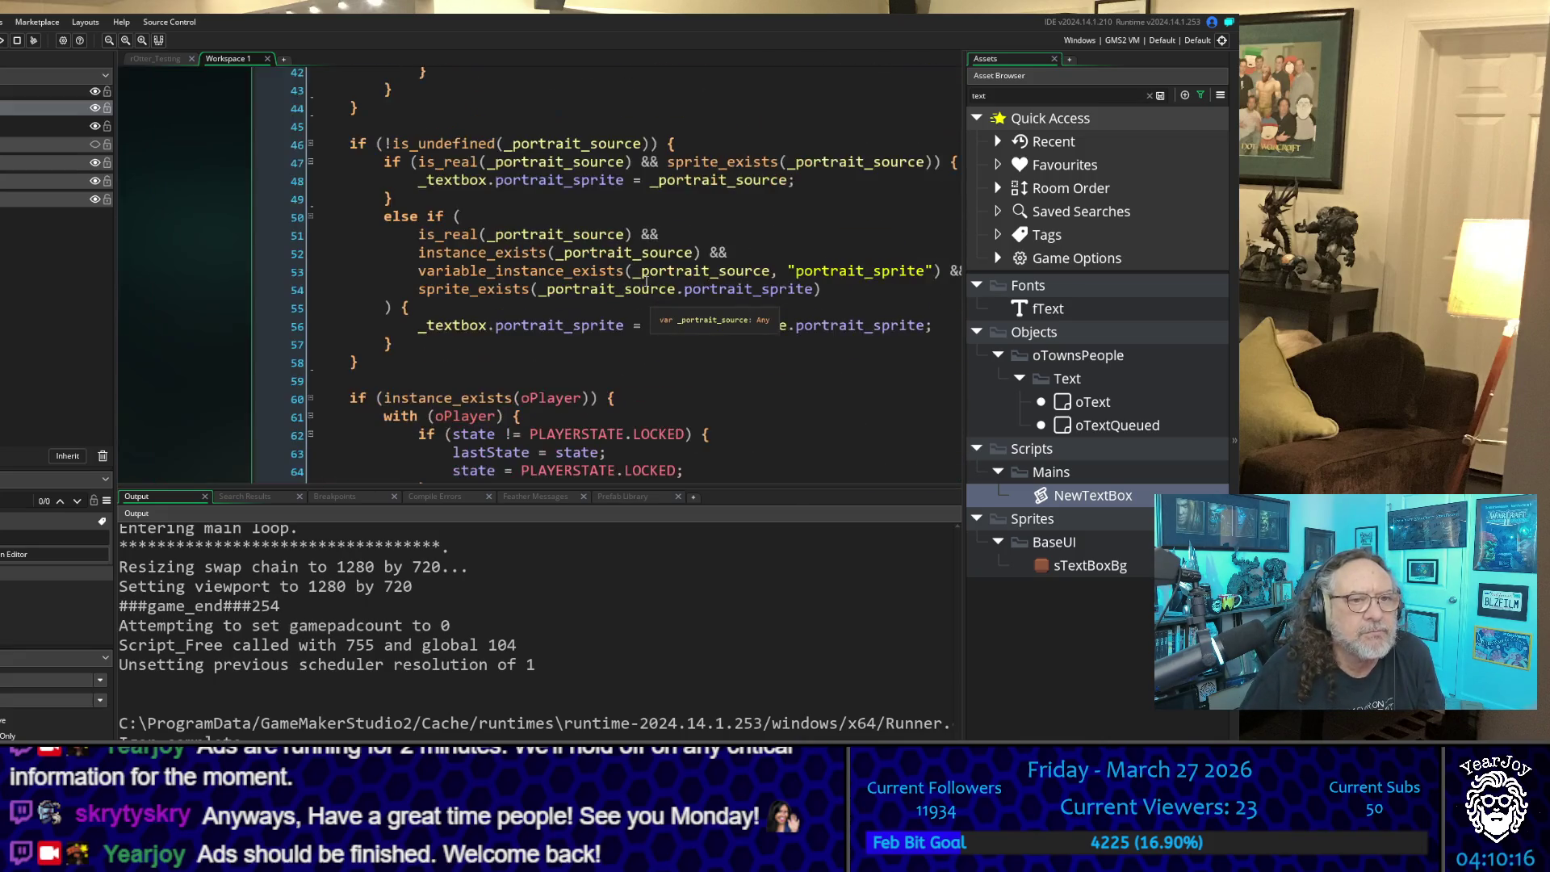
pyautogui.scroll(-3, 663, 313)
pyautogui.scroll(-1, 664, 313)
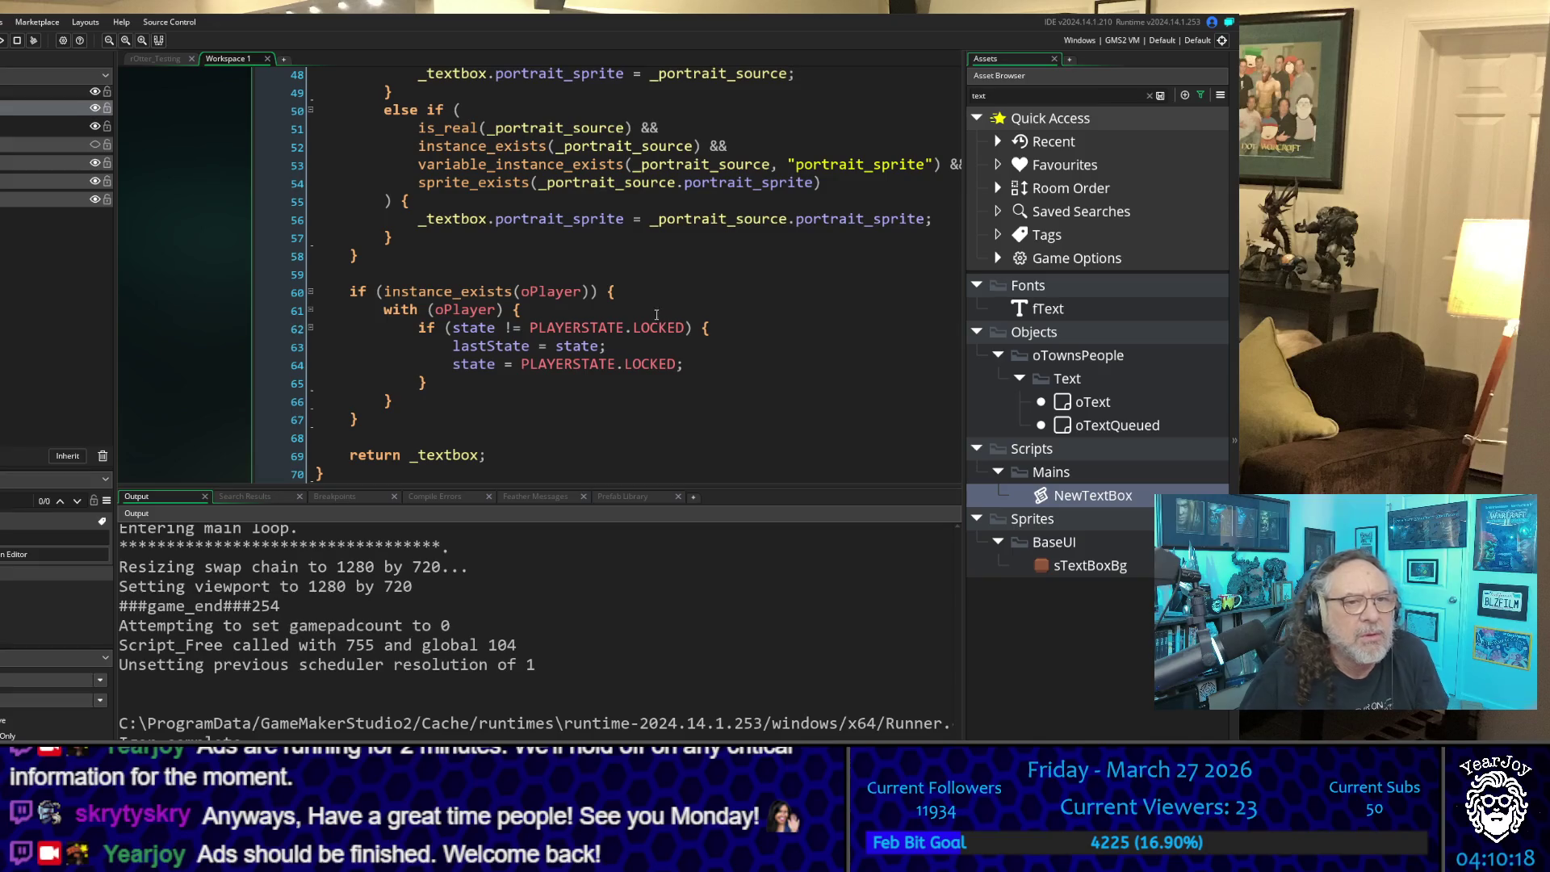
pyautogui.scroll(10, 205, 380)
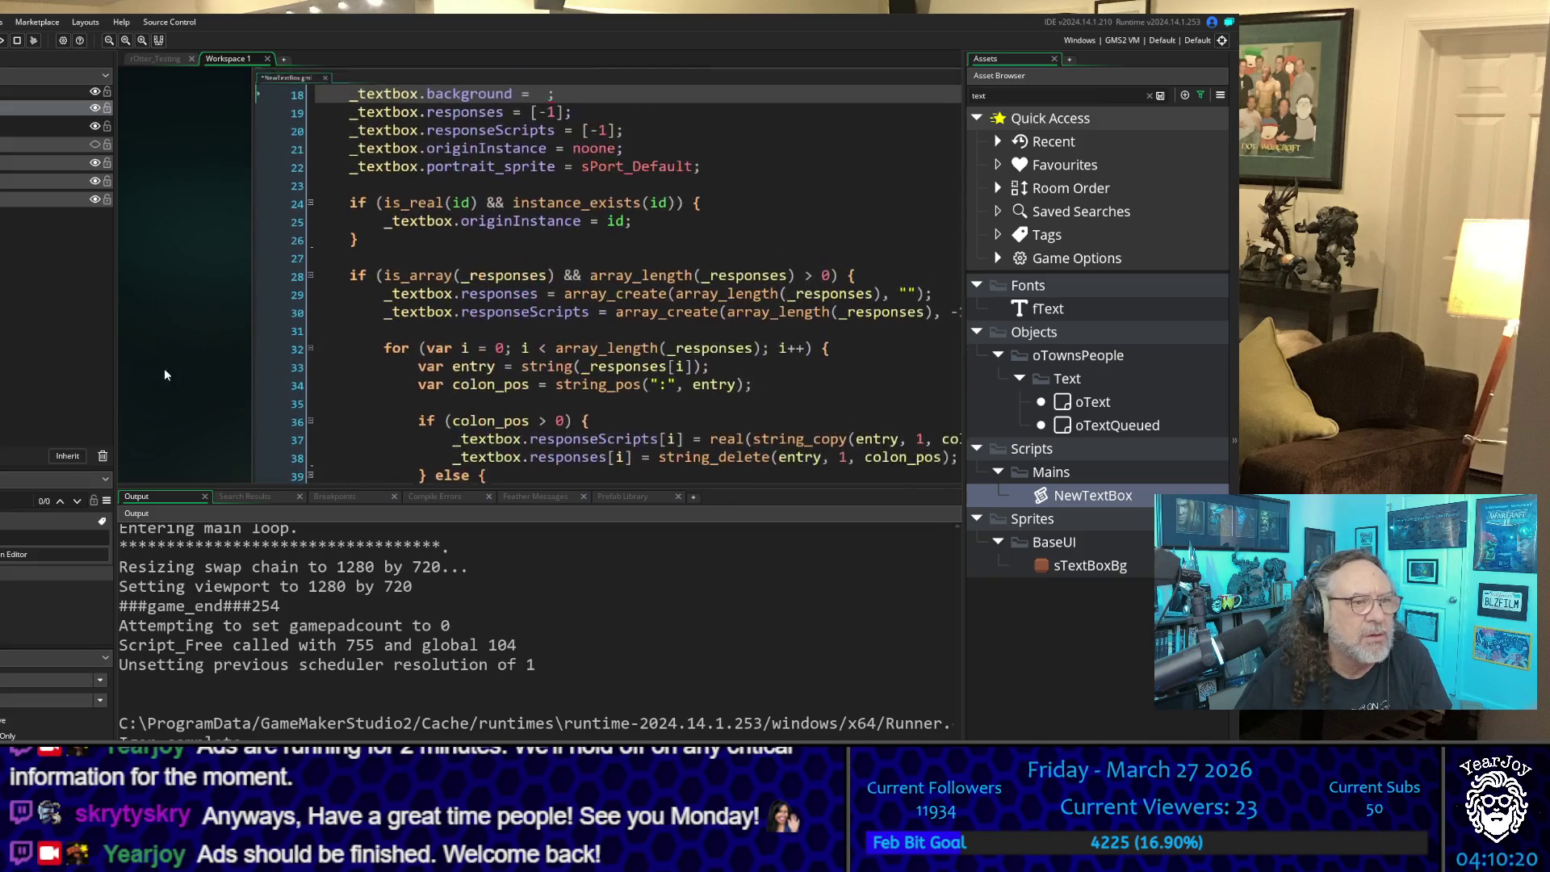
pyautogui.moveTo(216, 328); pyautogui.dragTo(85, 291)
pyautogui.scroll(6, 223, 325)
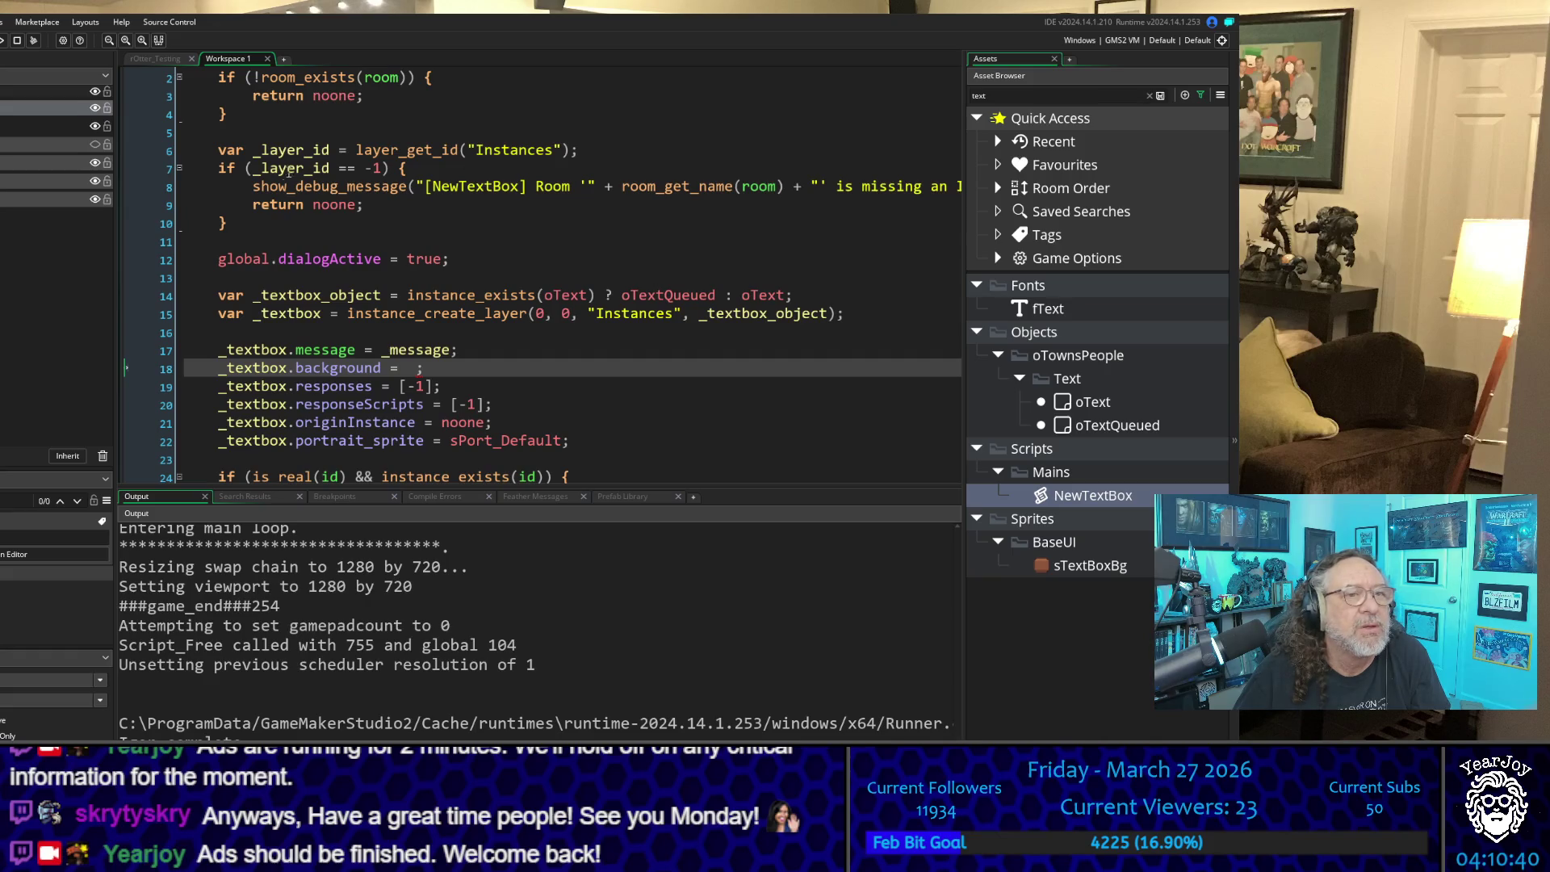
pyautogui.click(633, 229)
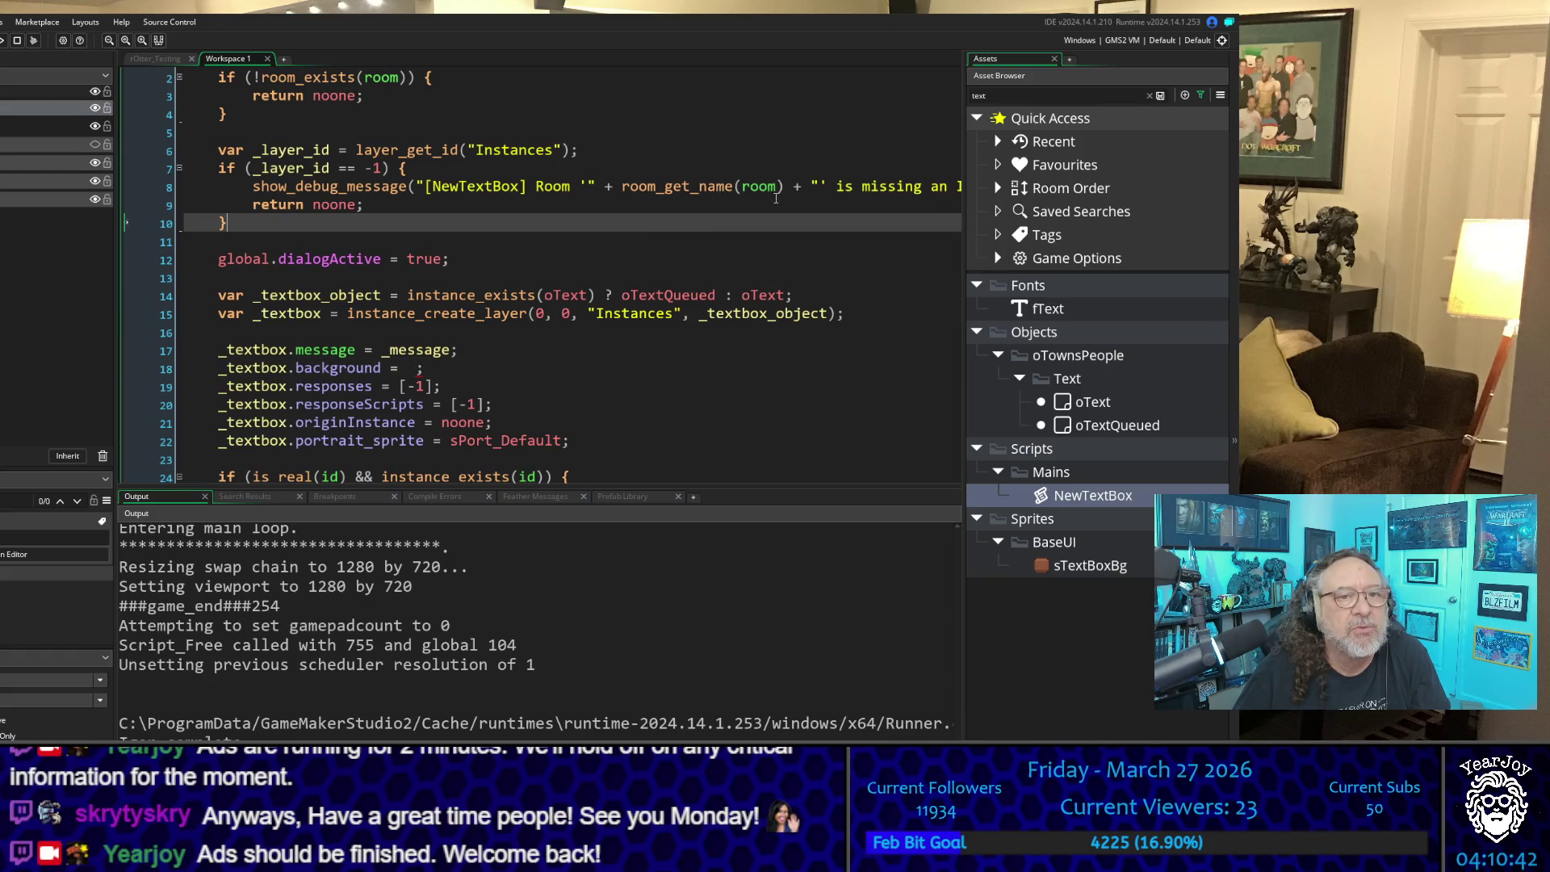
pyautogui.moveTo(479, 317)
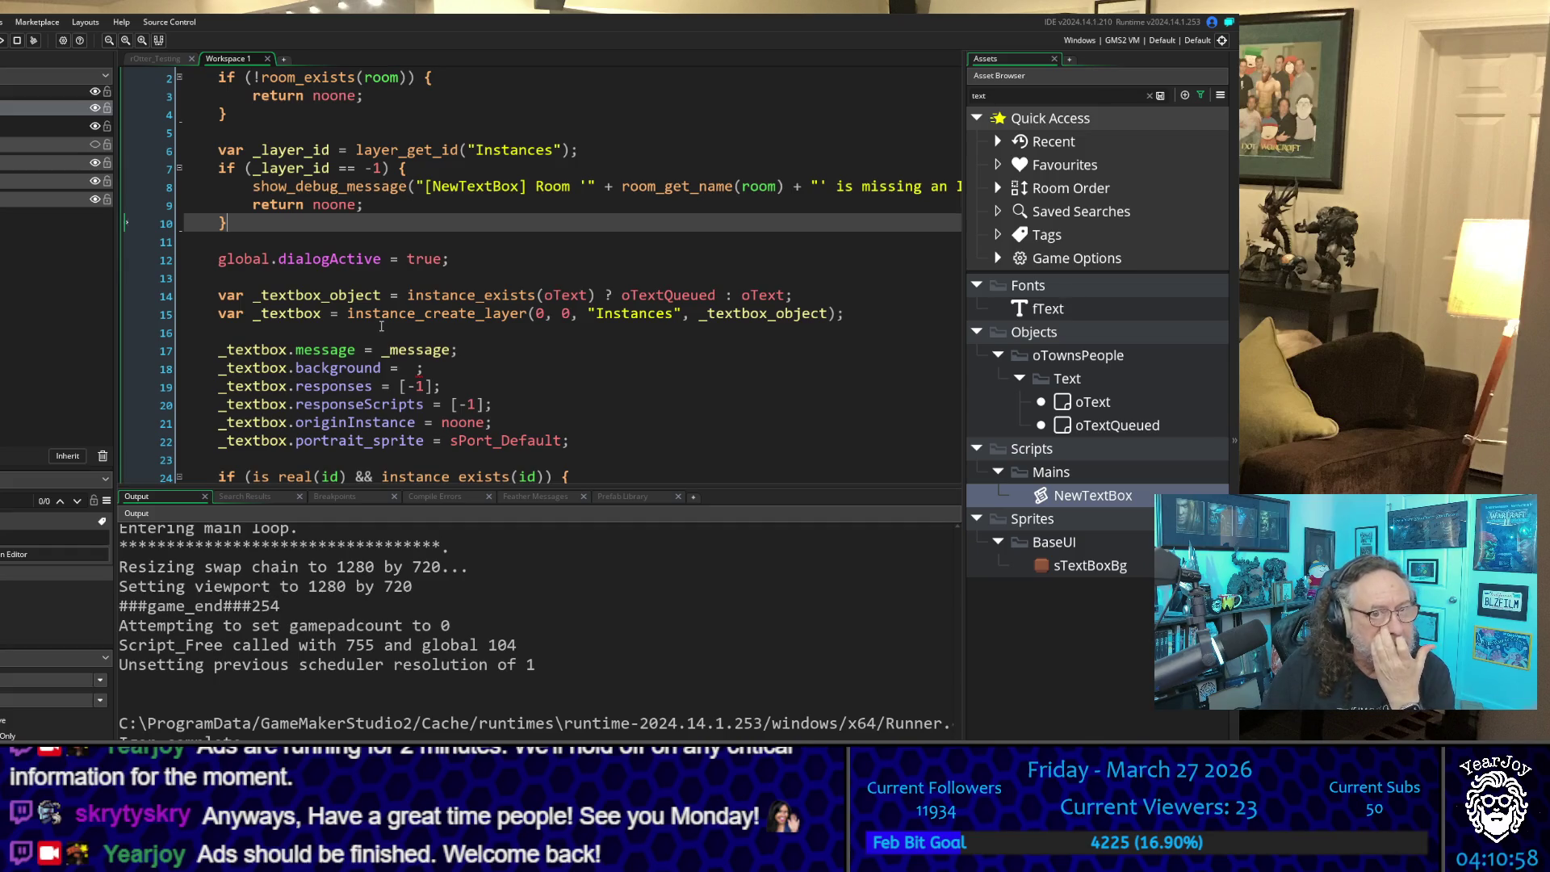
pyautogui.click(743, 313)
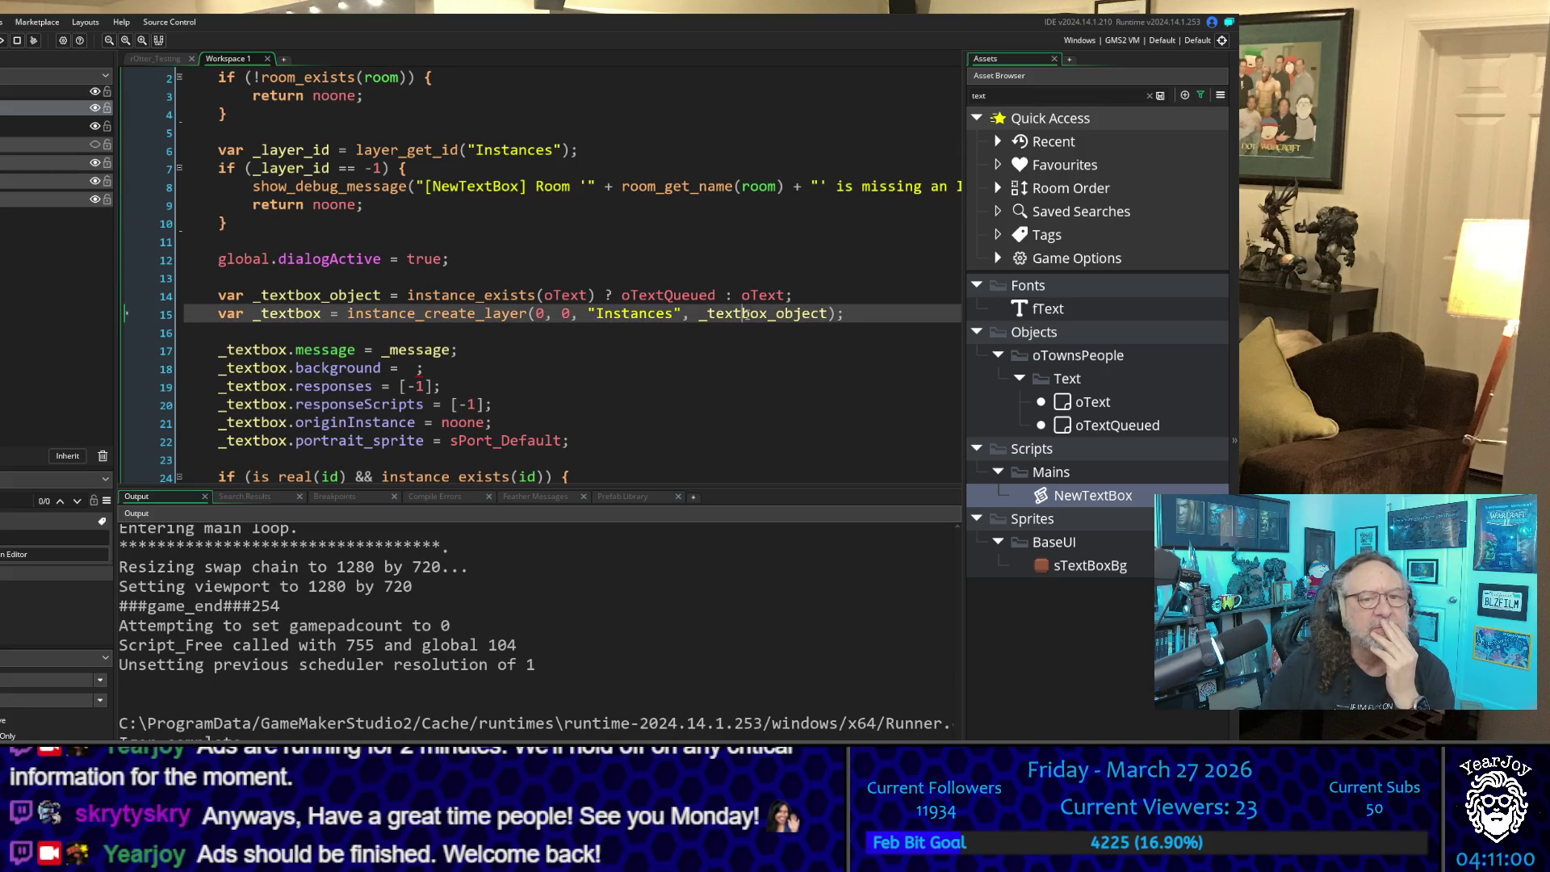
# Step: Find every reference to _textbox_object in the NewTextBox script
pyautogui.doubleClick(743, 313)
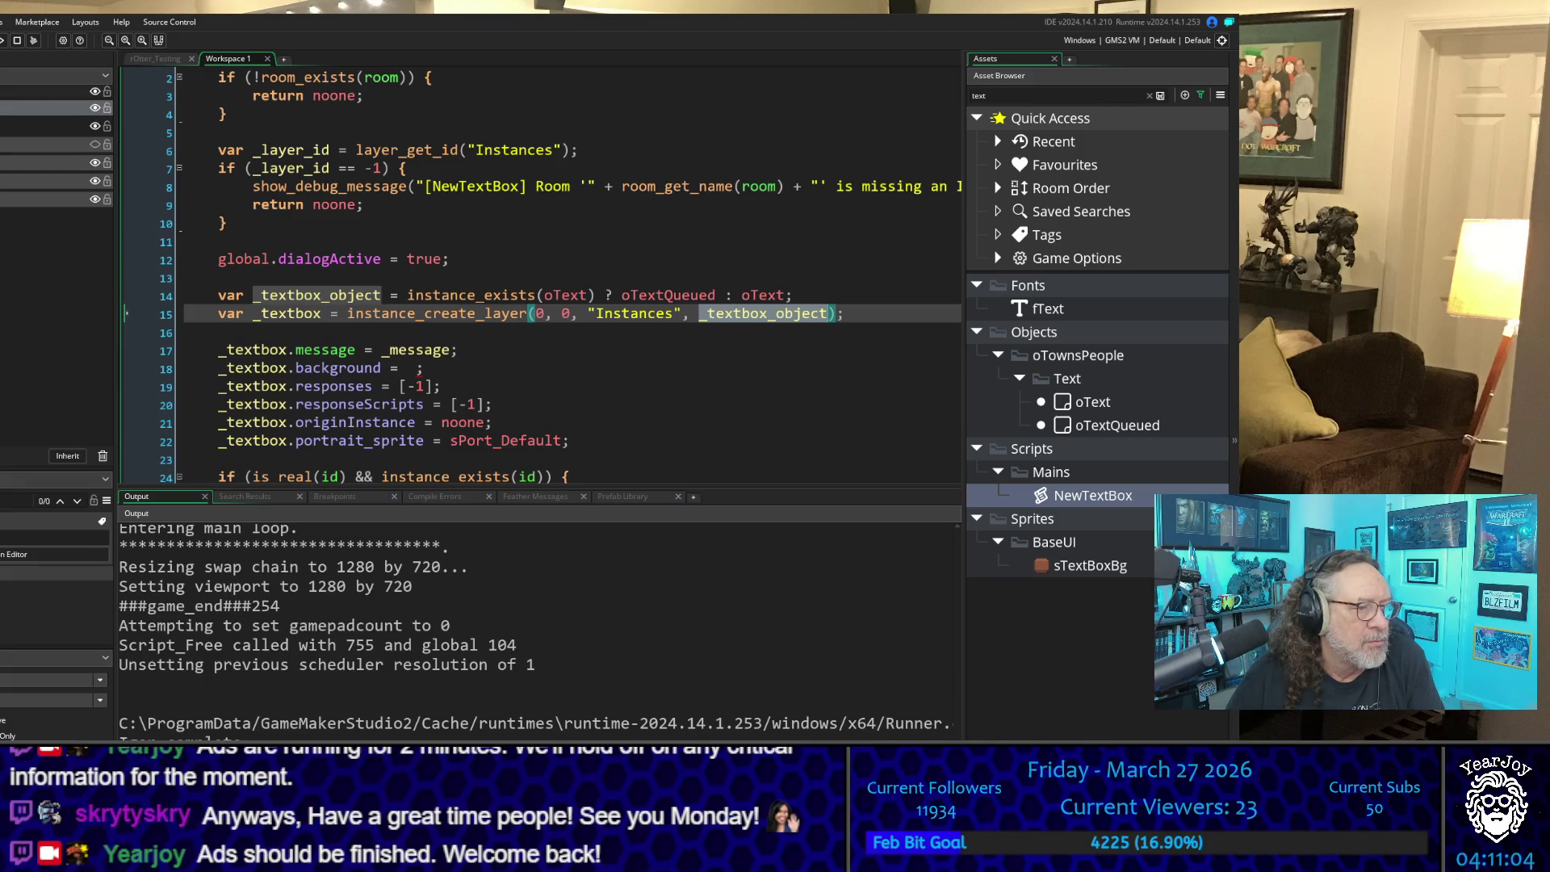
pyautogui.hotkey('shift', 'F12')
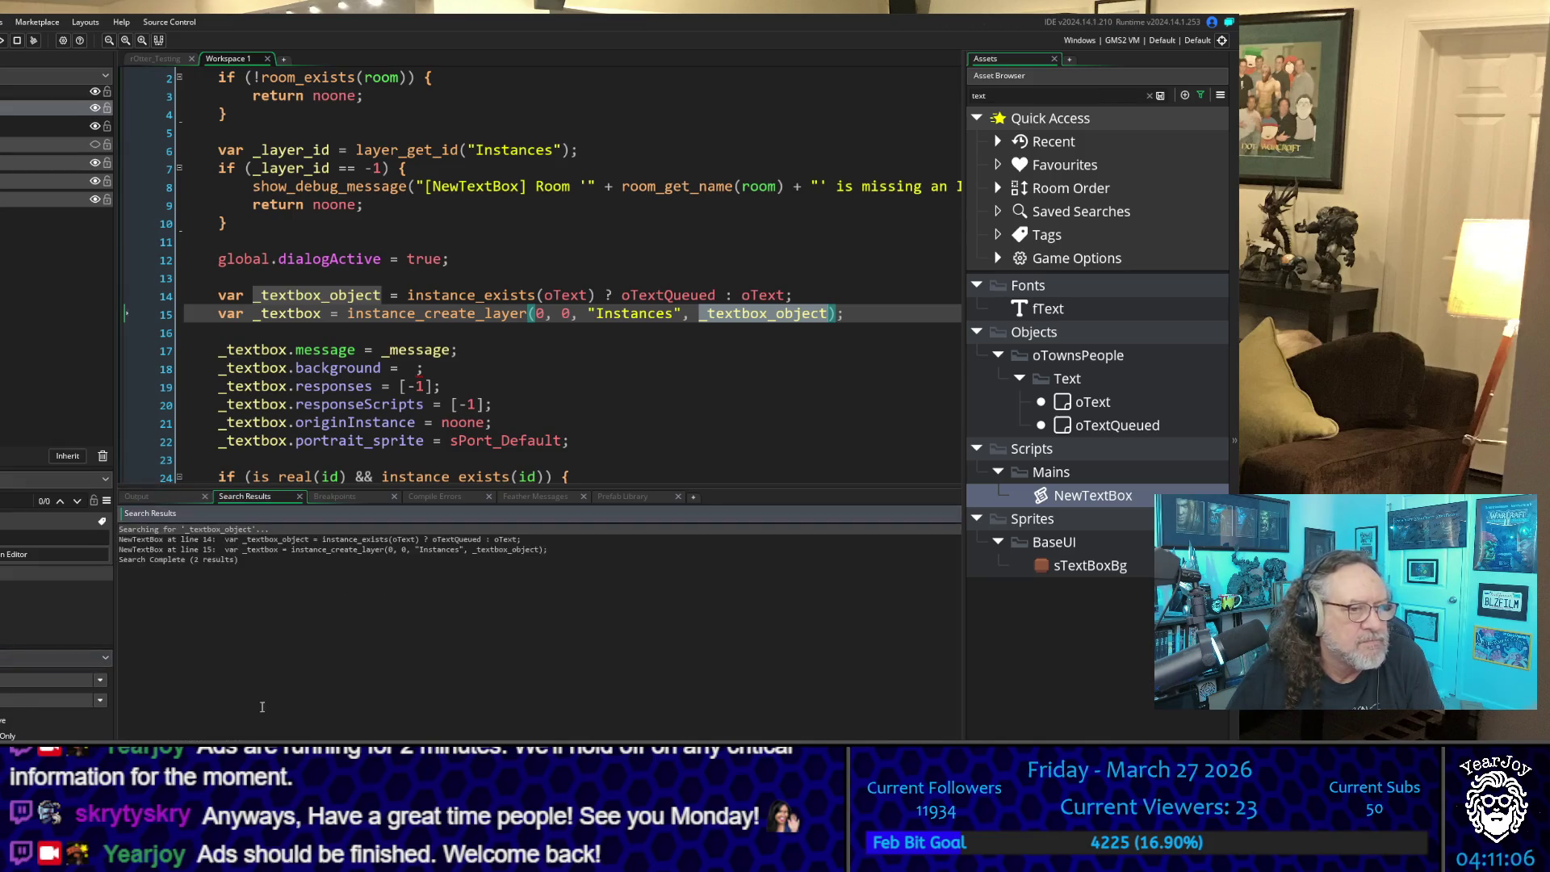
pyautogui.doubleClick(454, 549)
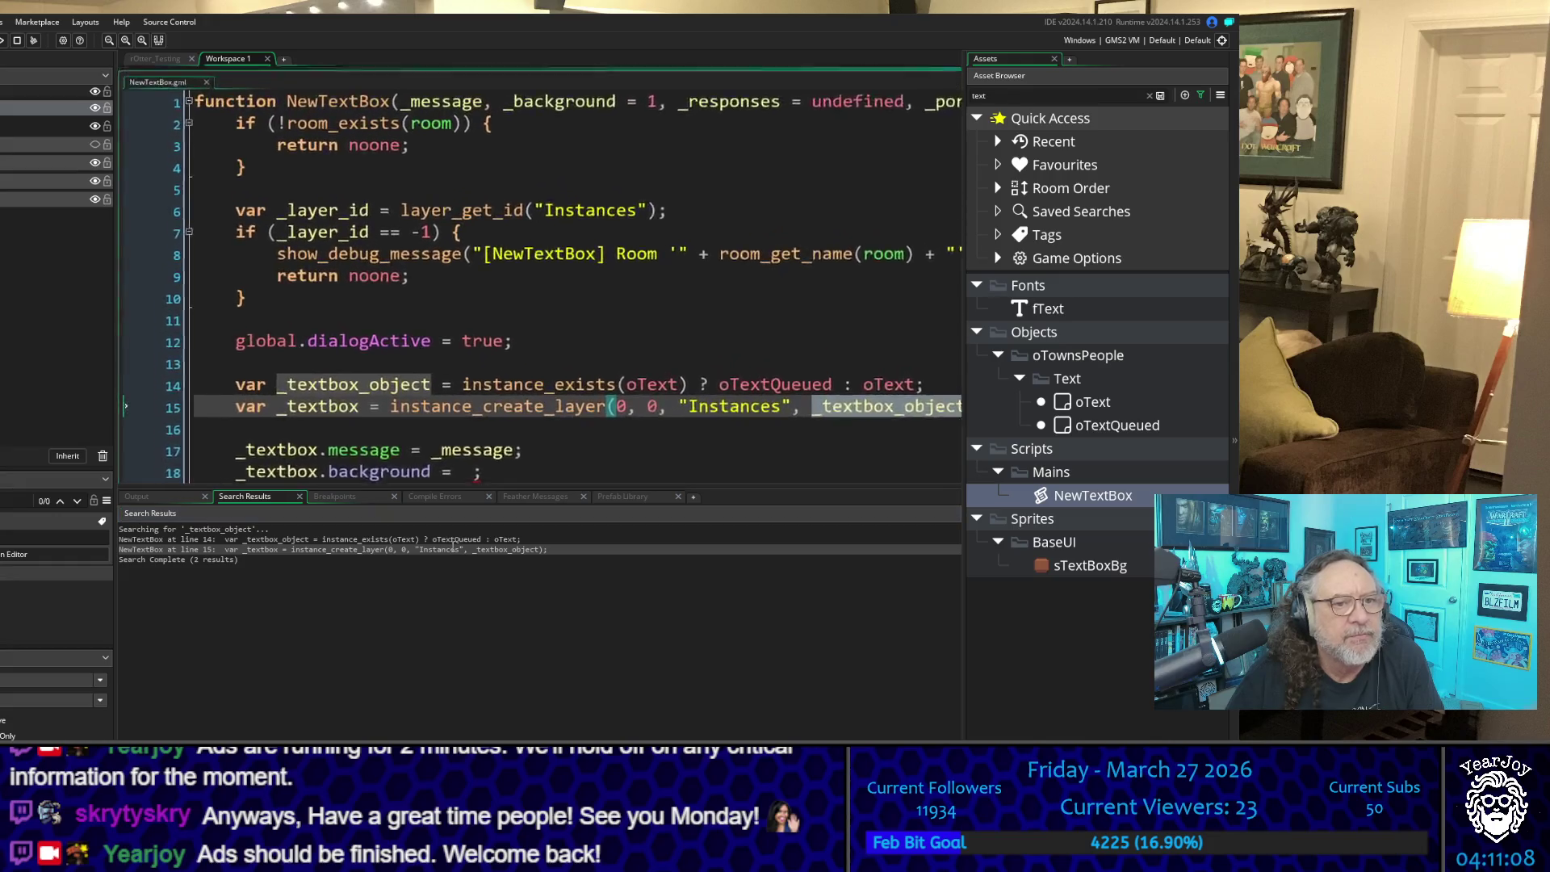
pyautogui.click(452, 539)
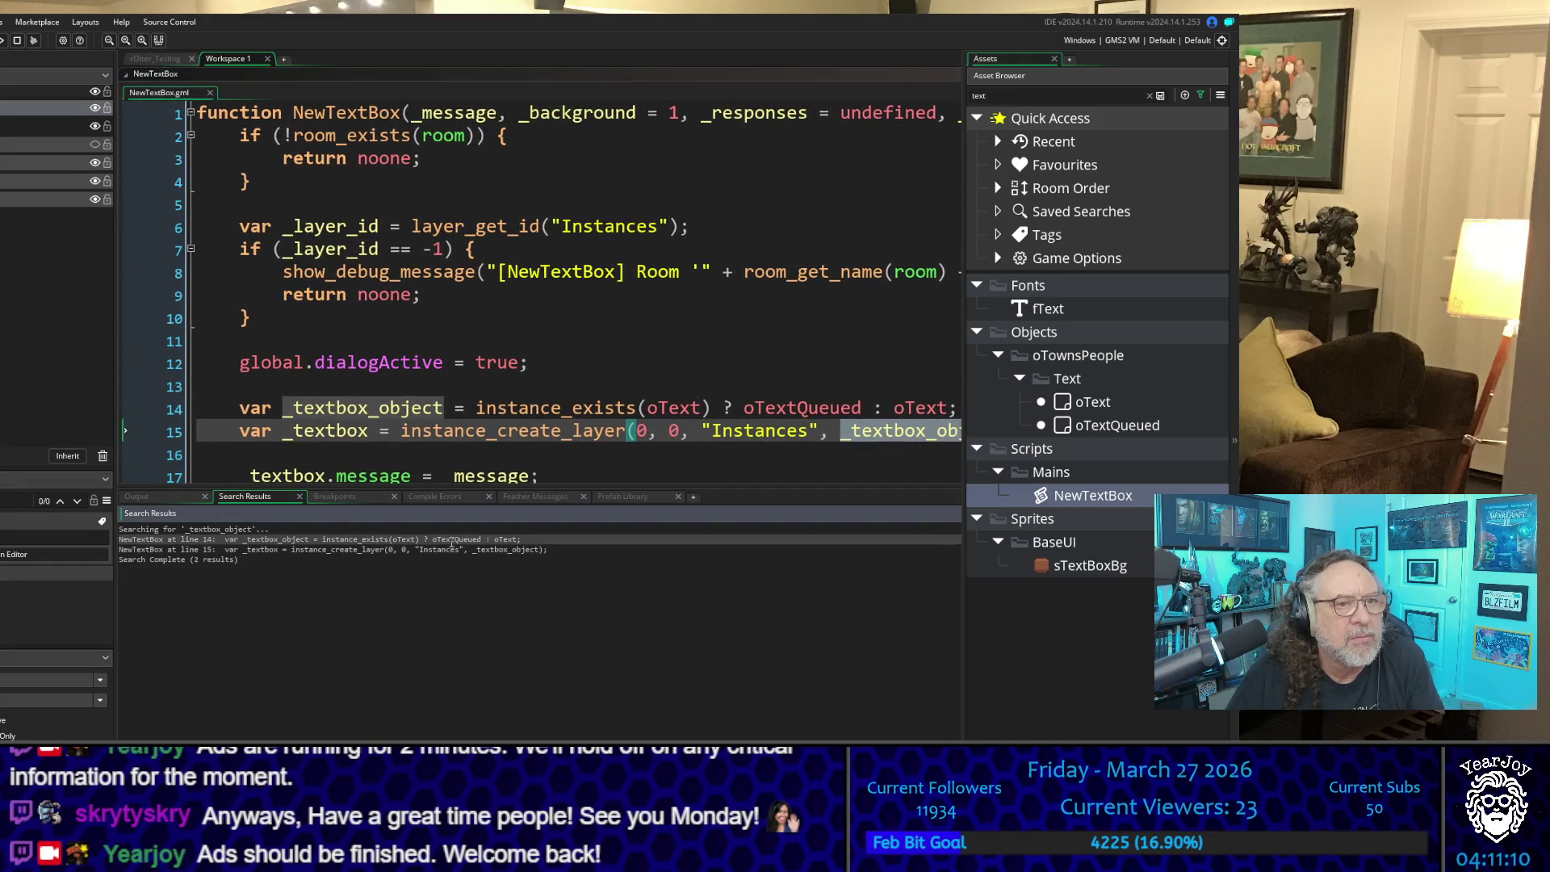
pyautogui.scroll(-3, 583, 300)
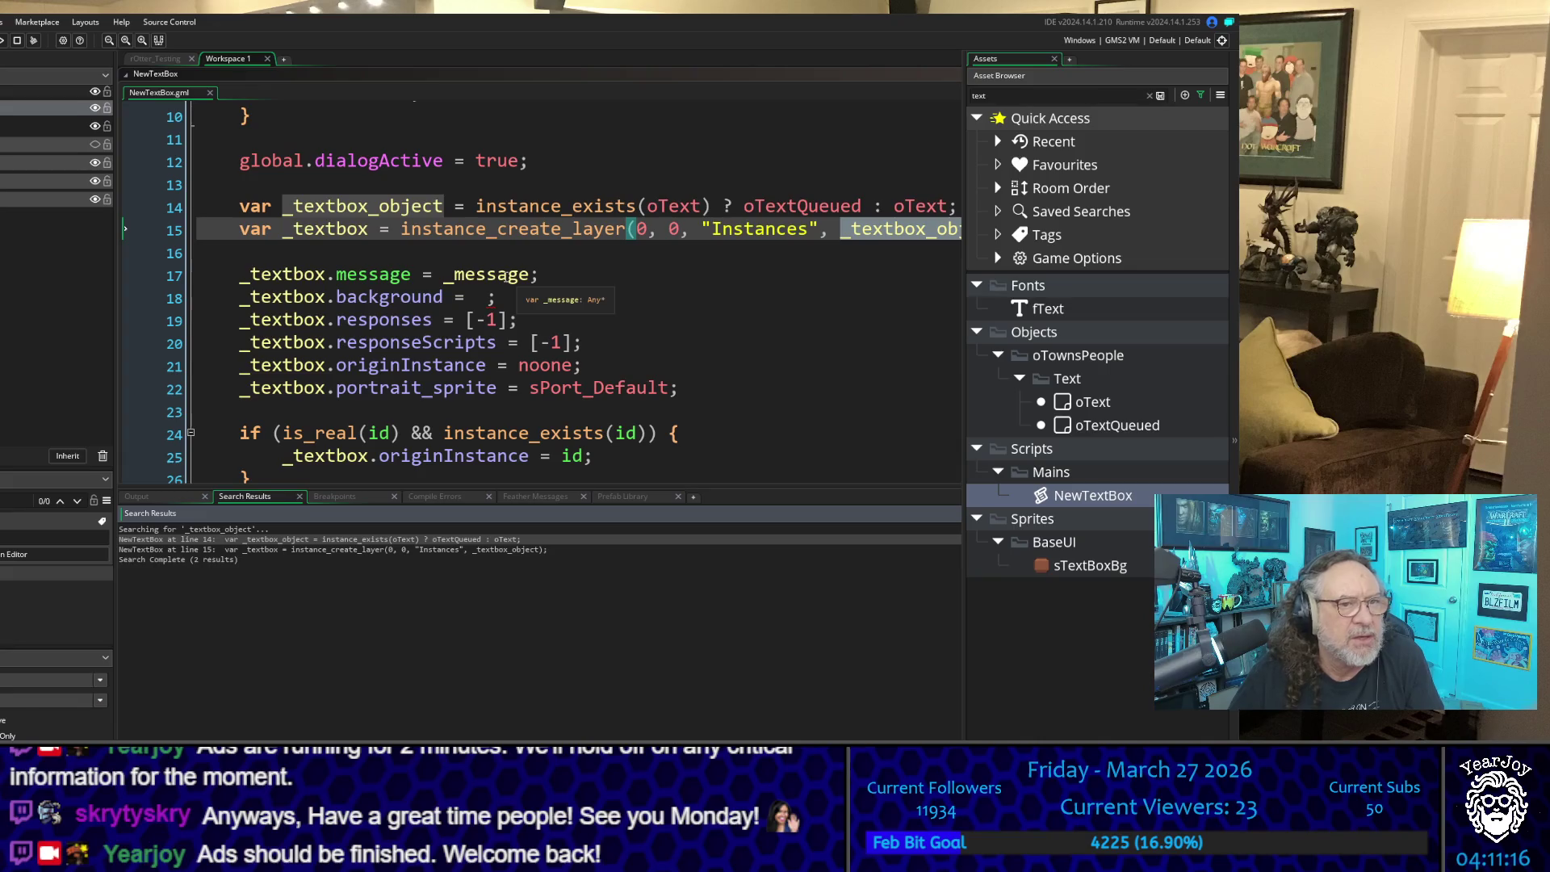
# Step: Complete line 18 with _background, save, and search for _background uses
pyautogui.click(498, 301)
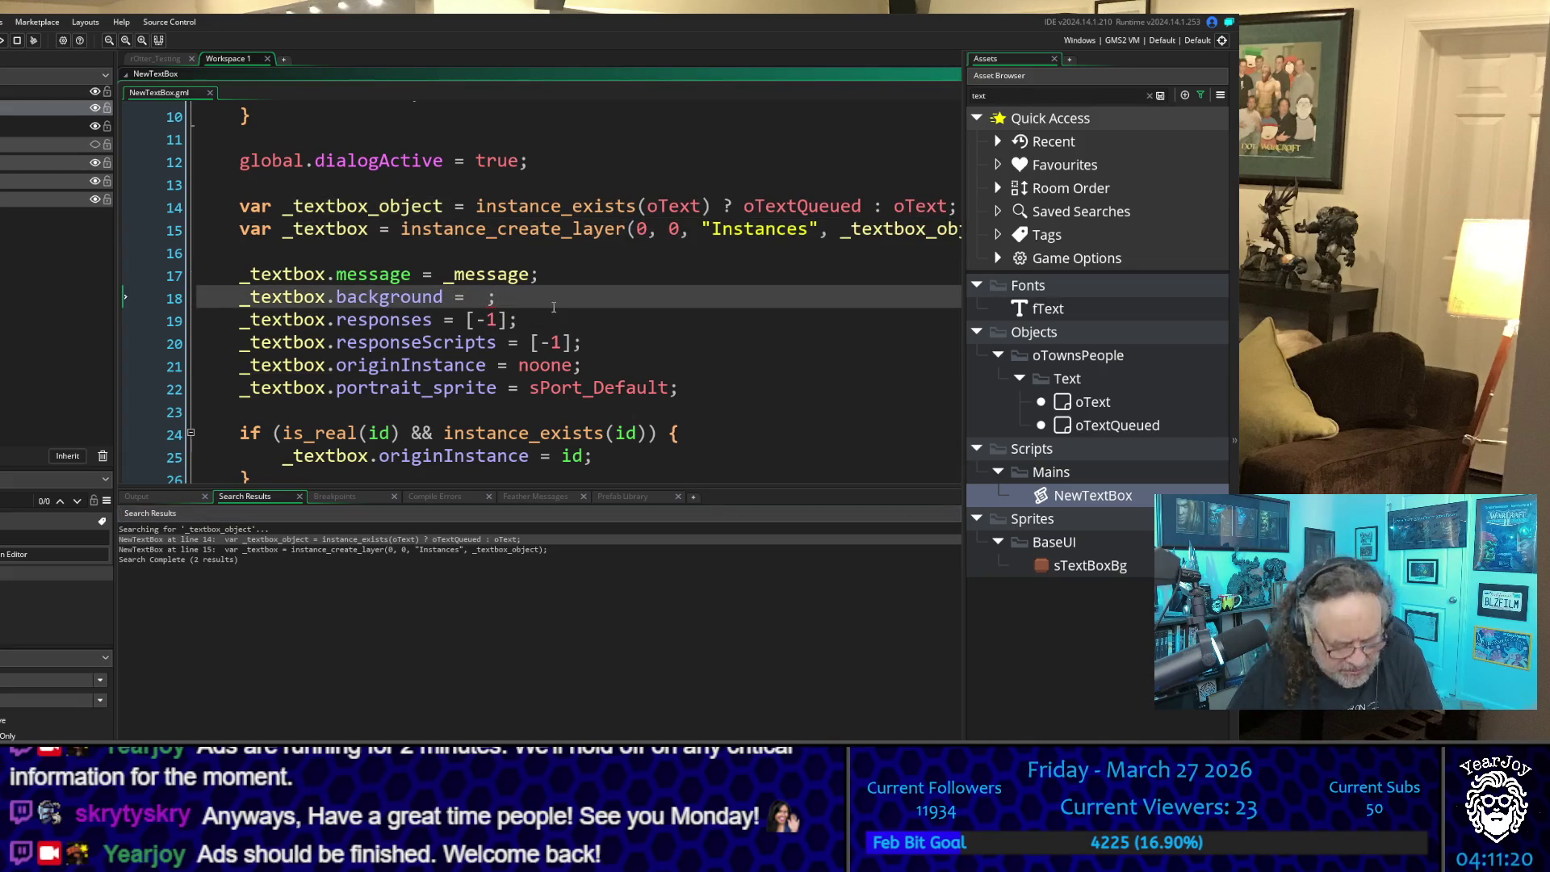
pyautogui.write('_background')
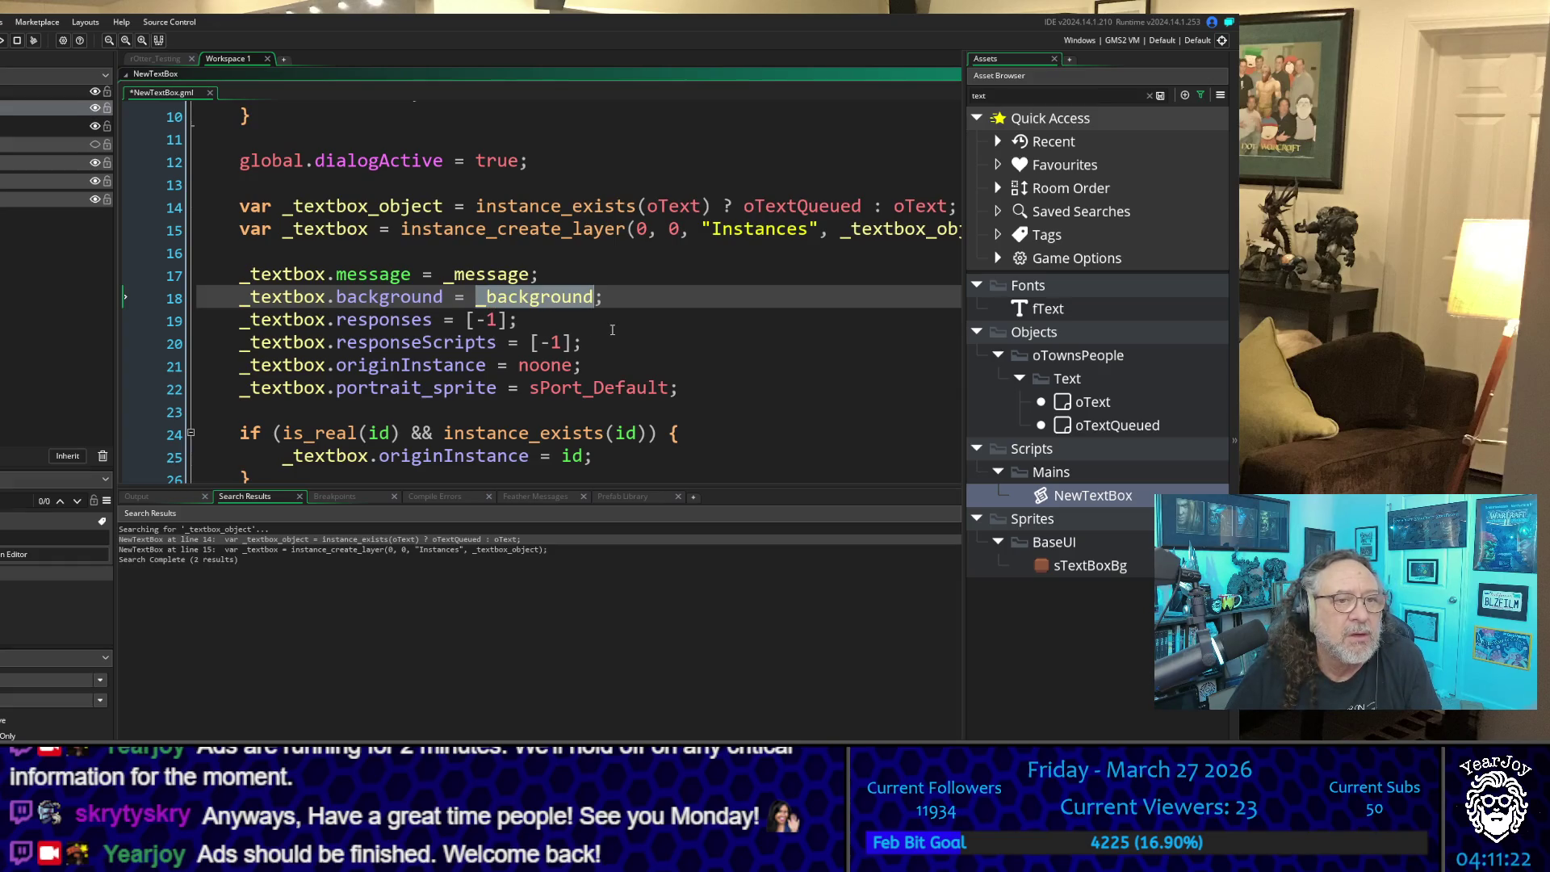
pyautogui.click(612, 329)
pyautogui.click(548, 302)
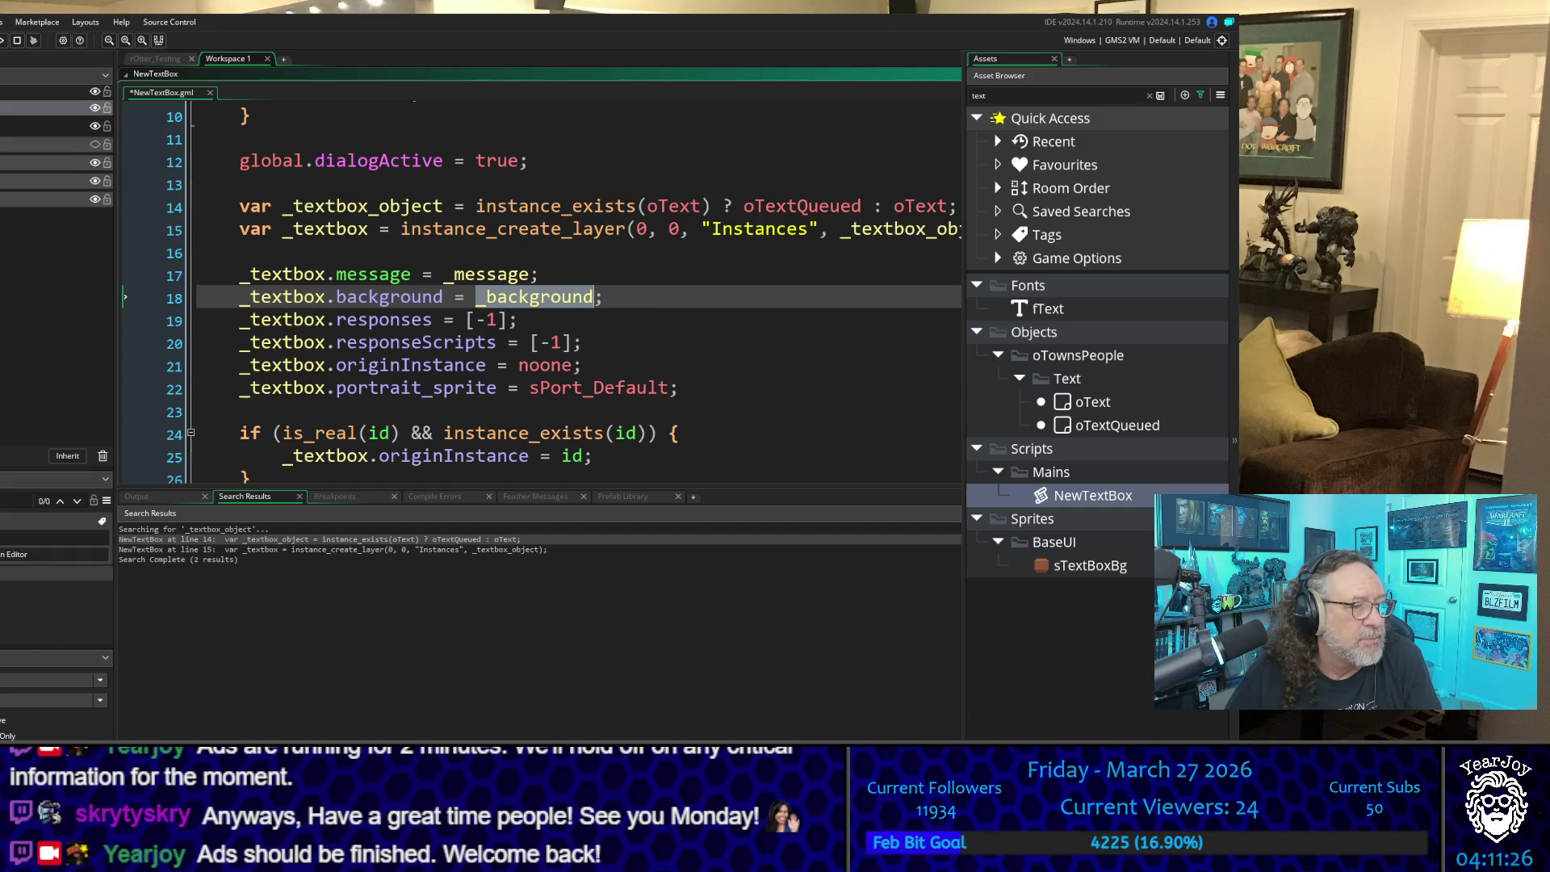
pyautogui.click(53, 658)
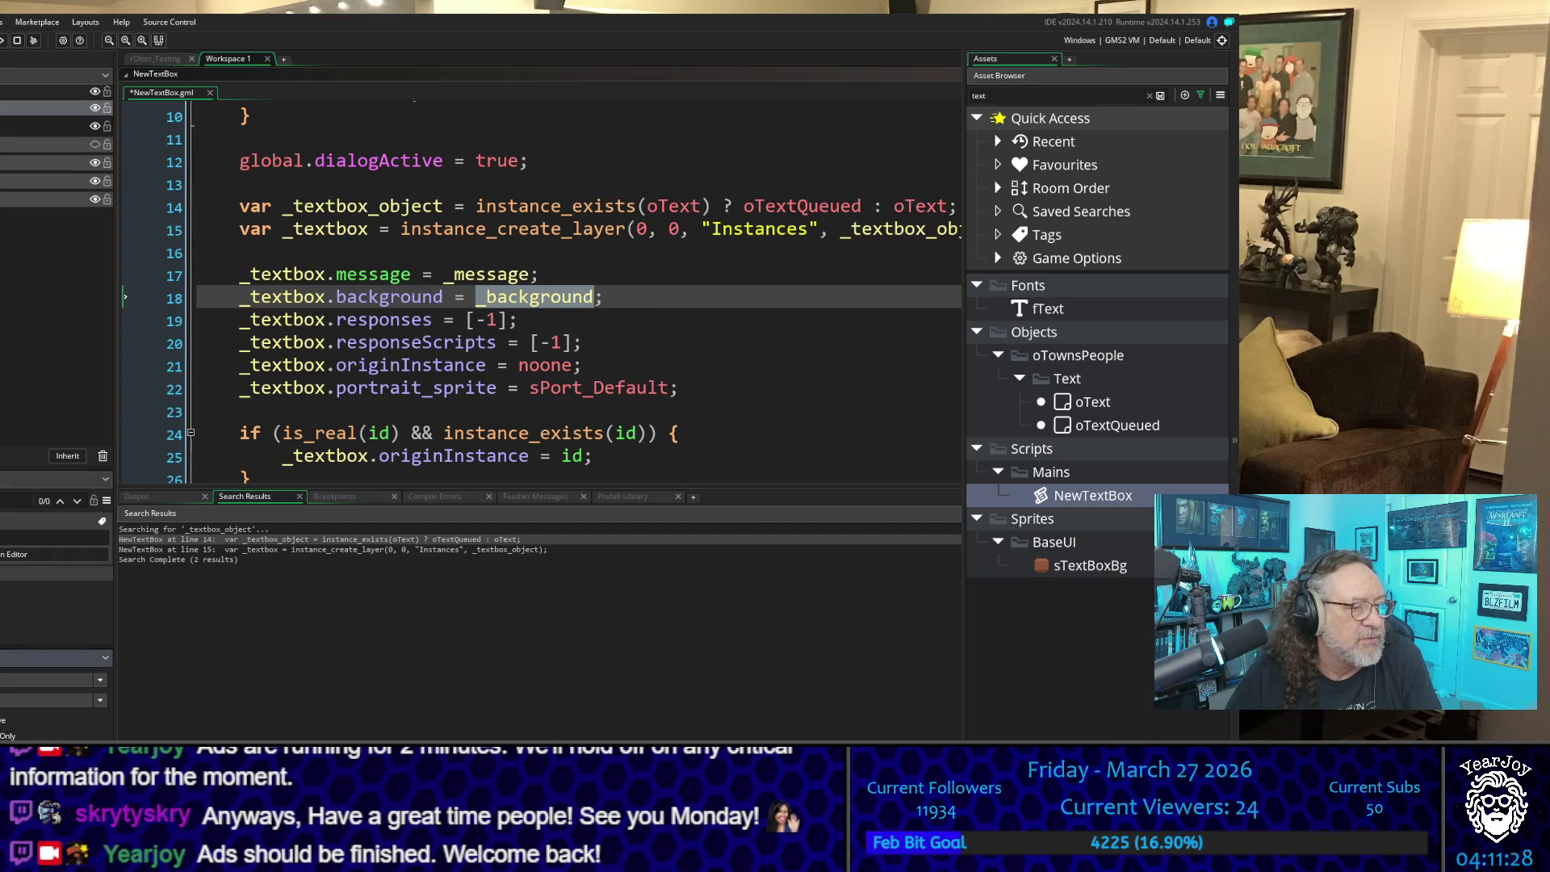
pyautogui.press('Return')
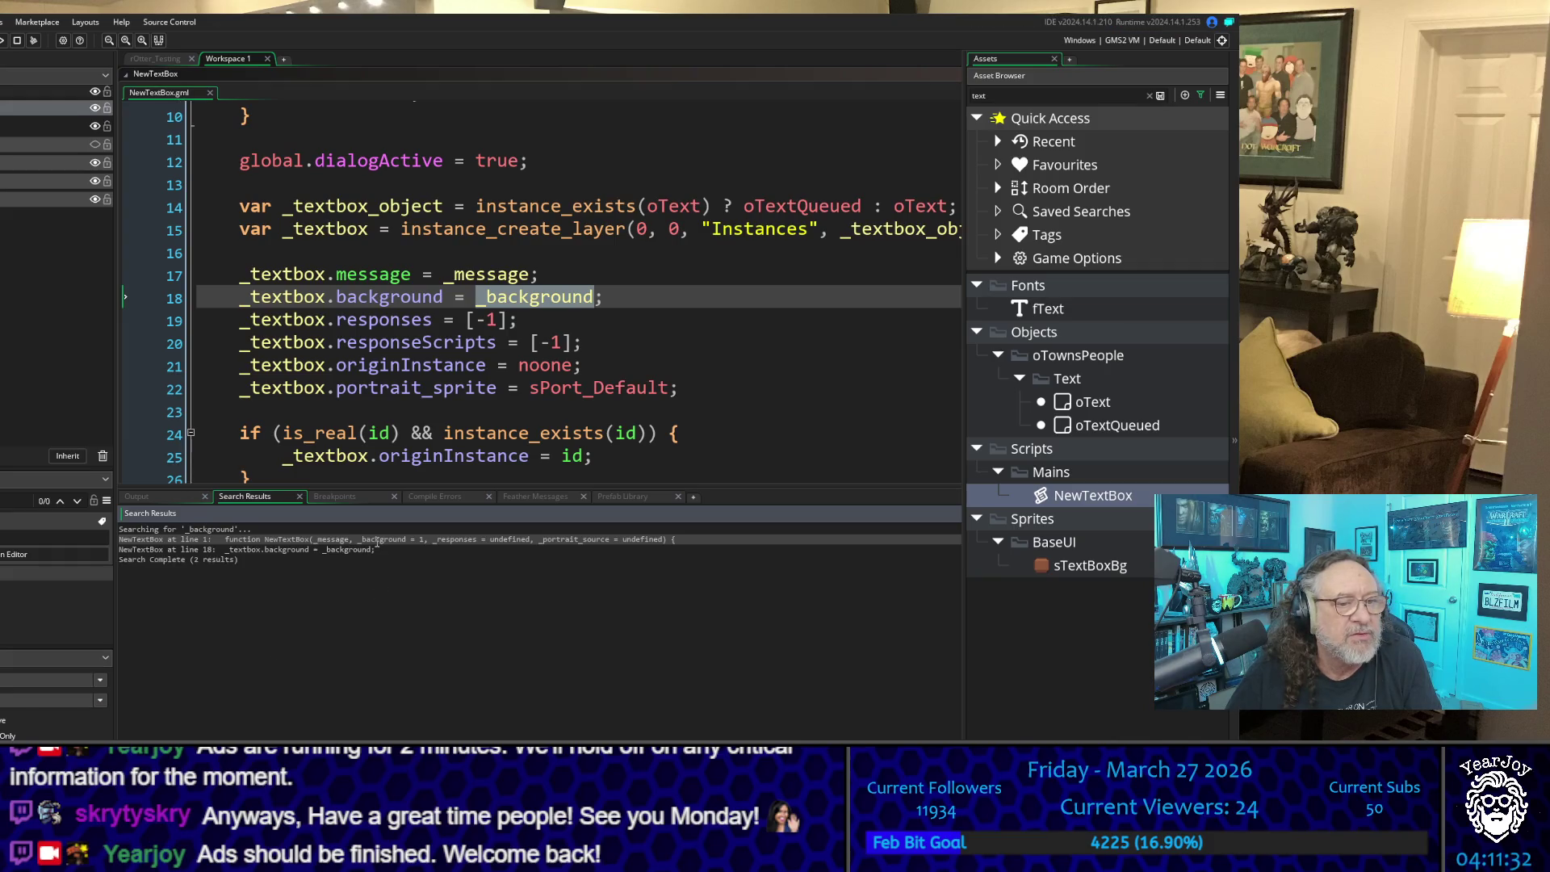
# Step: Jump to the _background parameter in the NewTextBox function header and scroll through the script
pyautogui.doubleClick(436, 539)
pyautogui.scroll(-1, 520, 226)
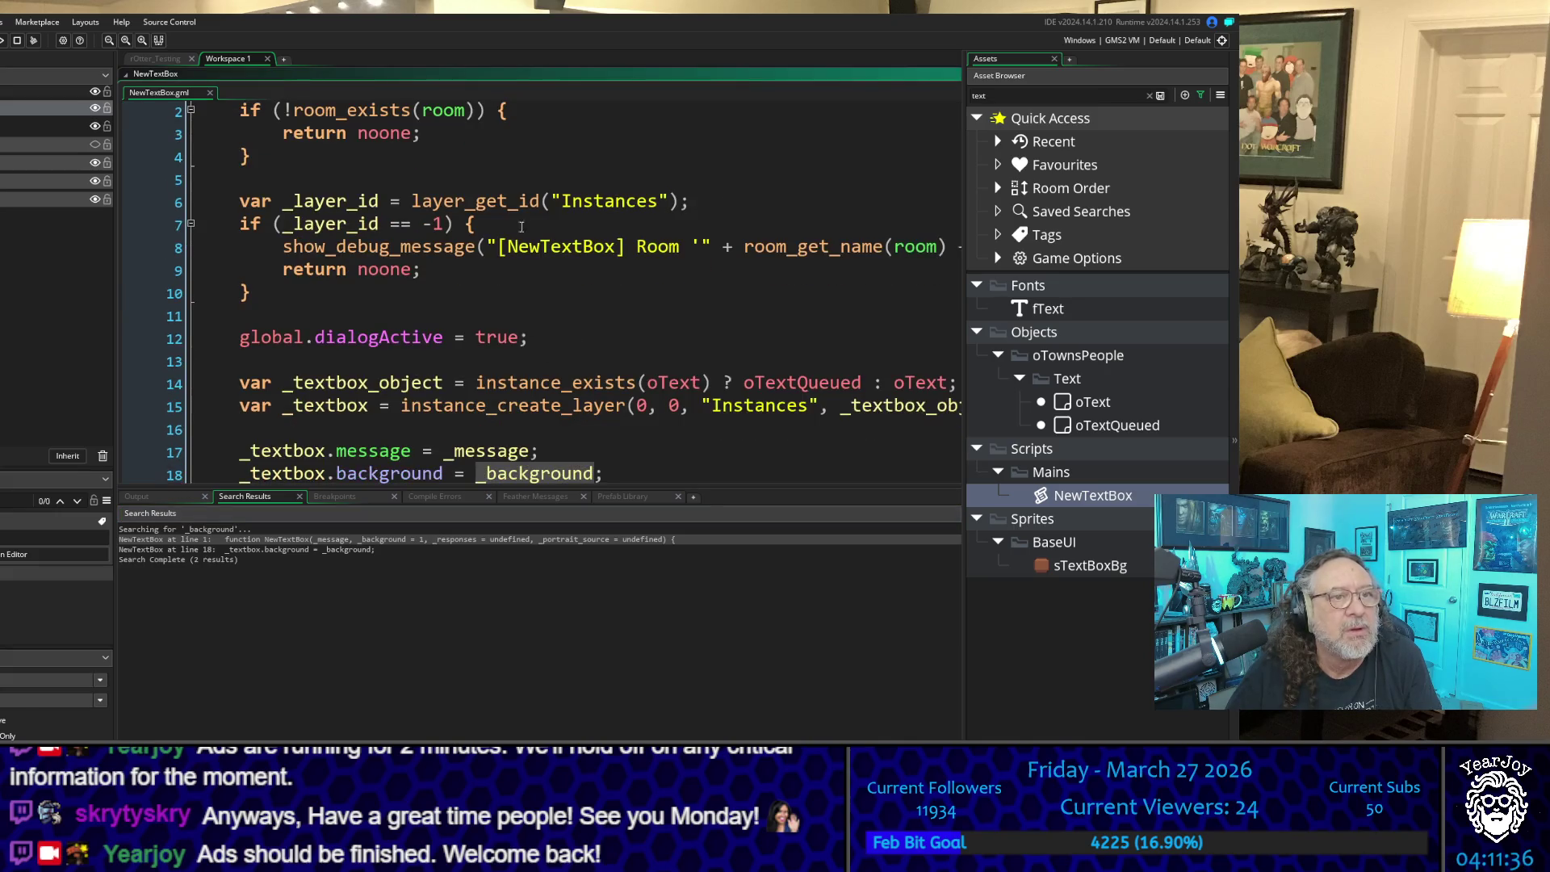
pyautogui.scroll(1, 497, 142)
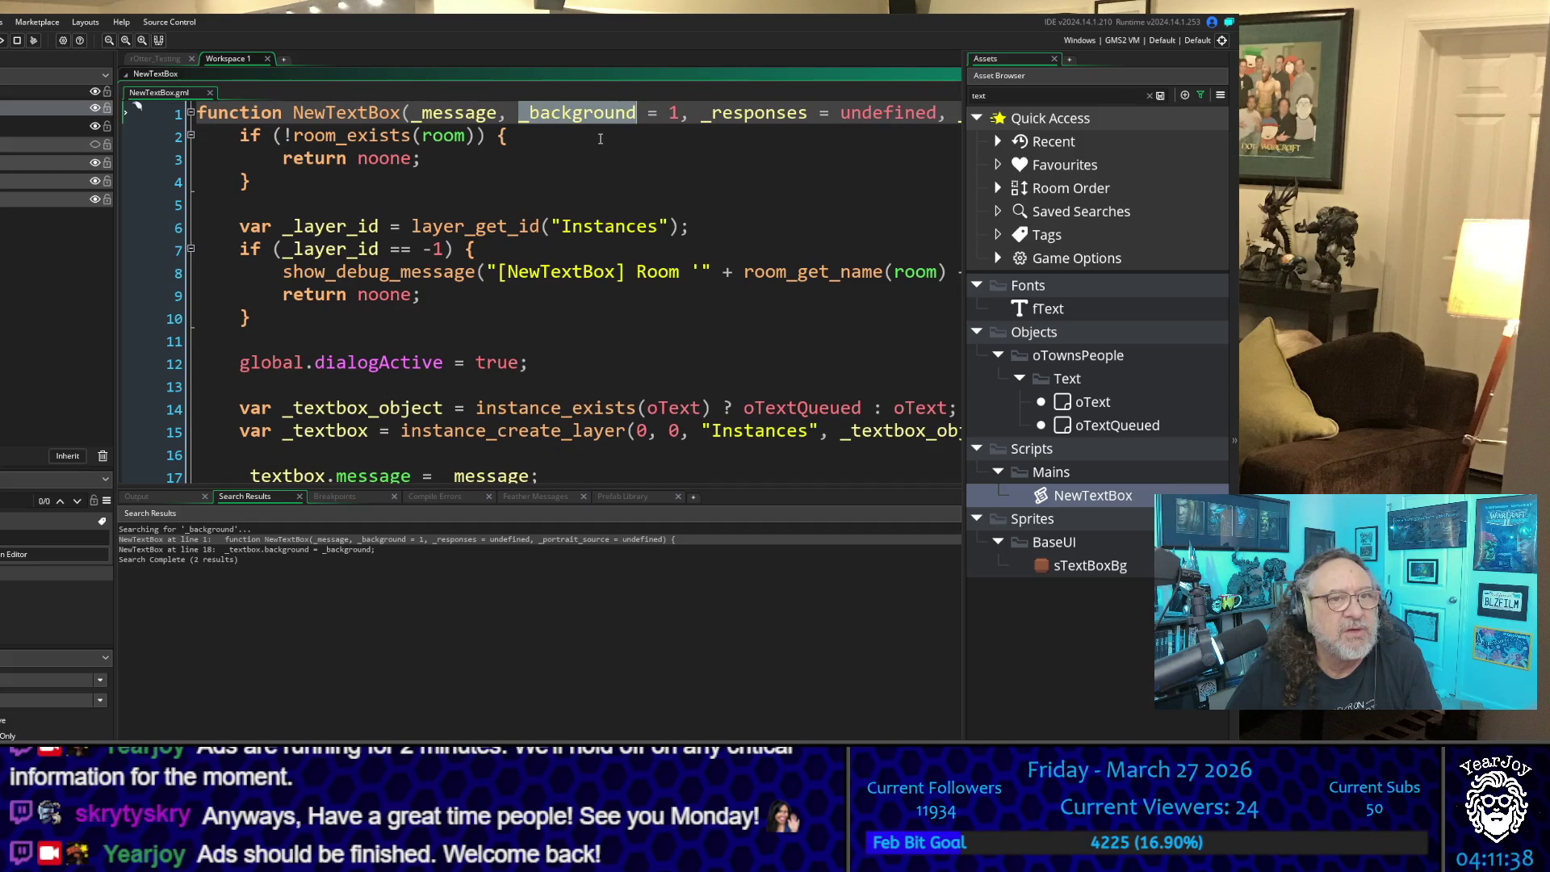
pyautogui.click(802, 203)
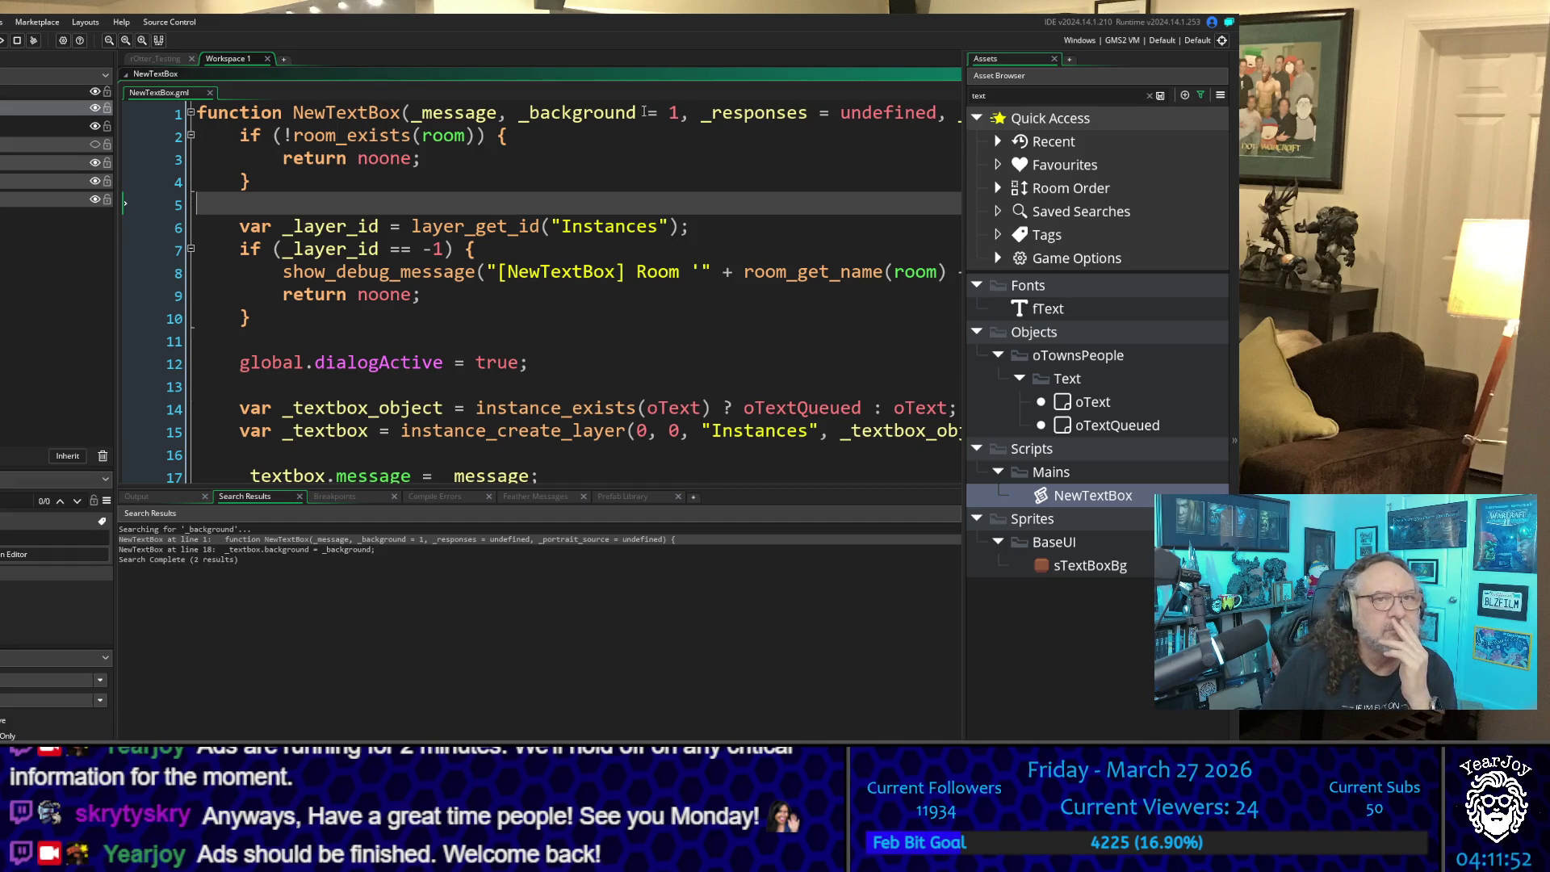
pyautogui.scroll(-3, 608, 316)
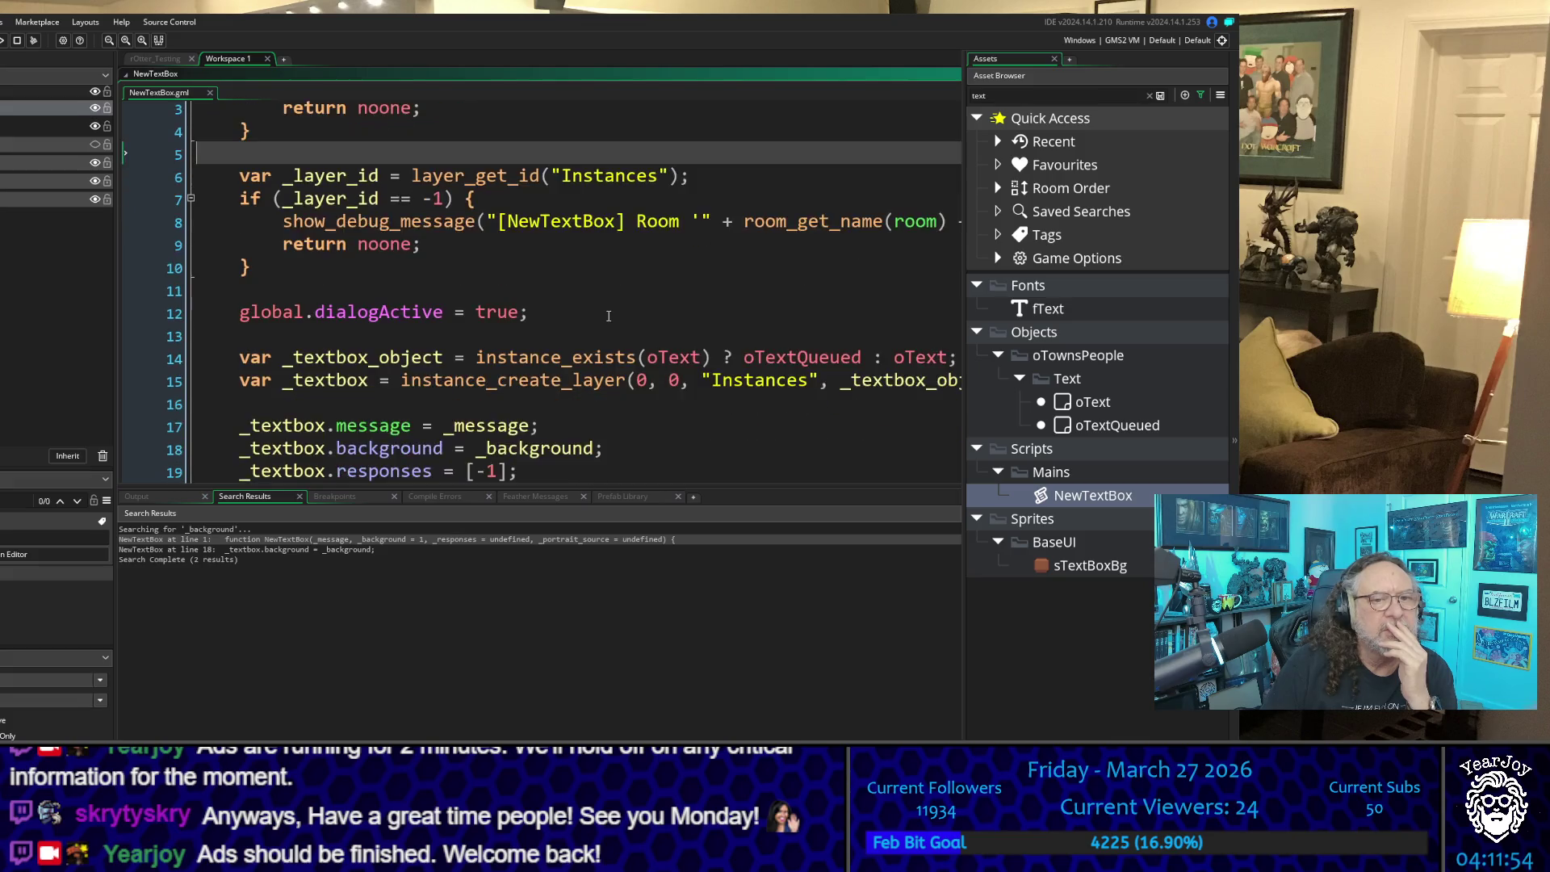
pyautogui.scroll(-1, 608, 317)
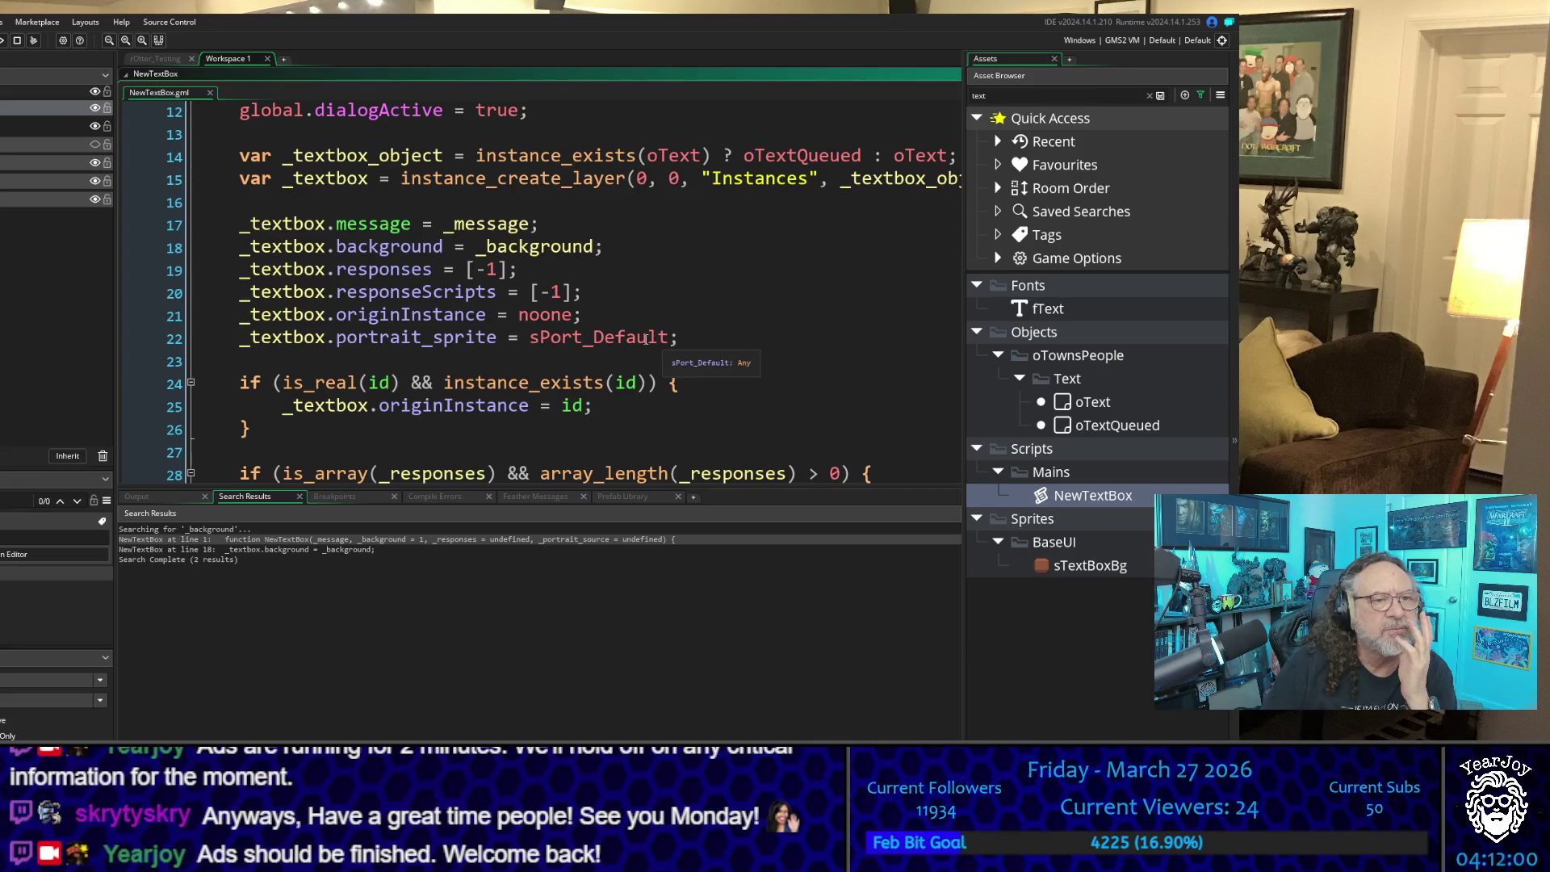
pyautogui.scroll(-1, 645, 338)
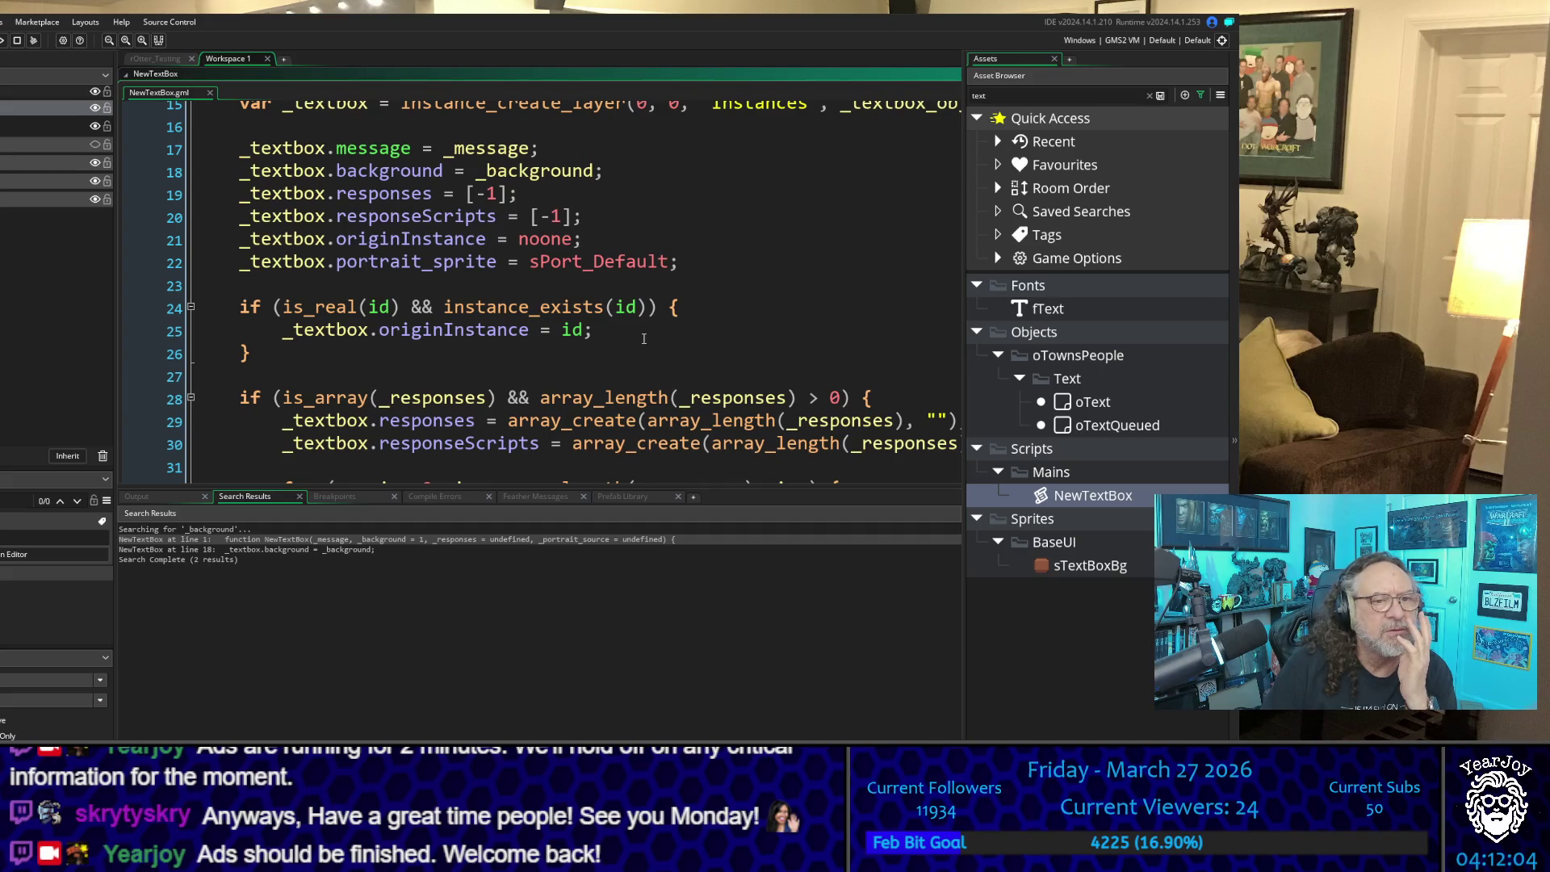
pyautogui.scroll(-2, 644, 338)
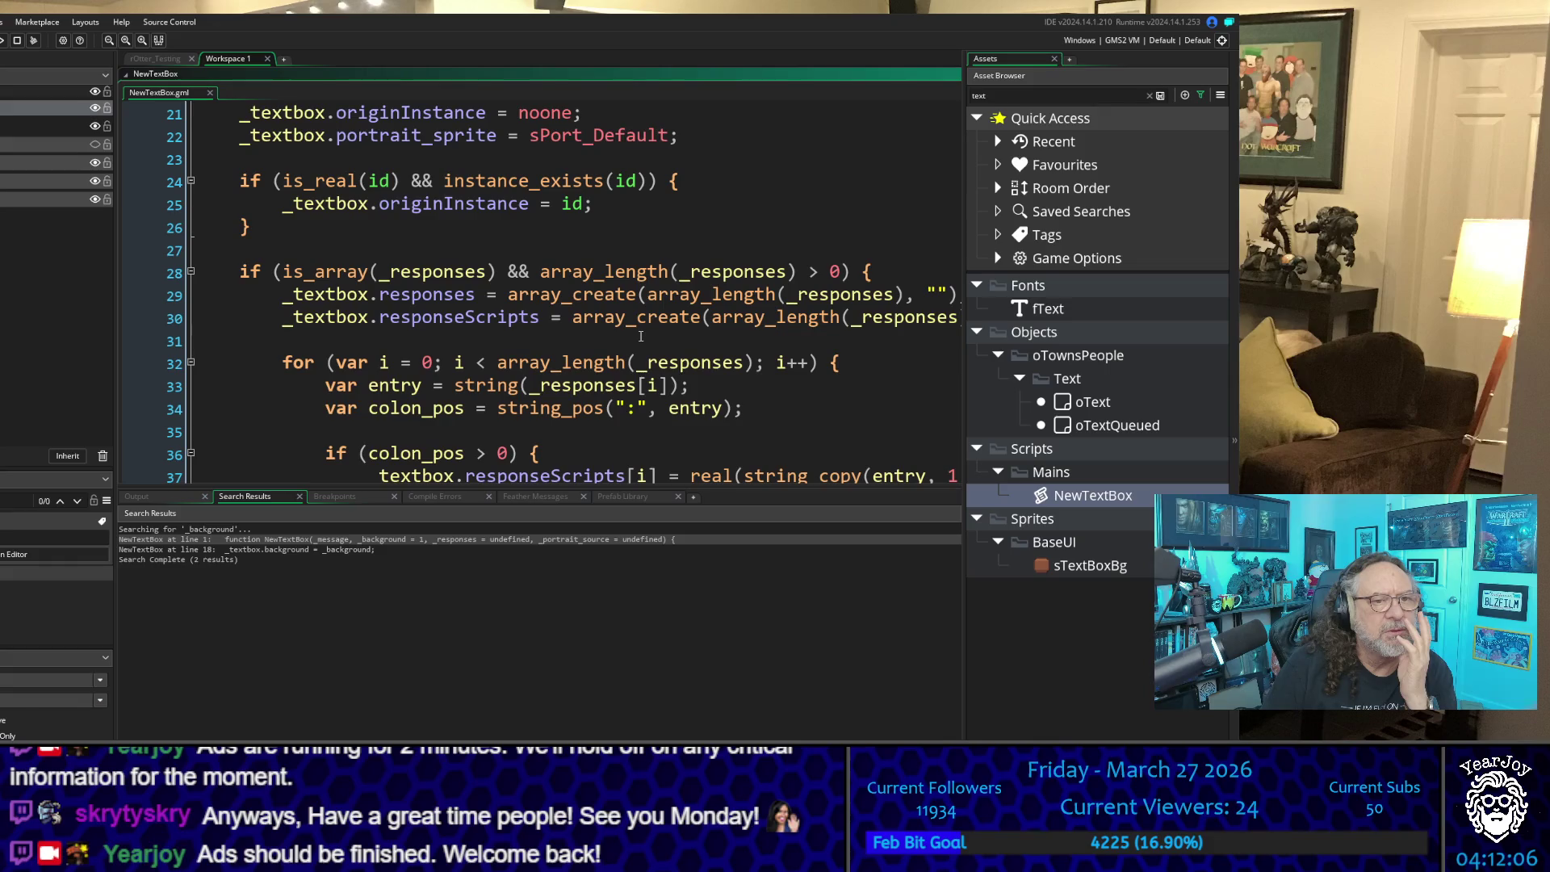
pyautogui.scroll(7, 822, 317)
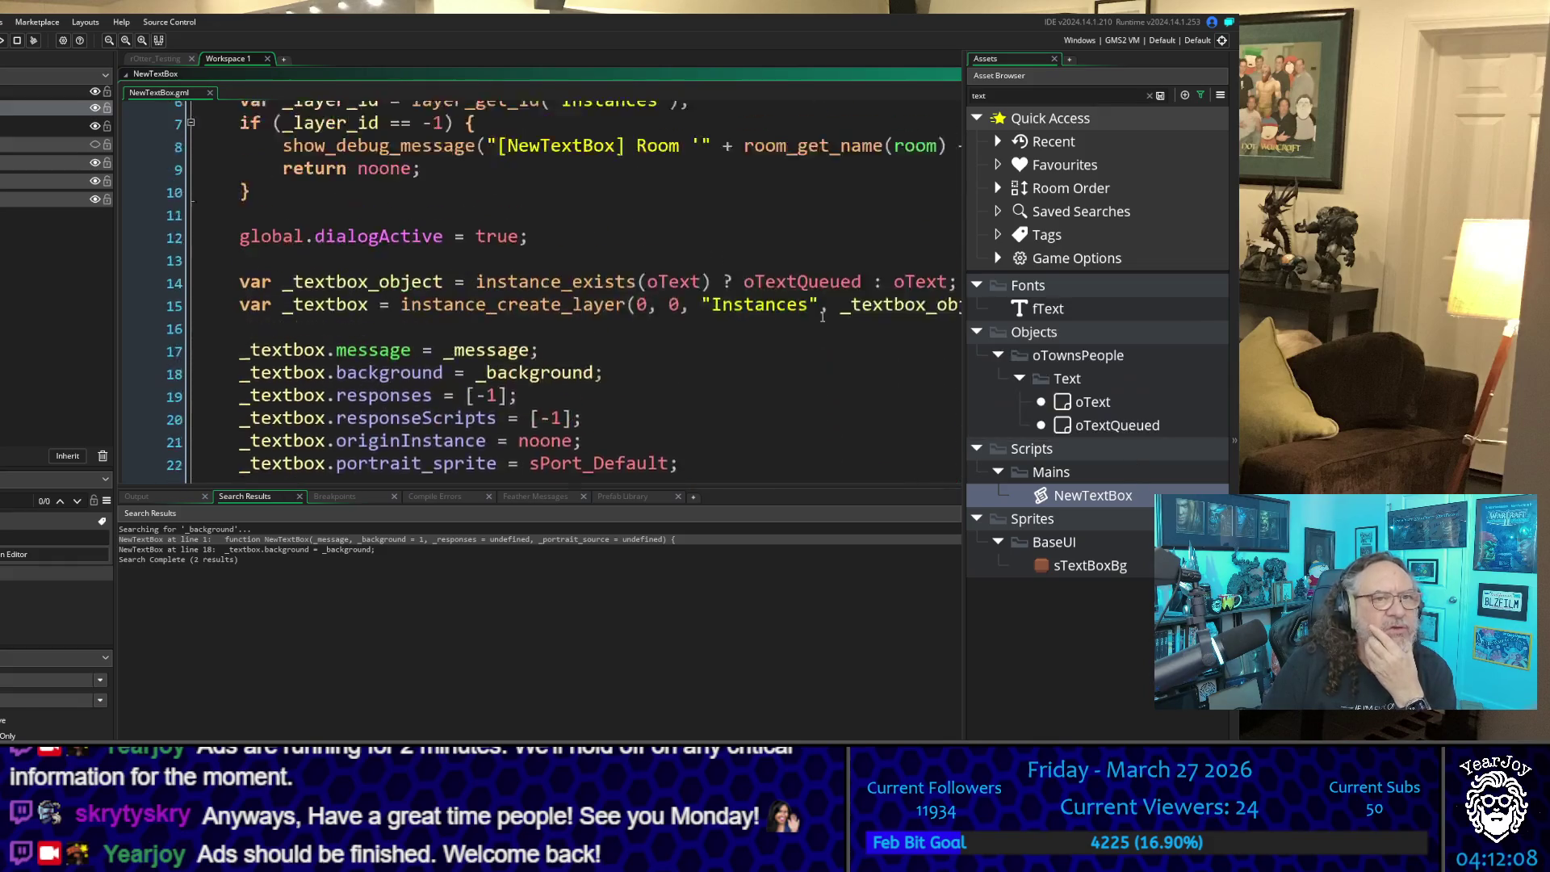
# Step: Open the sTextBoxBg sprite and compare its orange first frame with the three blue frames
pyautogui.doubleClick(1053, 570)
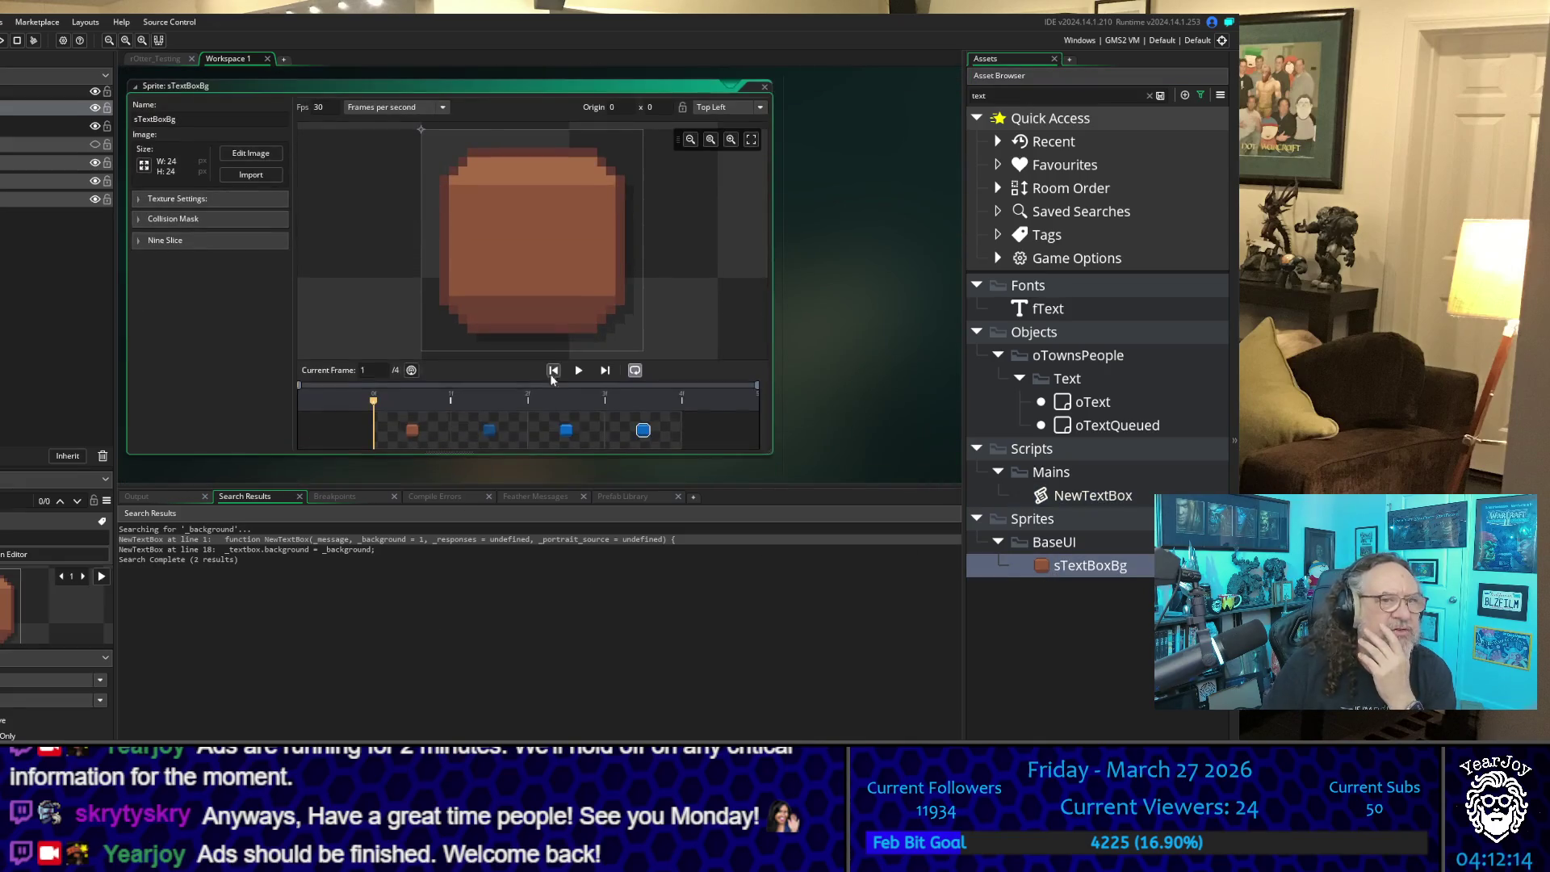
pyautogui.click(643, 431)
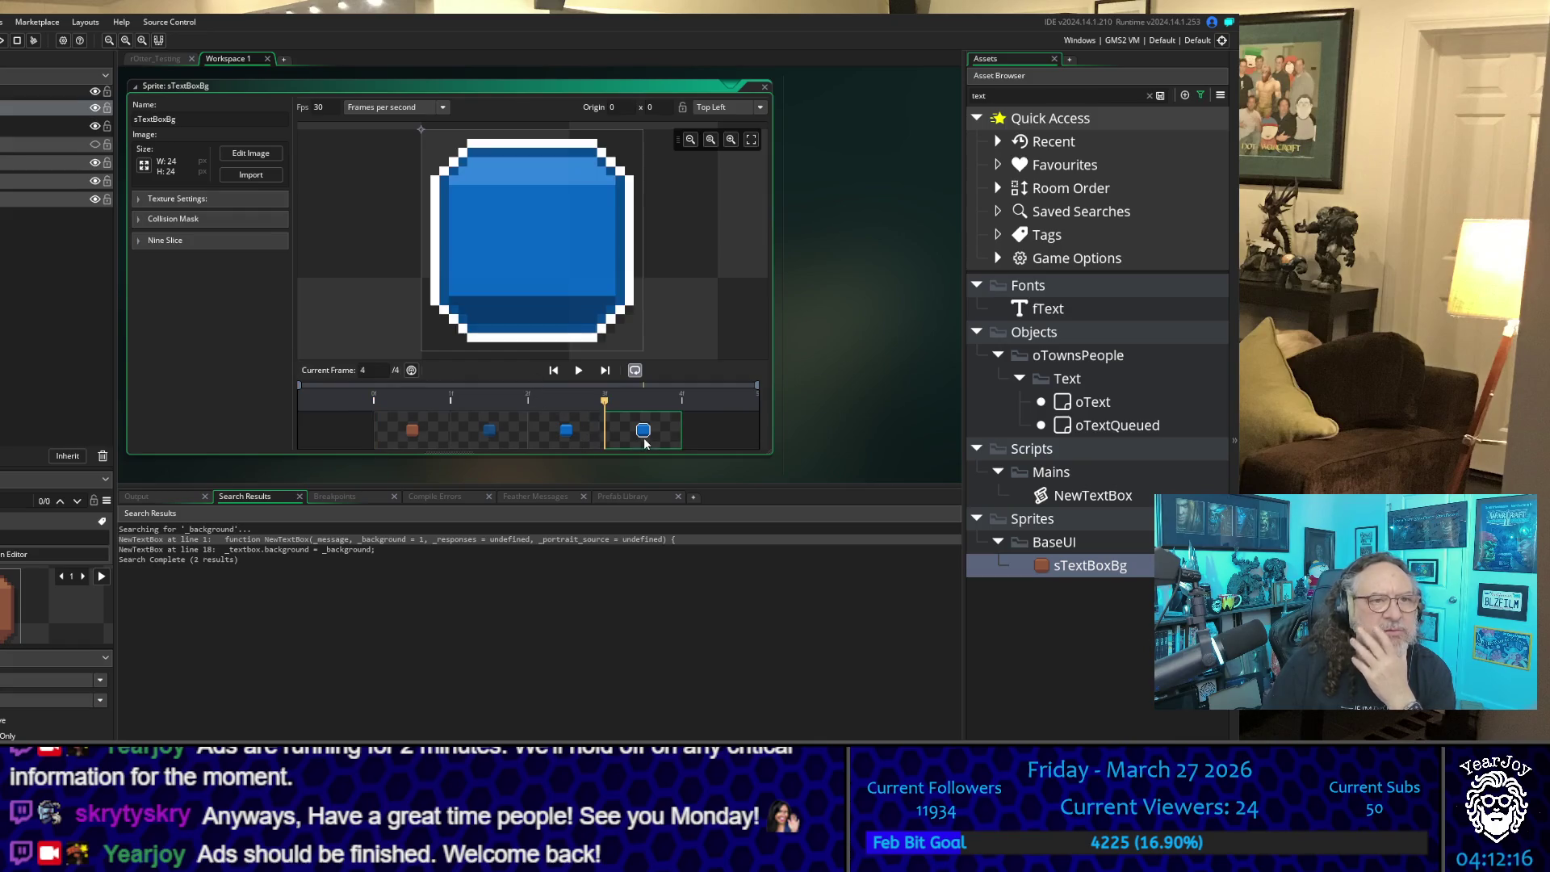
pyautogui.click(568, 434)
pyautogui.click(510, 424)
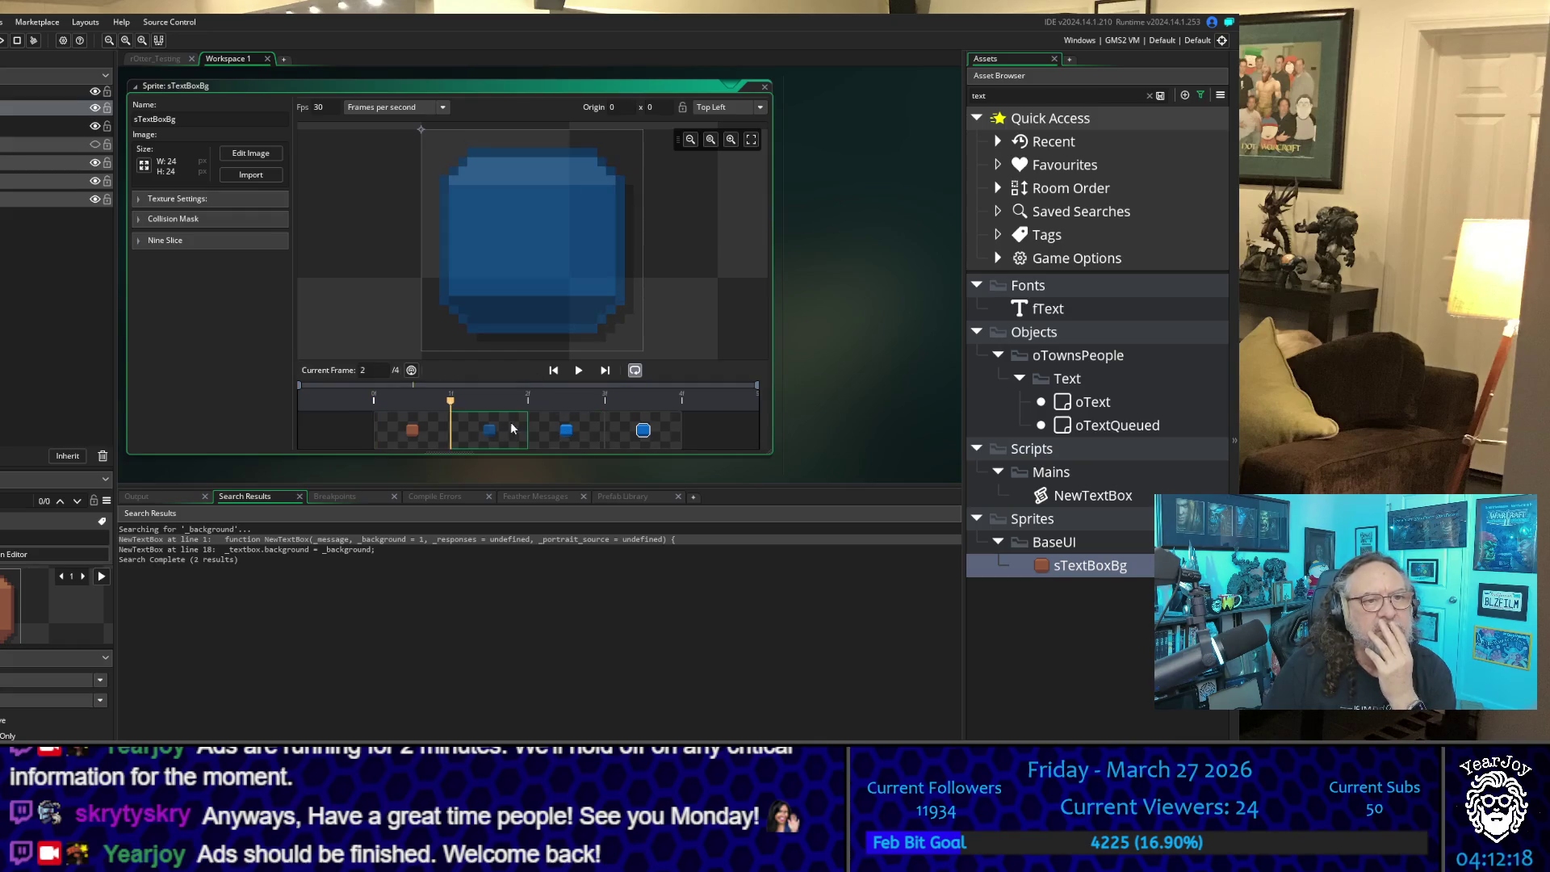
pyautogui.click(427, 430)
pyautogui.click(505, 429)
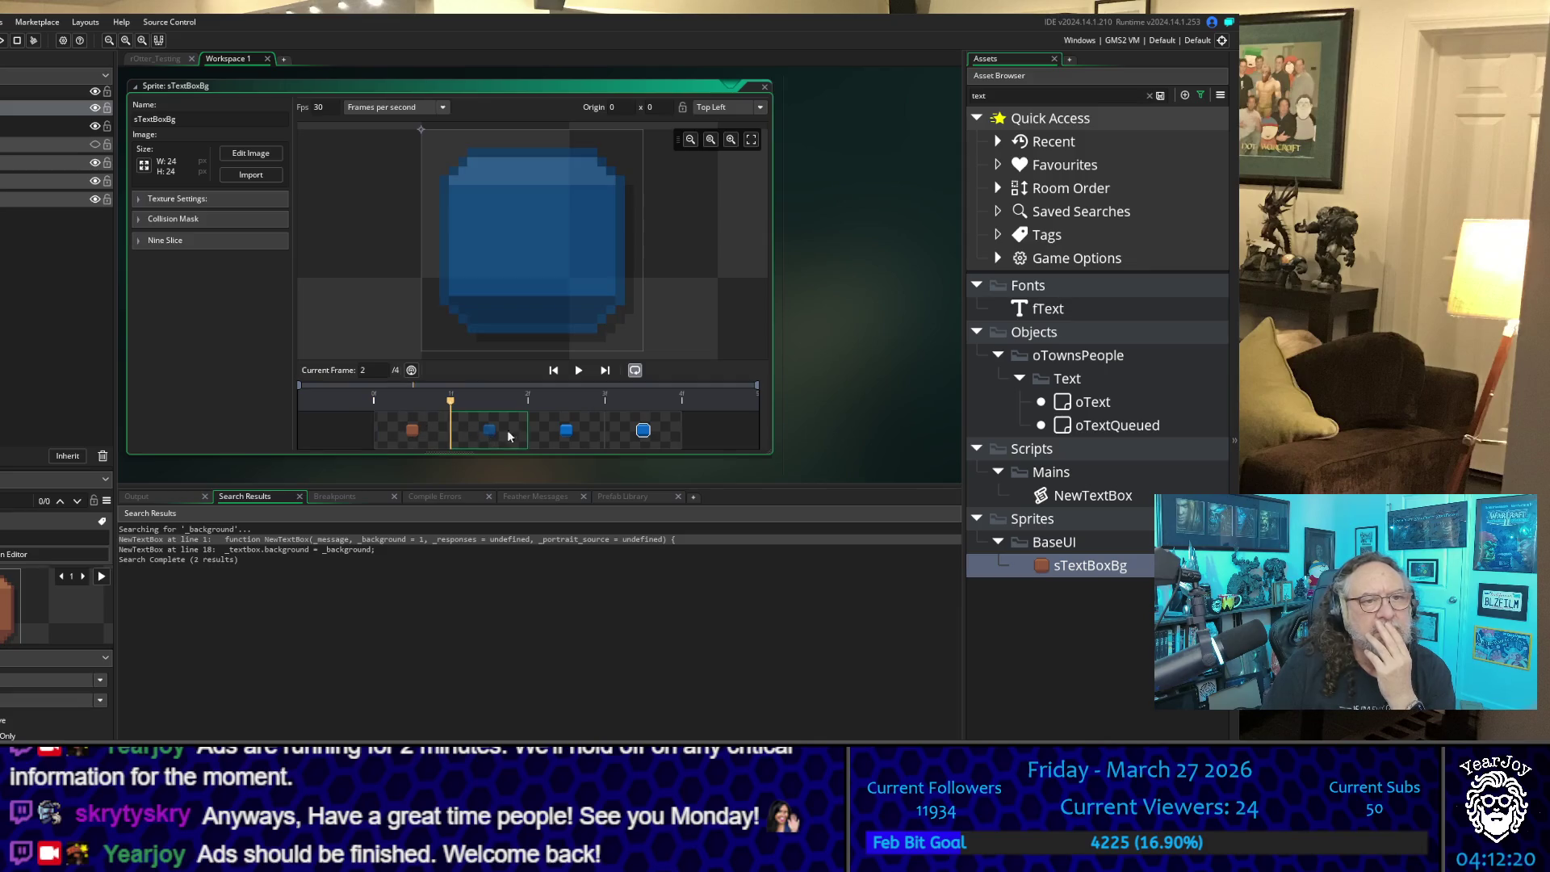
pyautogui.click(565, 434)
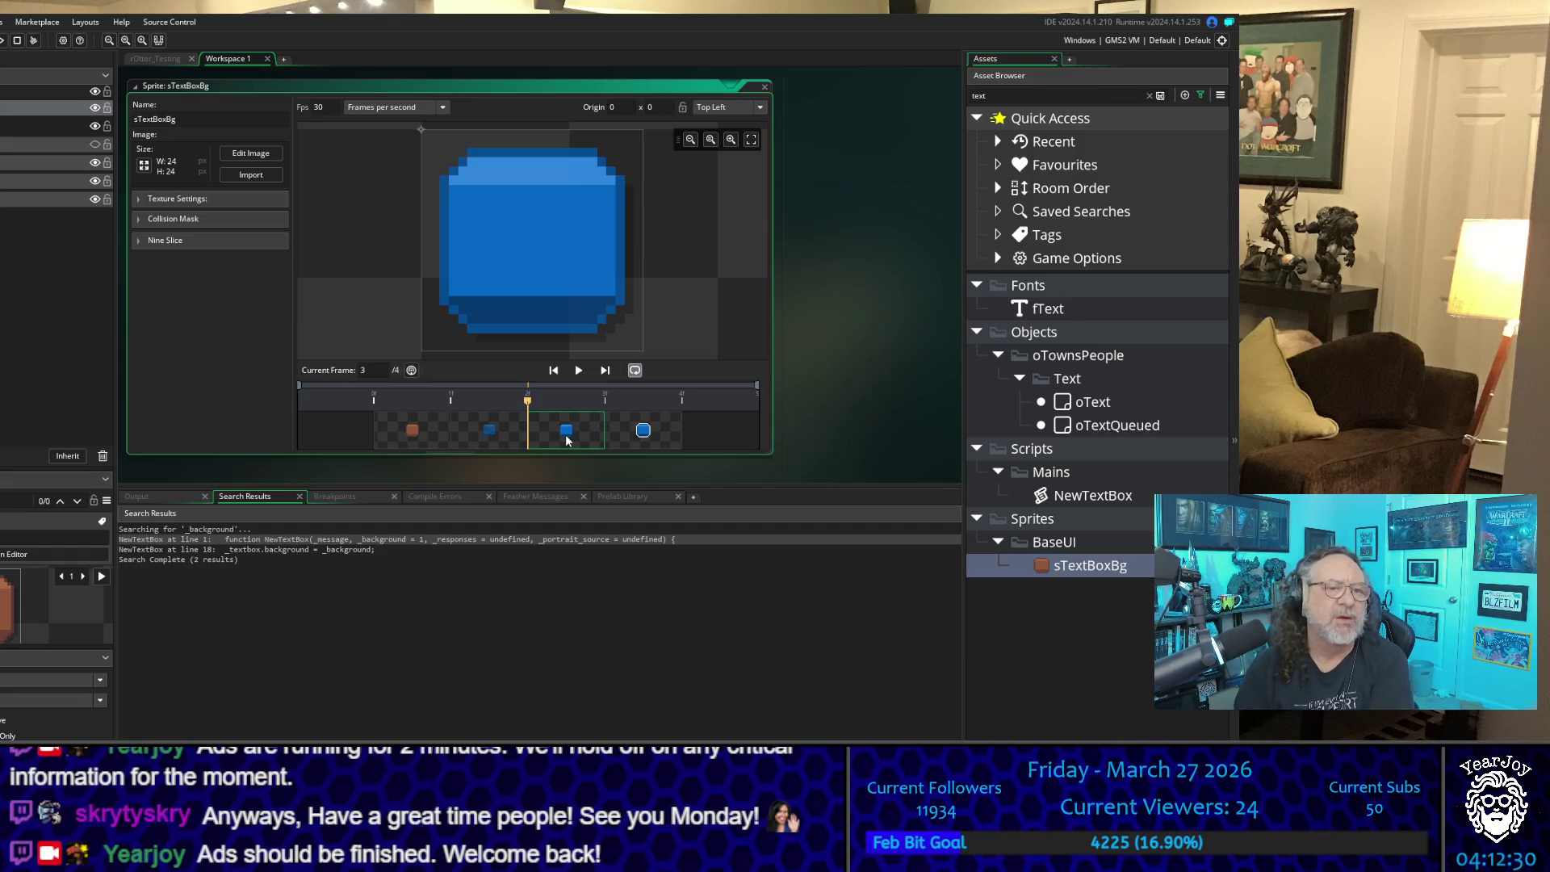
pyautogui.click(501, 447)
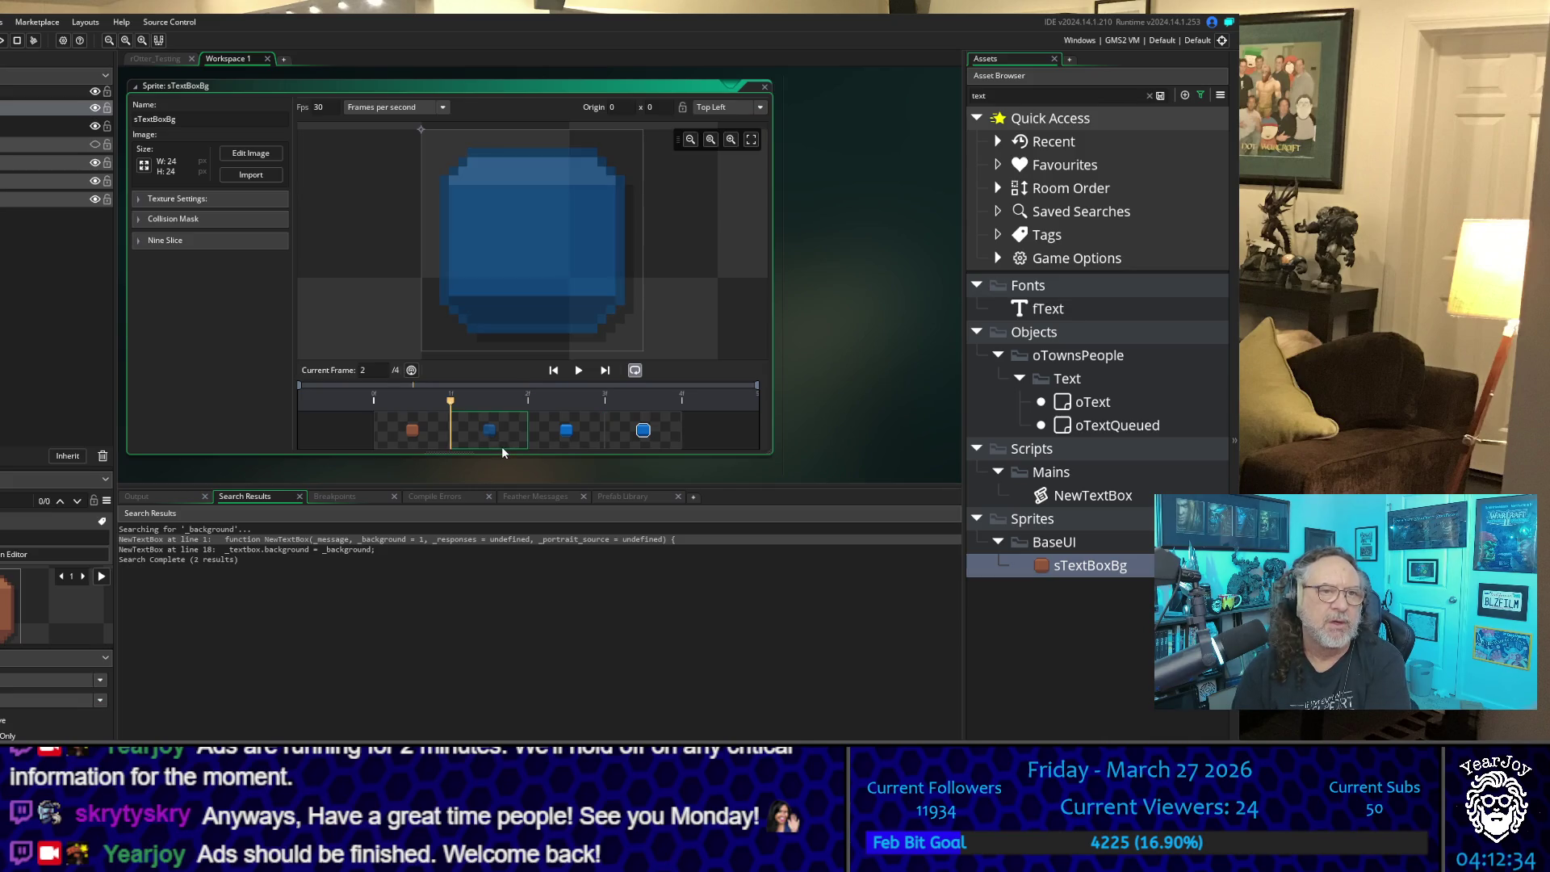
pyautogui.scroll(10, 825, 312)
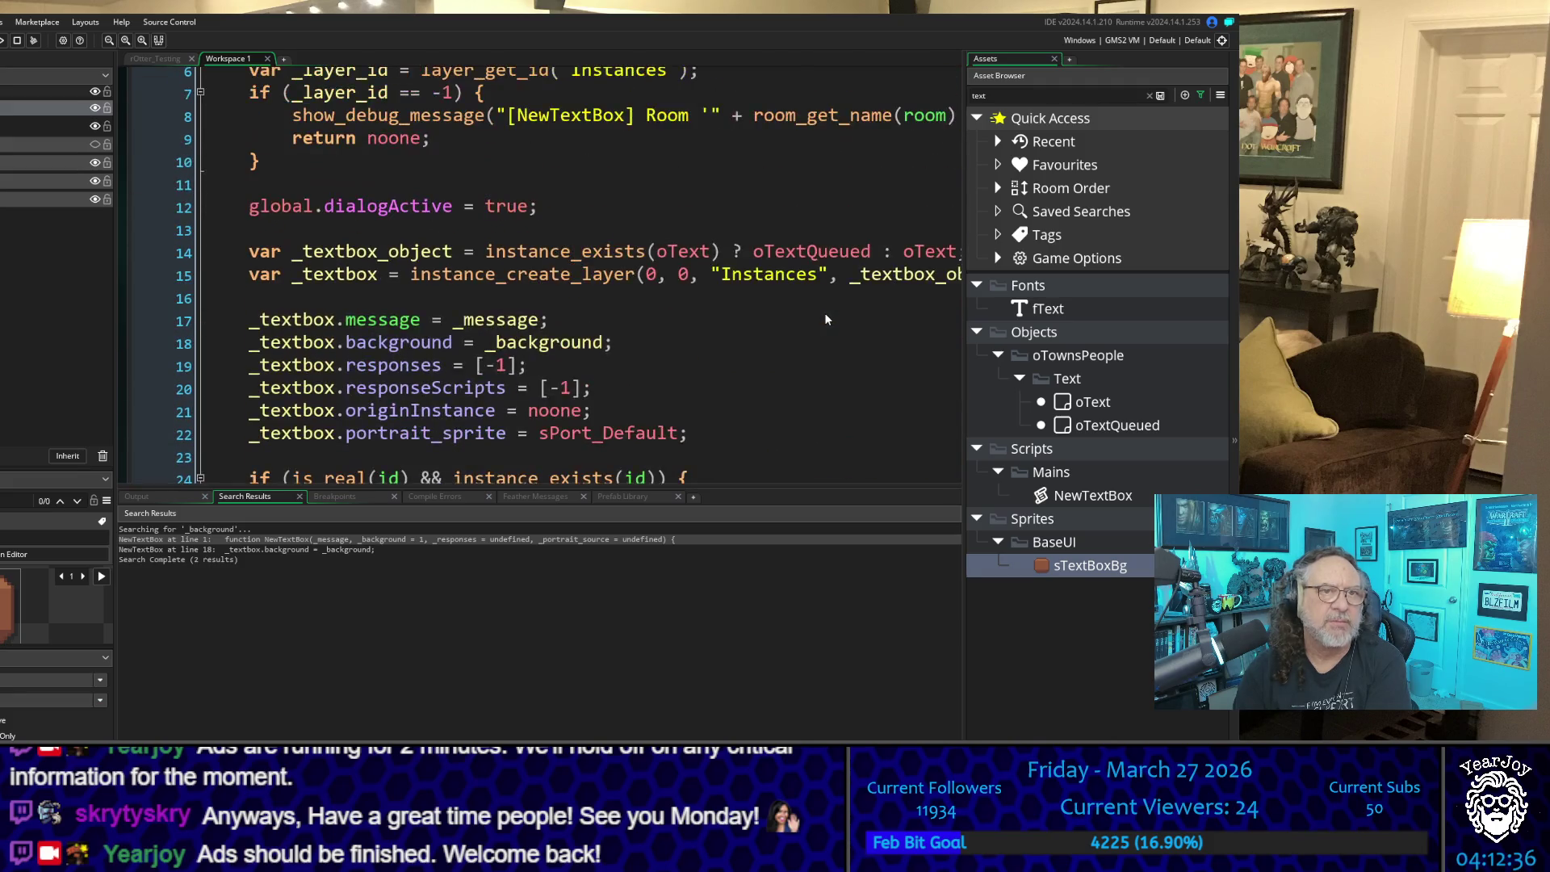
# Step: Change the _background default from 1 to 0, then save and run with F5
pyautogui.scroll(3, 825, 314)
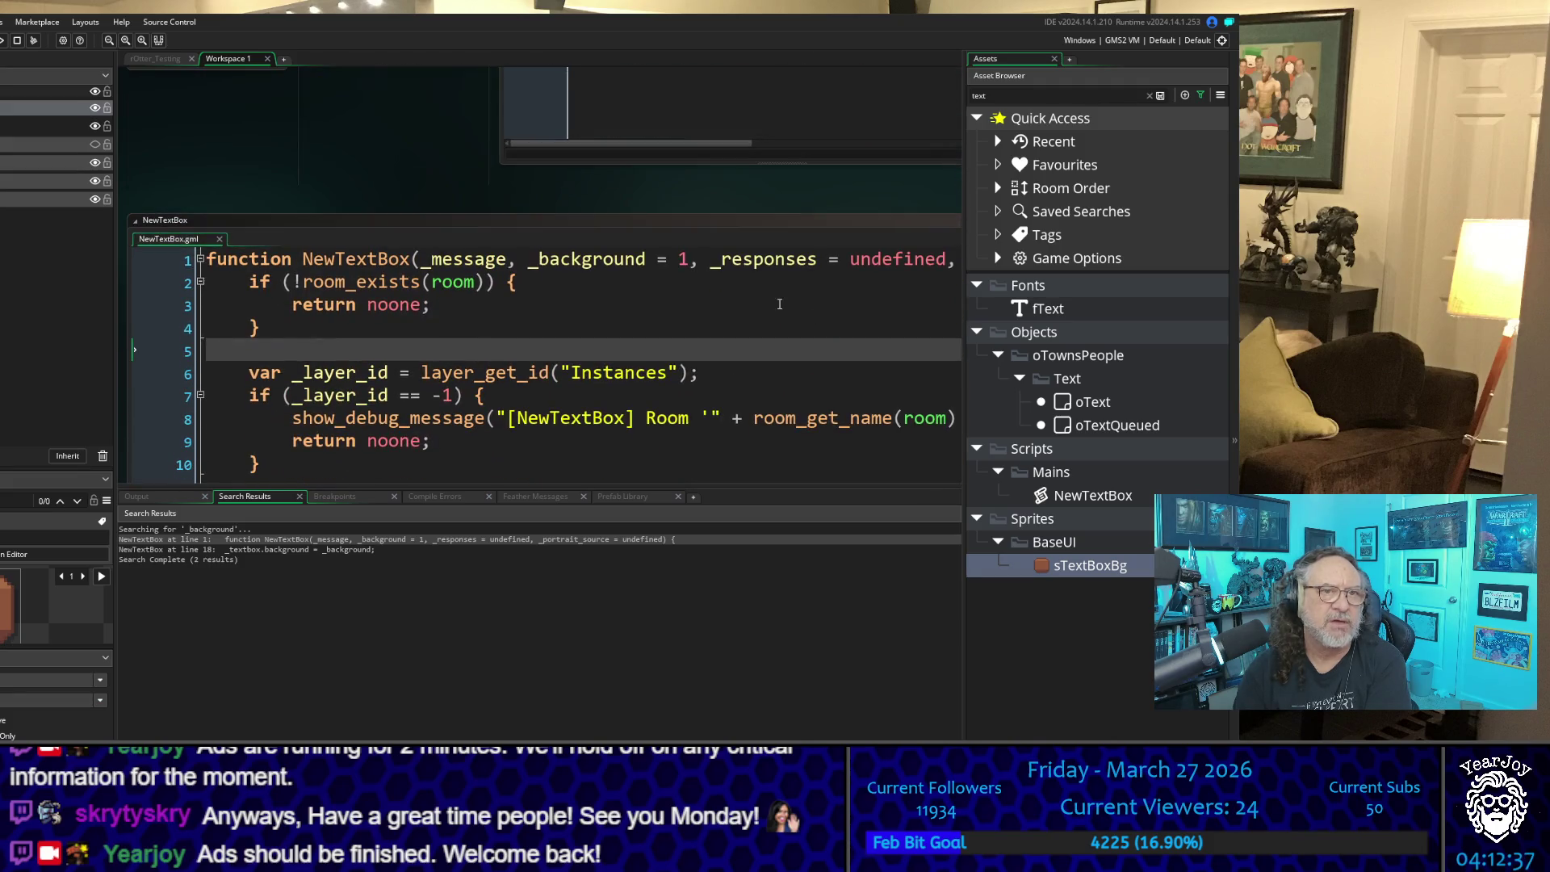
pyautogui.doubleClick(682, 260)
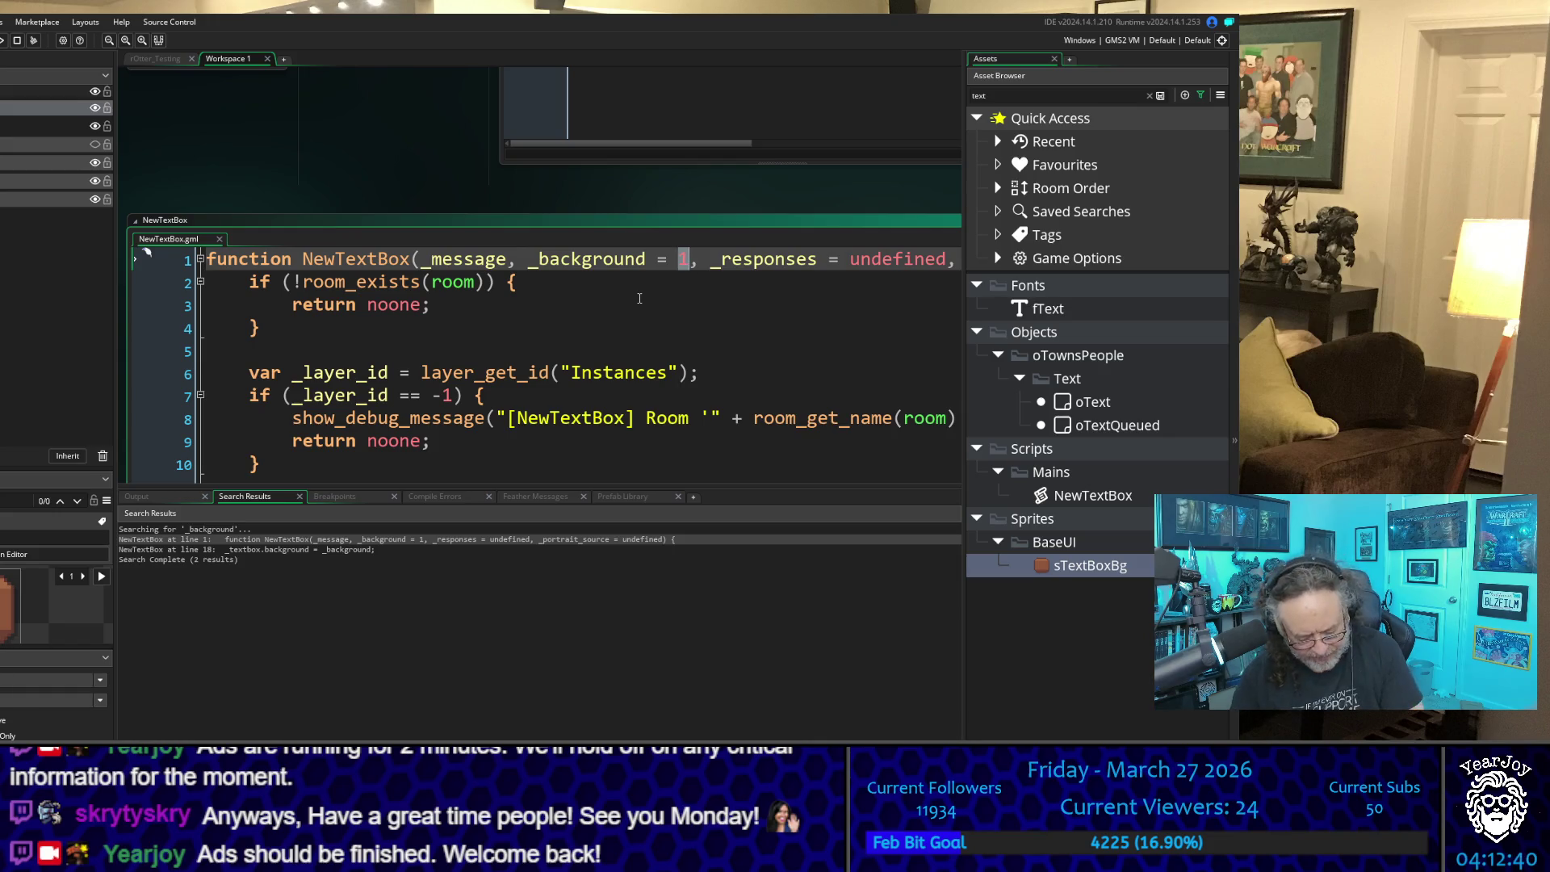
pyautogui.write('0')
pyautogui.click(788, 338)
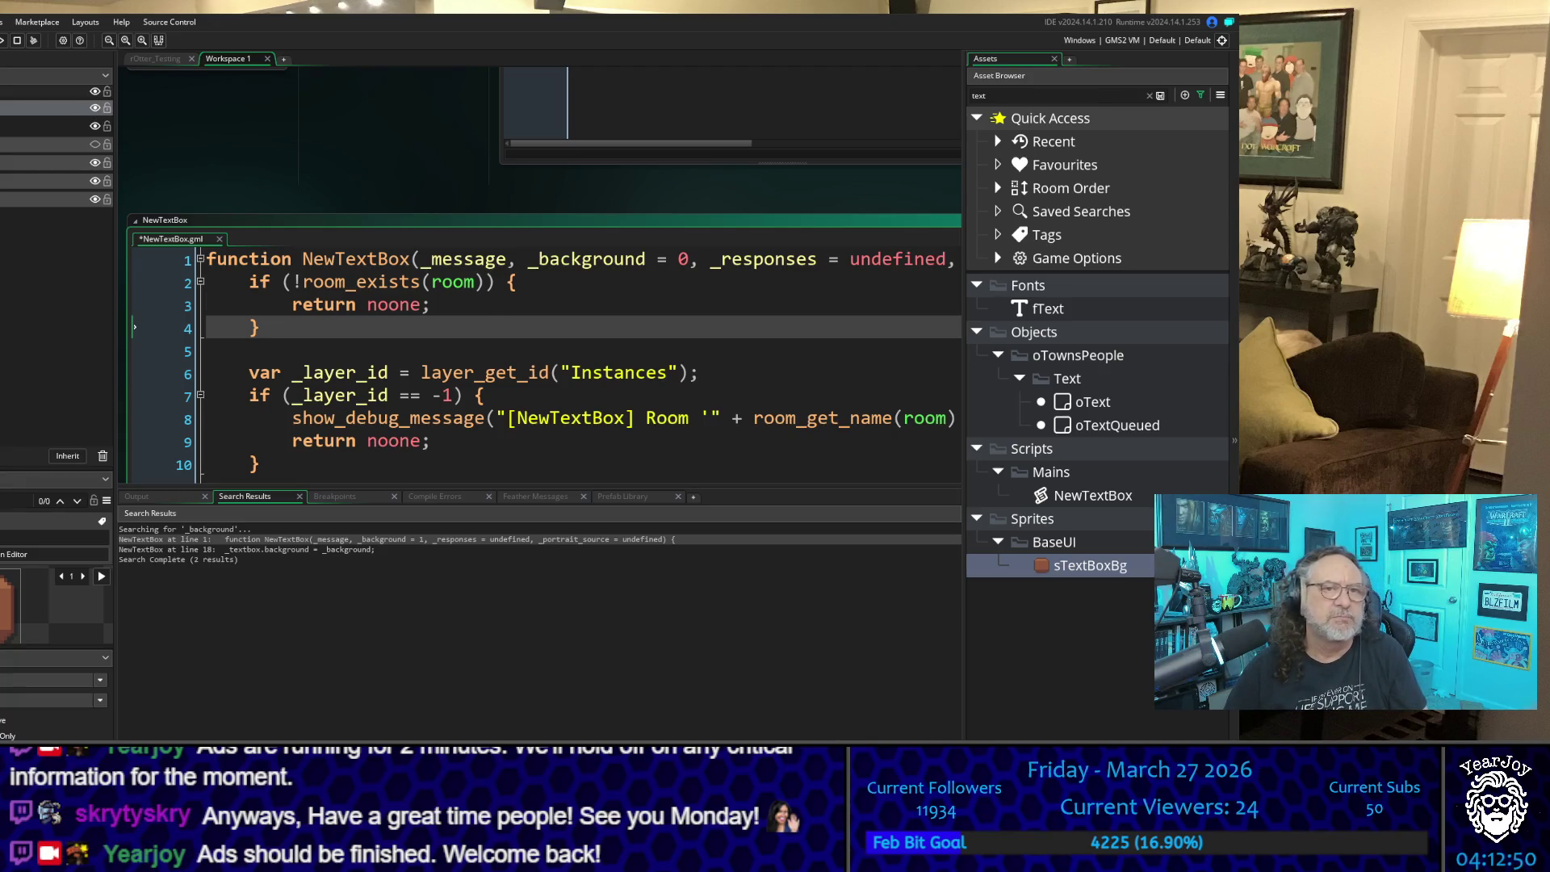
pyautogui.click(704, 304)
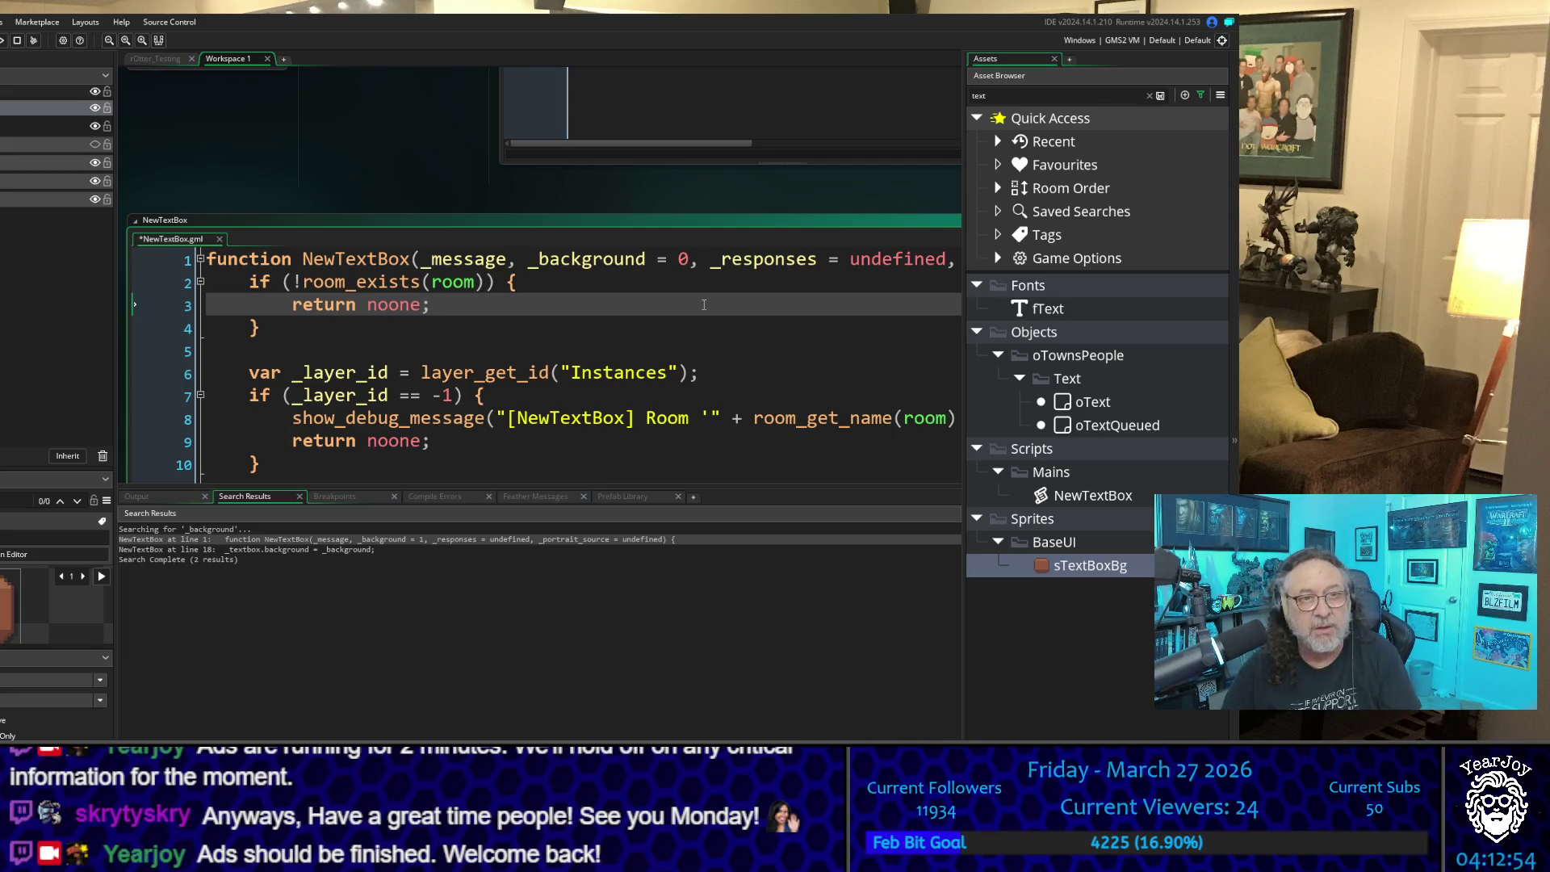
pyautogui.press('F5')
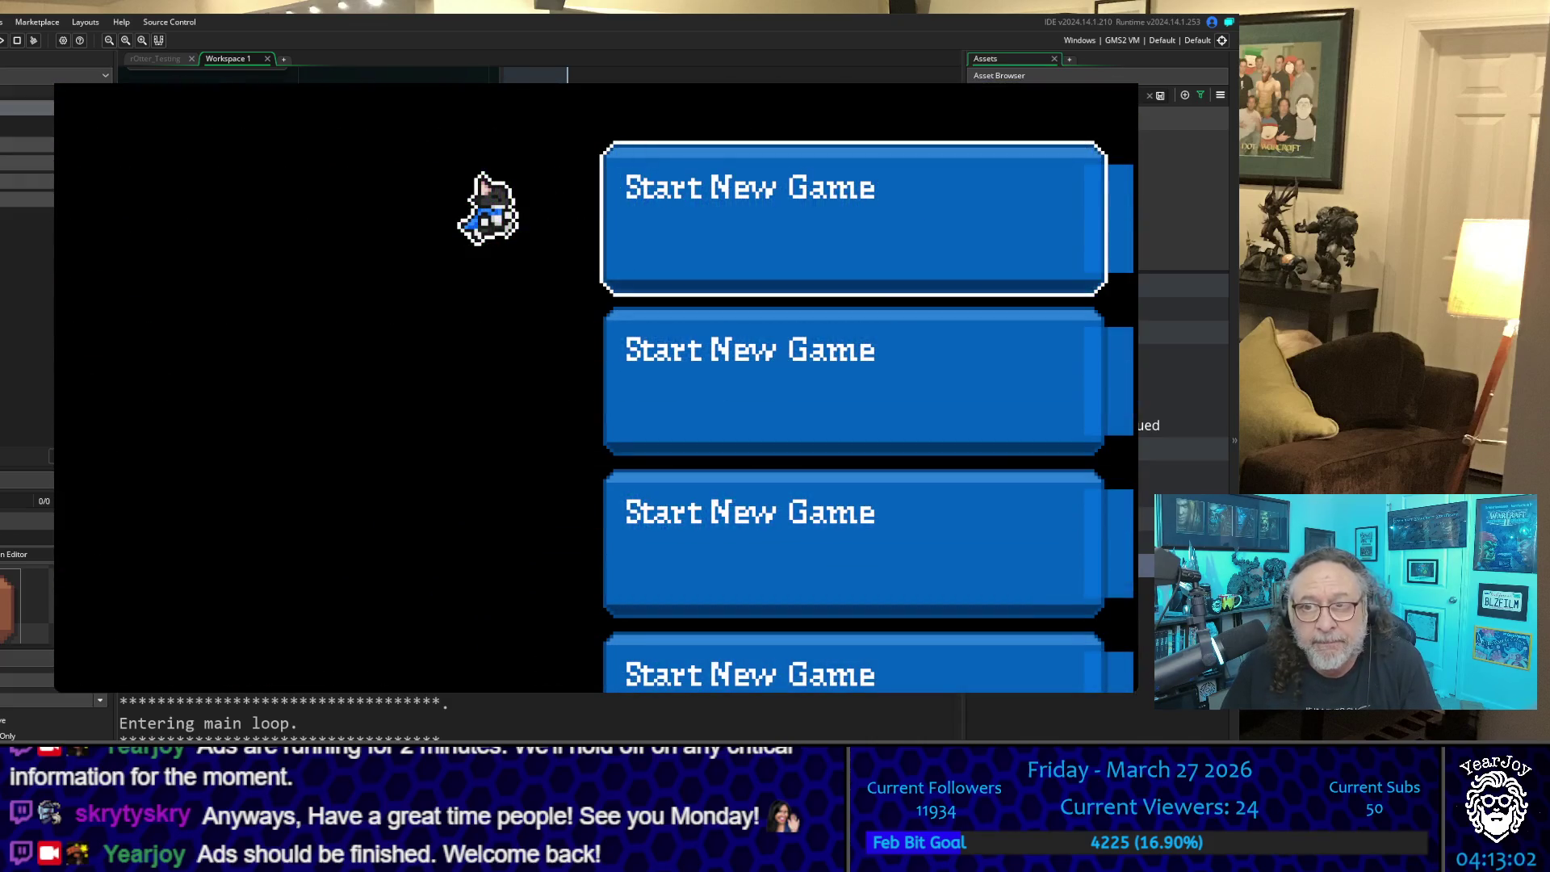
# Step: Start a new game, read the villager's dialog, and walk south and left to another villager
pyautogui.press('Return')
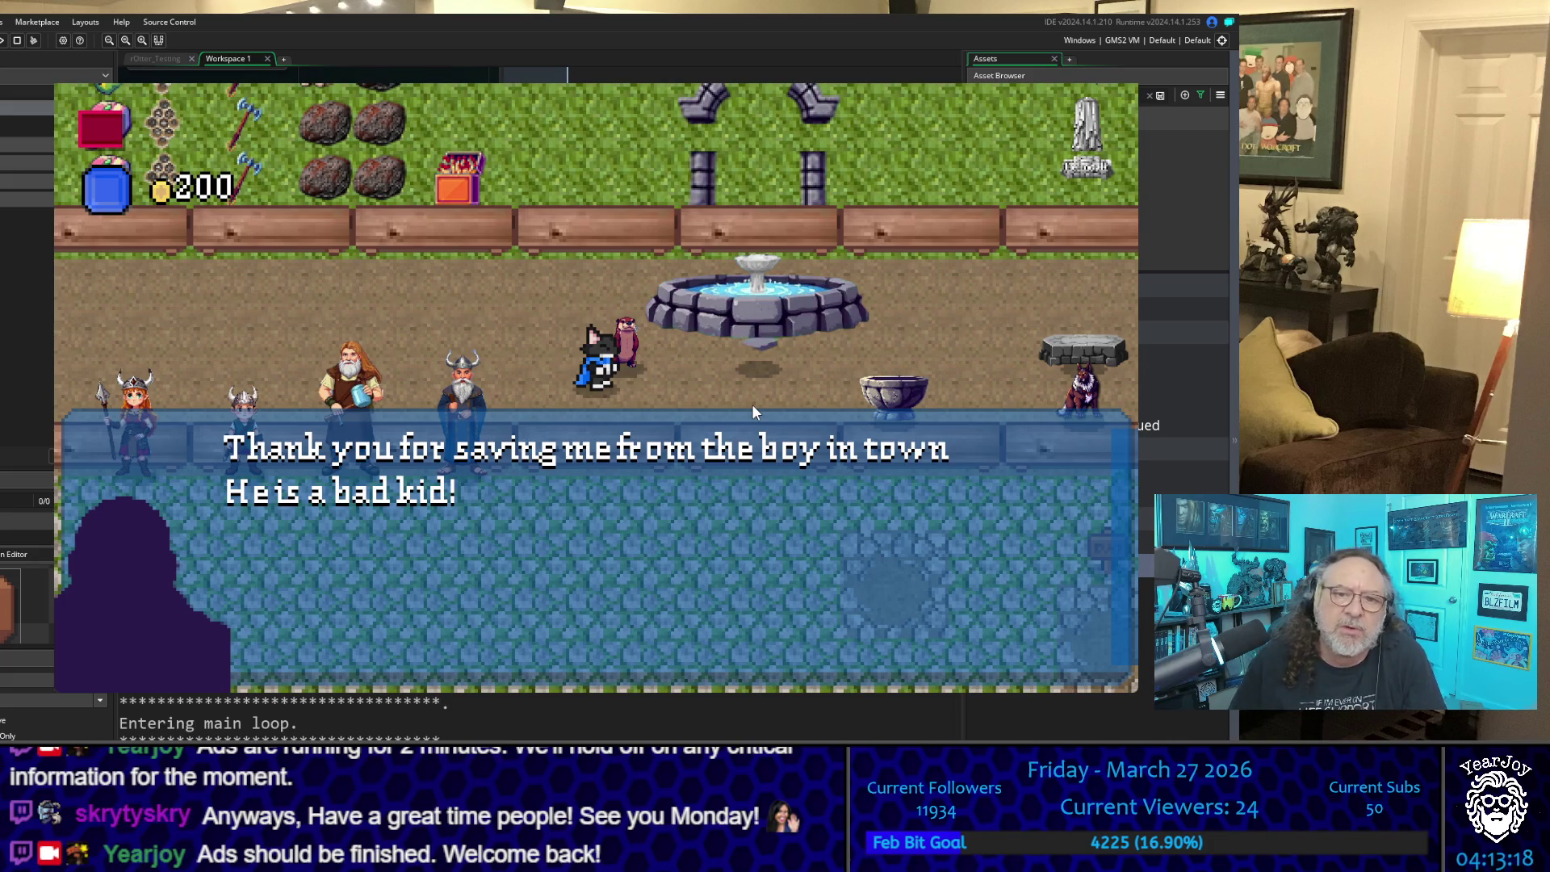
pyautogui.press('space')
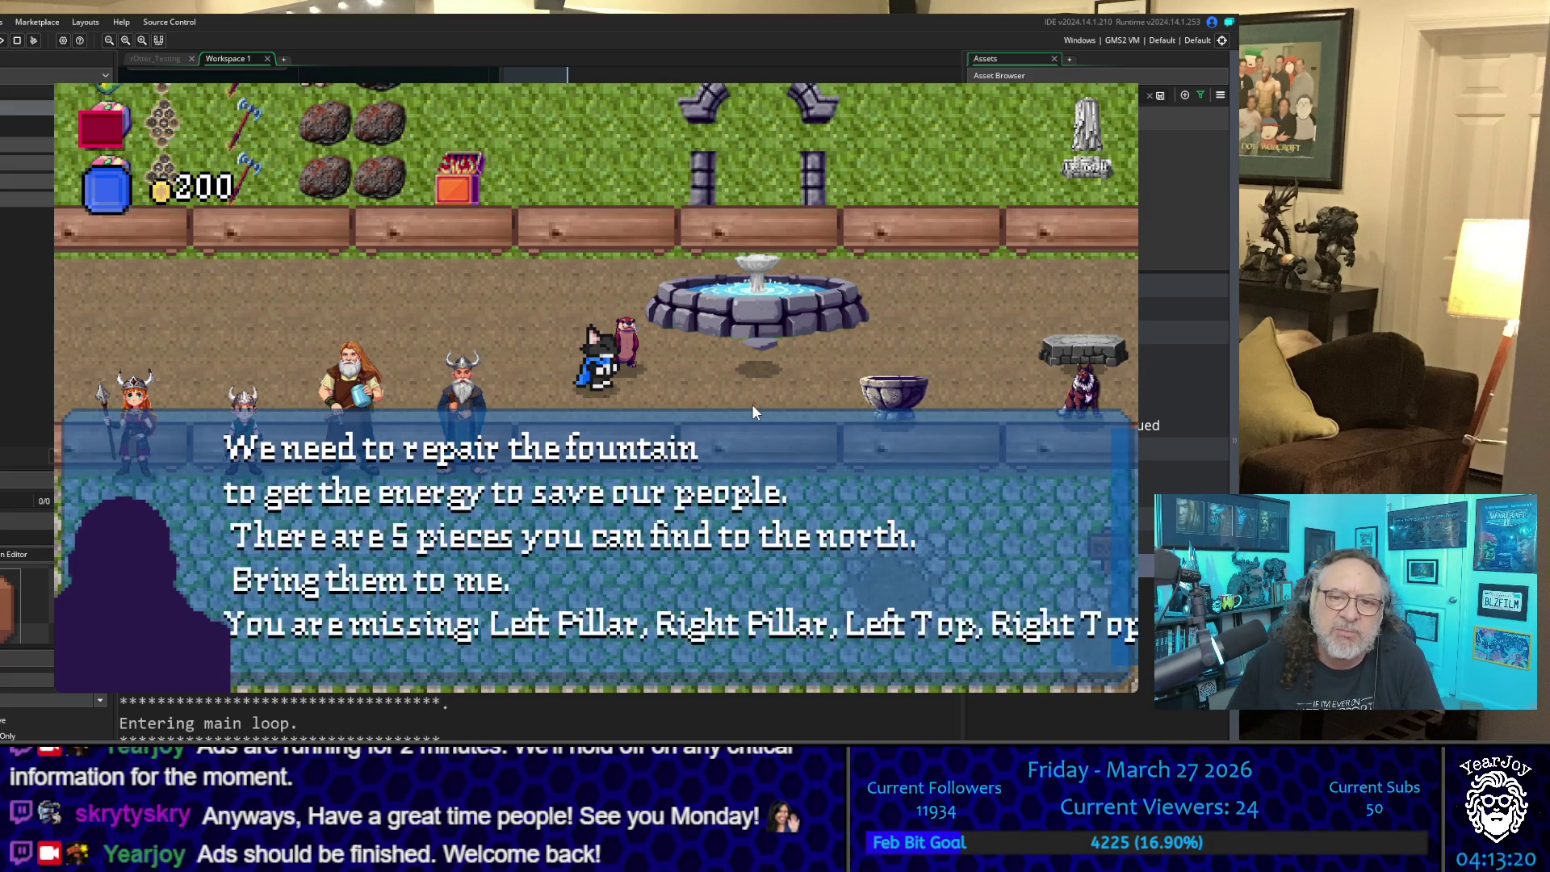
pyautogui.press('space')
pyautogui.press('Down')
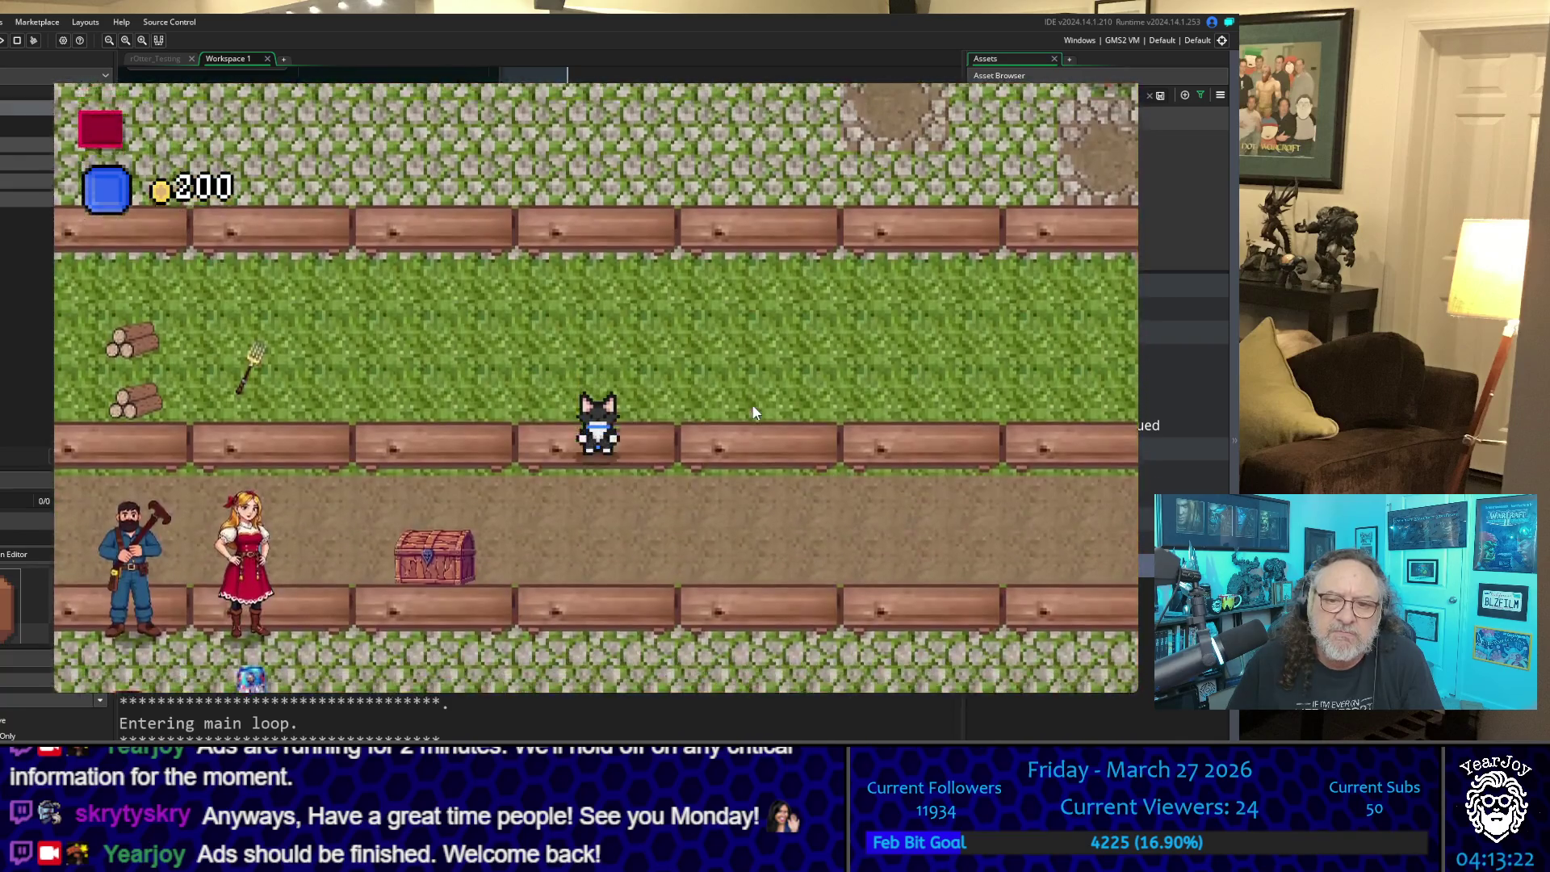
pyautogui.press('Down')
pyautogui.press('Left')
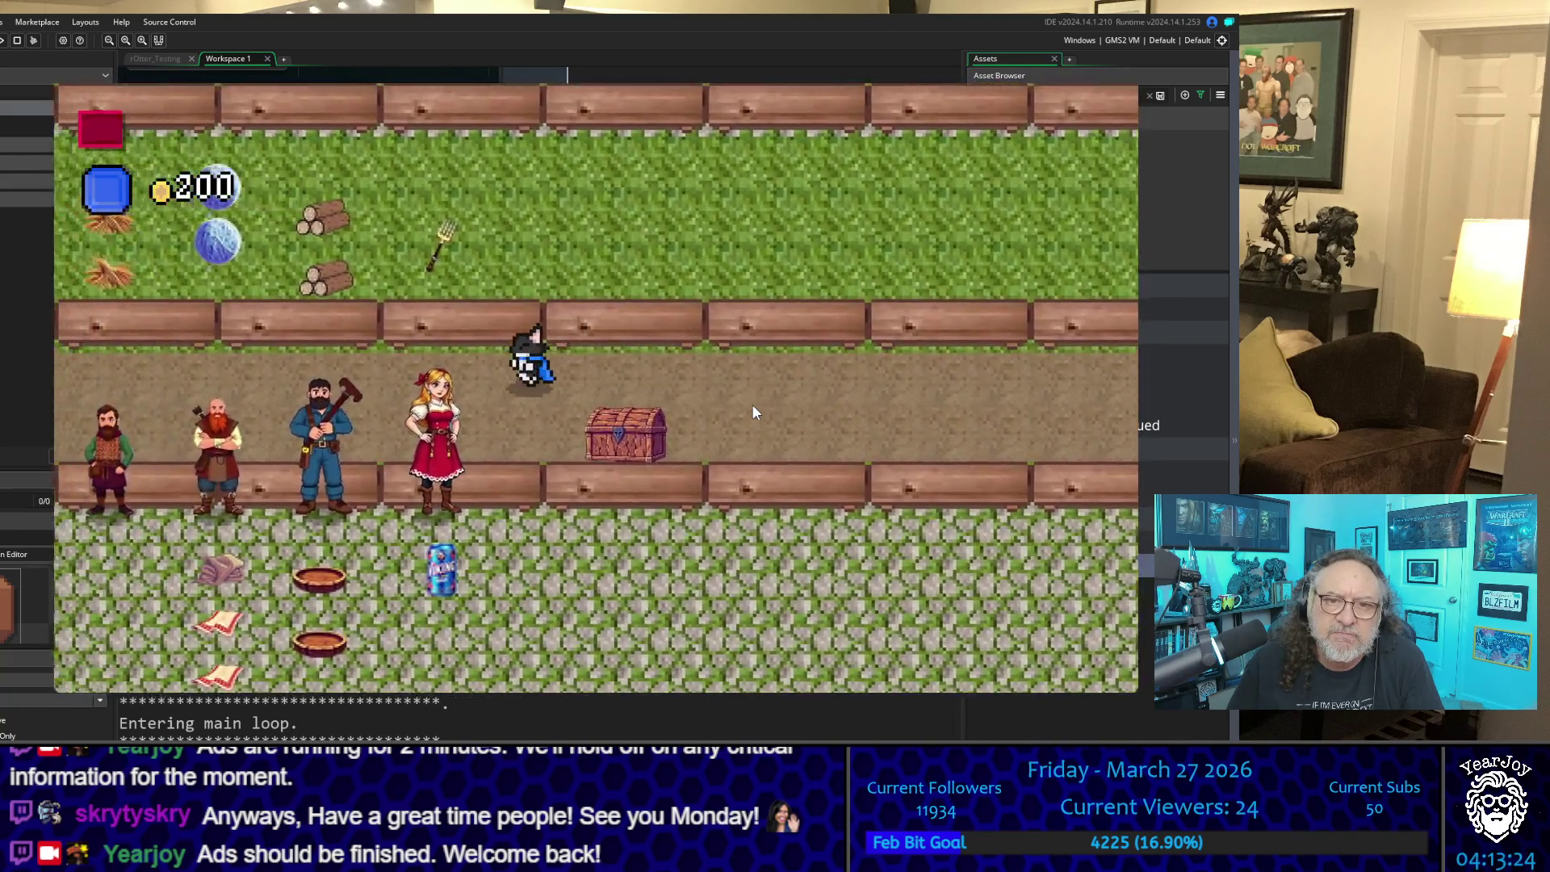
pyautogui.press('Left')
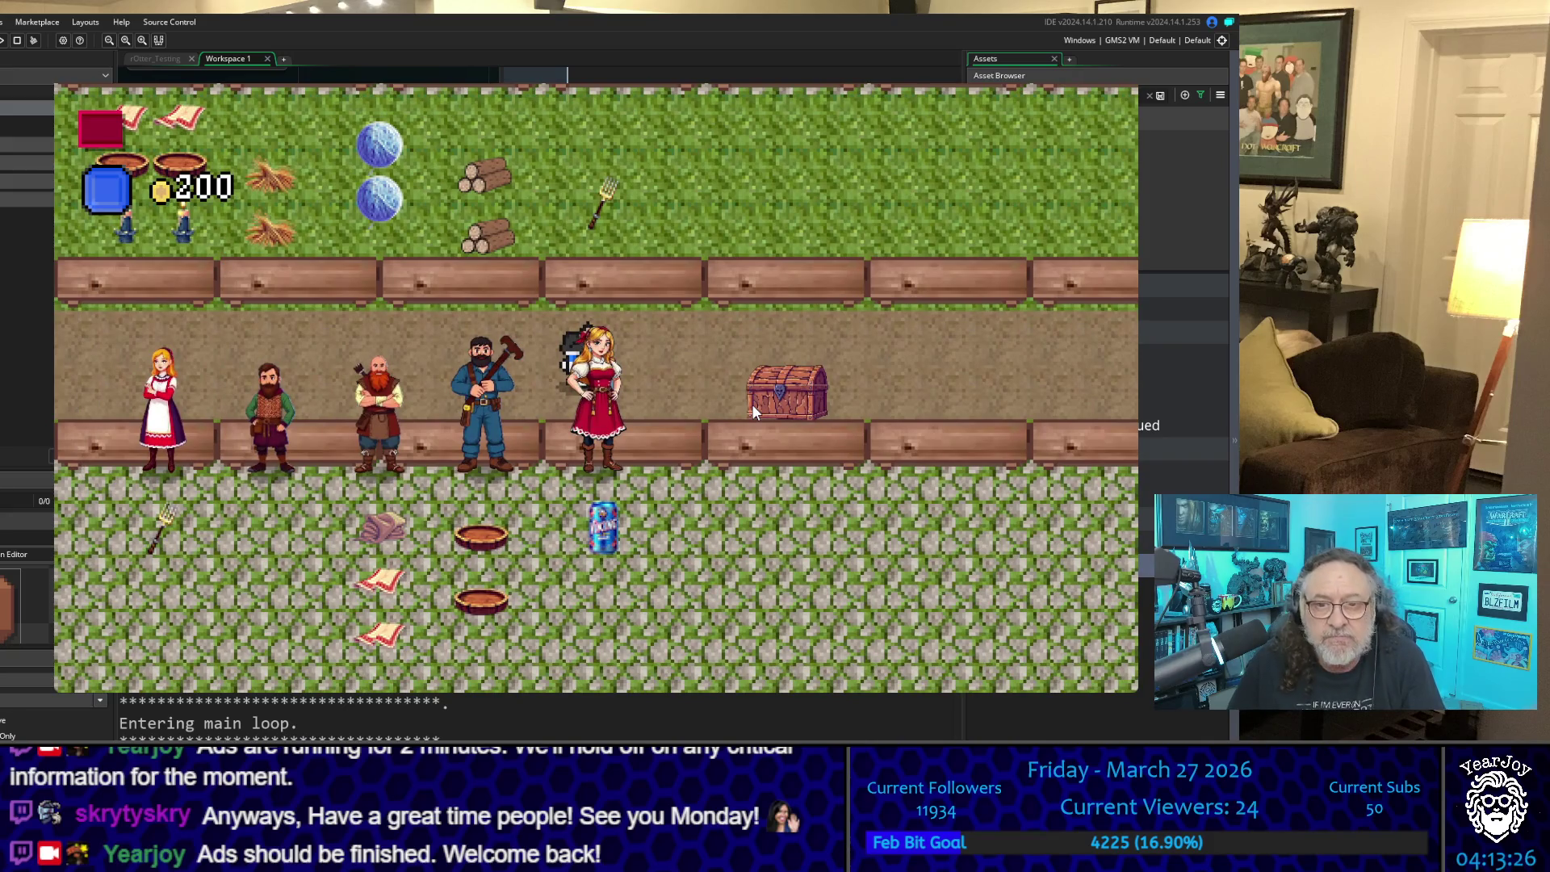
pyautogui.press('Down')
pyautogui.press('space')
pyautogui.press('space')
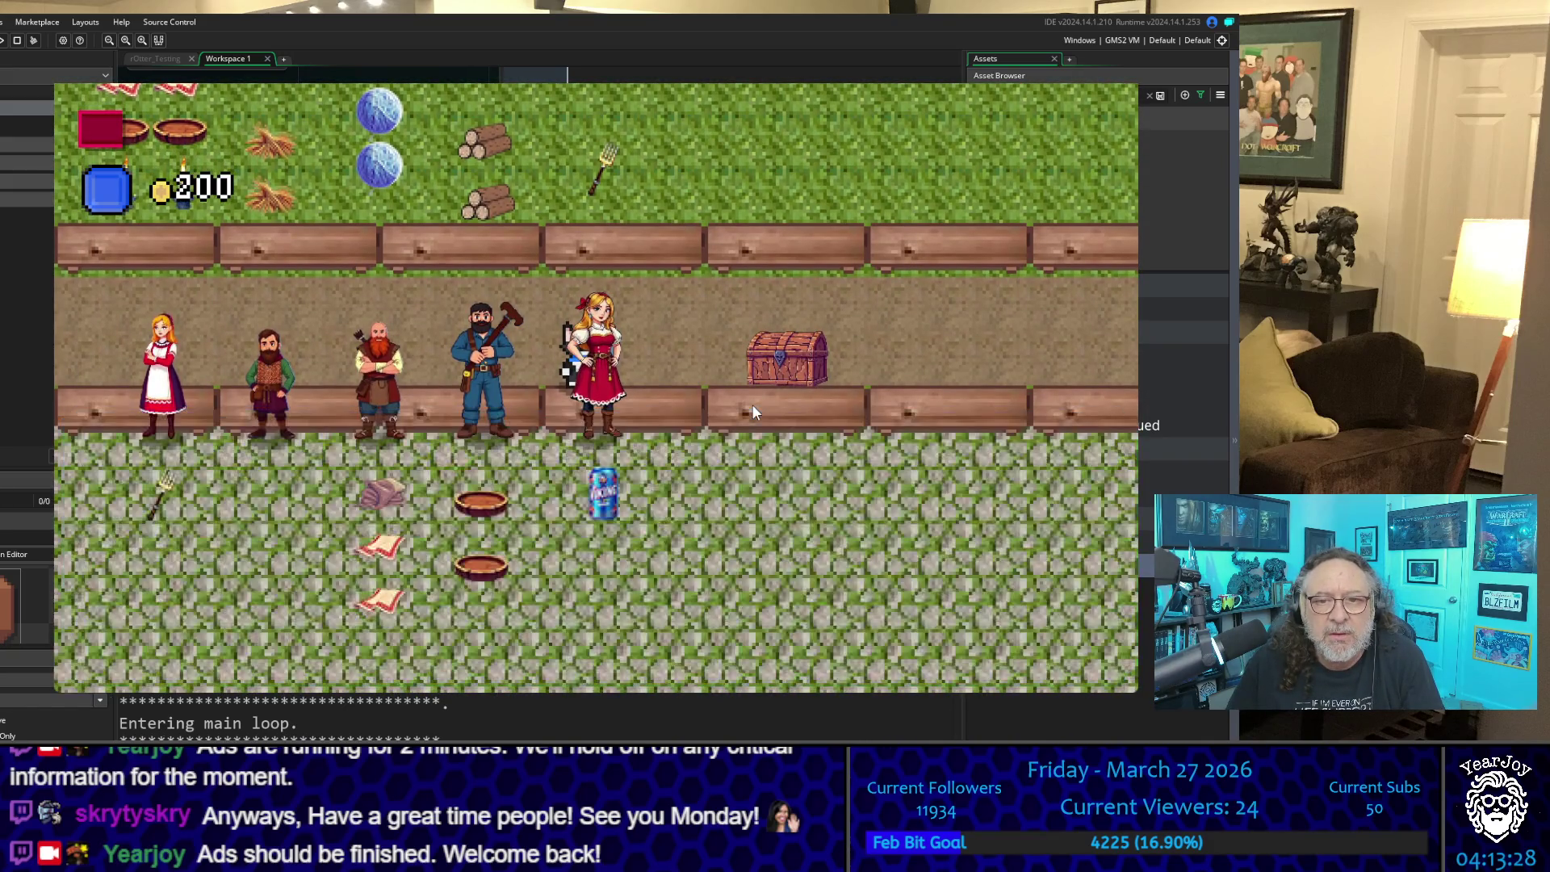
# Step: Walk back north and right toward the fountain, then quit the game
pyautogui.press('Up')
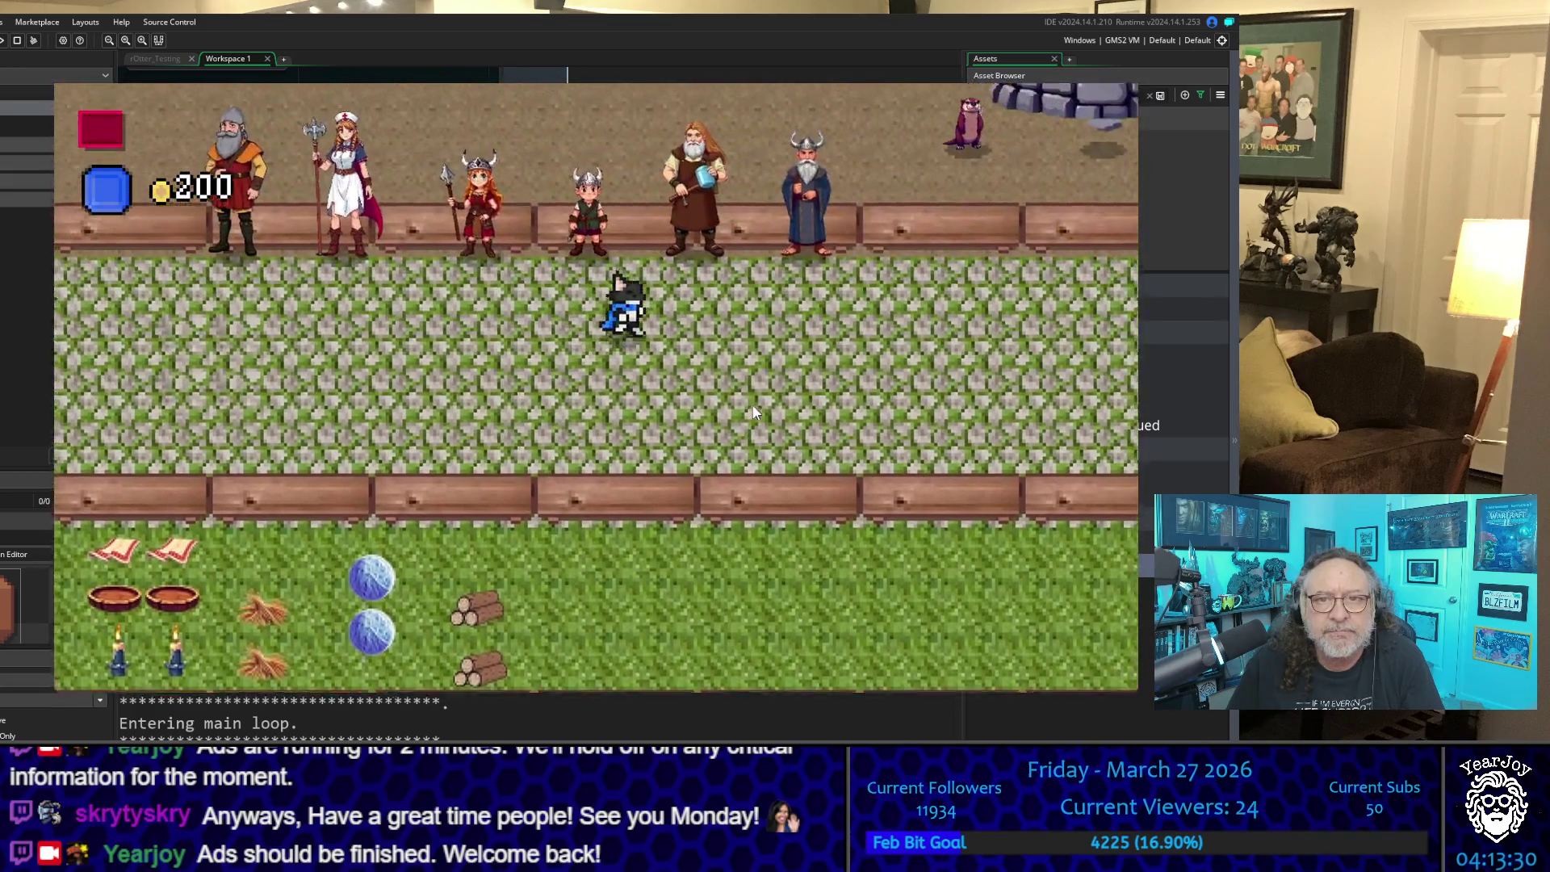
pyautogui.press('Up')
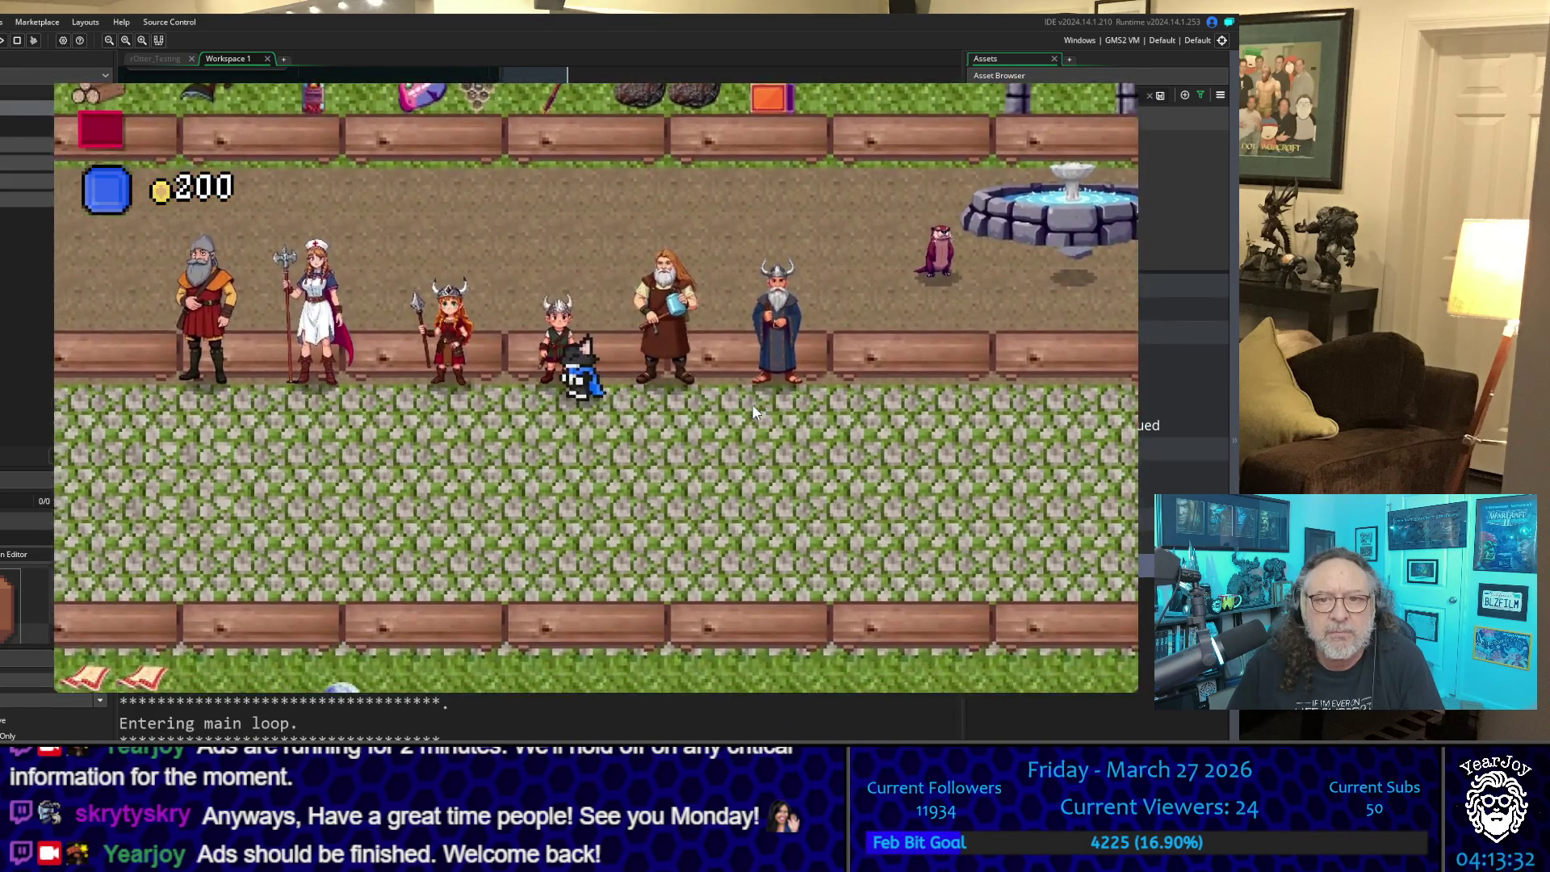
pyautogui.press('Right')
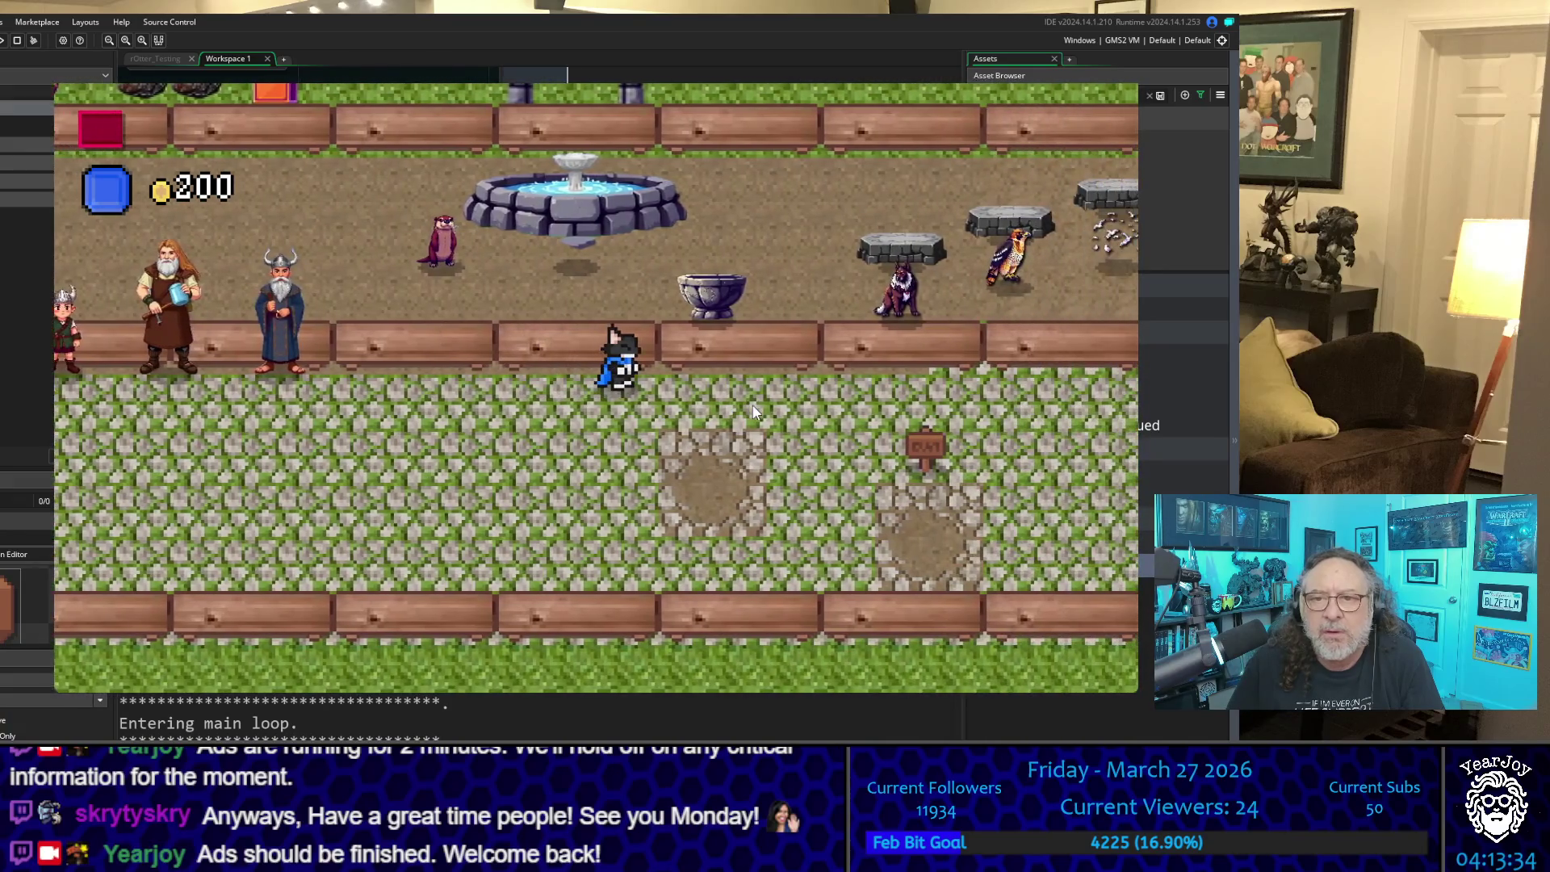
pyautogui.press('Right')
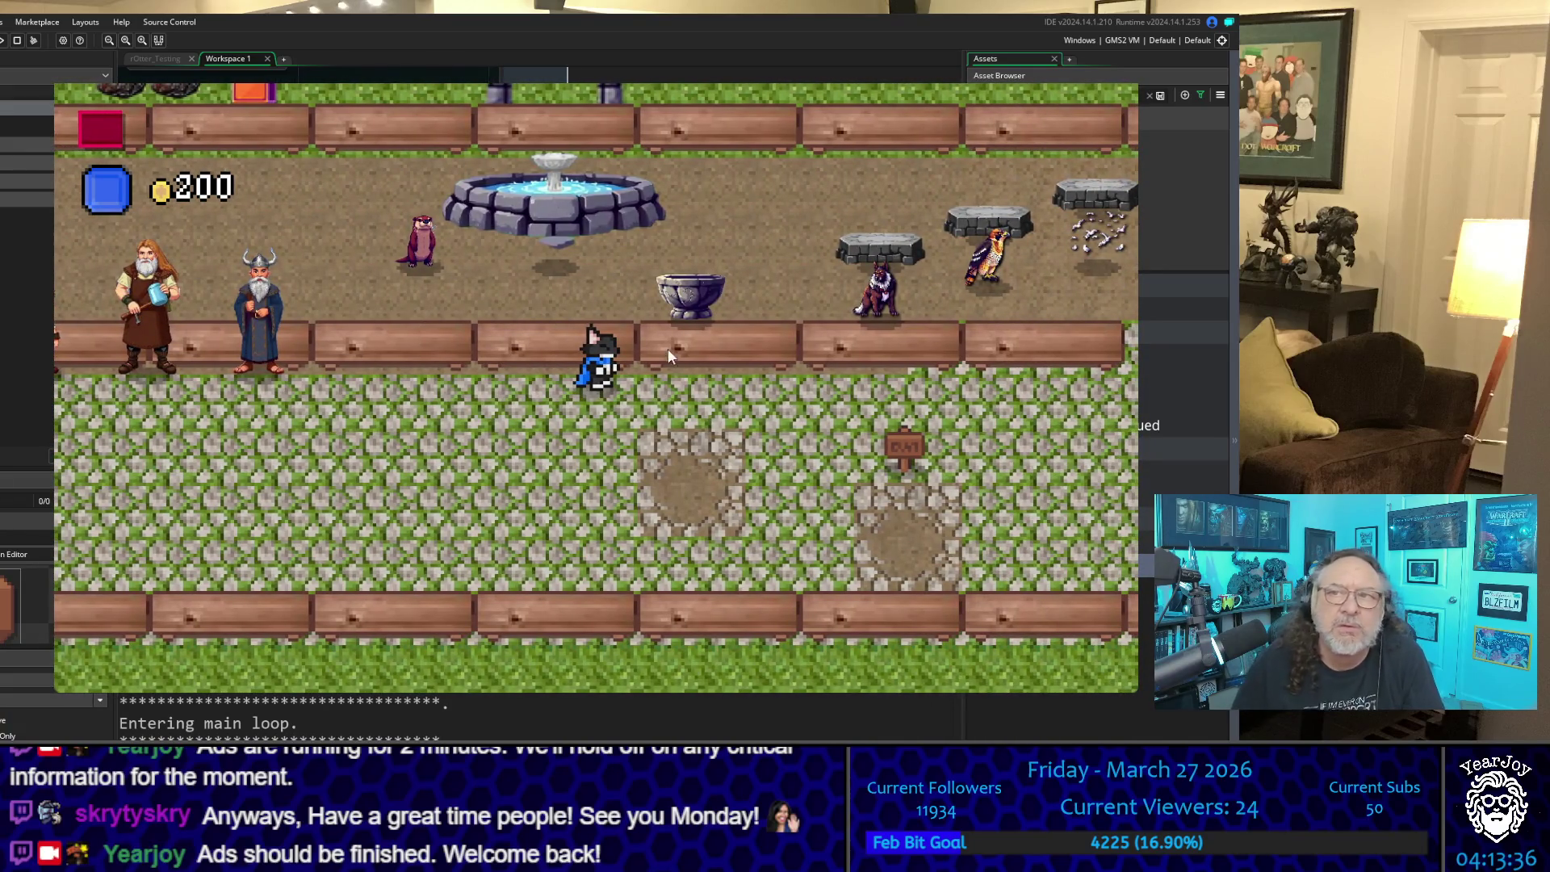
pyautogui.press('Escape')
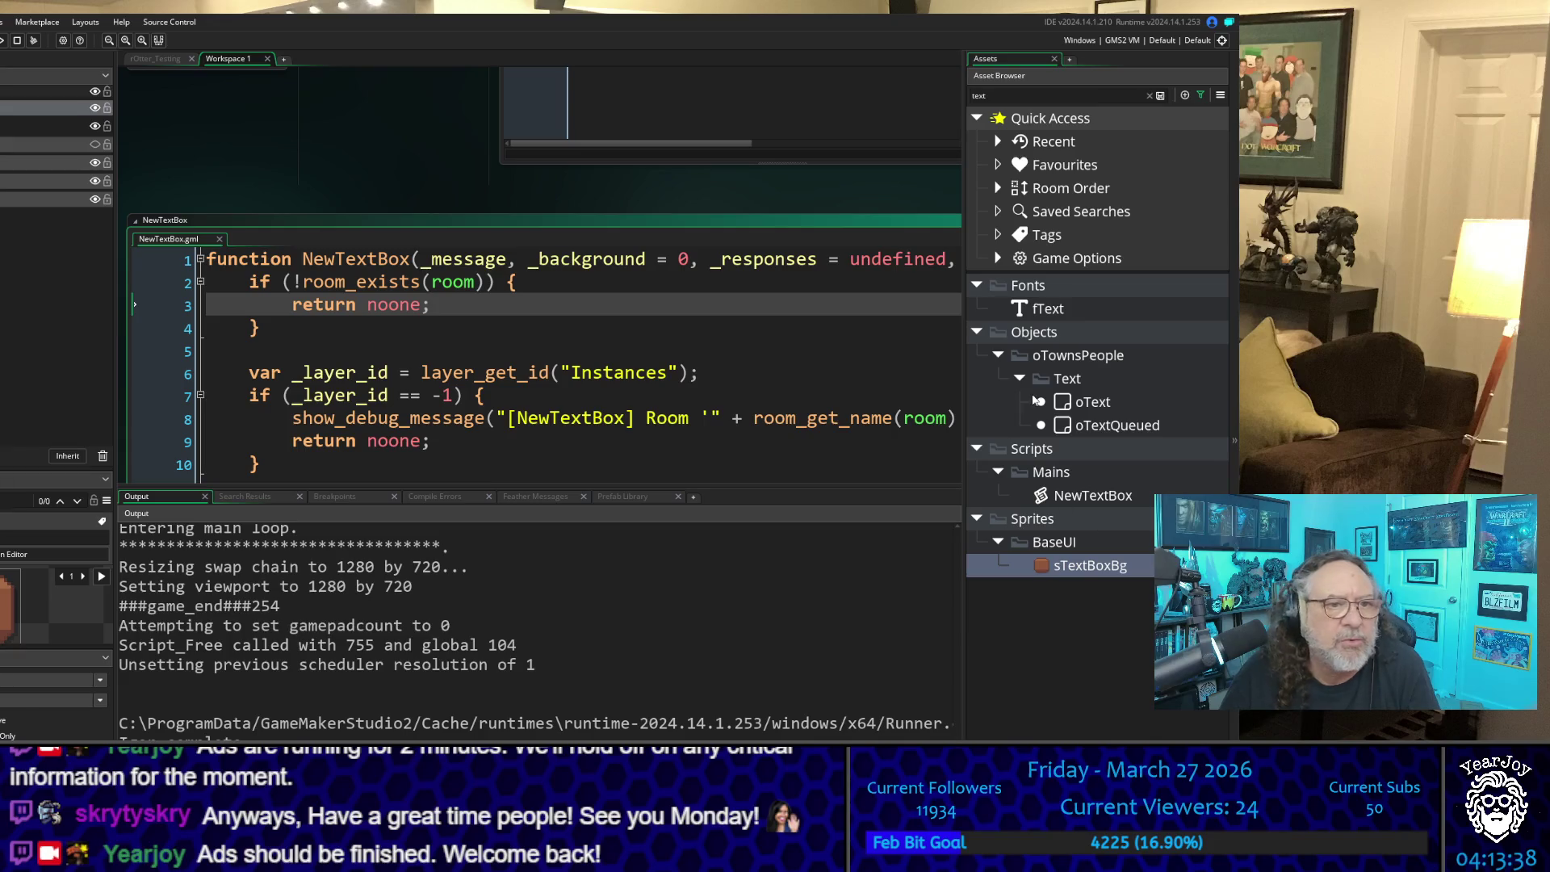
pyautogui.click(17, 42)
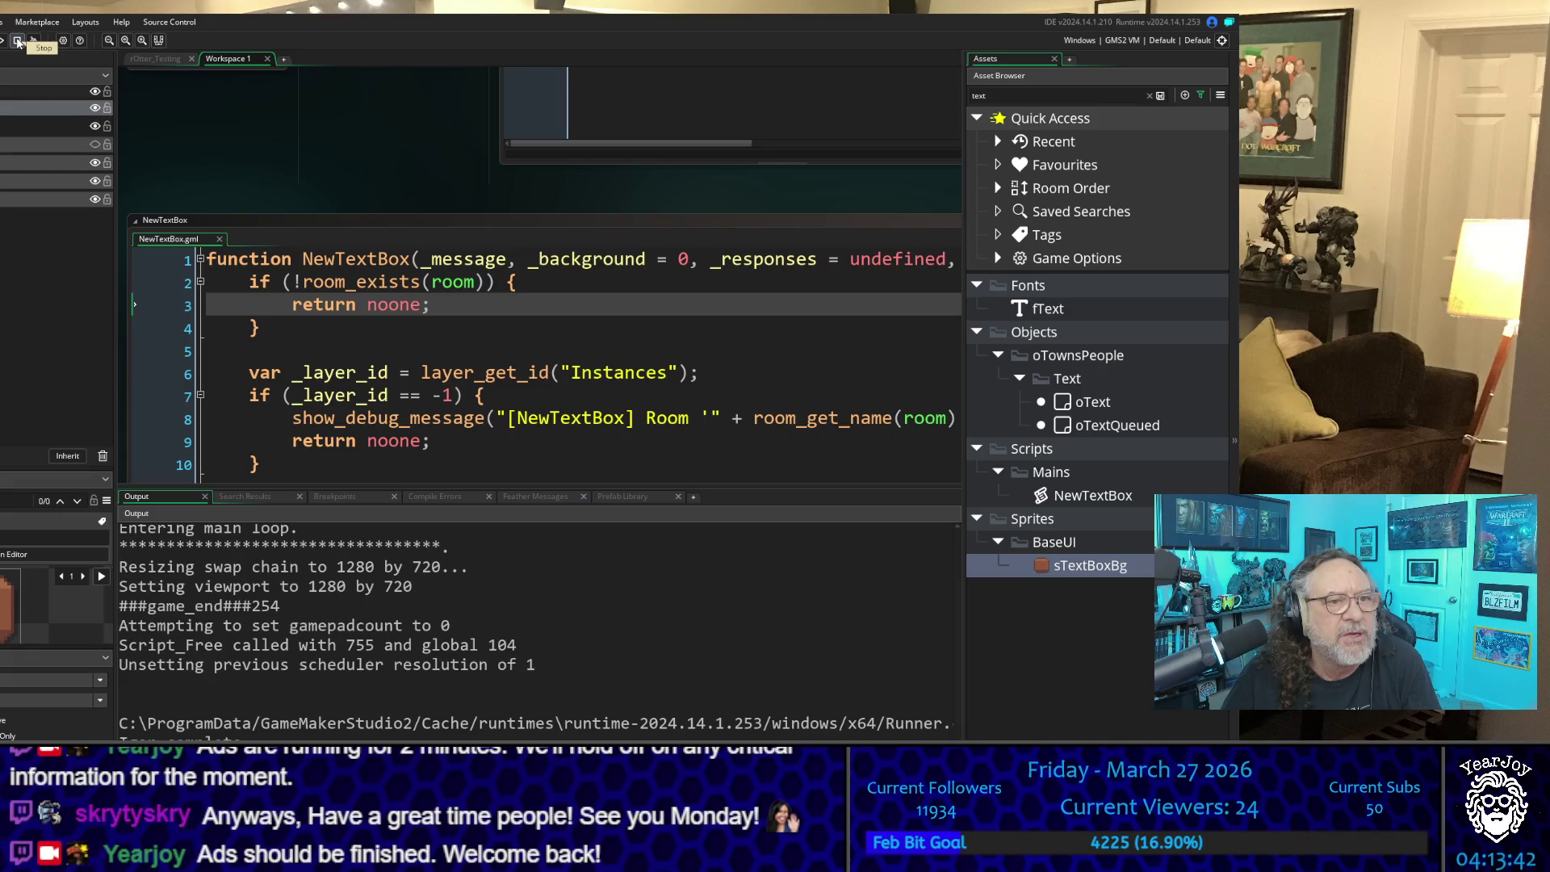
pyautogui.click(2, 41)
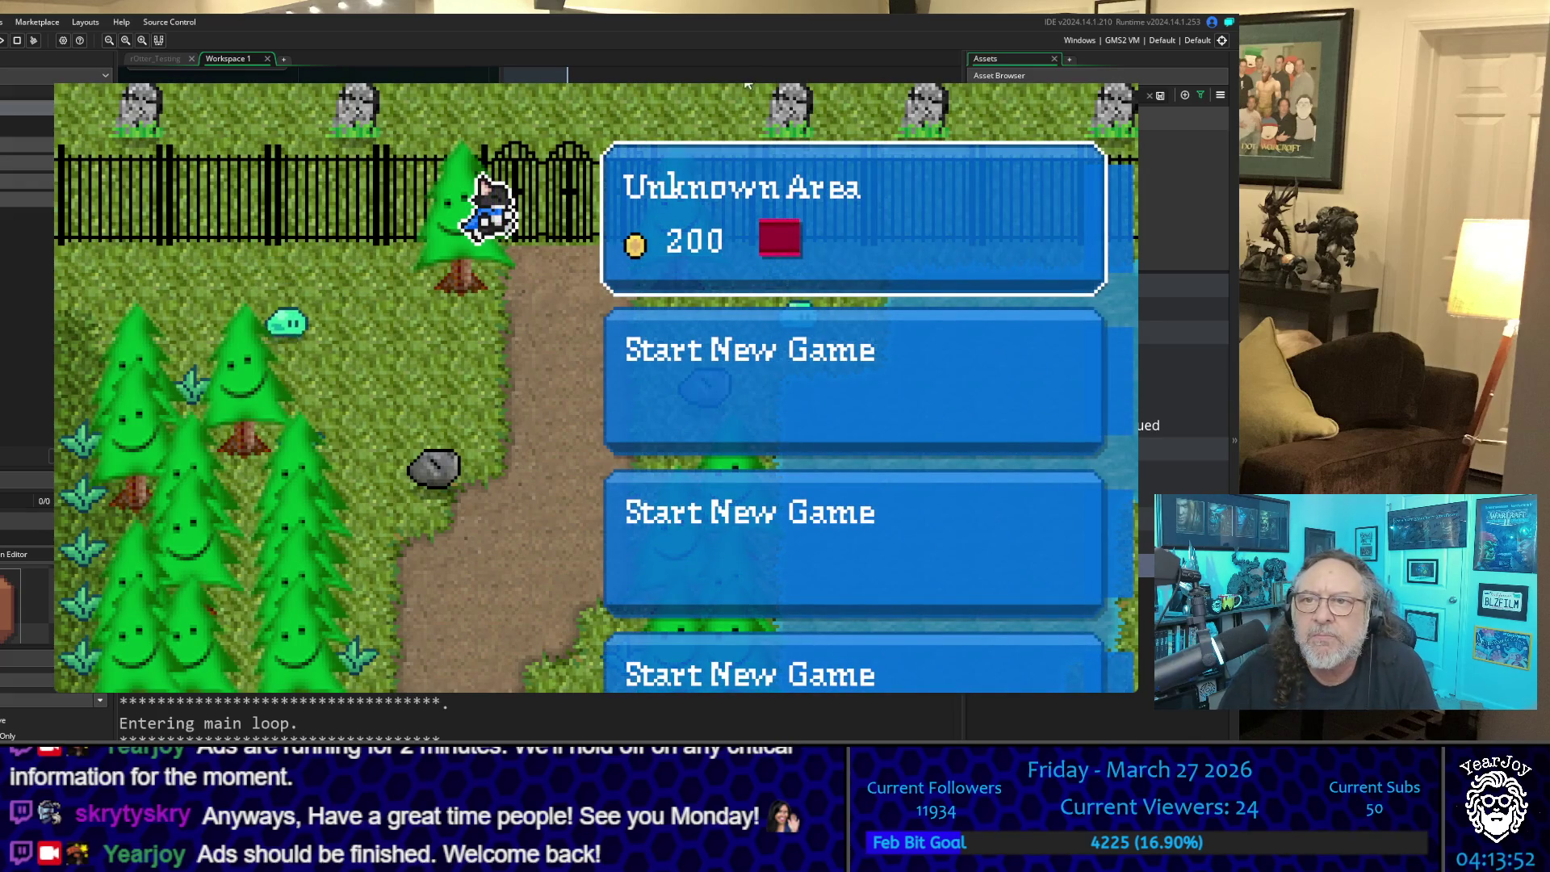
pyautogui.press('Escape')
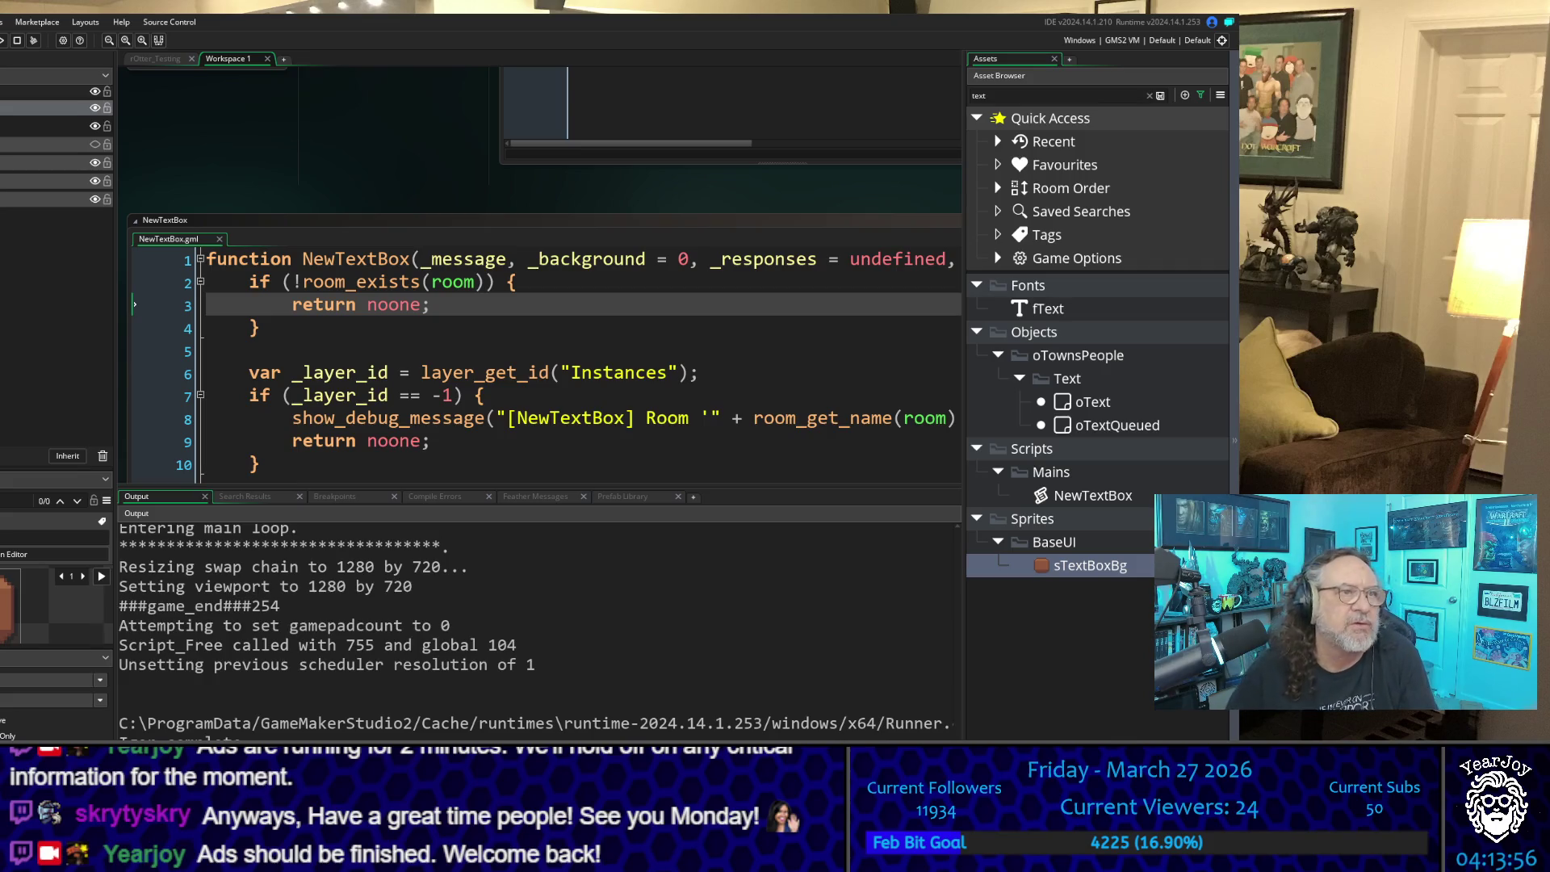
# Step: Clean the build cache from the Build menu, then build and run with F5
pyautogui.hotkey('alt', 'b')
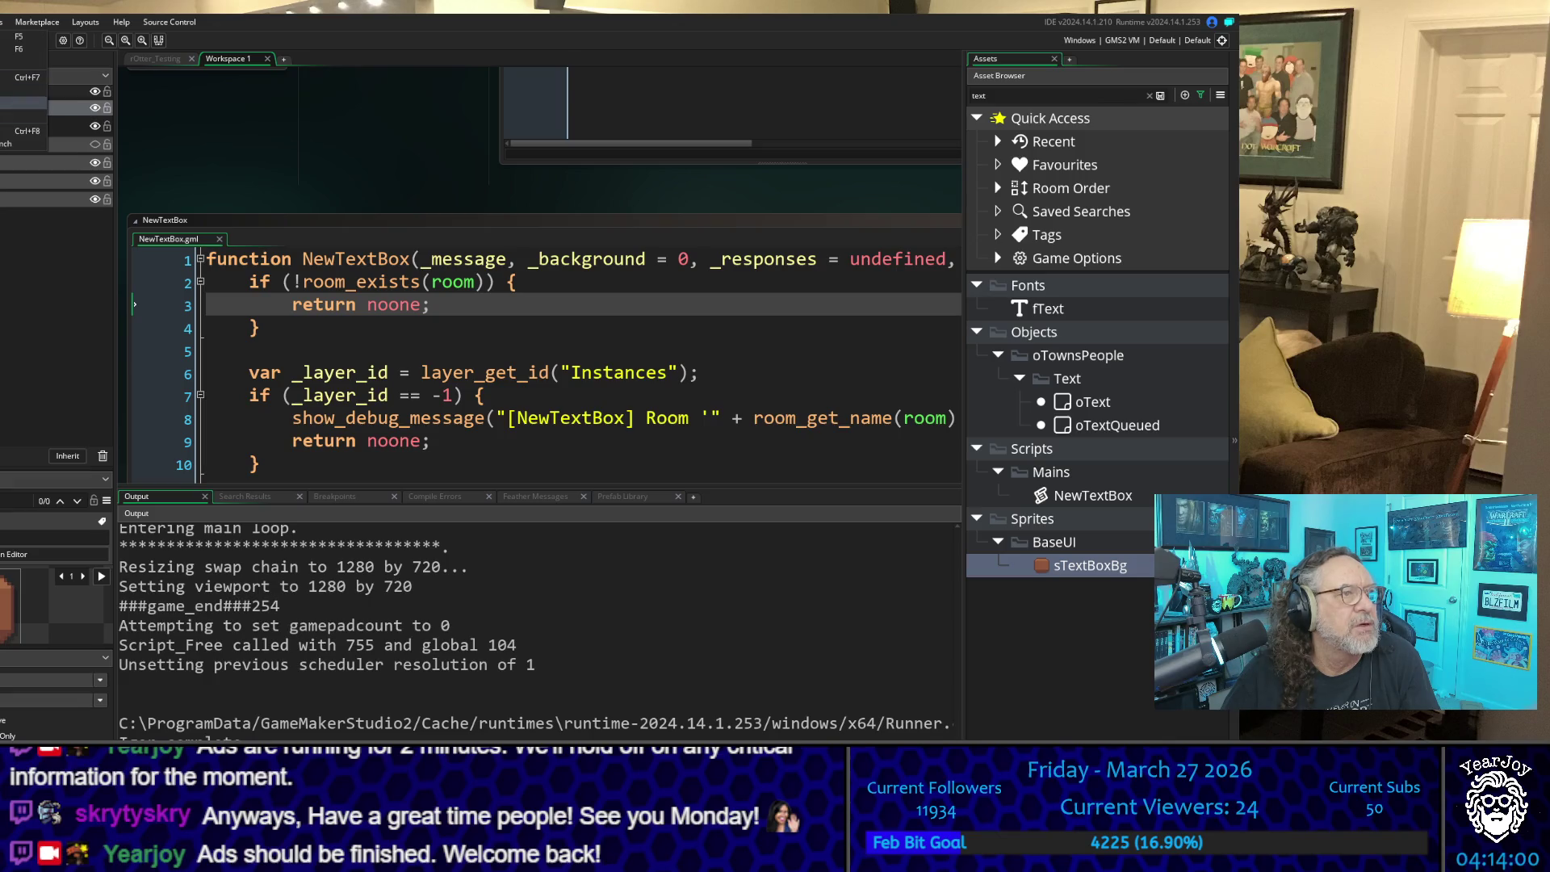
pyautogui.press('Return')
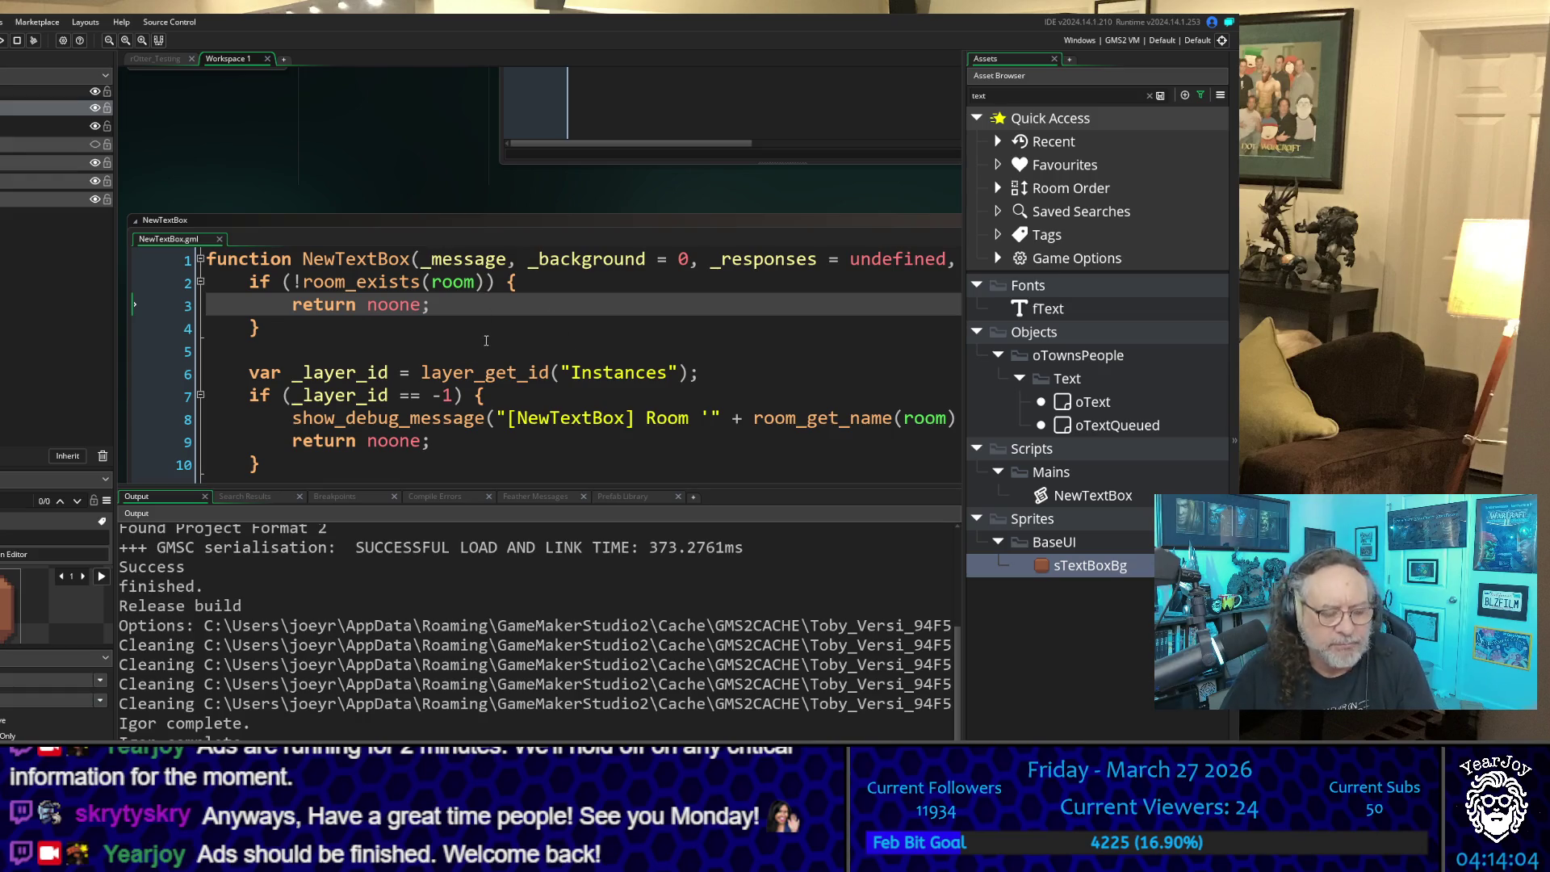
pyautogui.click(486, 340)
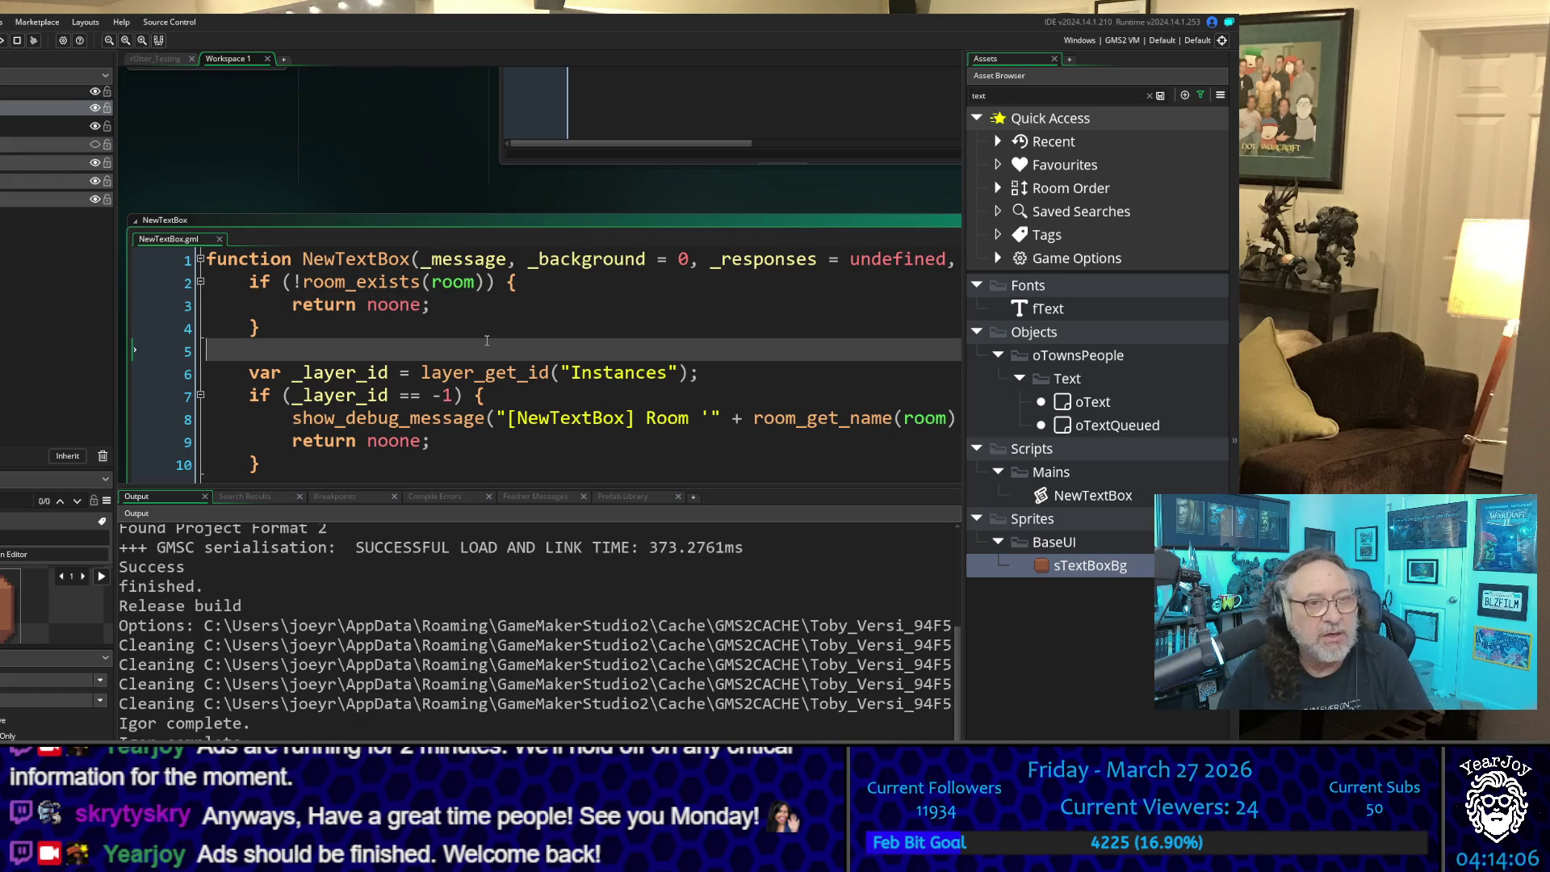
pyautogui.press('F5')
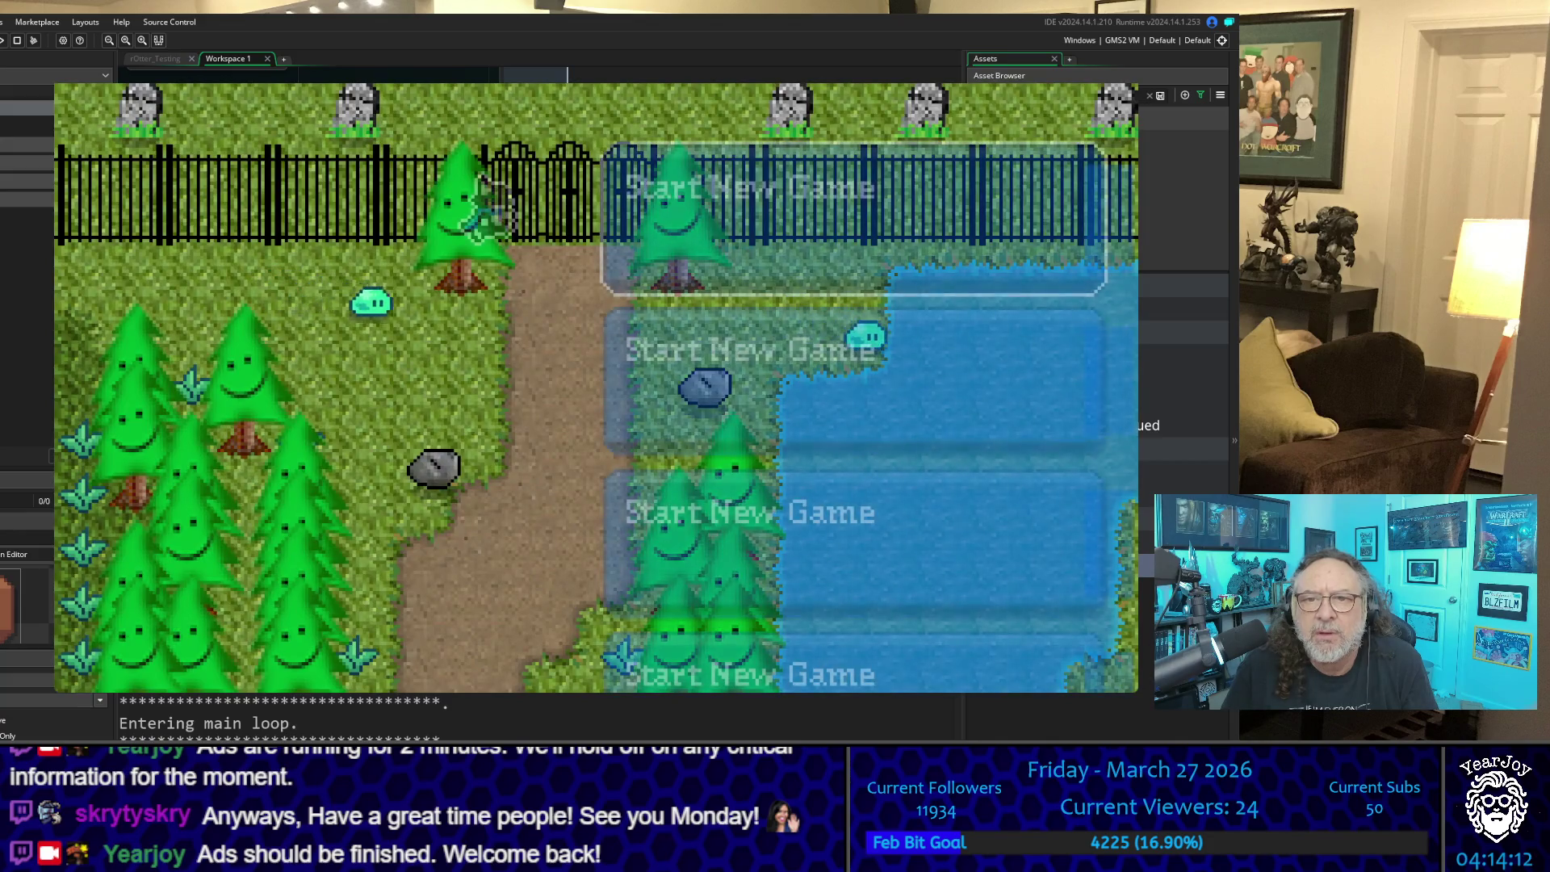
pyautogui.press('Return')
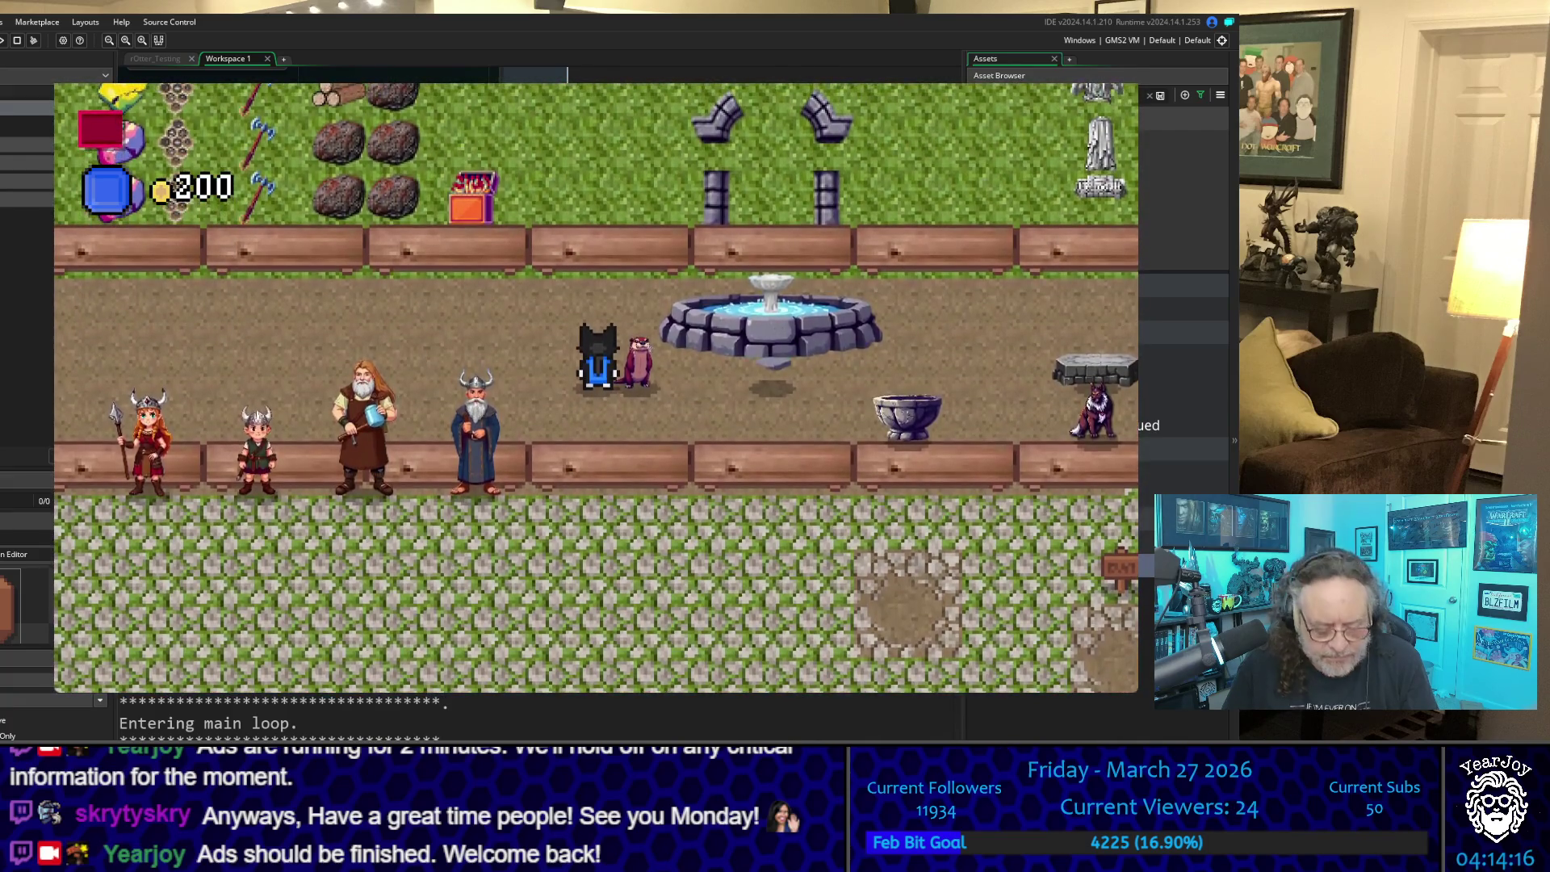
pyautogui.press('space')
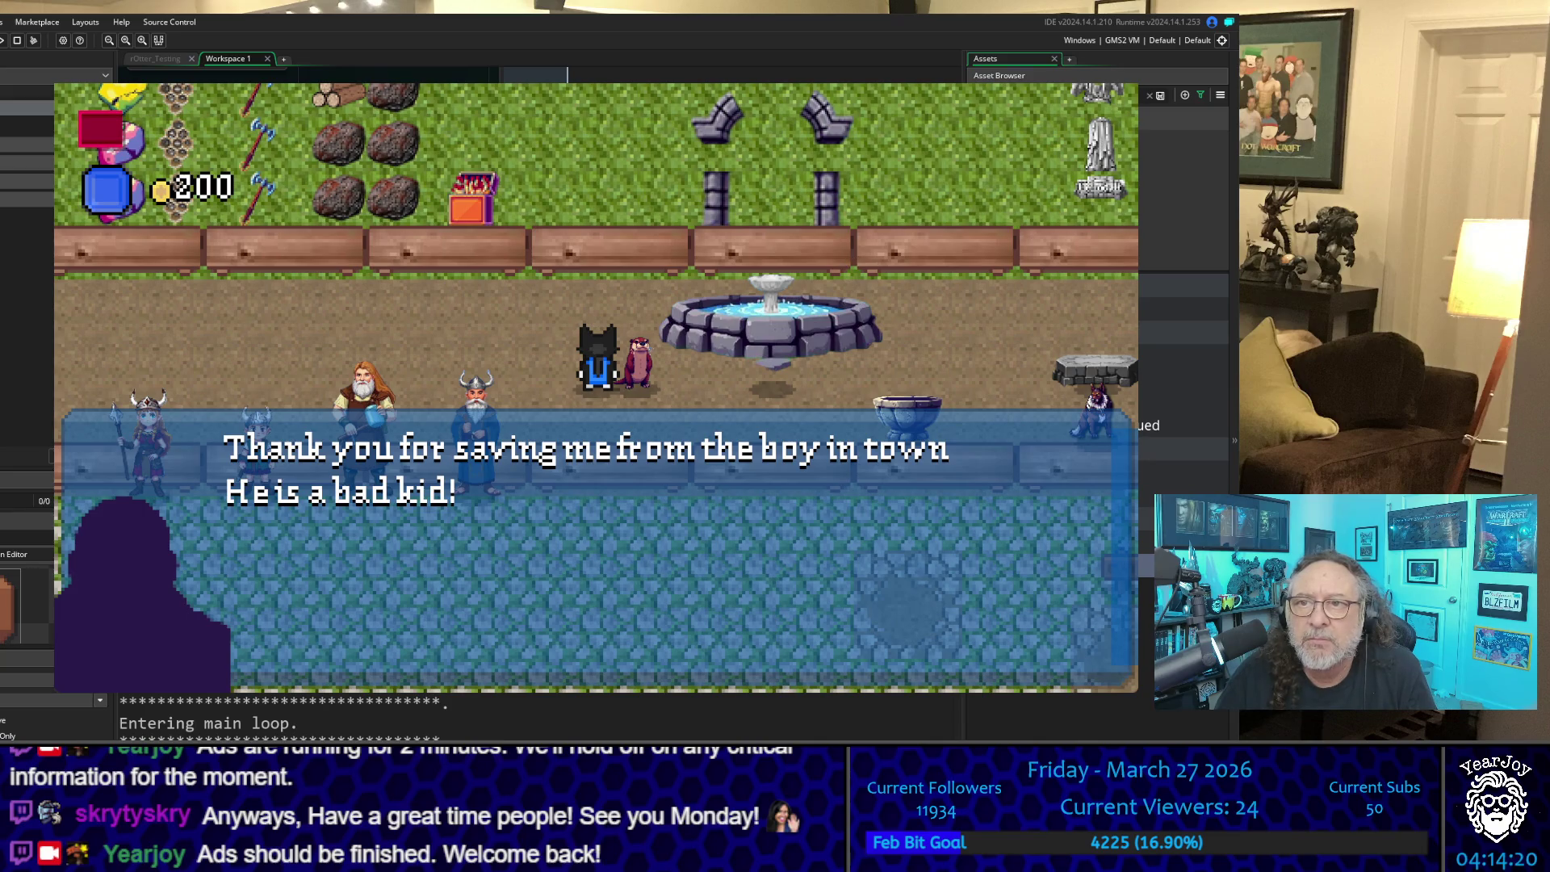
pyautogui.press('Escape')
pyautogui.doubleClick(684, 261)
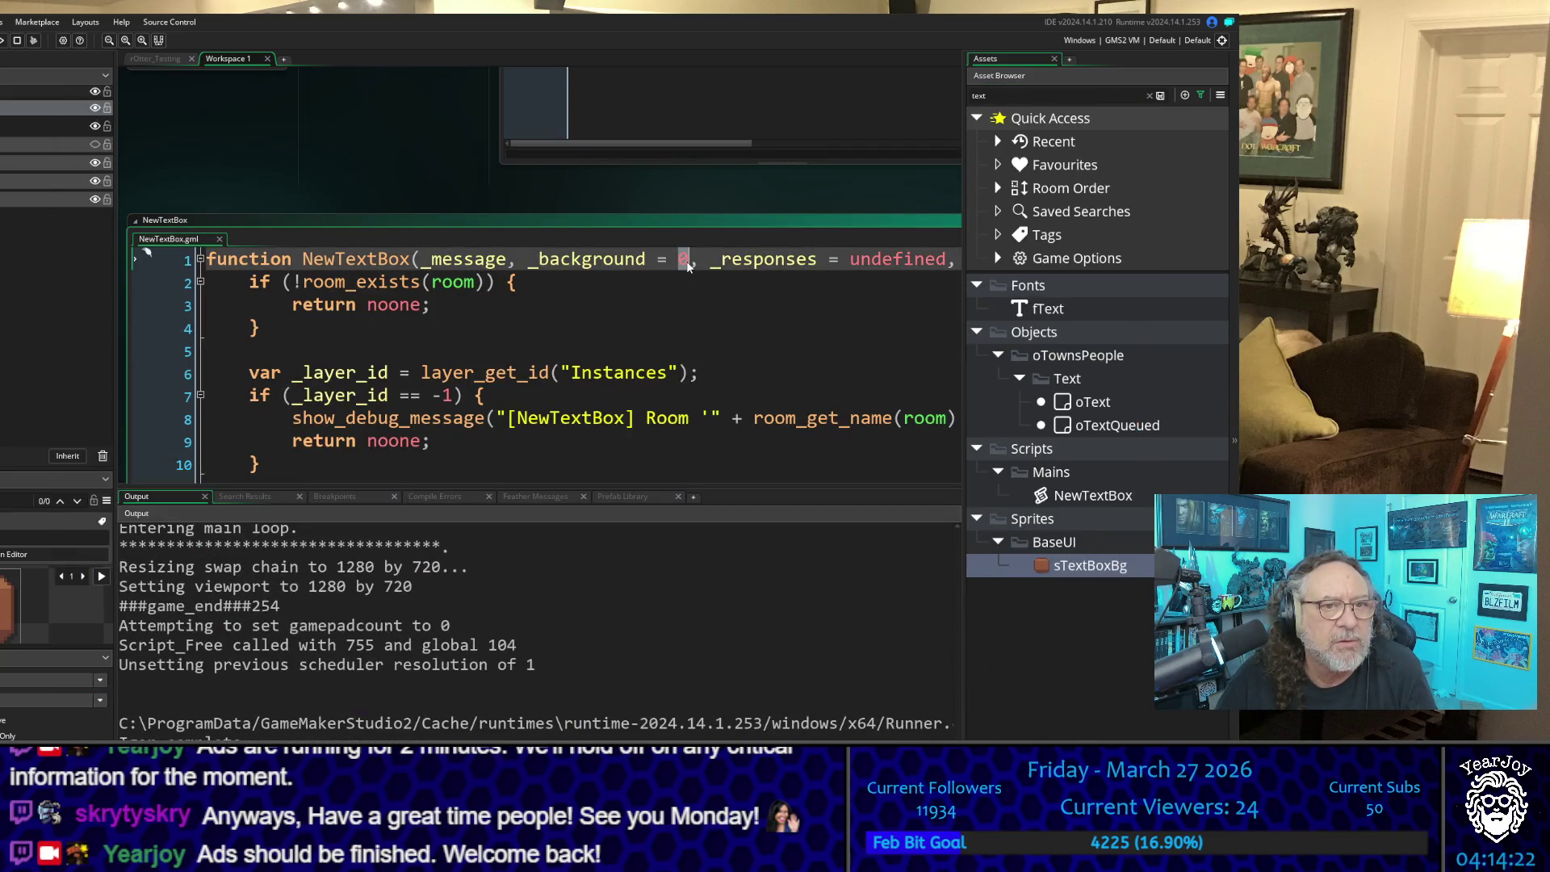
# Step: Restore the _background default to 1 and copy the sTextBoxBg sprite name from the assets
pyautogui.write('1')
pyautogui.click(695, 353)
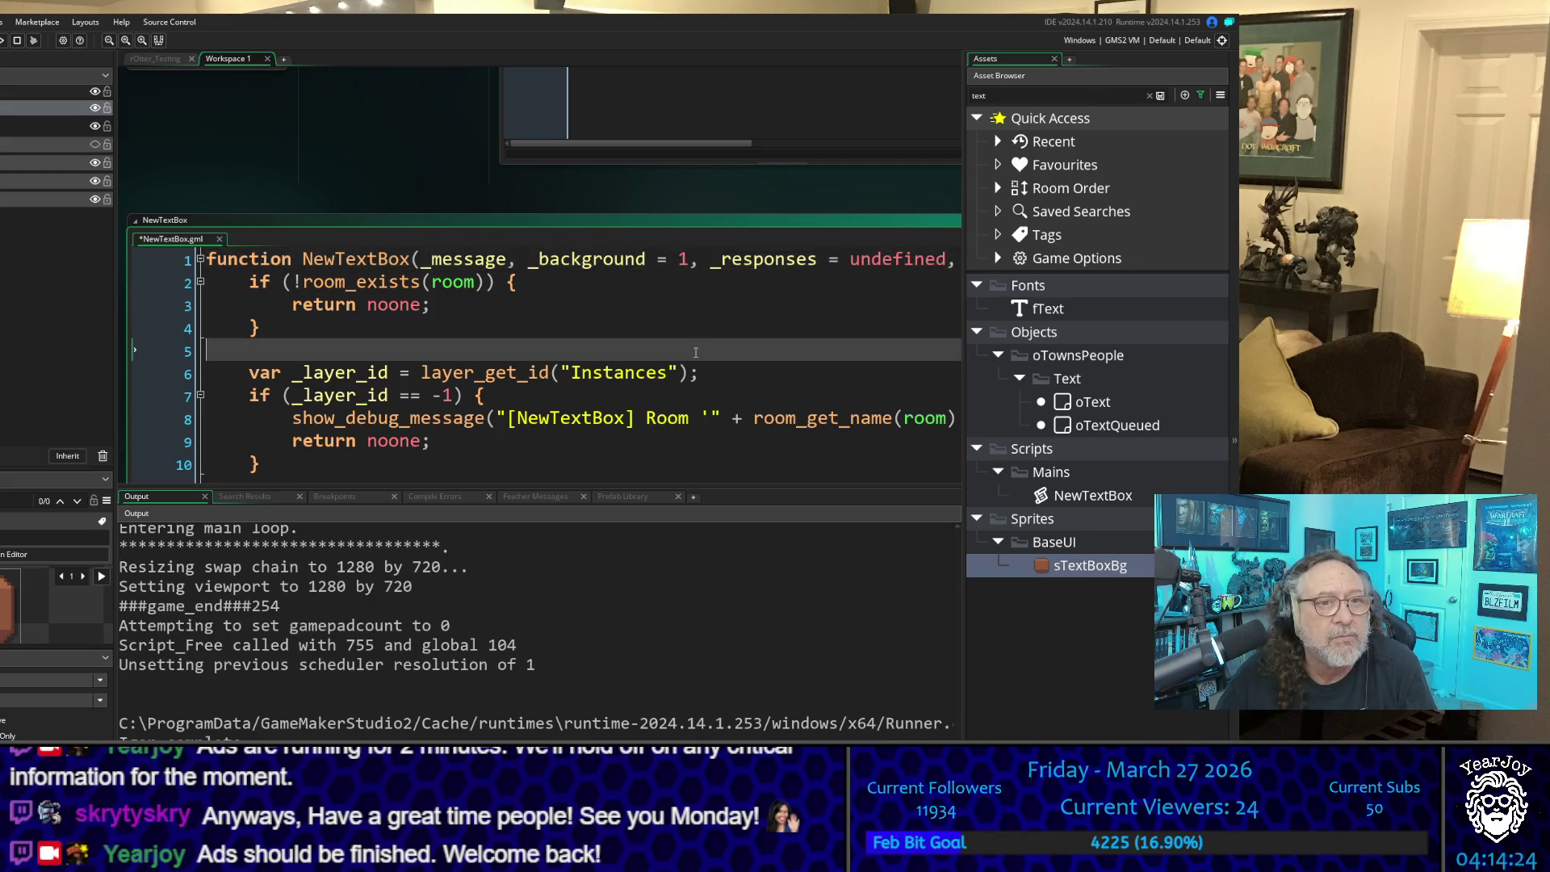
pyautogui.scroll(-3, 702, 351)
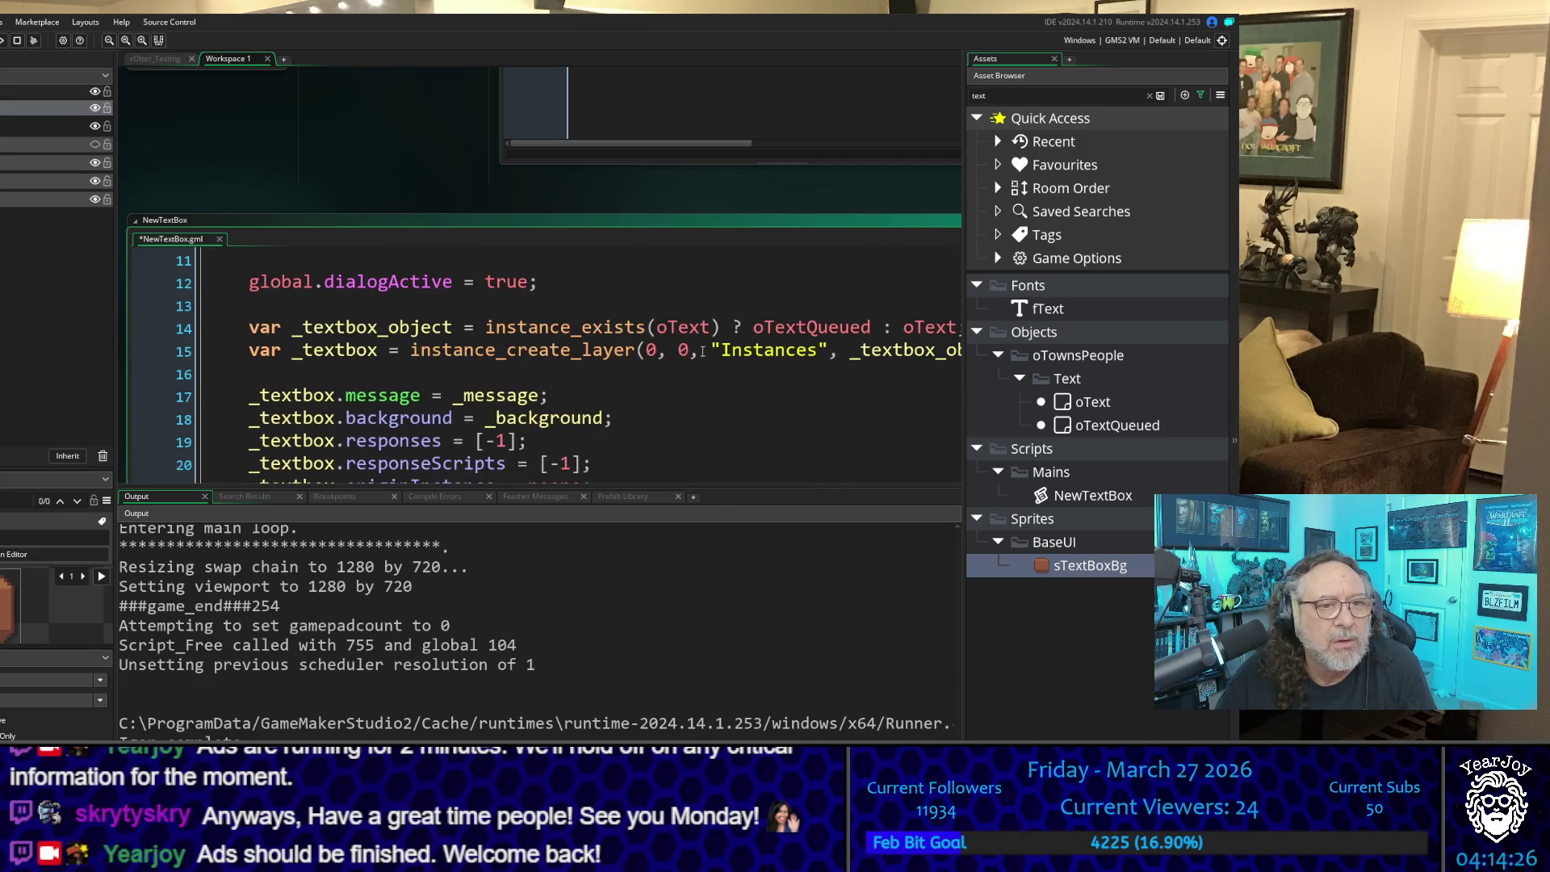
pyautogui.scroll(-1, 702, 351)
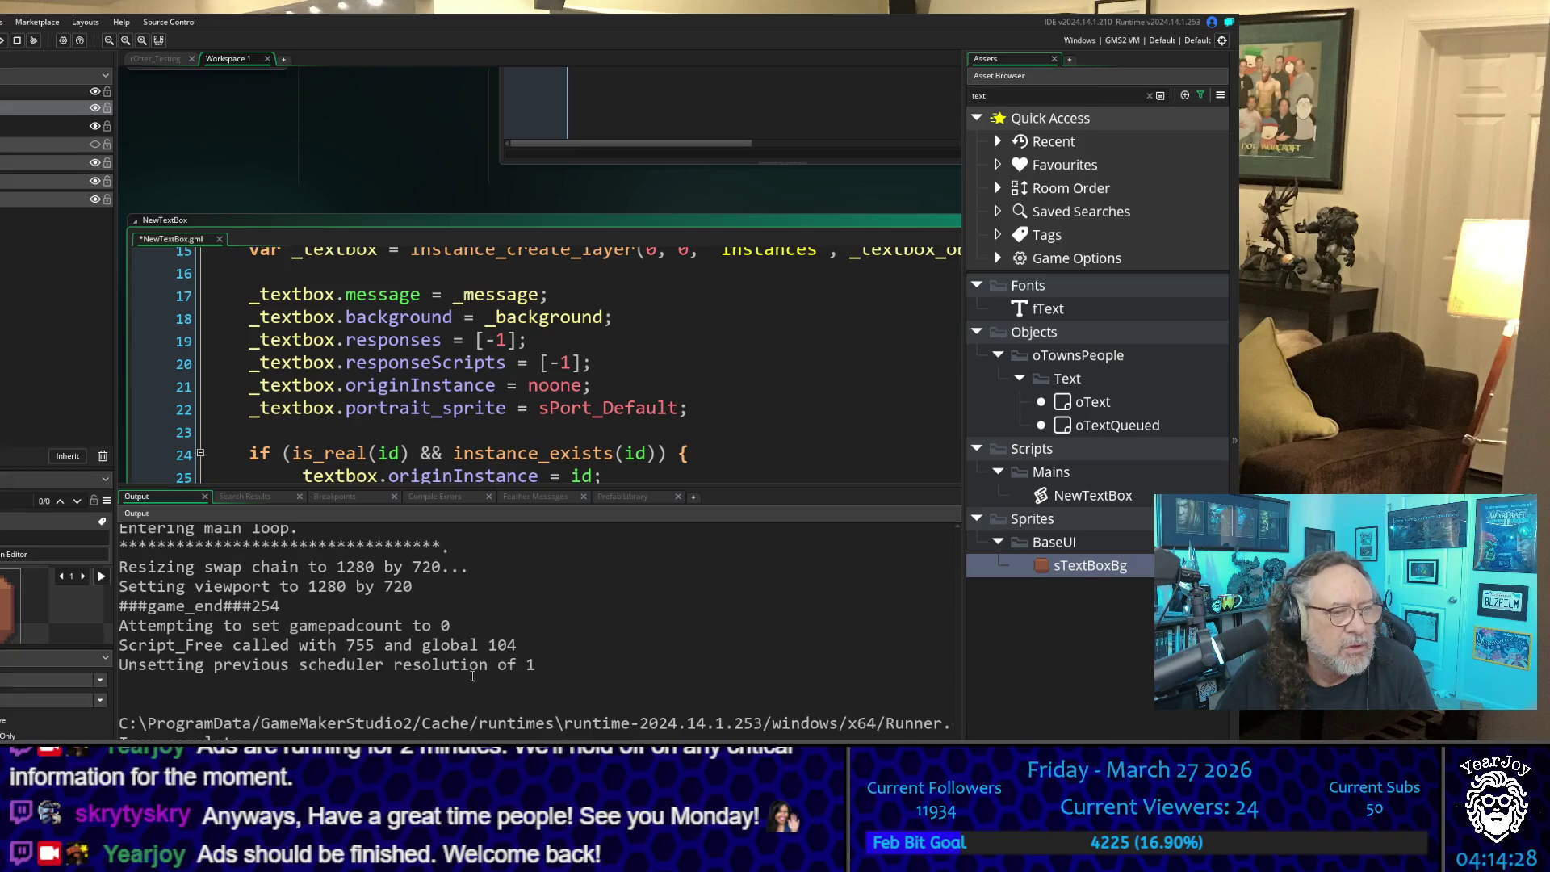
pyautogui.click(1102, 573)
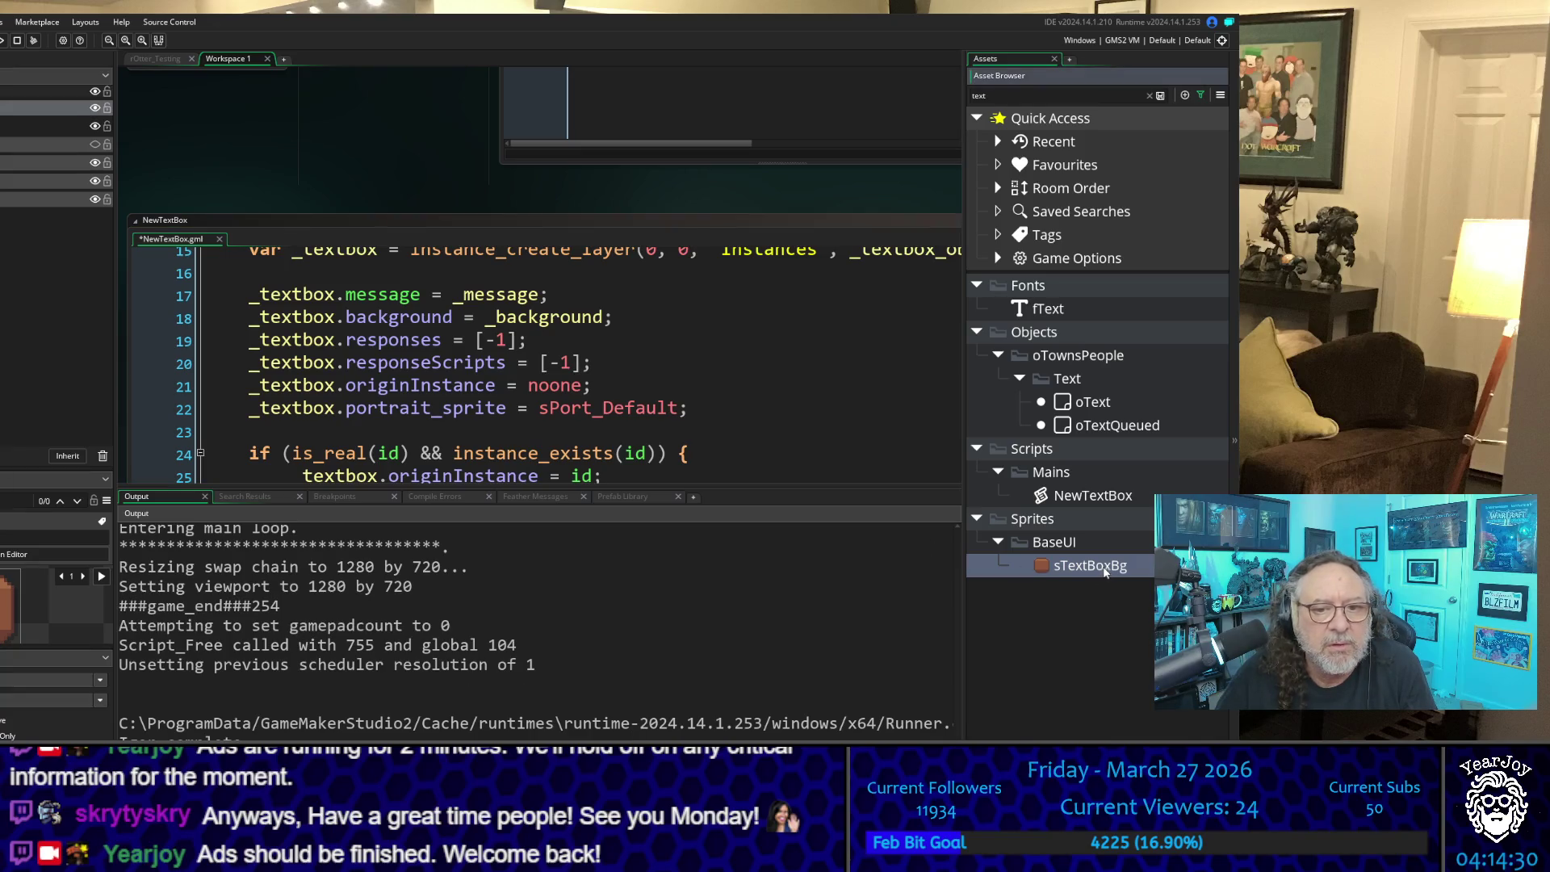
pyautogui.click(1108, 570)
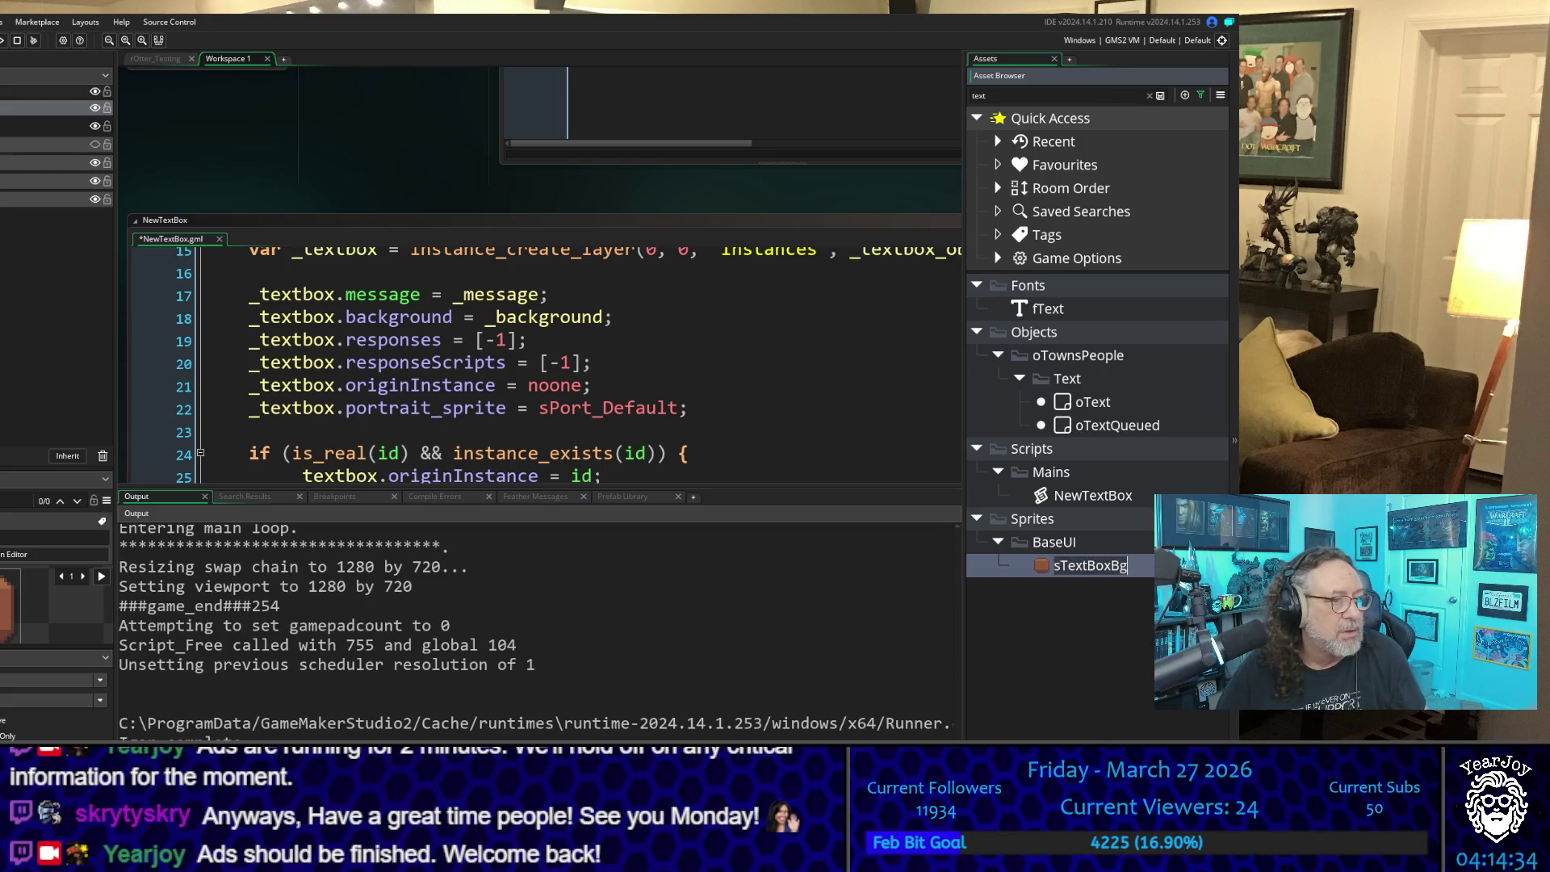
pyautogui.press('Return')
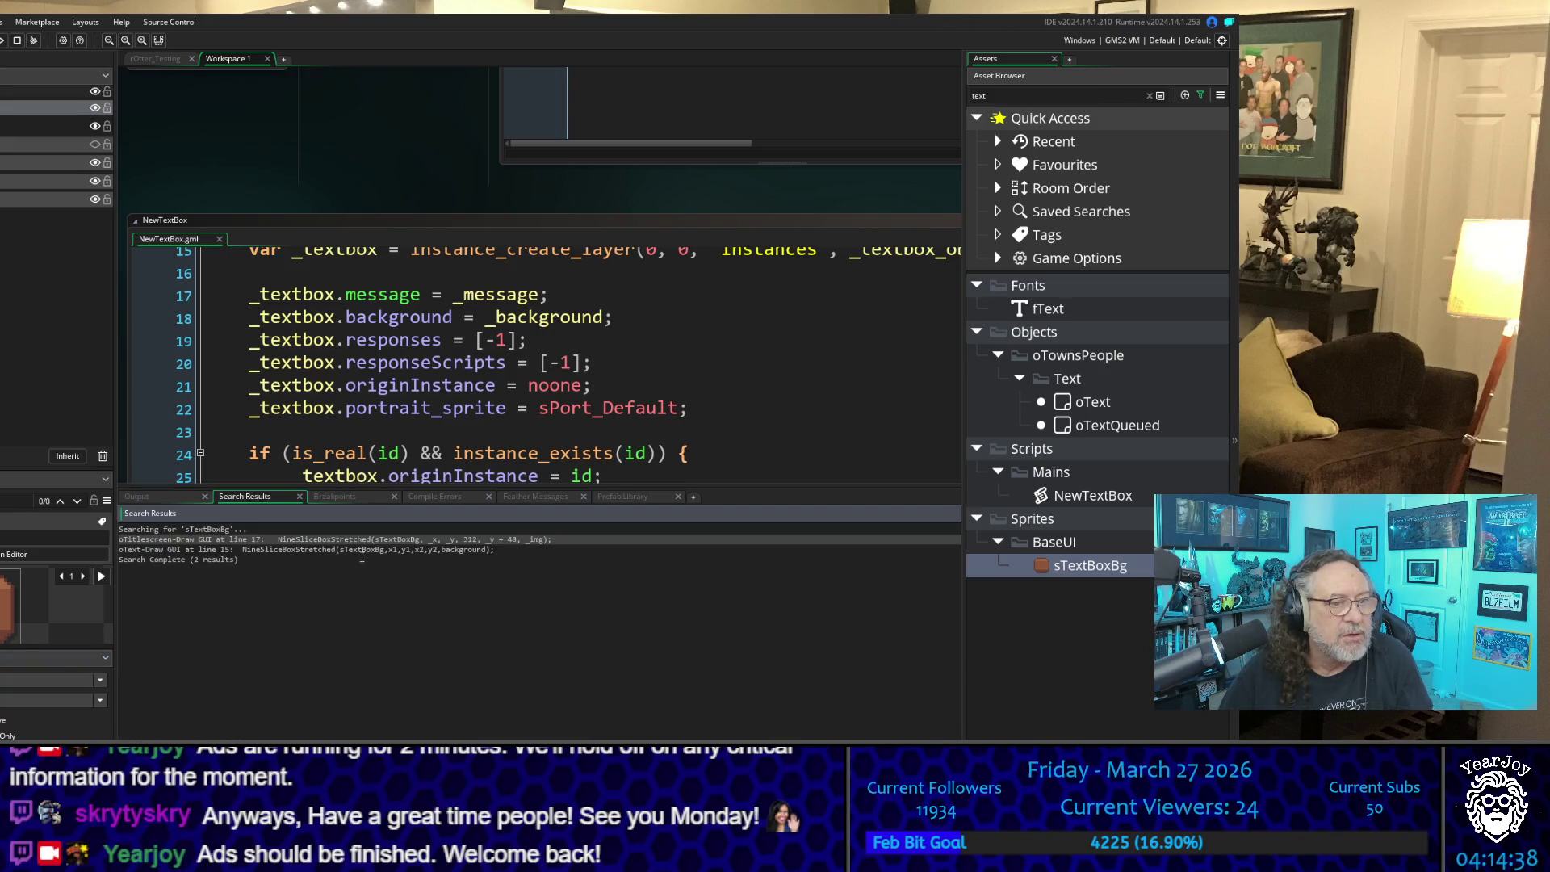
# Step: In oTitleScreen's Draw GUI code, change var _img = 2 to 0 and add a breakpoint on line 11
pyautogui.doubleClick(453, 539)
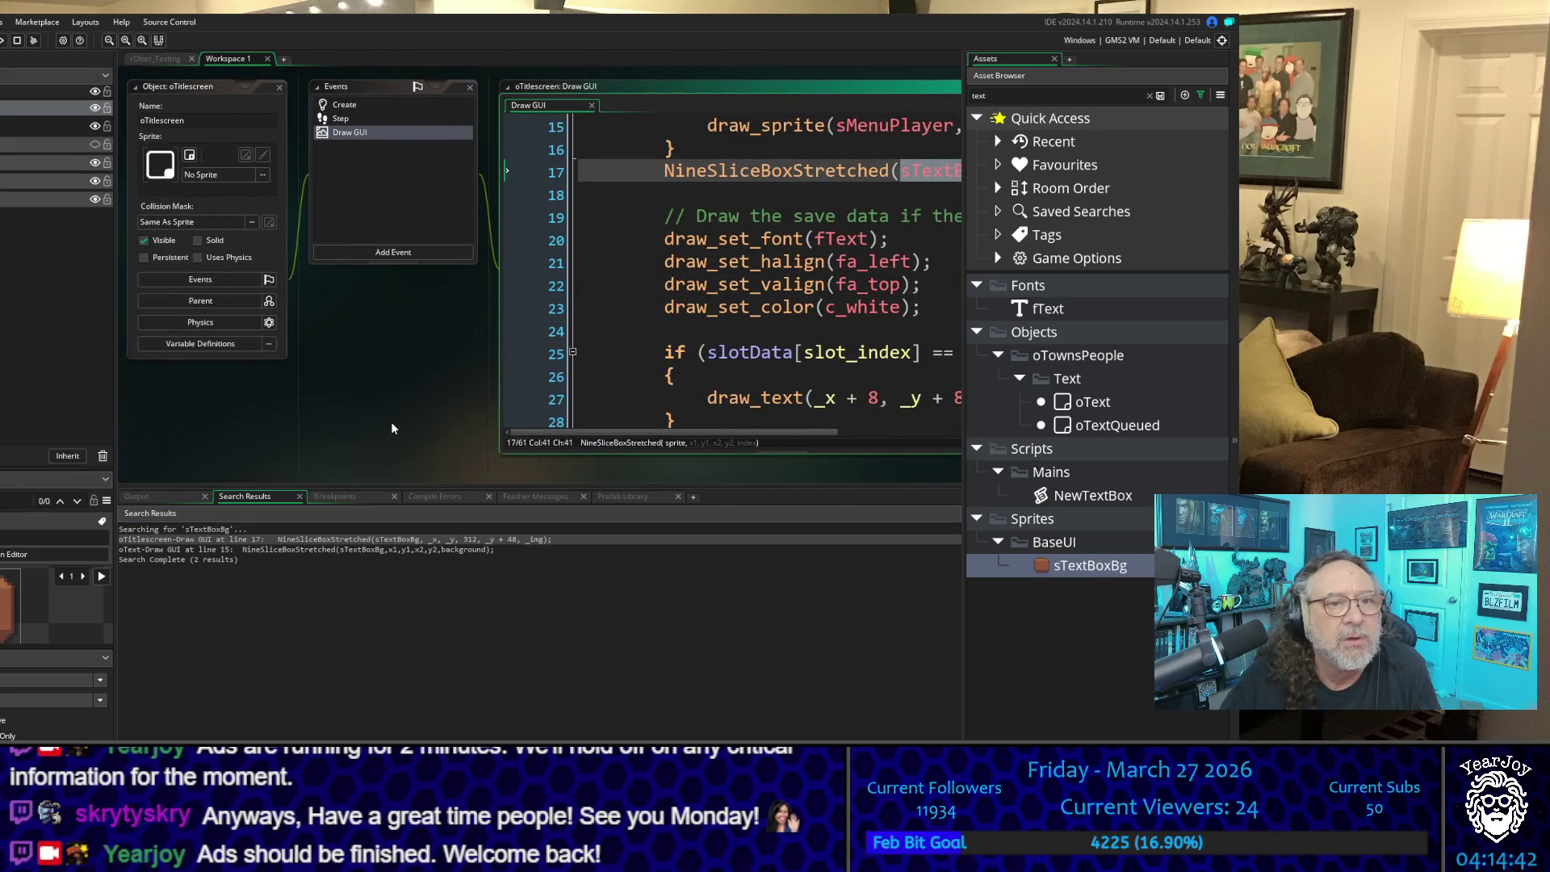
pyautogui.moveTo(607, 468); pyautogui.dragTo(256, 454)
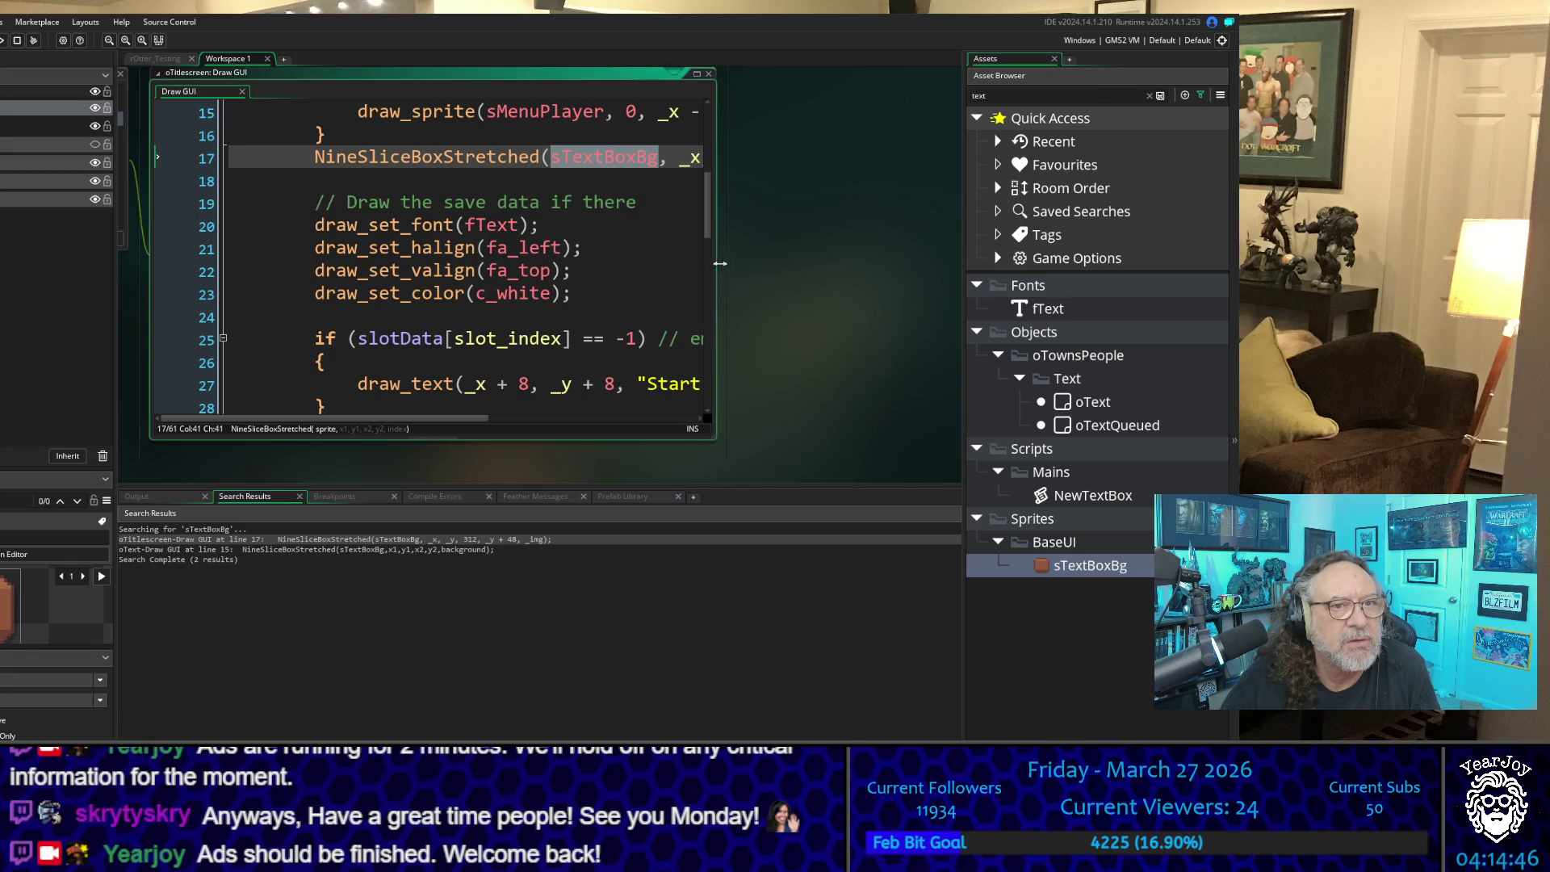
pyautogui.moveTo(727, 263); pyautogui.dragTo(961, 267)
pyautogui.scroll(-1, 781, 306)
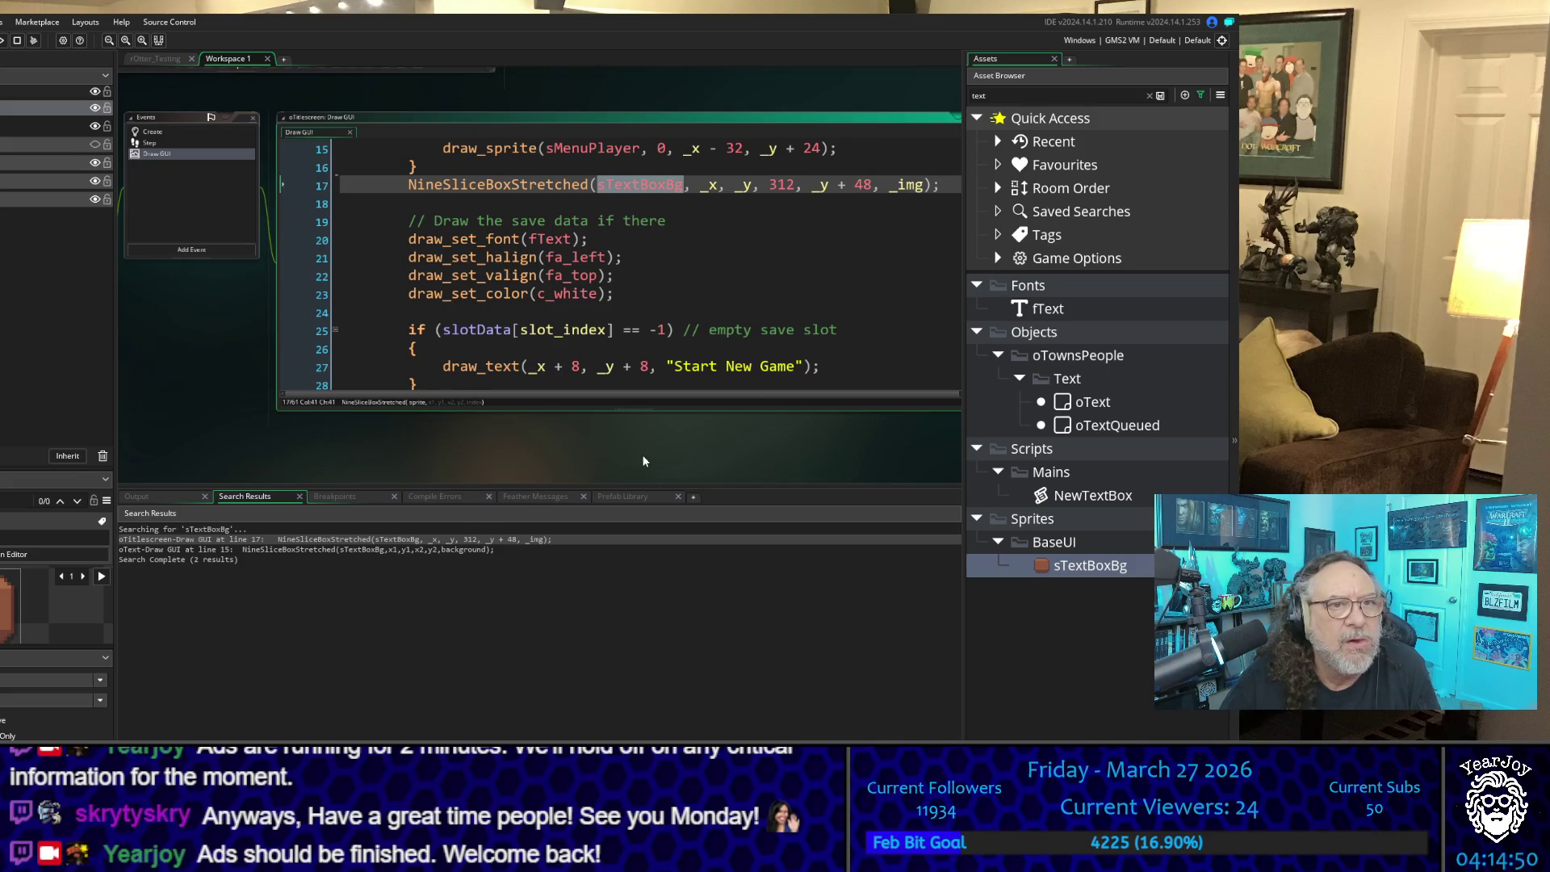
pyautogui.scroll(4, 660, 283)
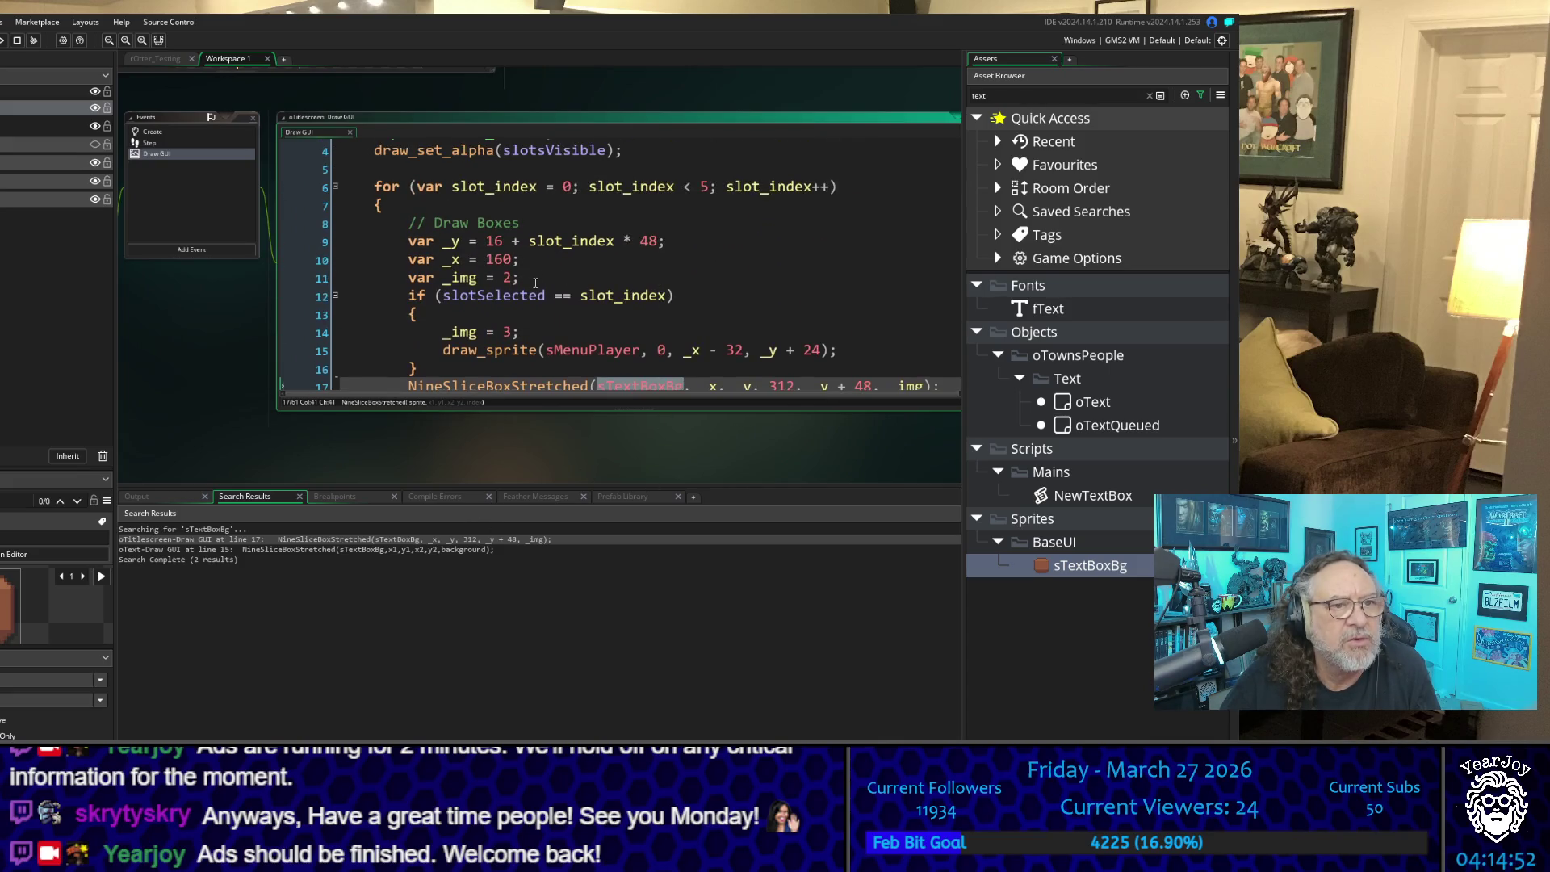
pyautogui.doubleClick(507, 278)
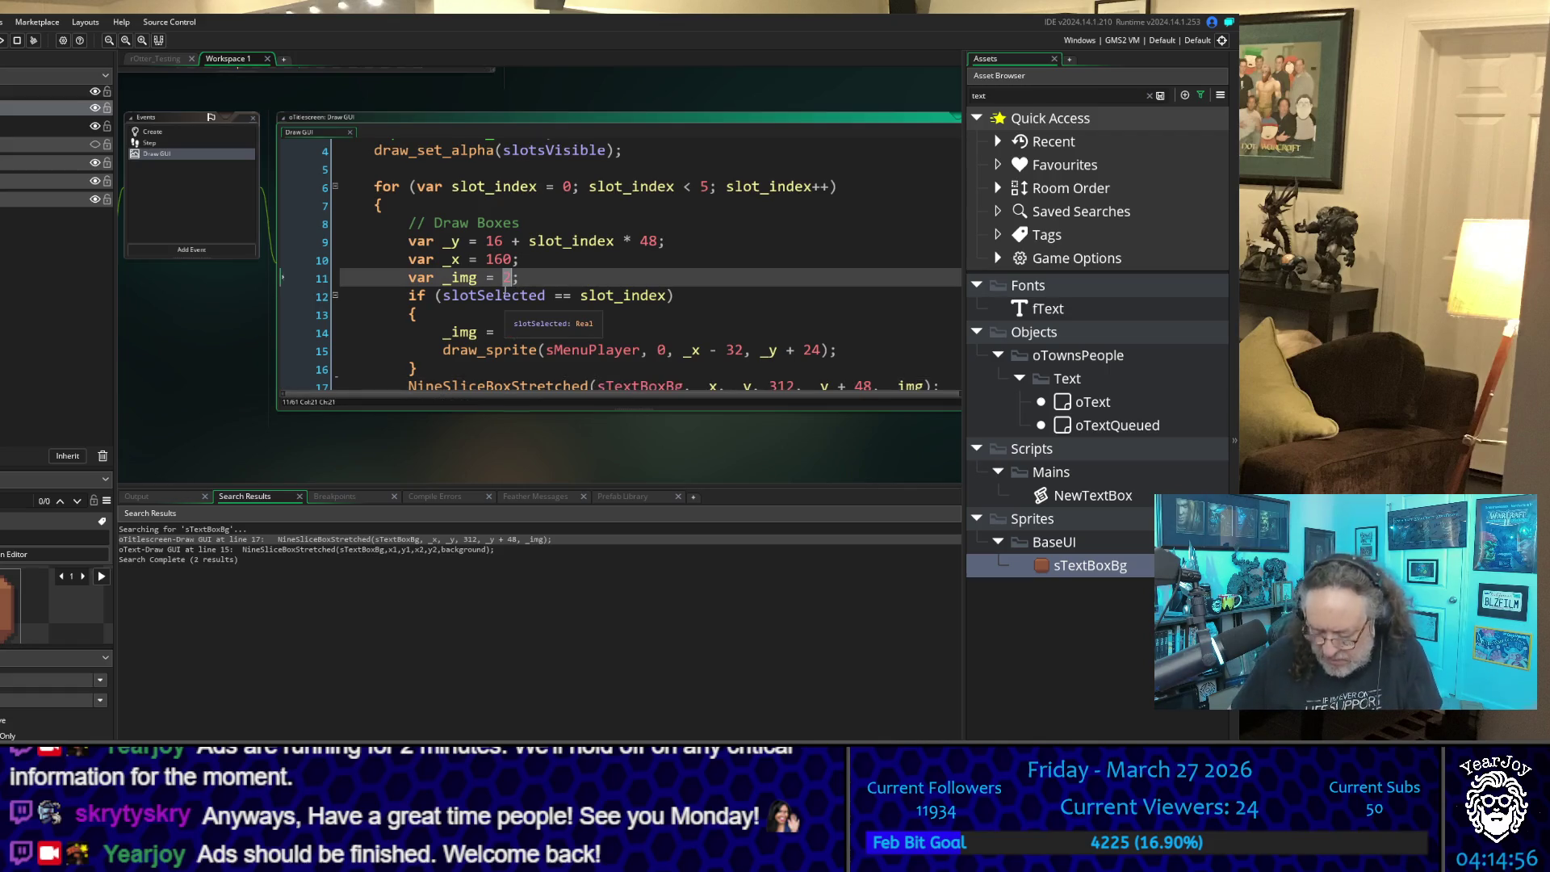
pyautogui.write('0')
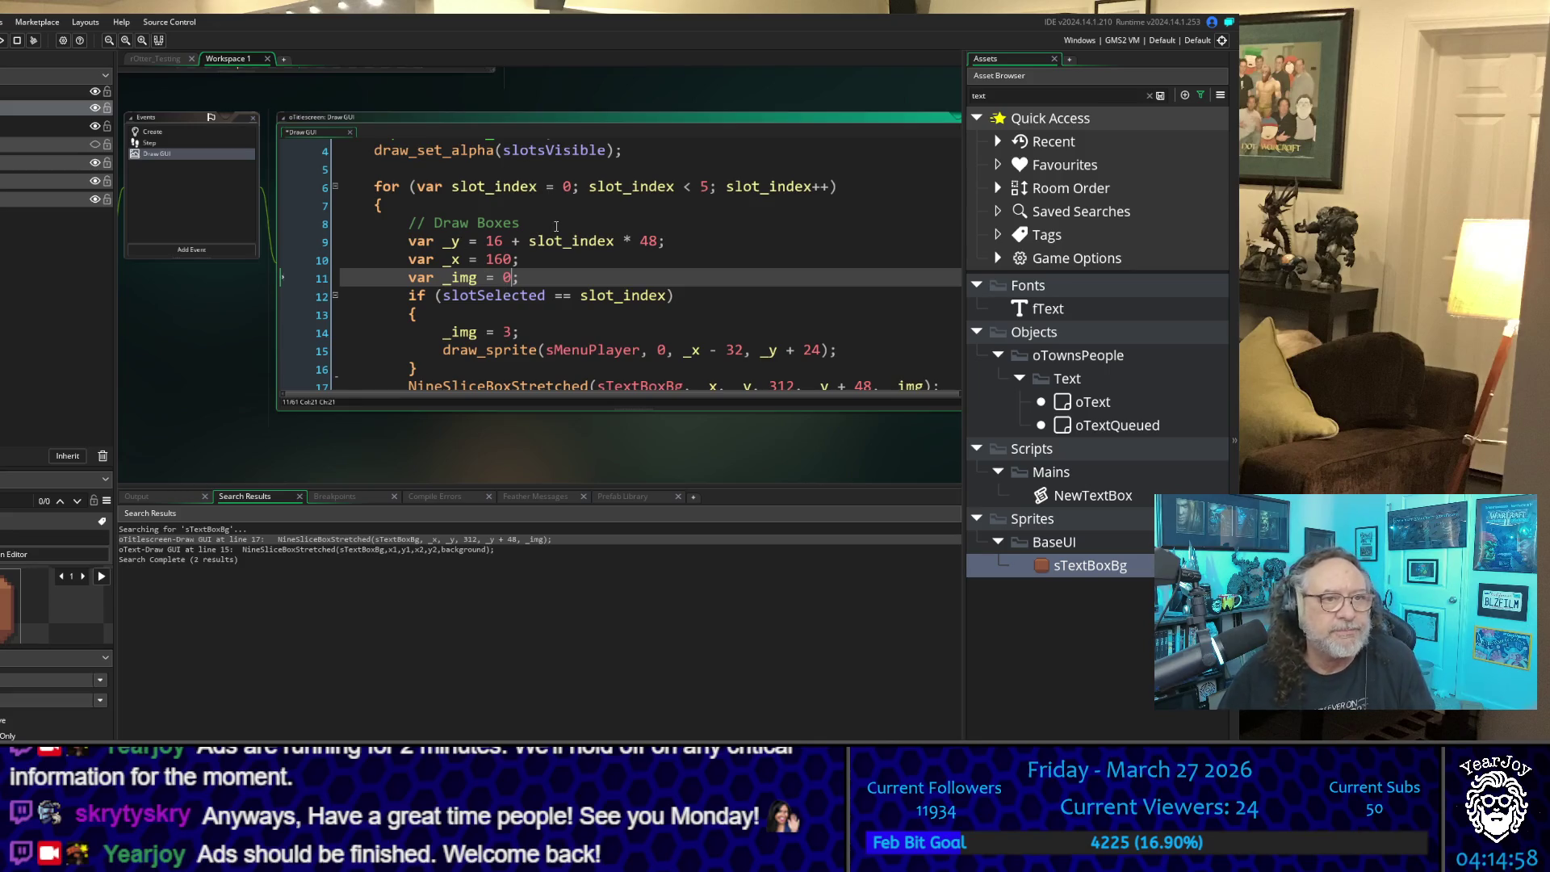
pyautogui.click(557, 226)
pyautogui.click(319, 278)
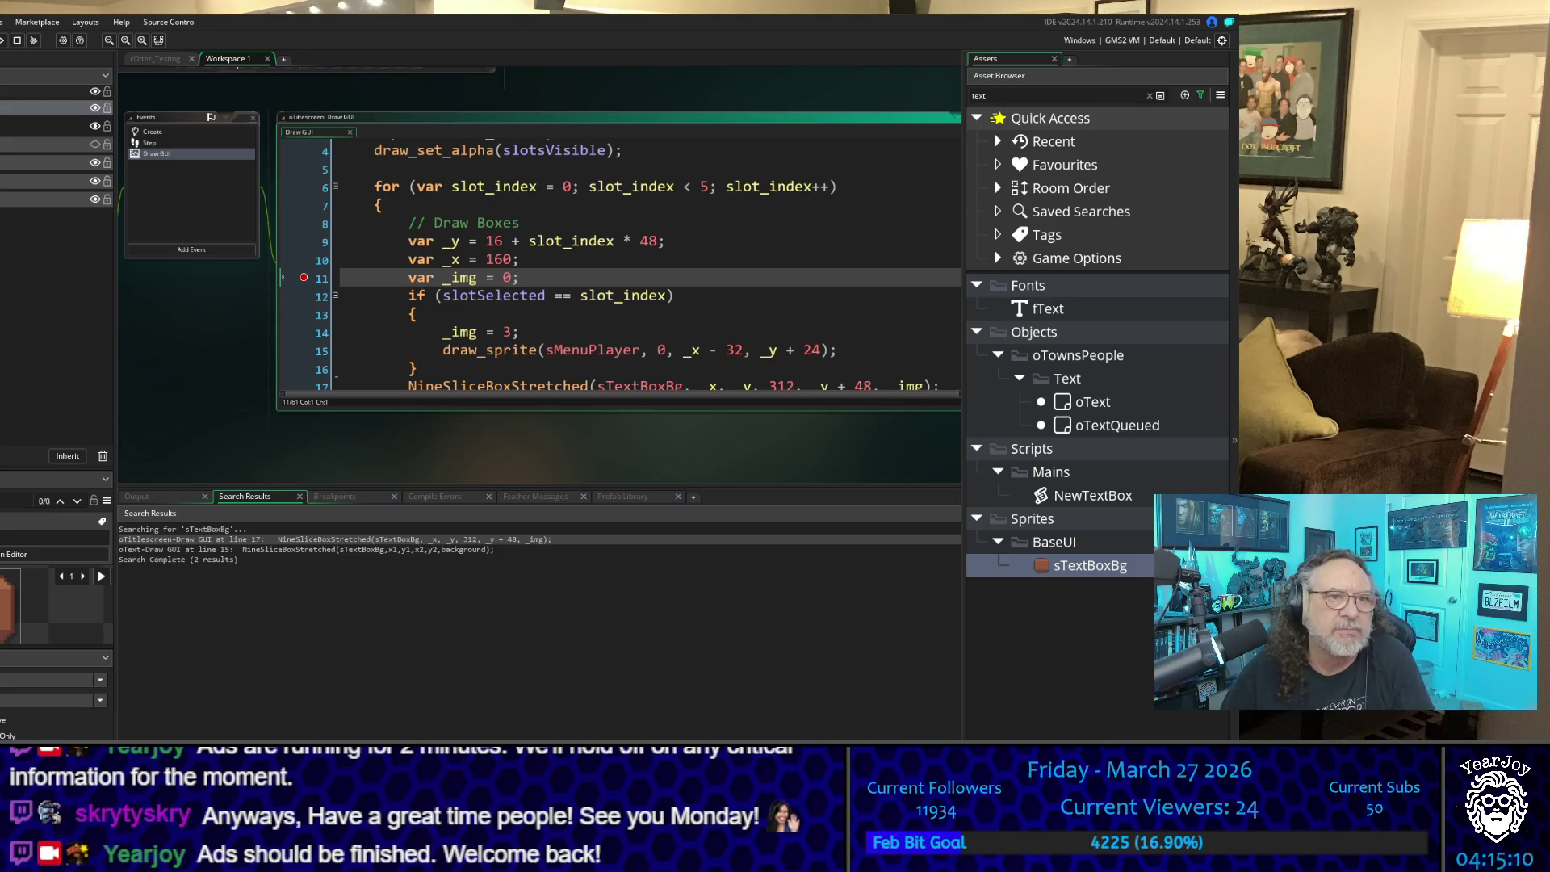
# Step: Run the game with F5, move between the save slots, and start a new game from the first slot
pyautogui.click(694, 240)
pyautogui.press('F5')
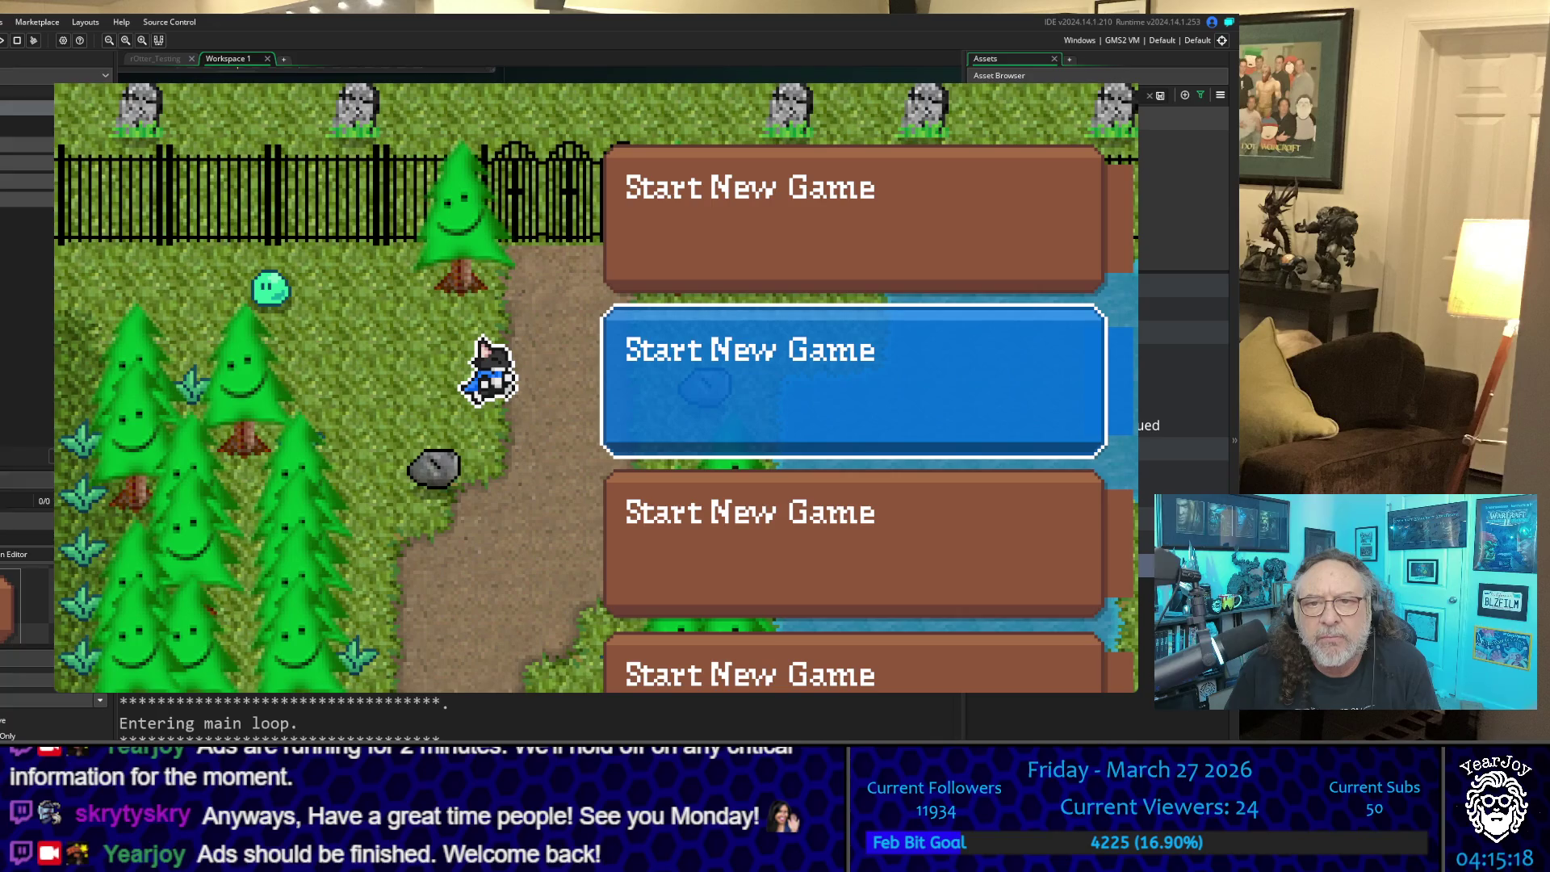
pyautogui.press('Up')
pyautogui.press('Down')
pyautogui.press('Up')
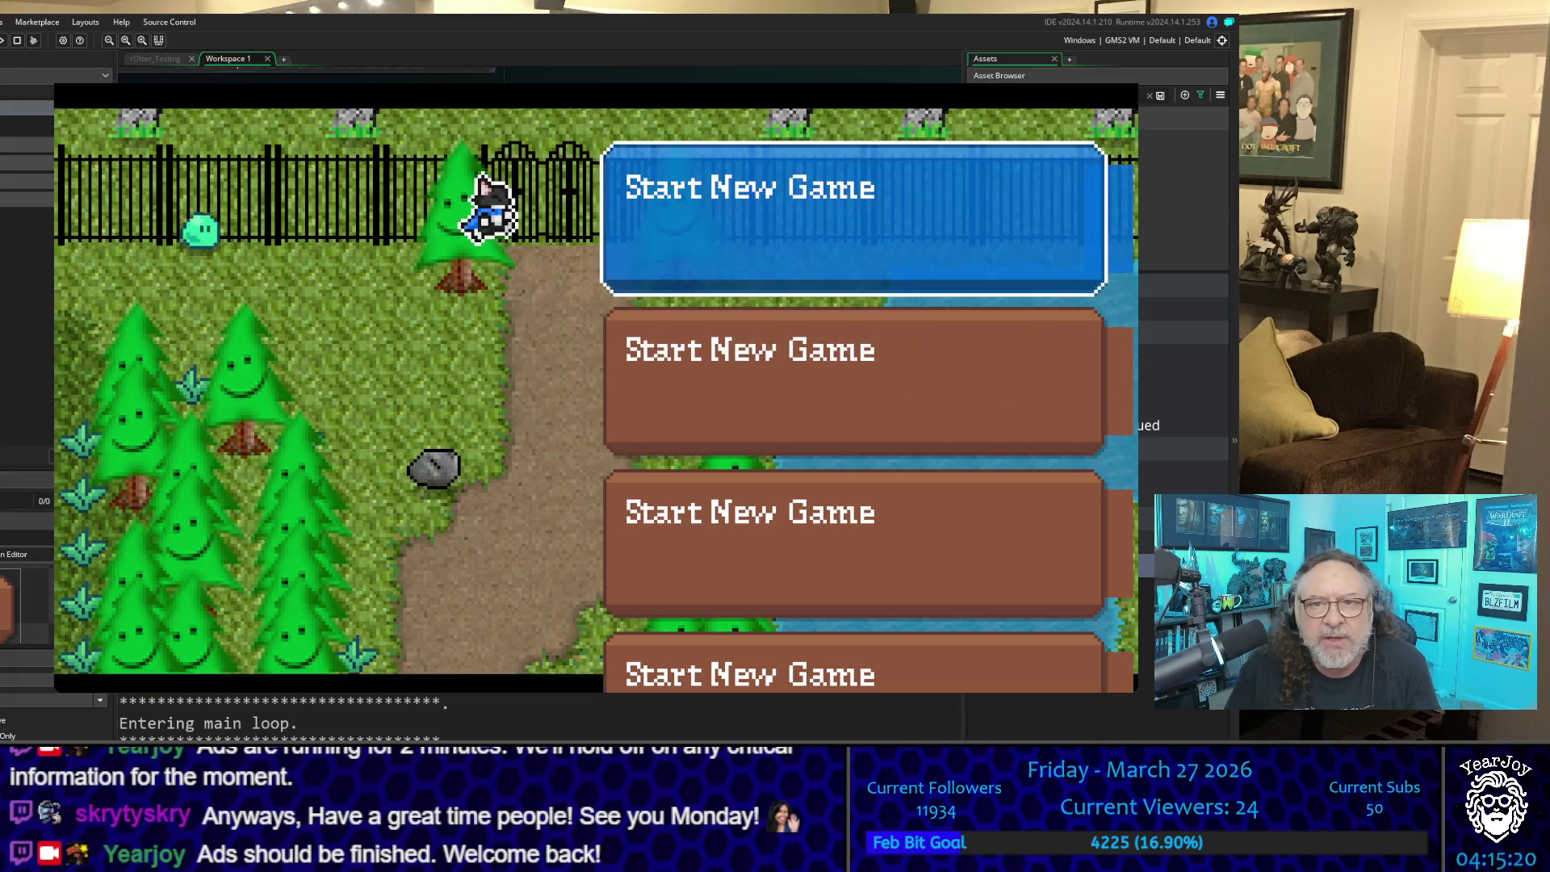
pyautogui.press('Return')
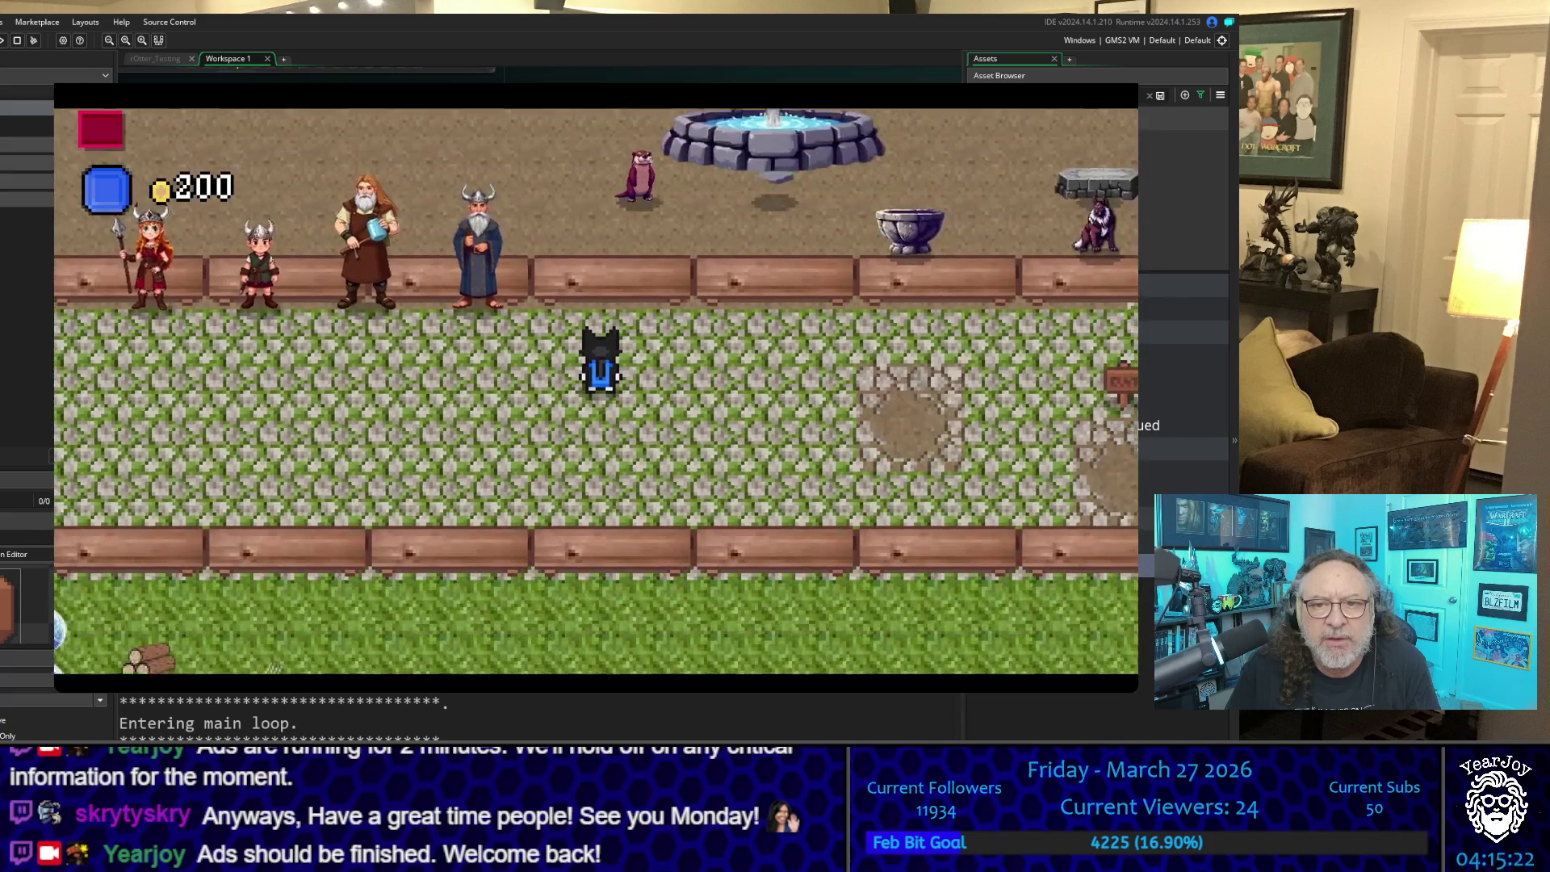
# Step: Walk up to the villager, read through the dialogue, then quit the game
pyautogui.press('Up')
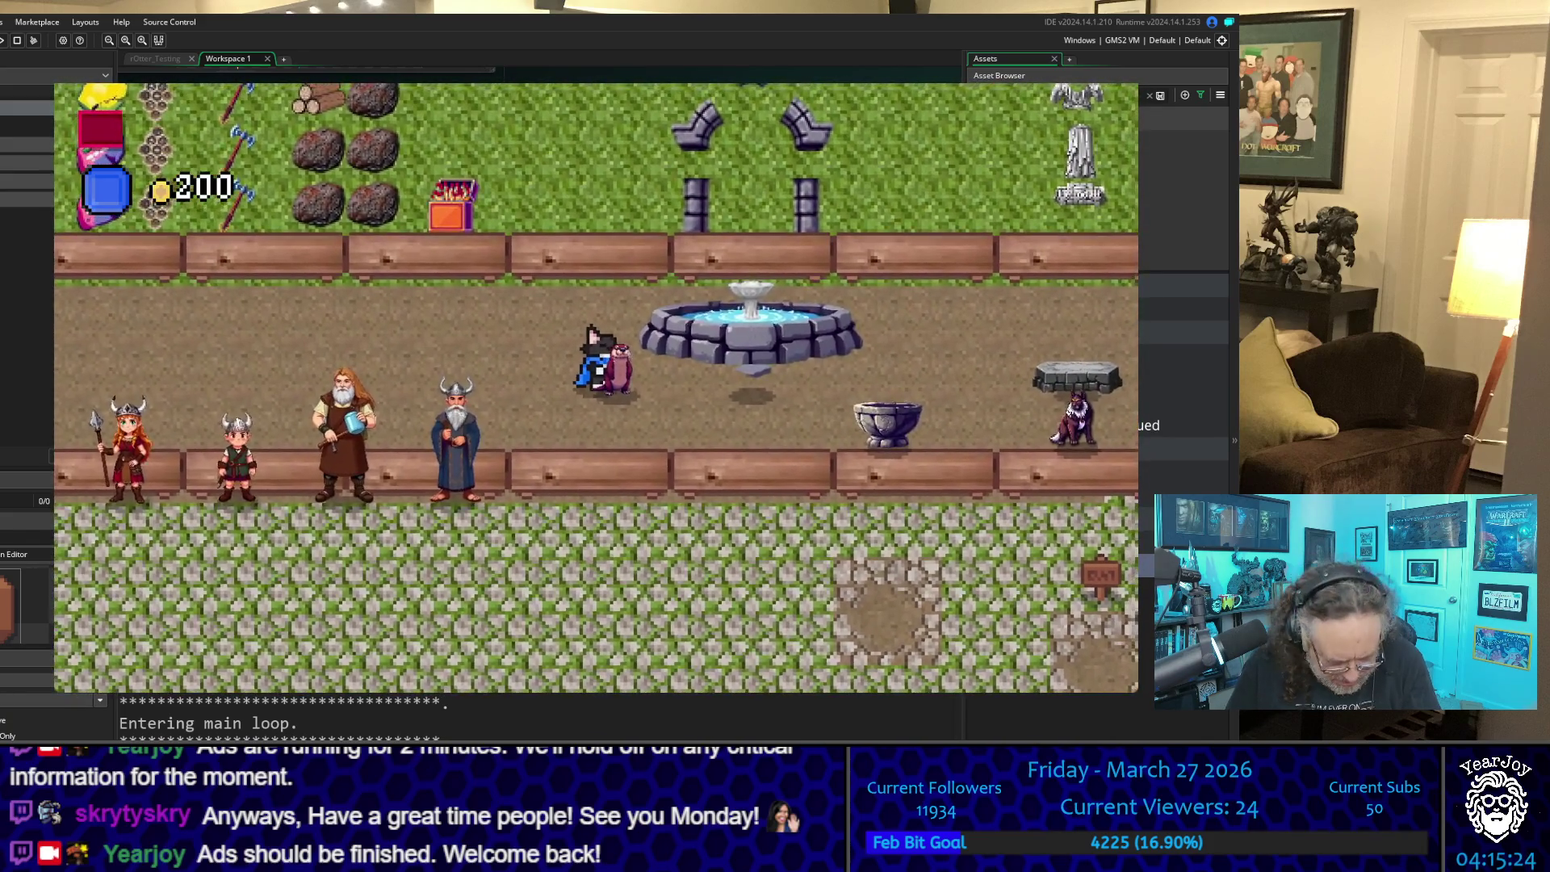
pyautogui.press('space')
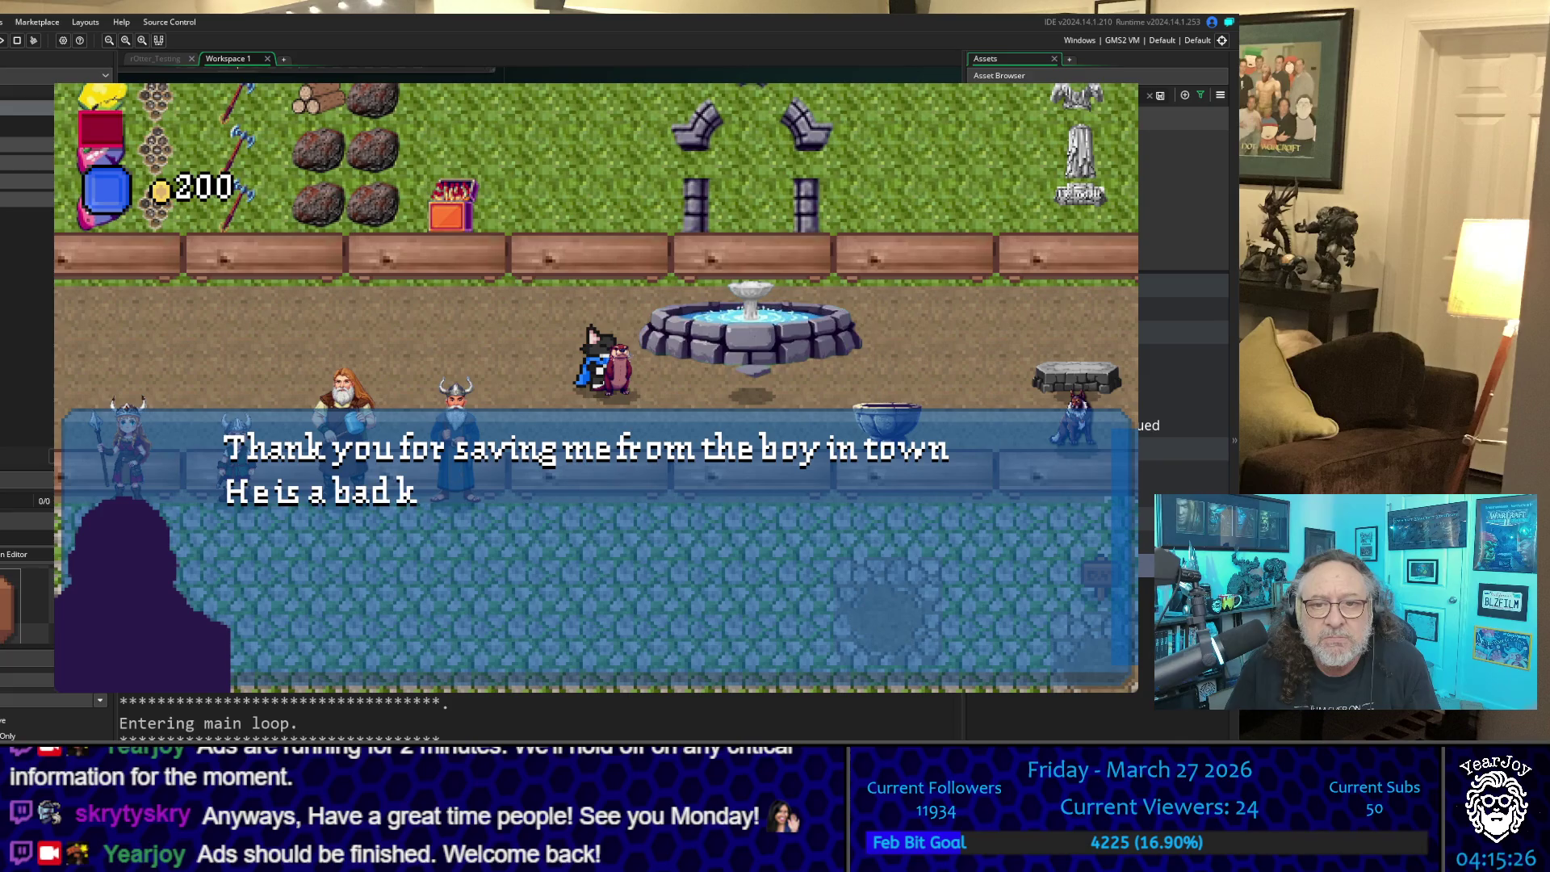
pyautogui.press('space')
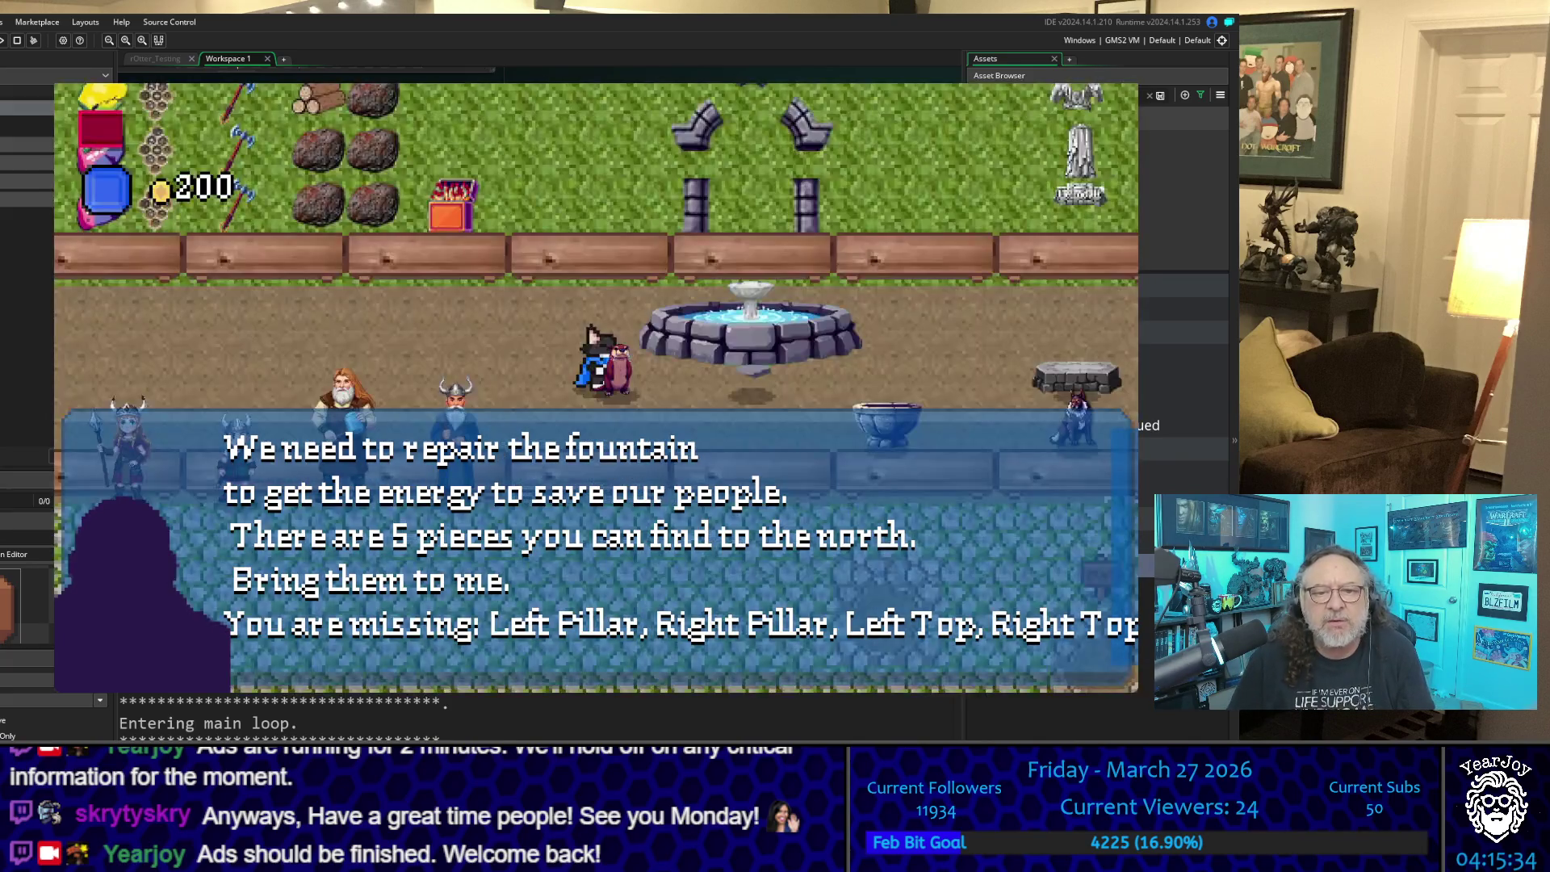
pyautogui.press('space')
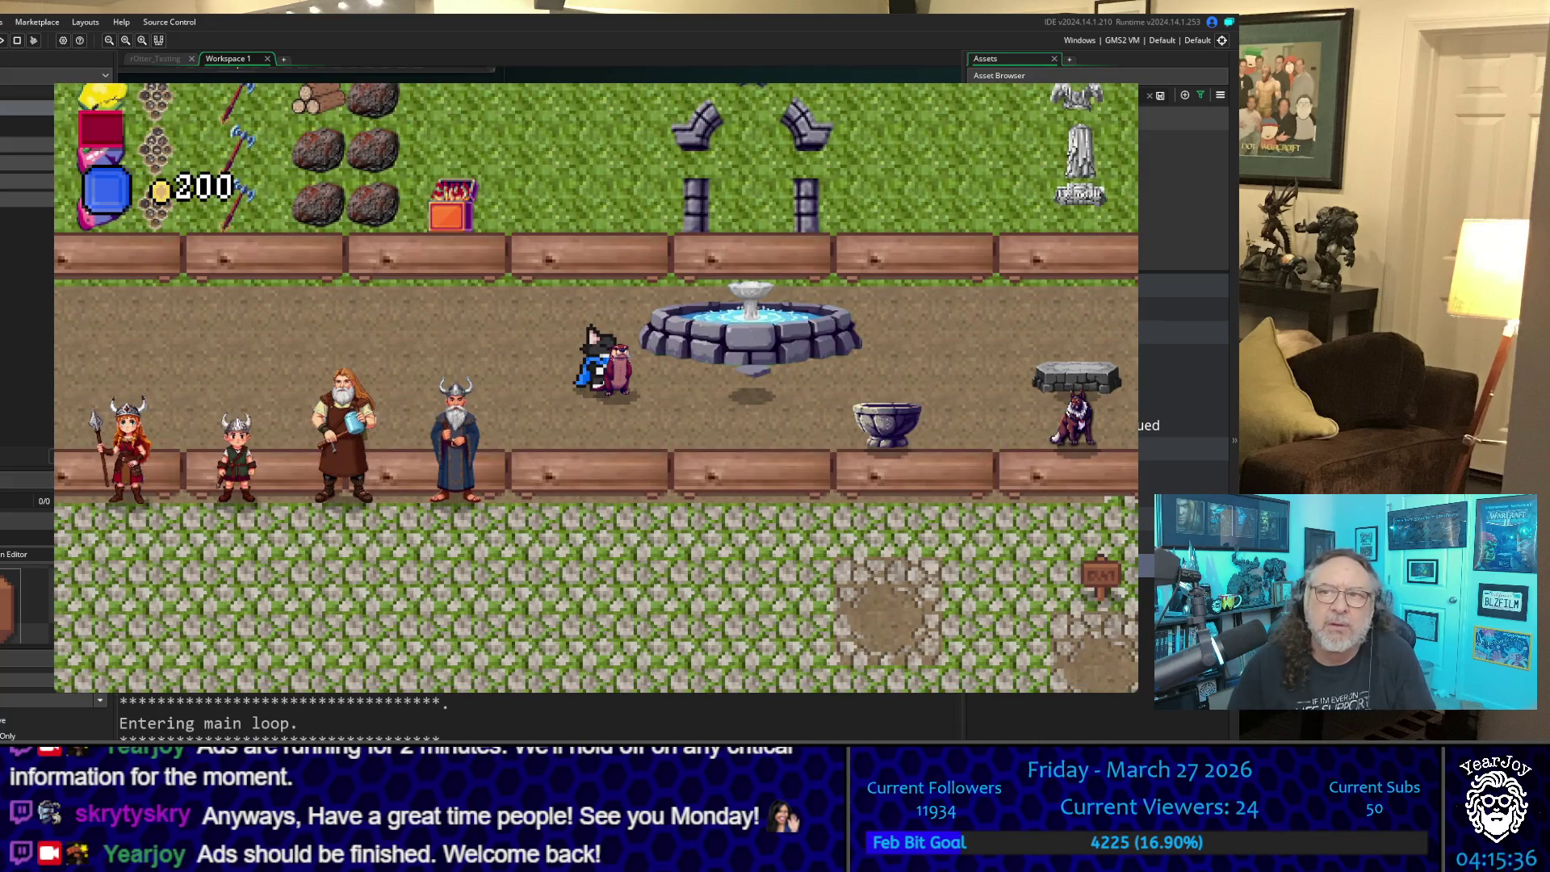
pyautogui.press('Escape')
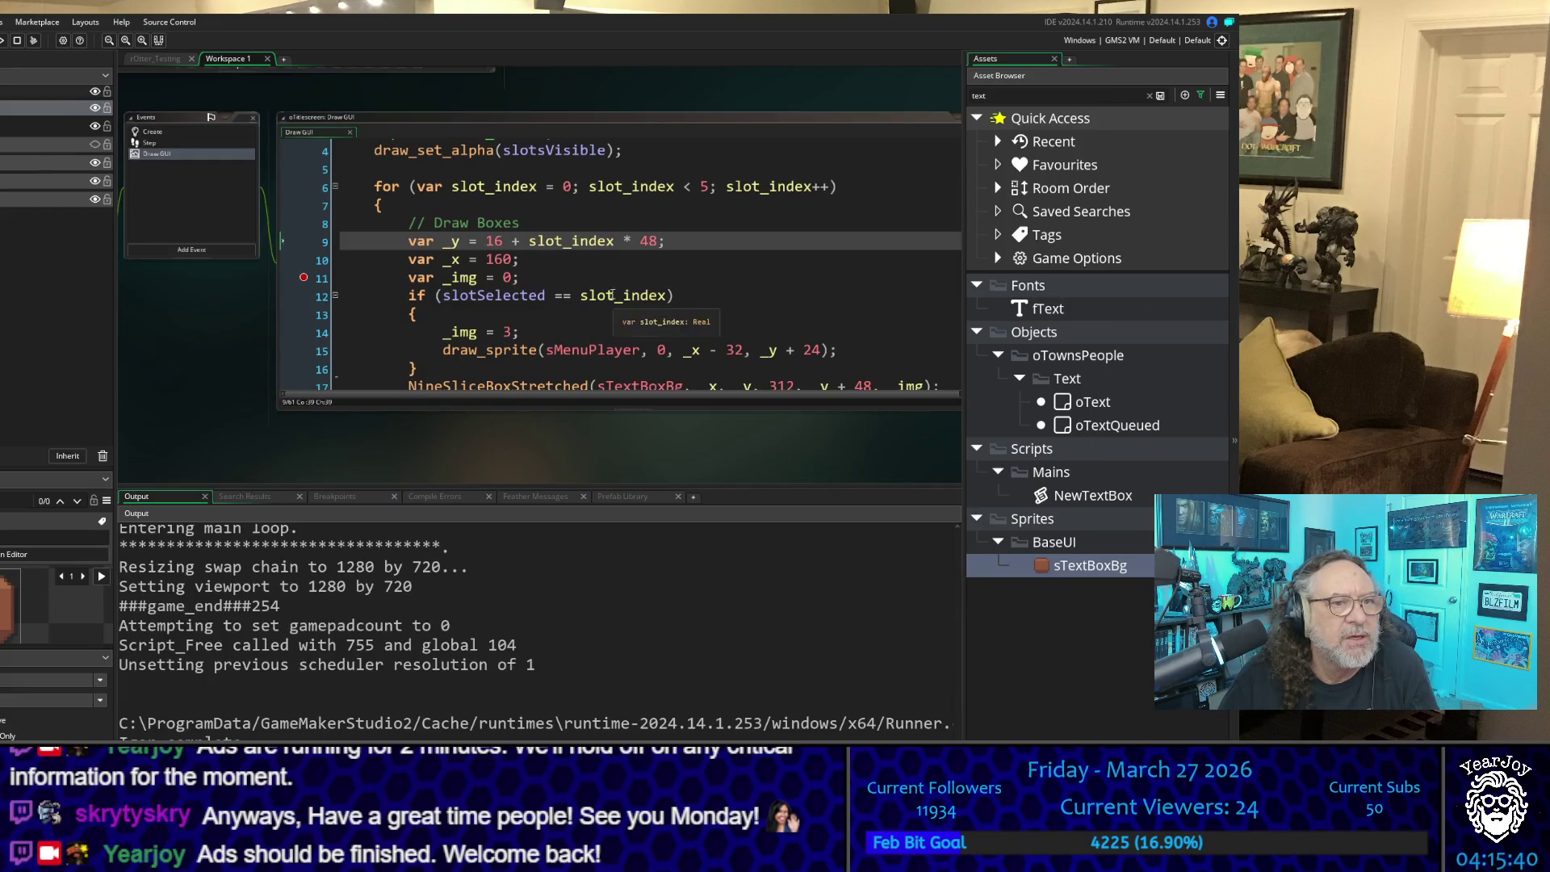
pyautogui.scroll(2, 484, 286)
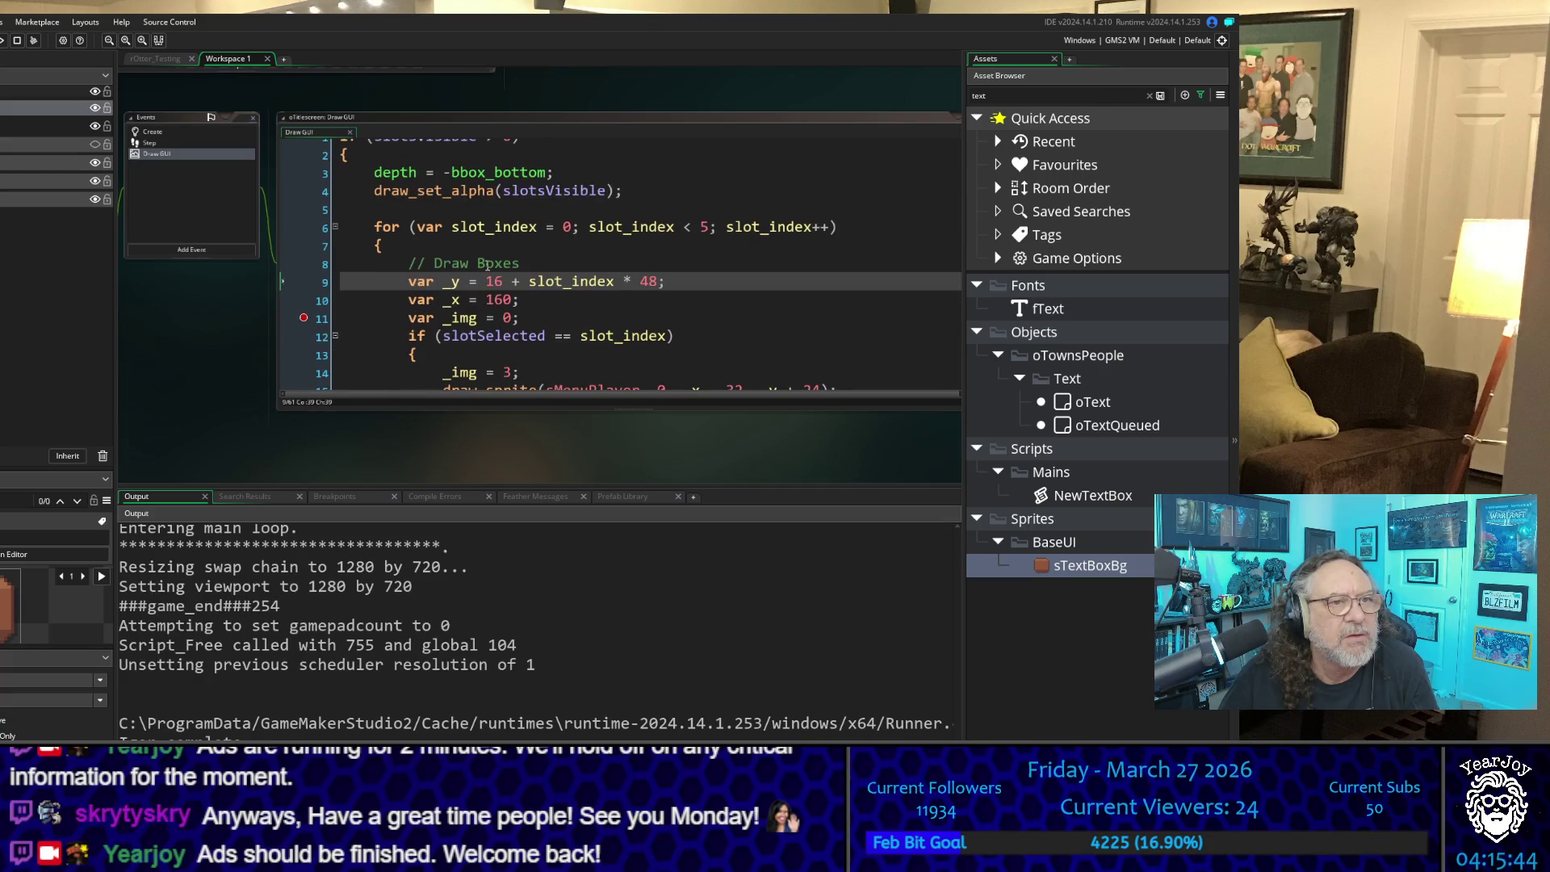
pyautogui.scroll(1, 488, 264)
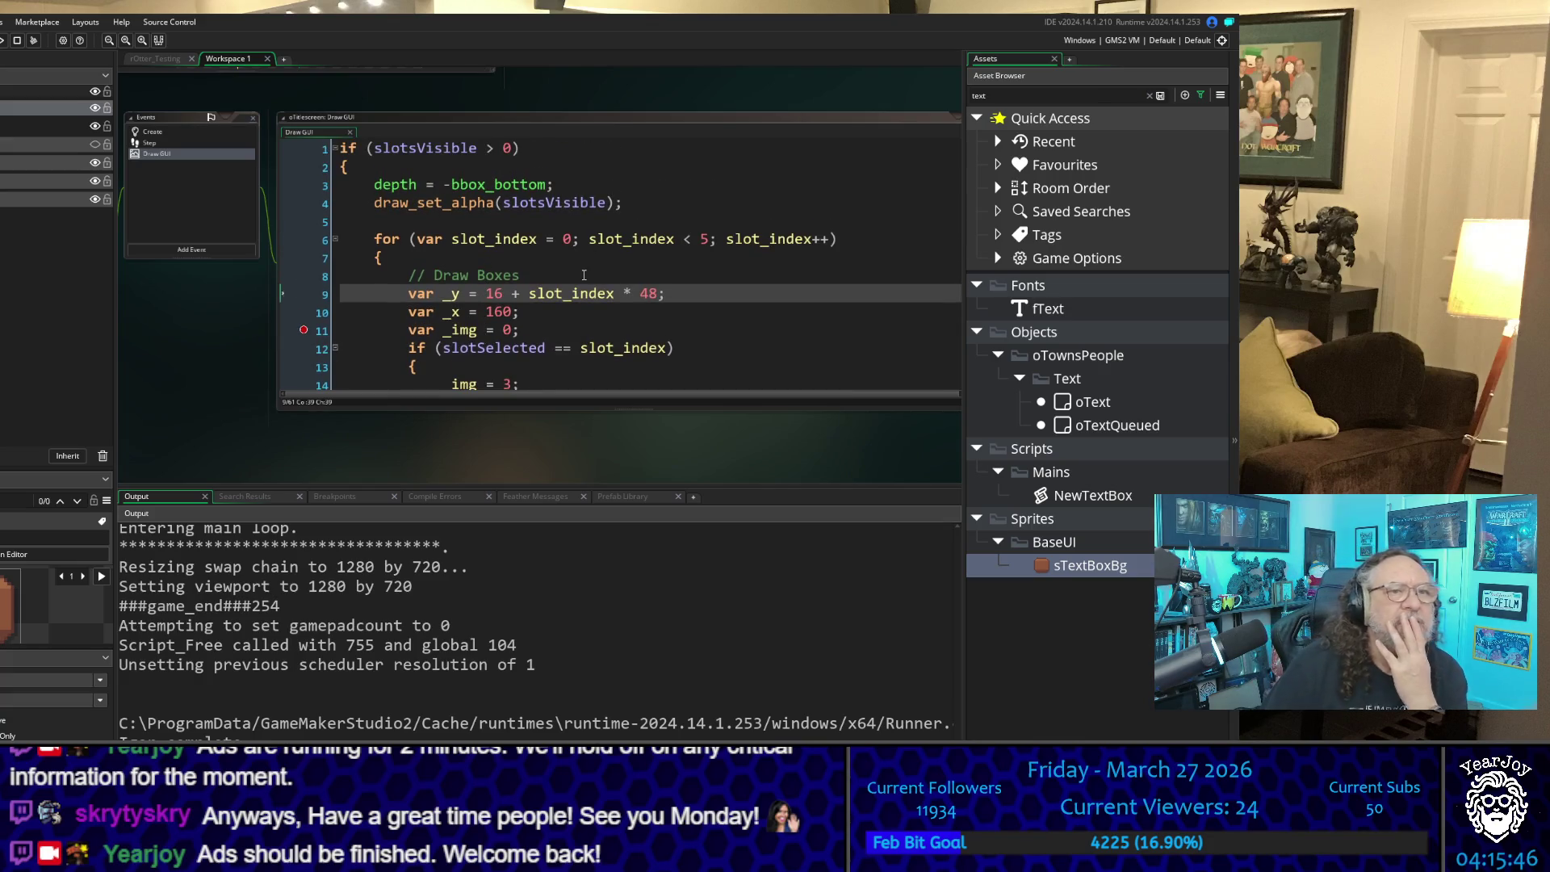
pyautogui.moveTo(557, 286)
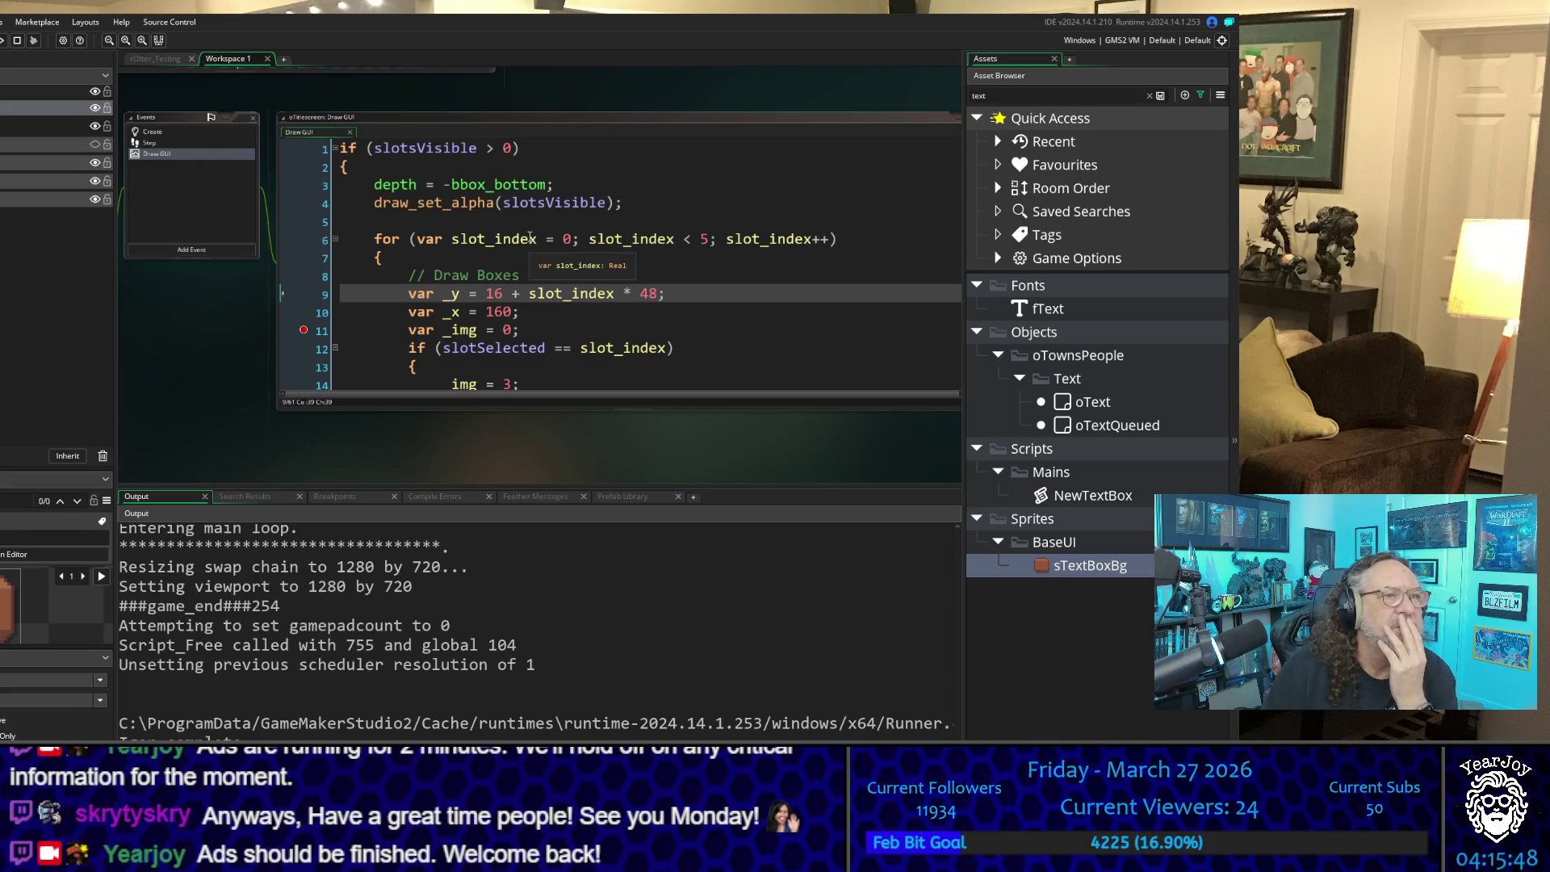
pyautogui.scroll(-5, 530, 236)
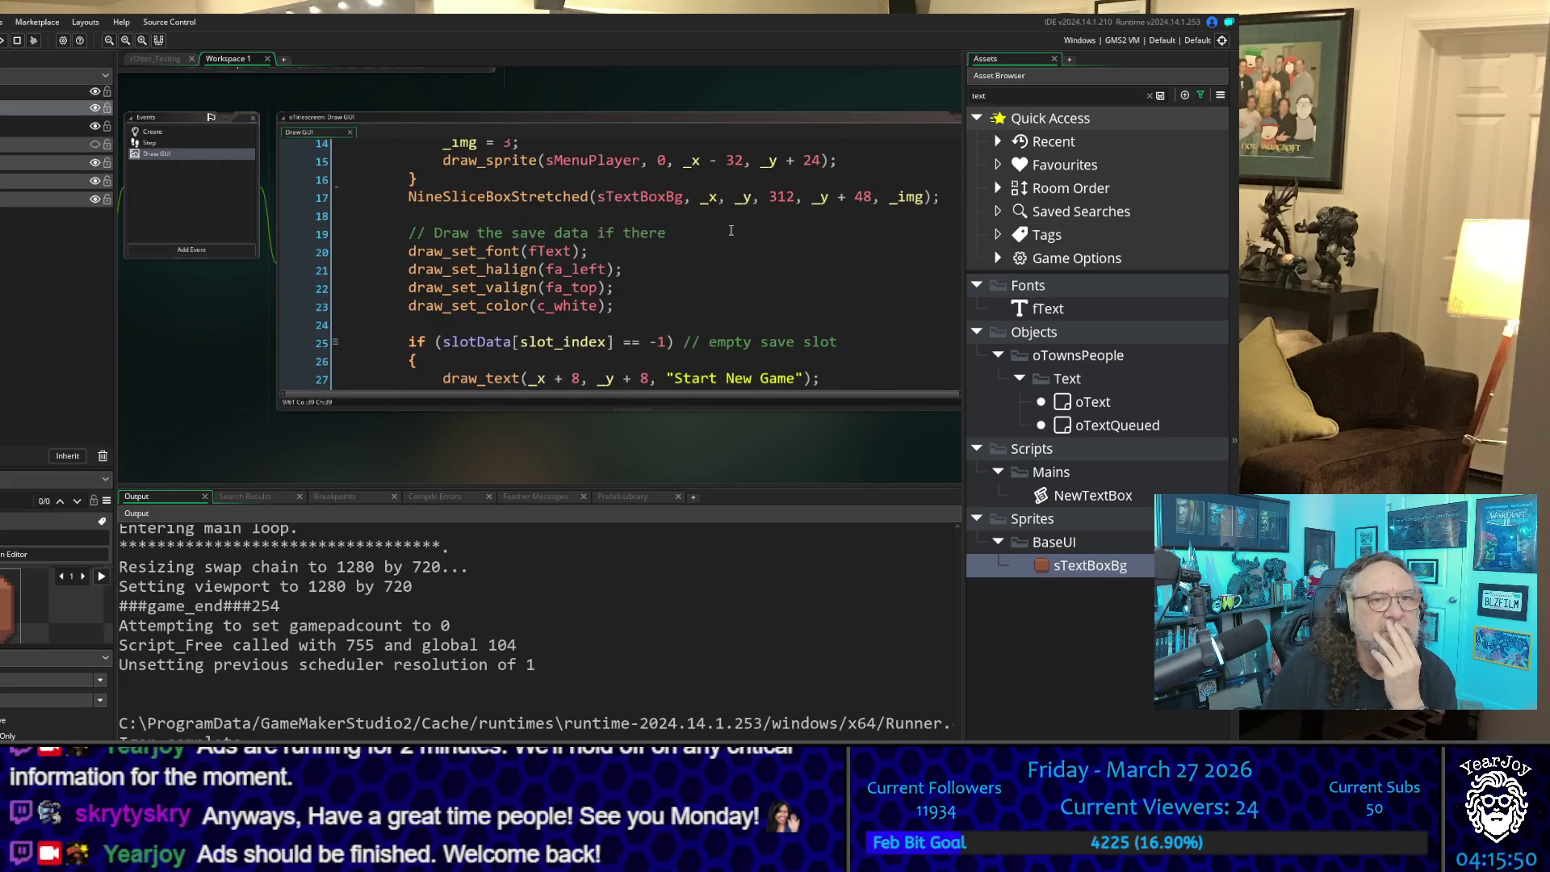
pyautogui.scroll(-1, 730, 231)
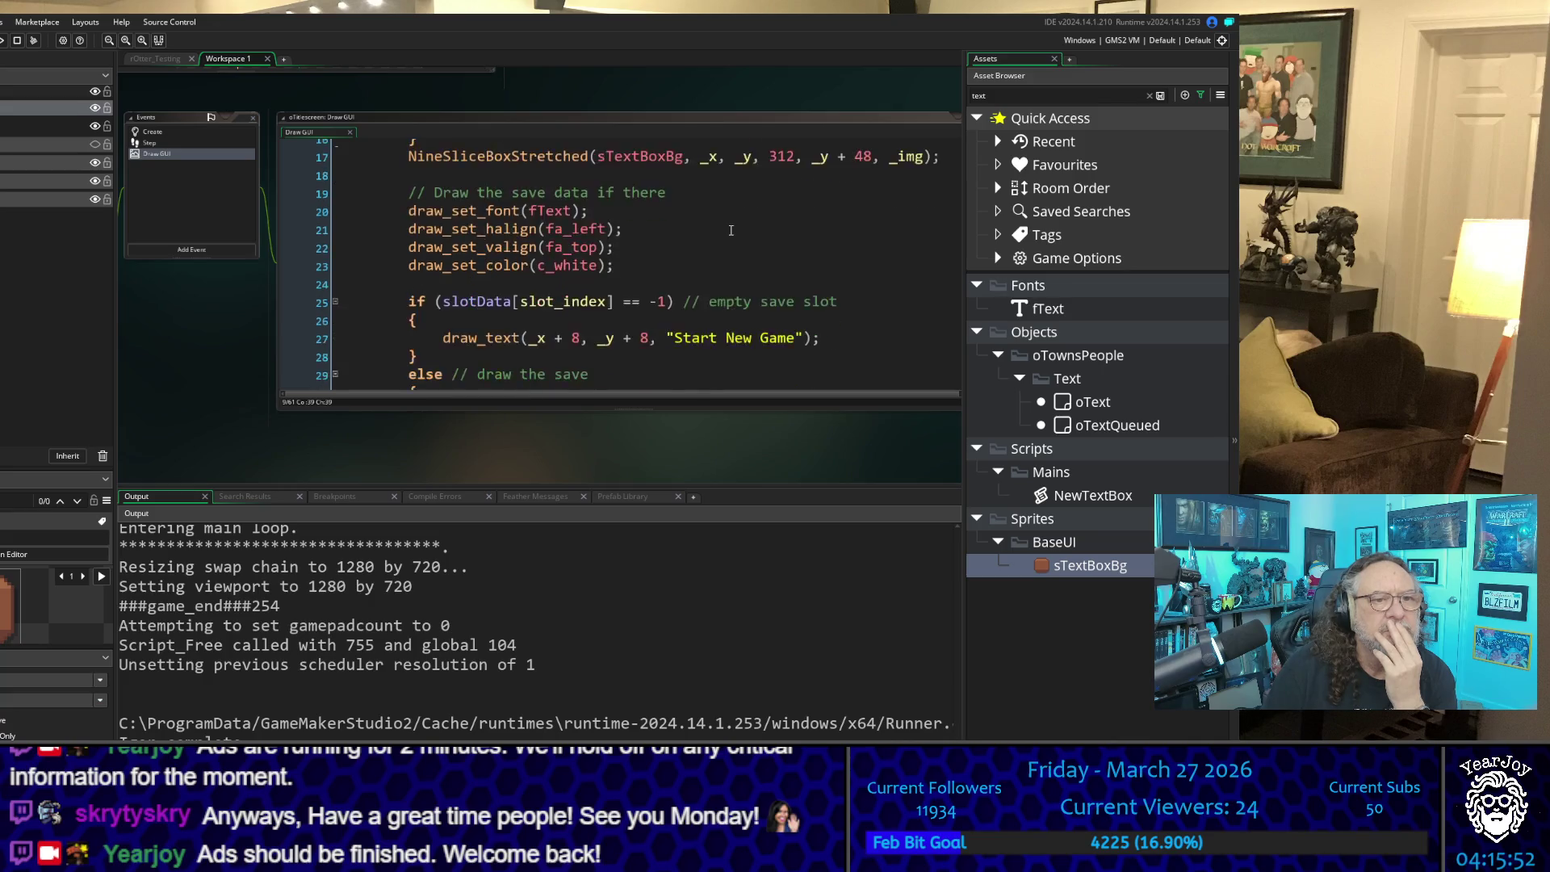
pyautogui.scroll(4, 531, 275)
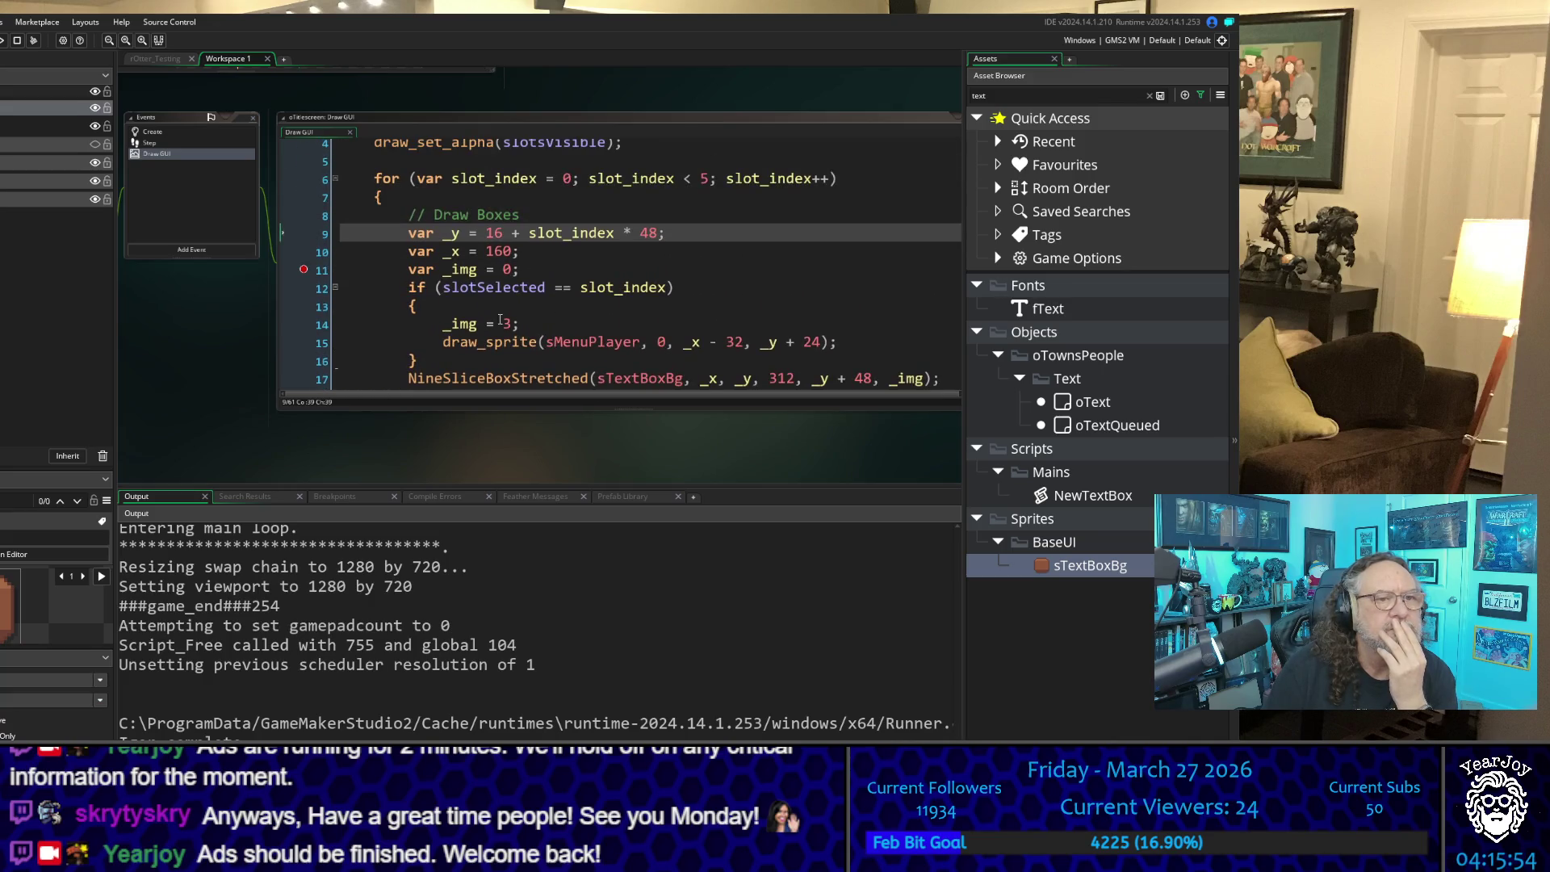
pyautogui.click(506, 324)
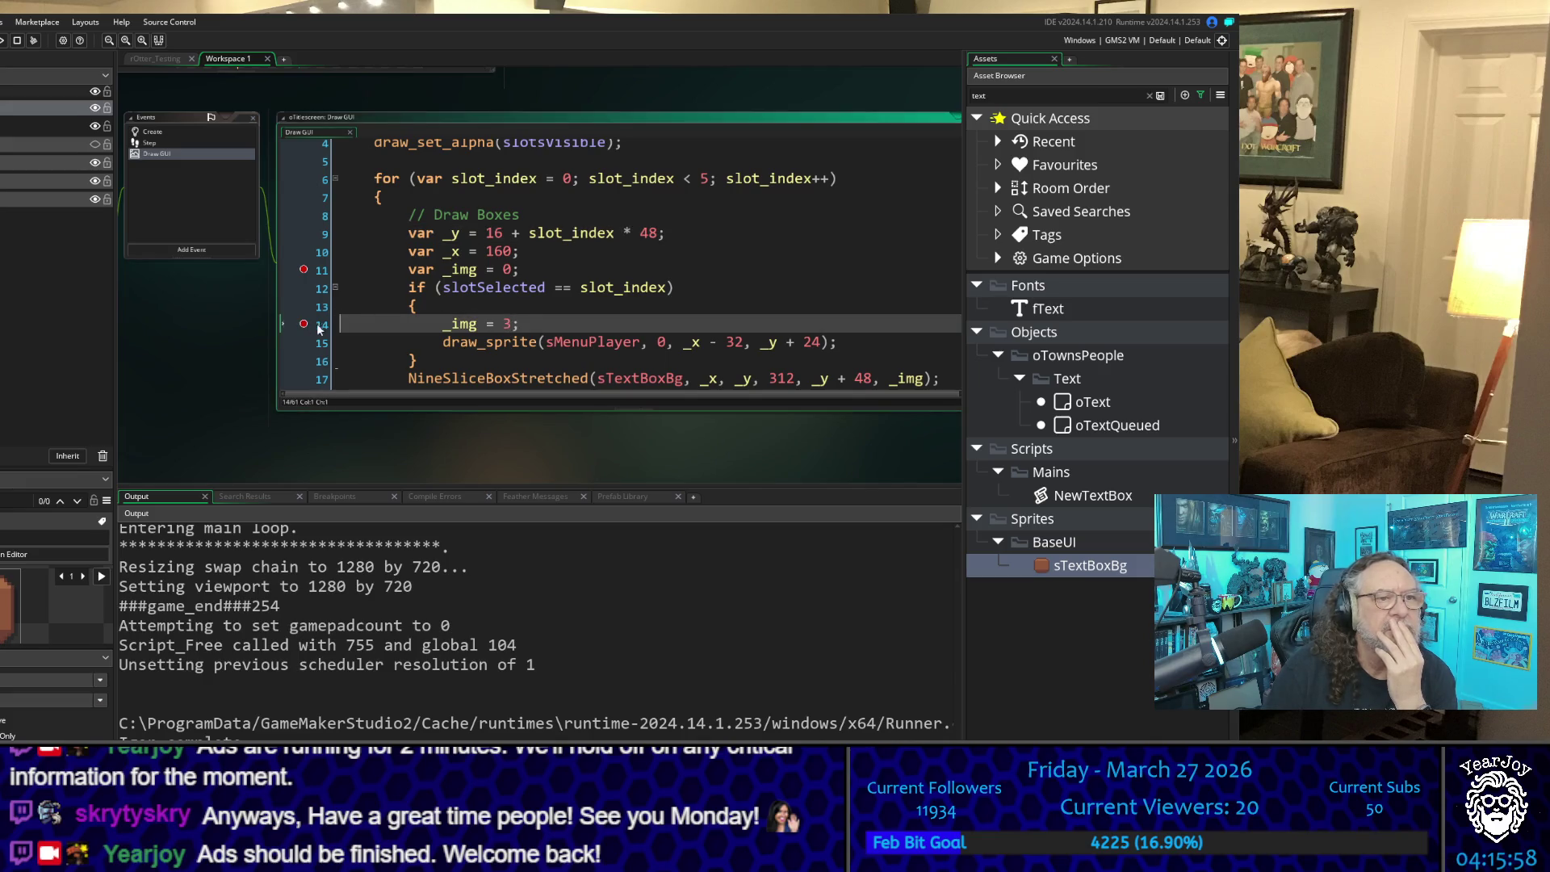
pyautogui.click(512, 272)
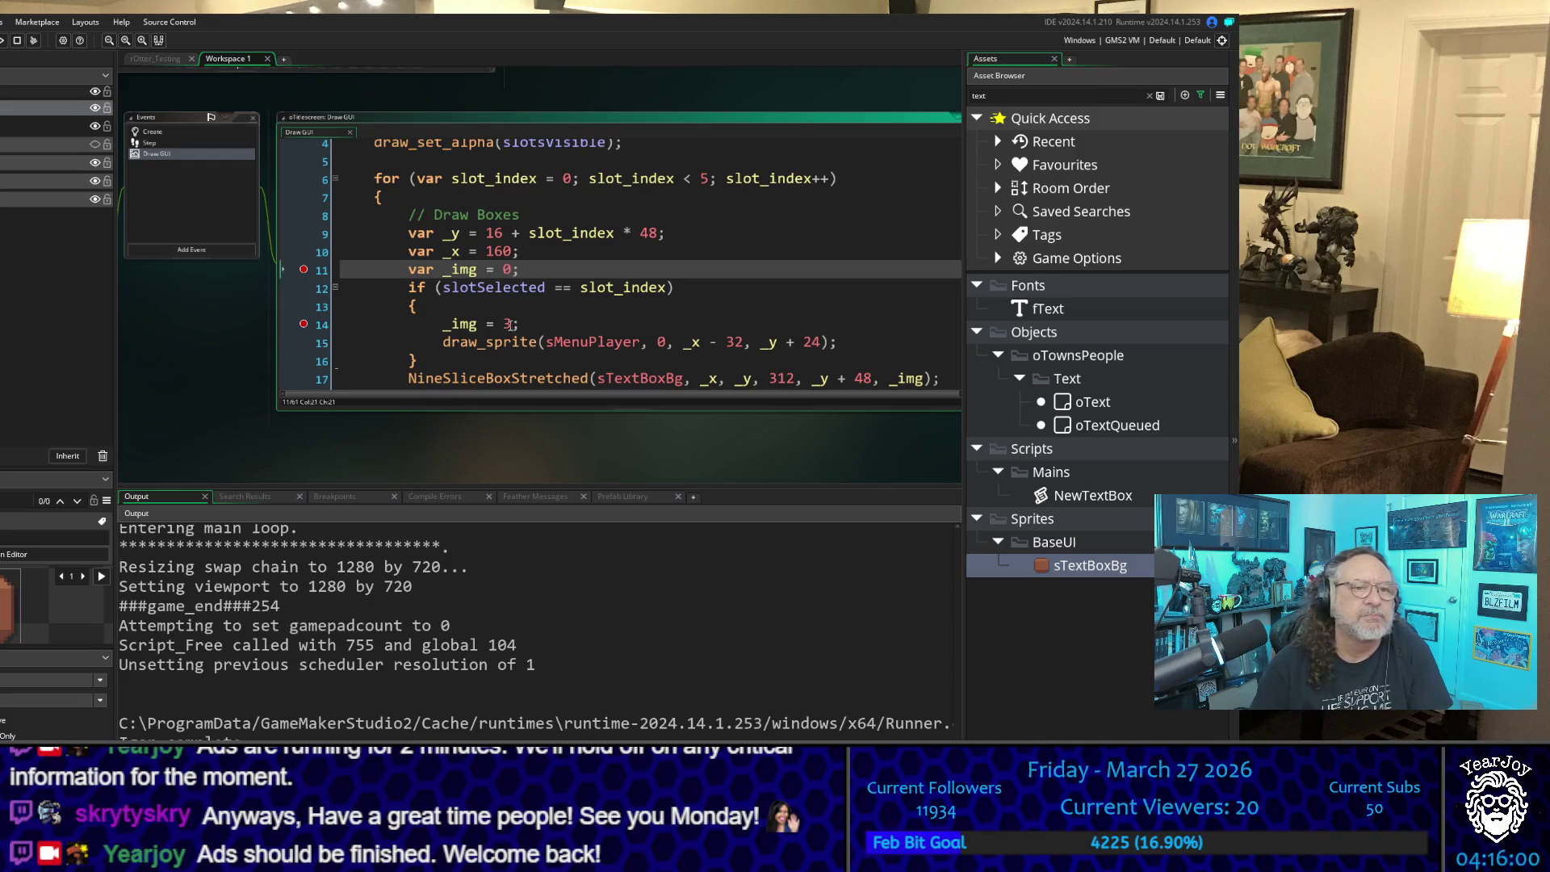
# Step: Change line 14 to _img = 0; //3 and add the comment //2 to line 11
pyautogui.click(507, 324)
pyautogui.doubleClick(509, 325)
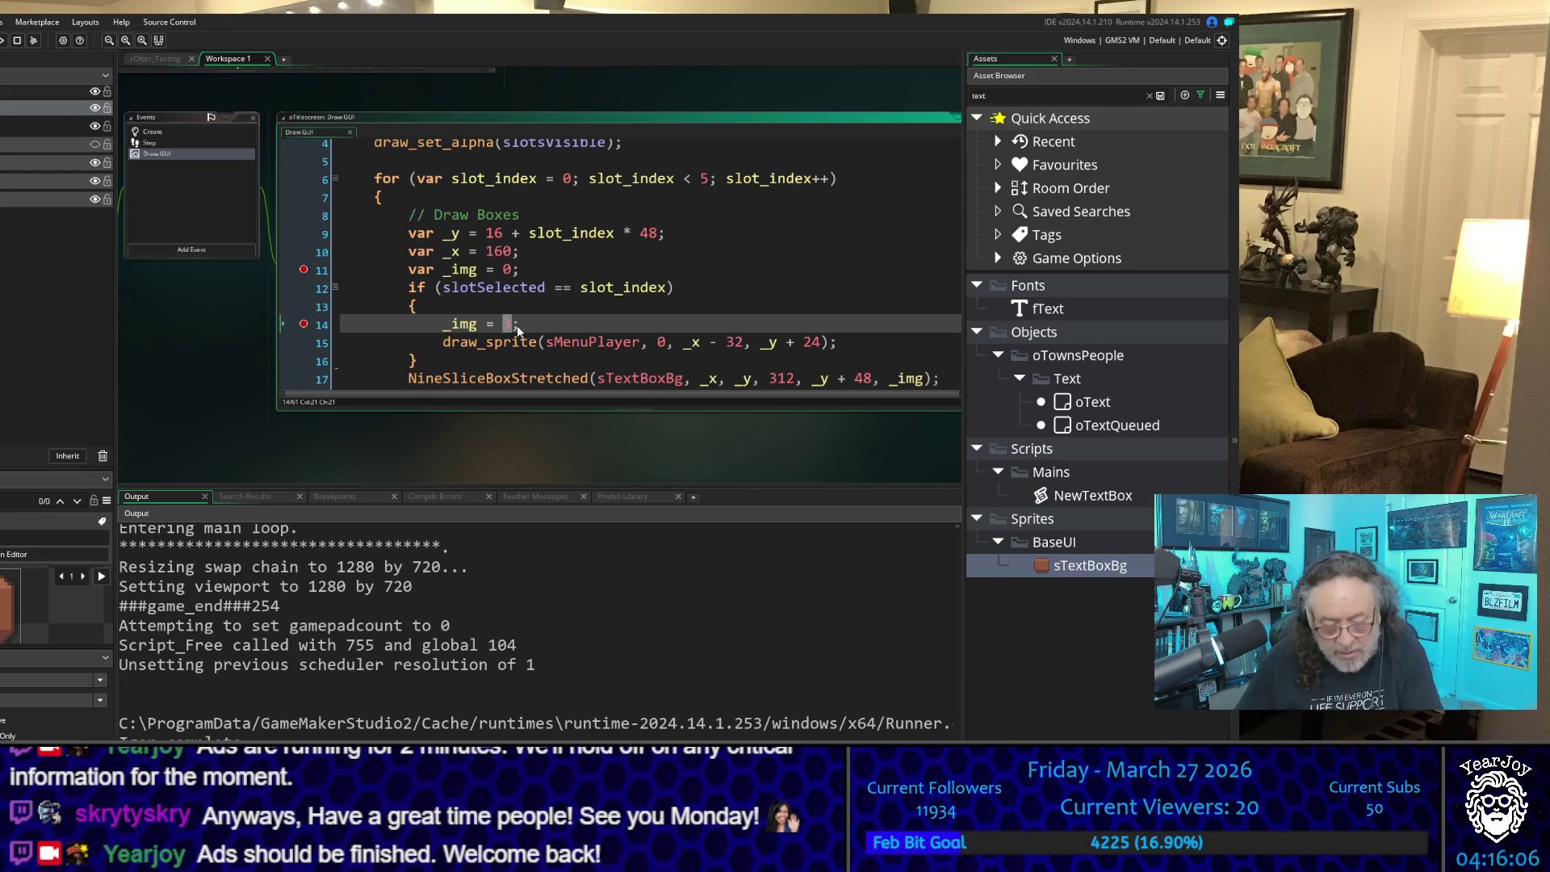
pyautogui.write('0; //')
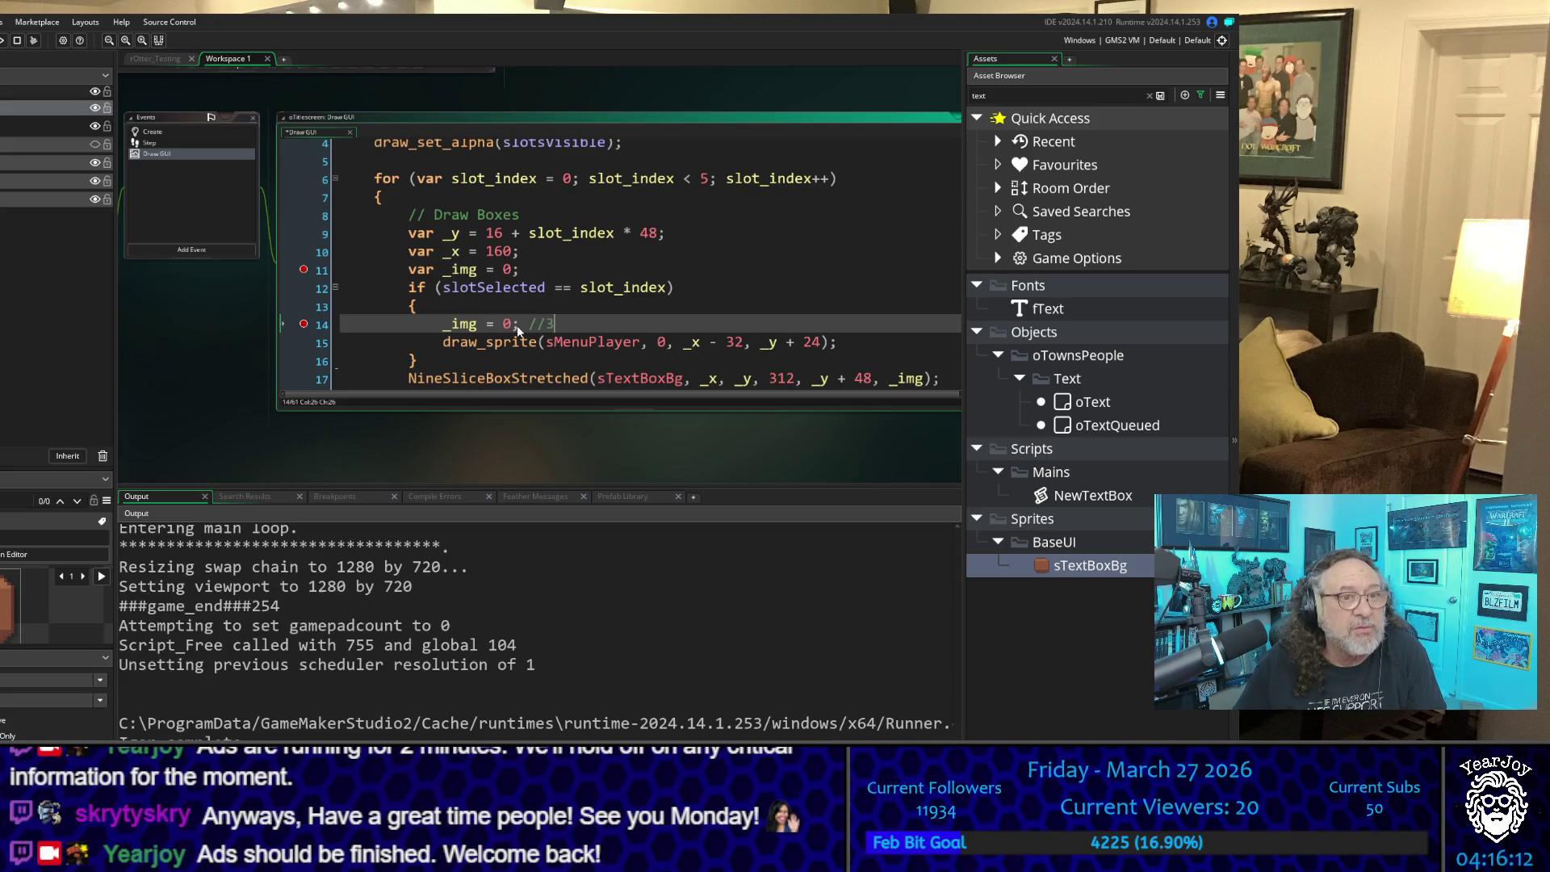
pyautogui.write('3')
pyautogui.press('Up')
pyautogui.press('Up')
pyautogui.press('Up')
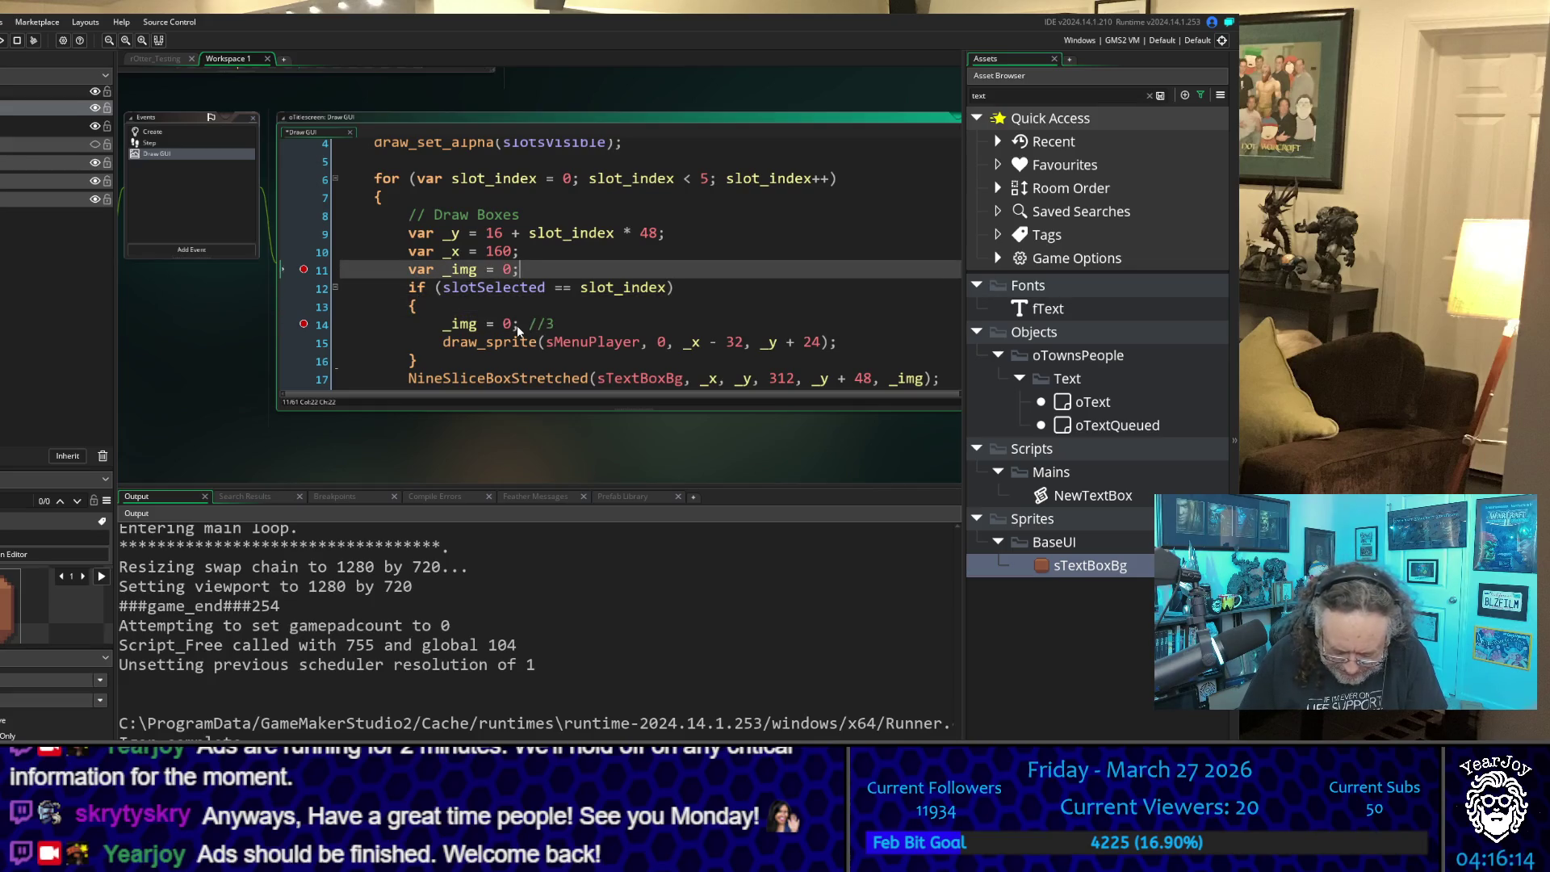
pyautogui.write(' //2')
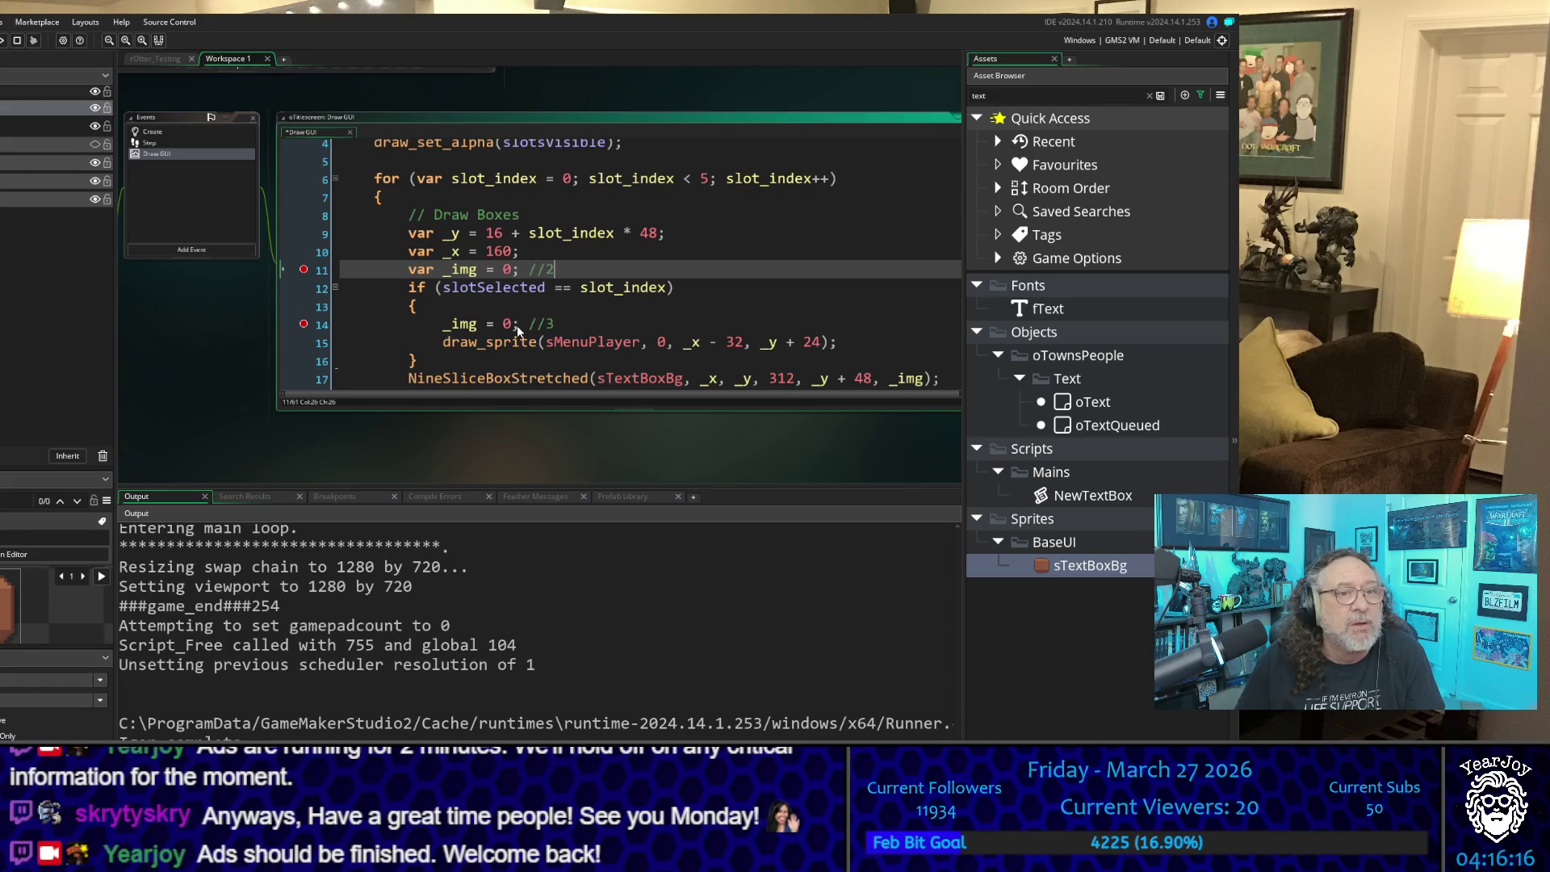
pyautogui.click(603, 256)
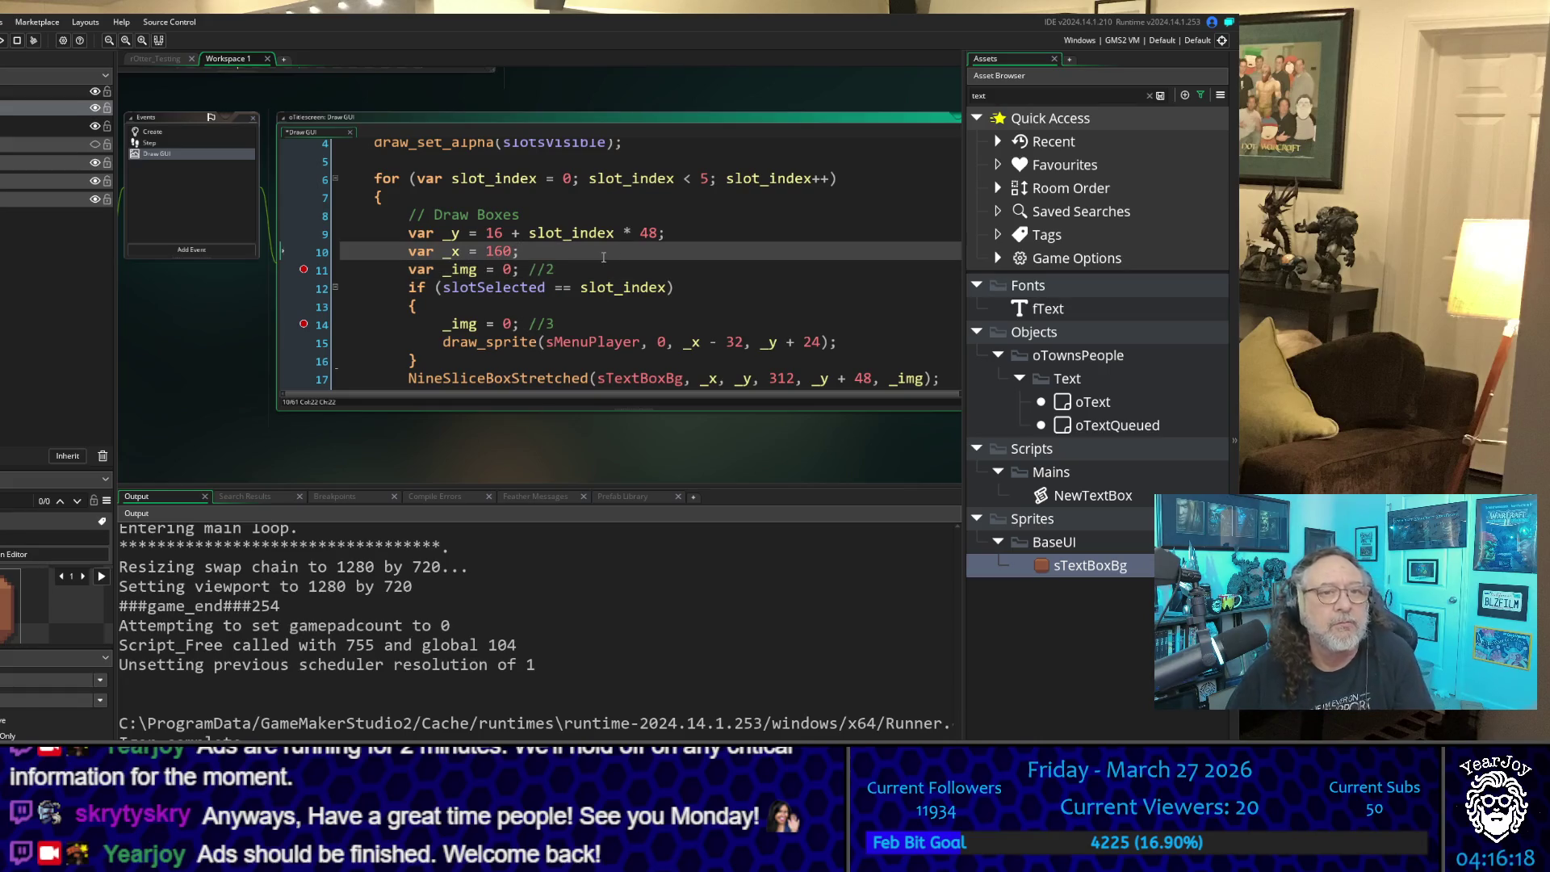
# Step: Review the edited Draw GUI code, then save and run the game with F5
pyautogui.scroll(-4, 643, 264)
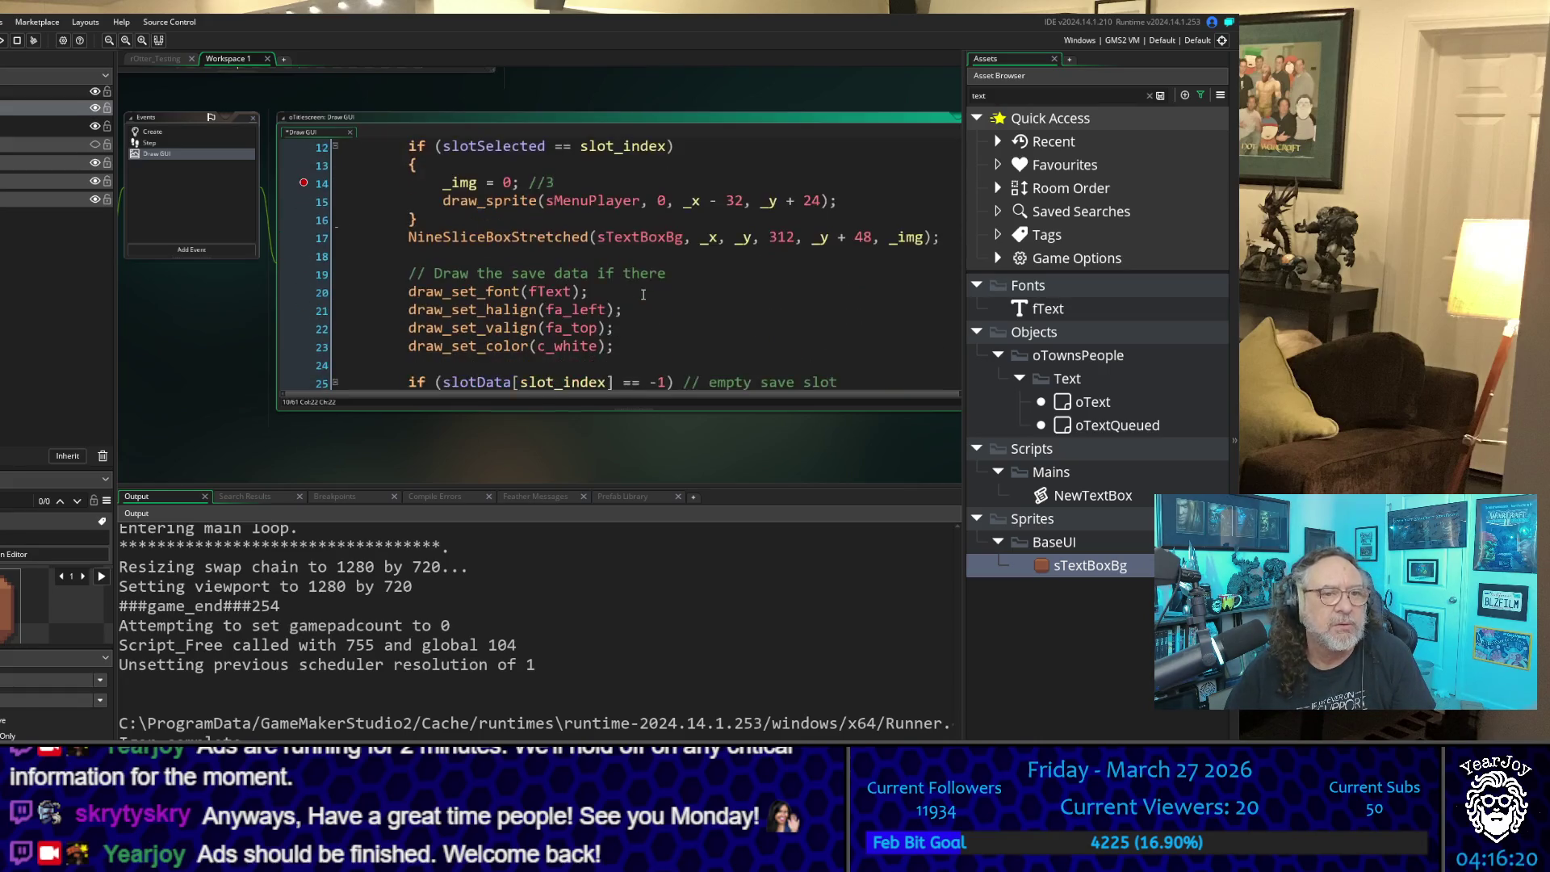
pyautogui.scroll(-8, 643, 294)
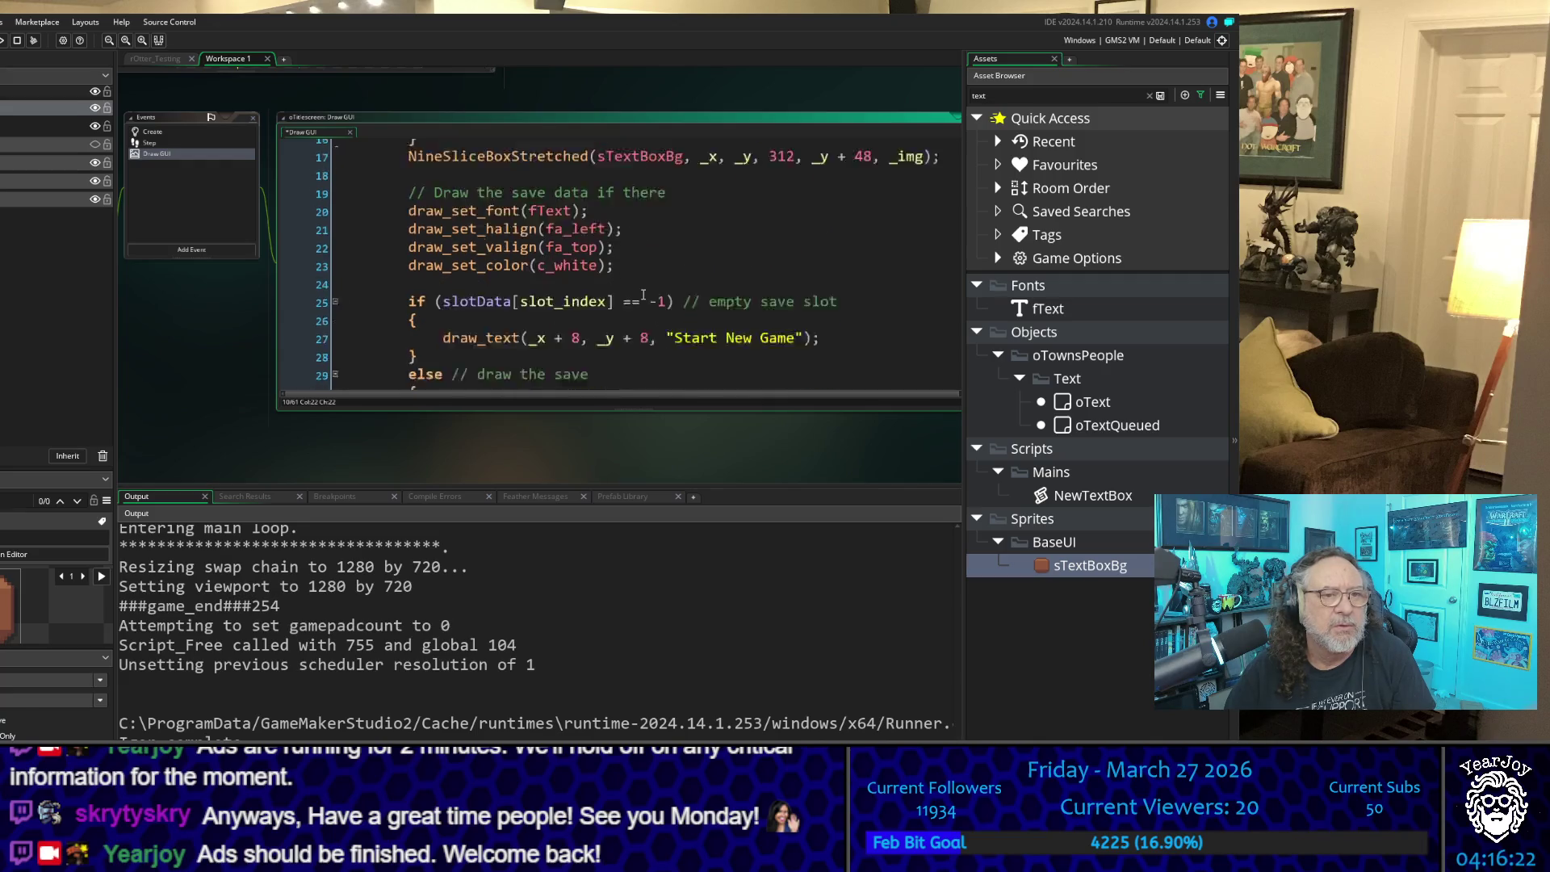
pyautogui.scroll(3, 643, 294)
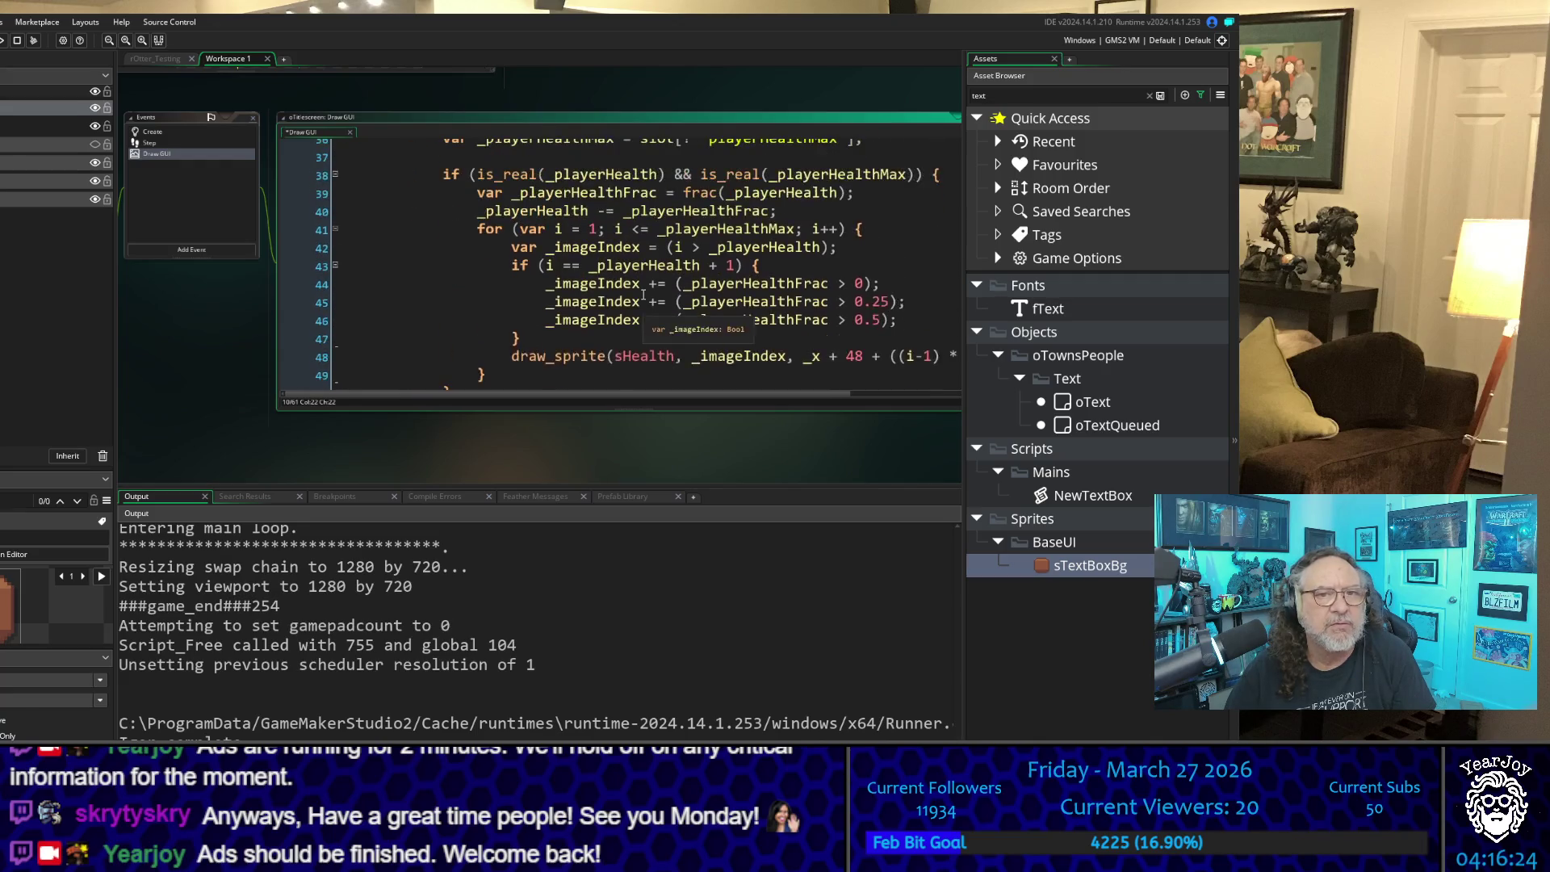
pyautogui.scroll(3, 644, 294)
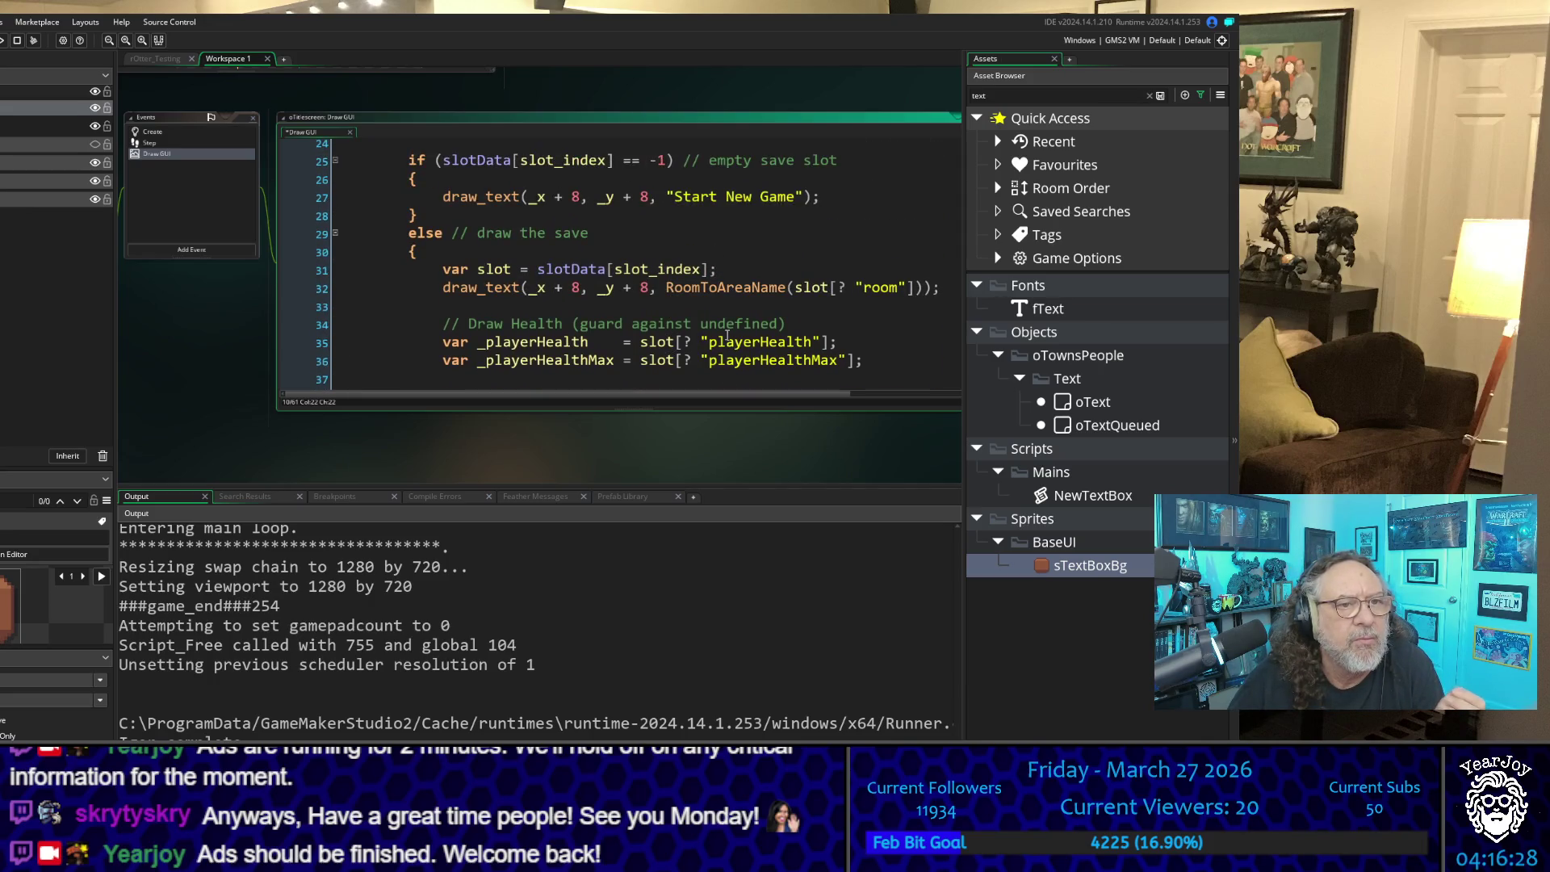
pyautogui.scroll(-7, 727, 334)
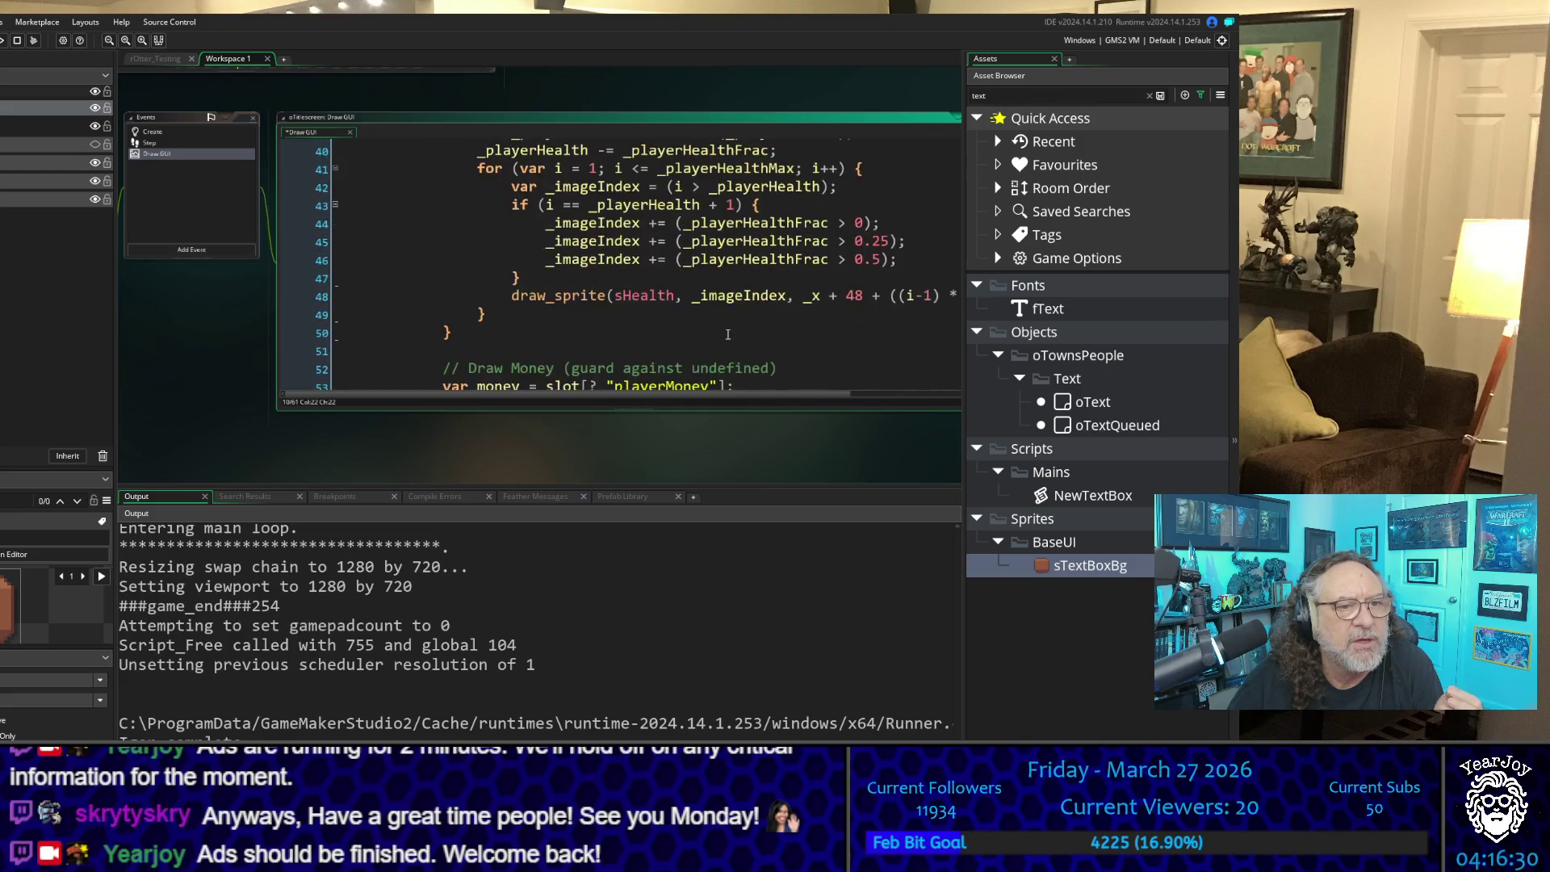
pyautogui.scroll(-3, 727, 334)
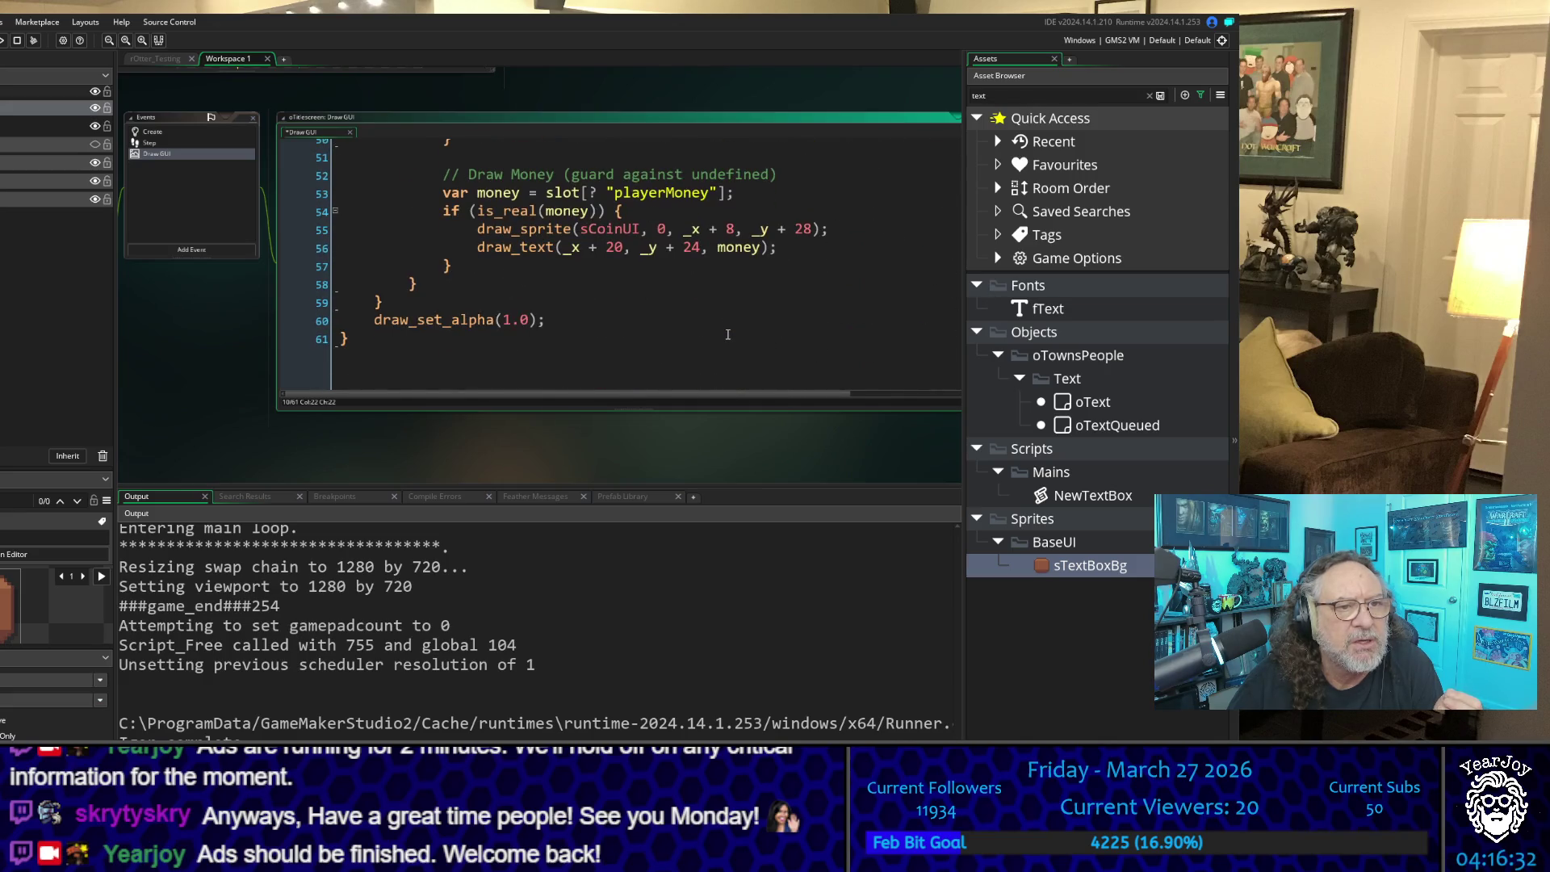
pyautogui.scroll(12, 727, 335)
pyautogui.scroll(6, 727, 335)
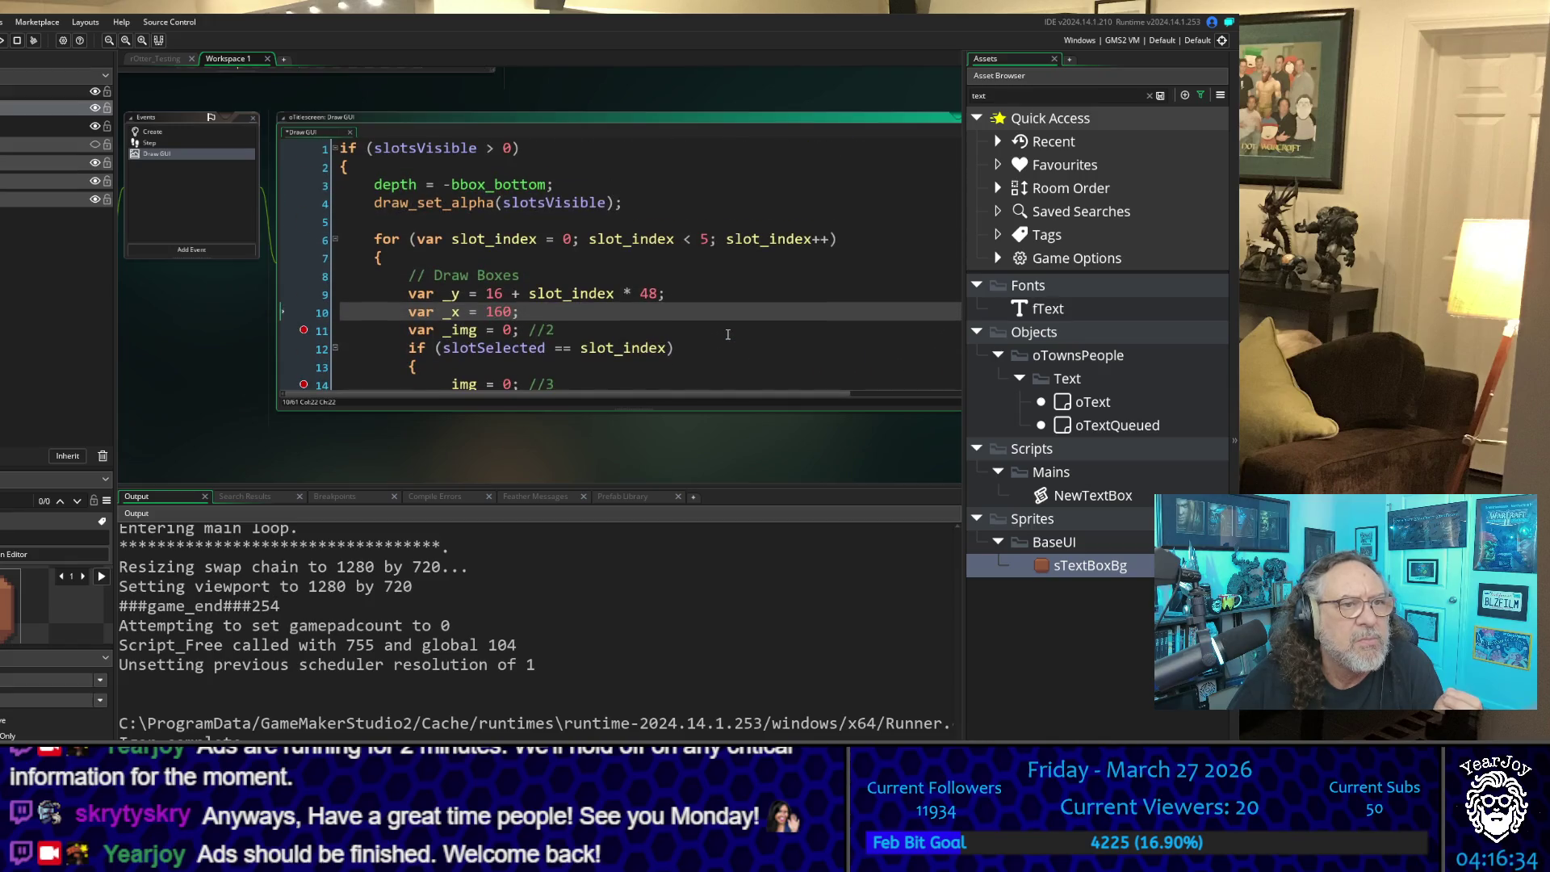
pyautogui.scroll(-4, 727, 334)
pyautogui.scroll(1, 719, 304)
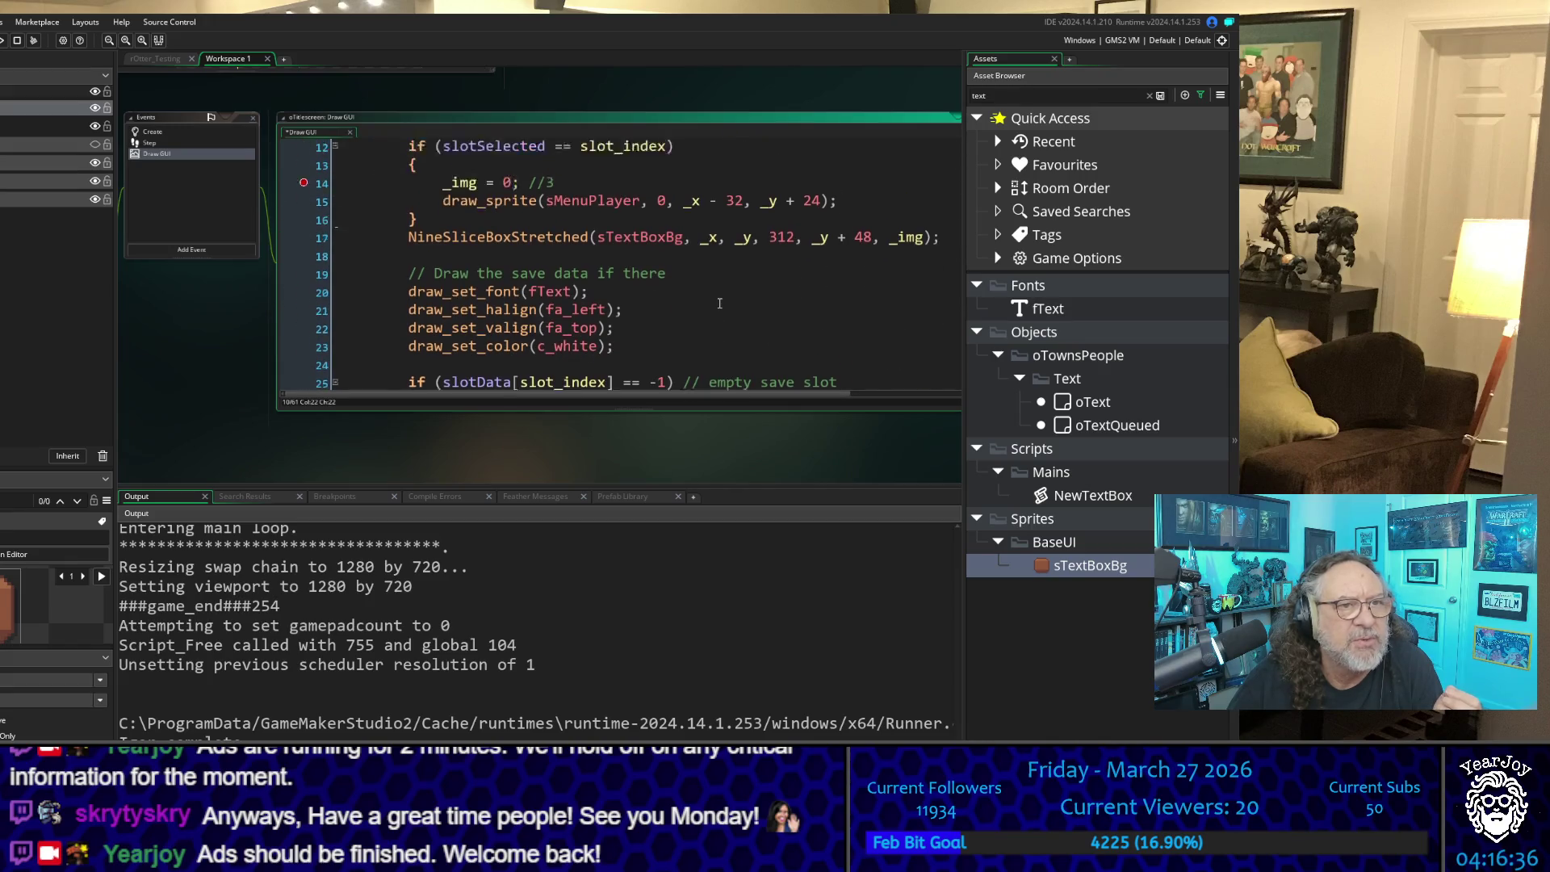
pyautogui.scroll(1, 719, 303)
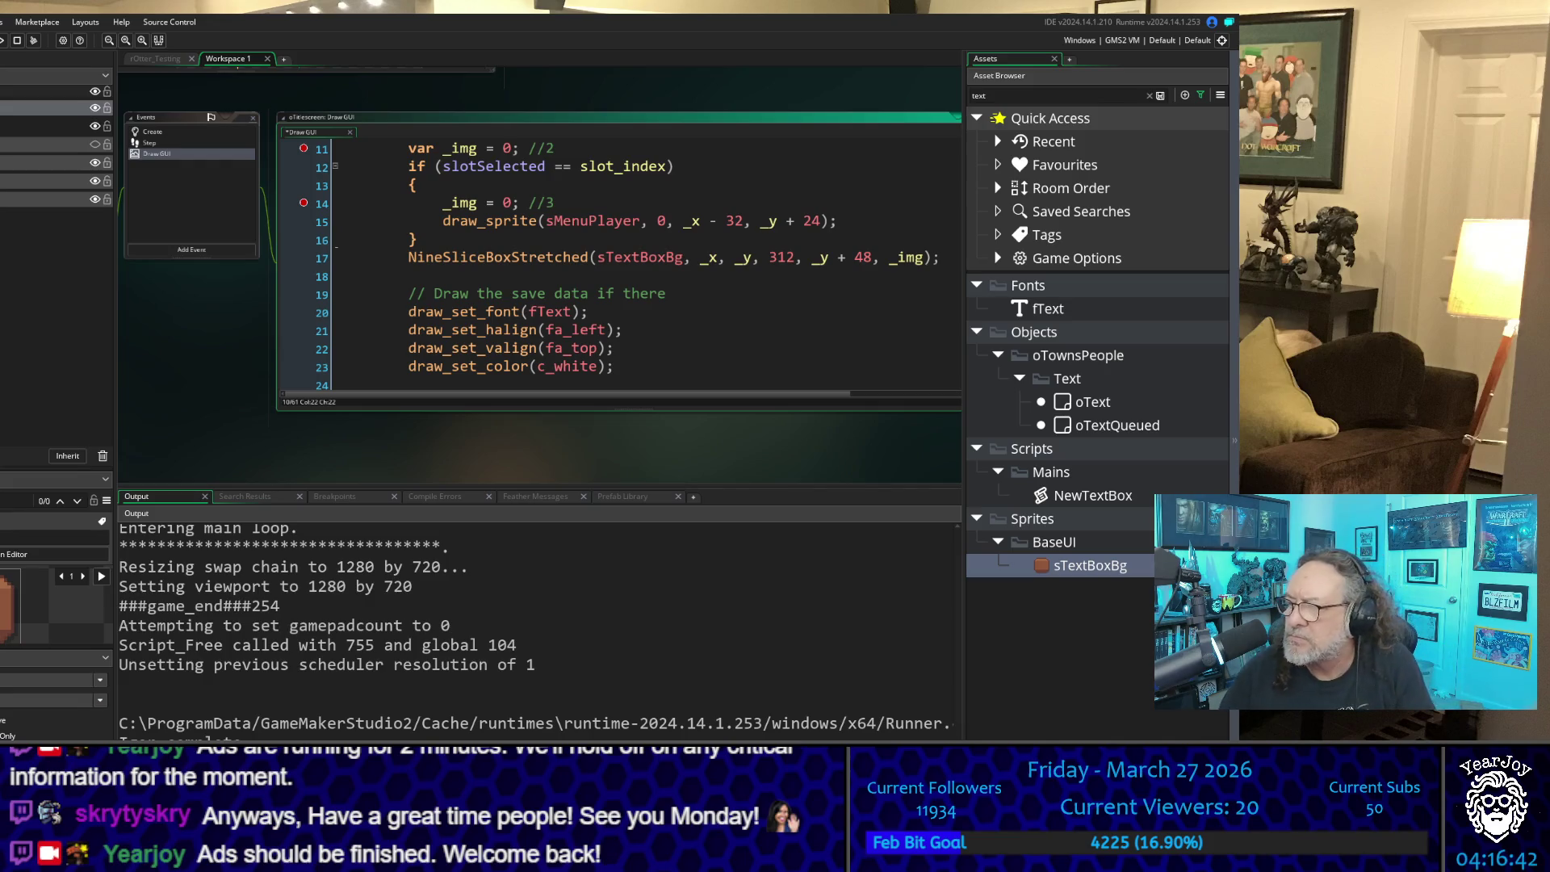
pyautogui.click(183, 338)
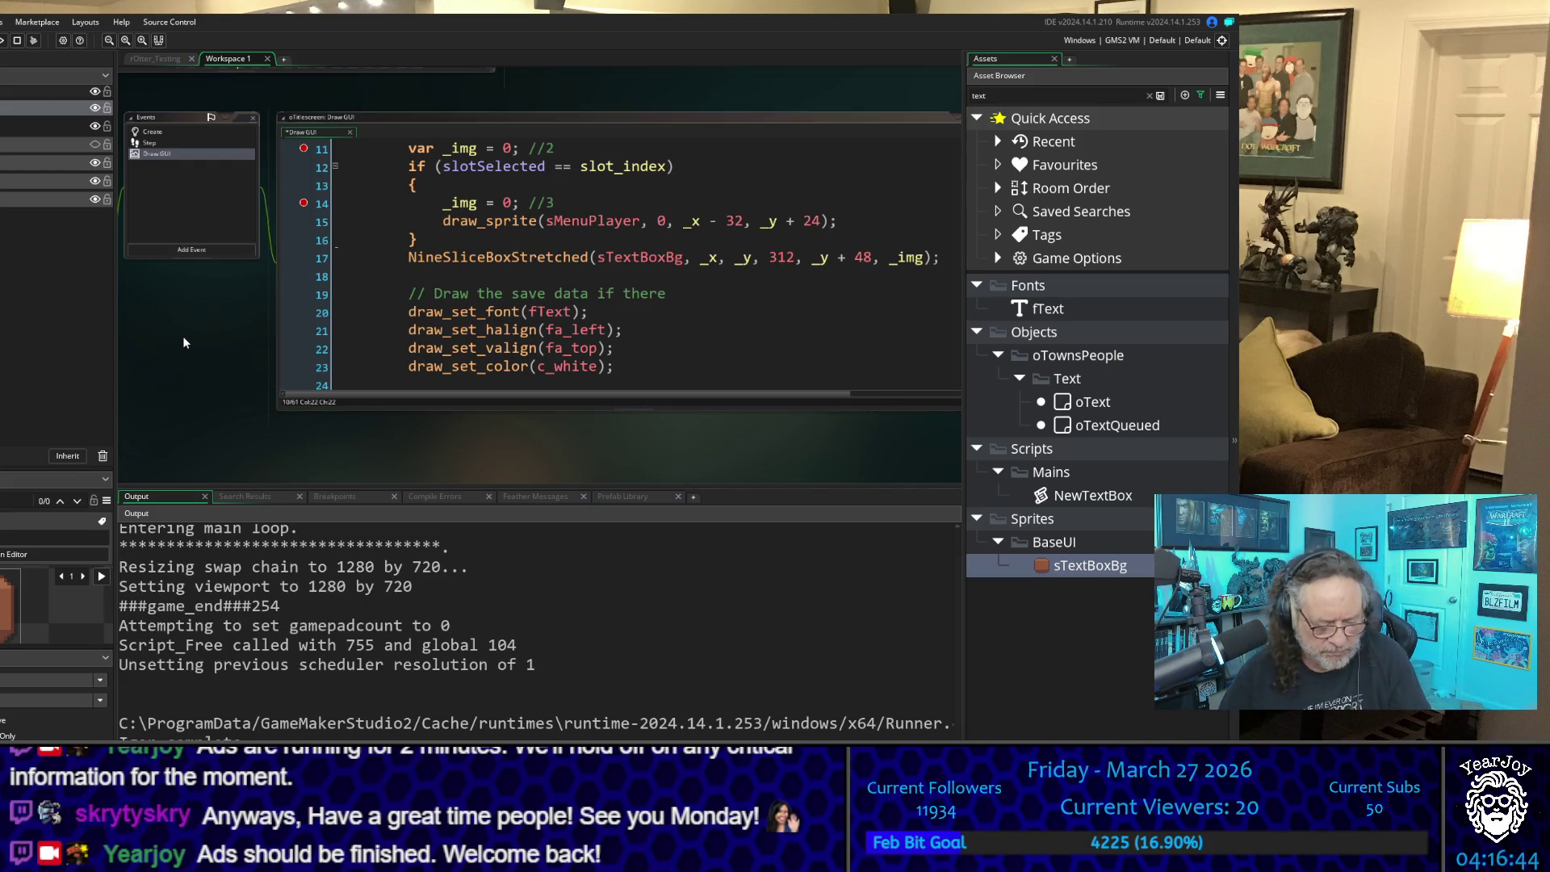
pyautogui.press('F5')
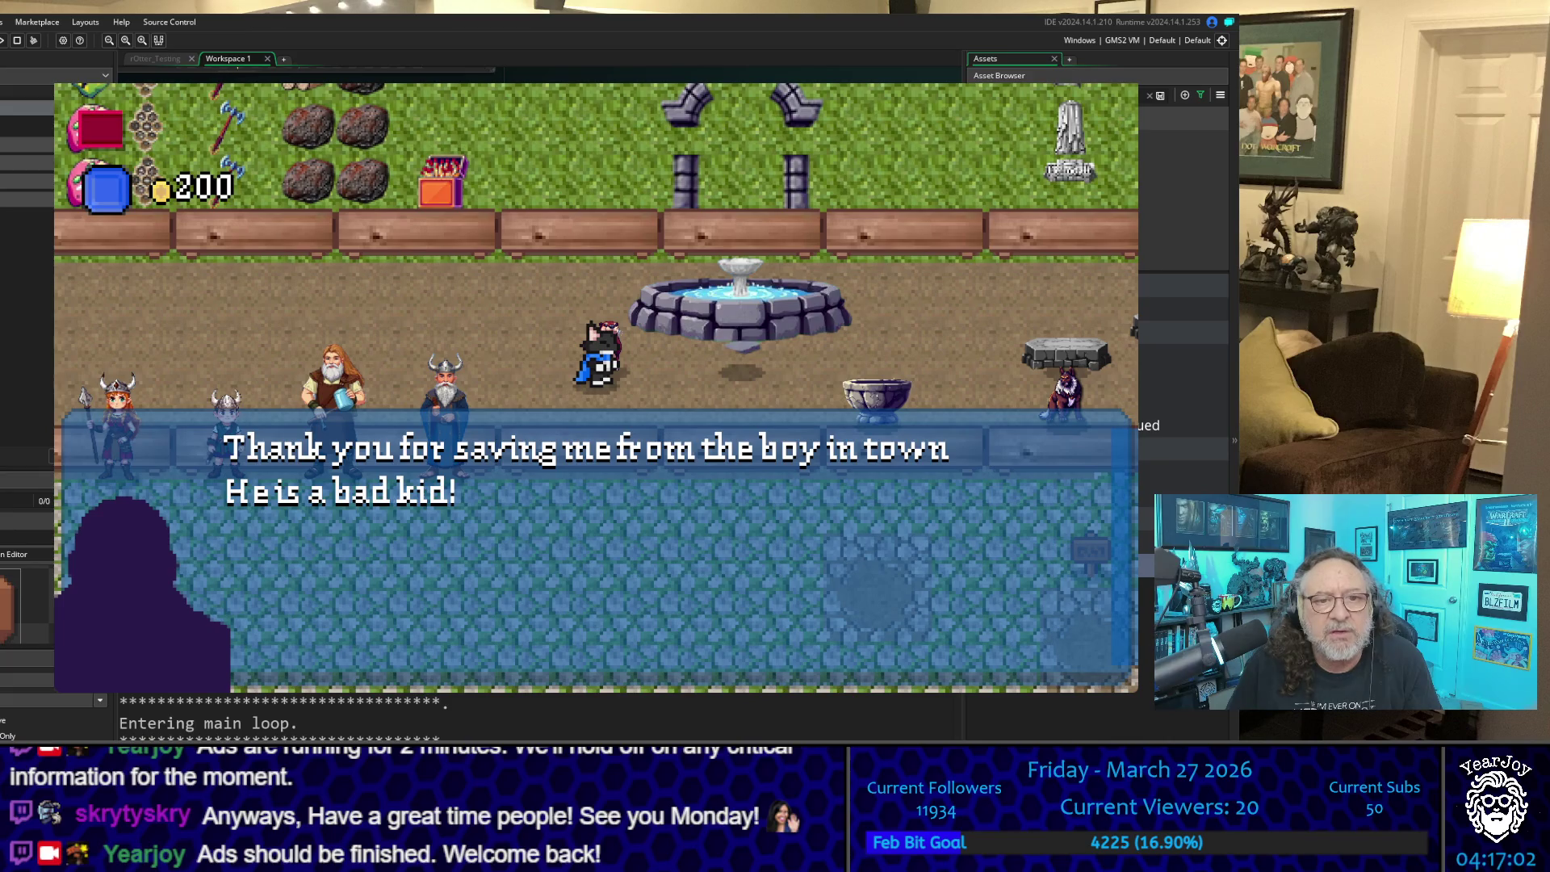
# Step: Advance and close the townsperson's dialogue, then close the game window
pyautogui.press('space')
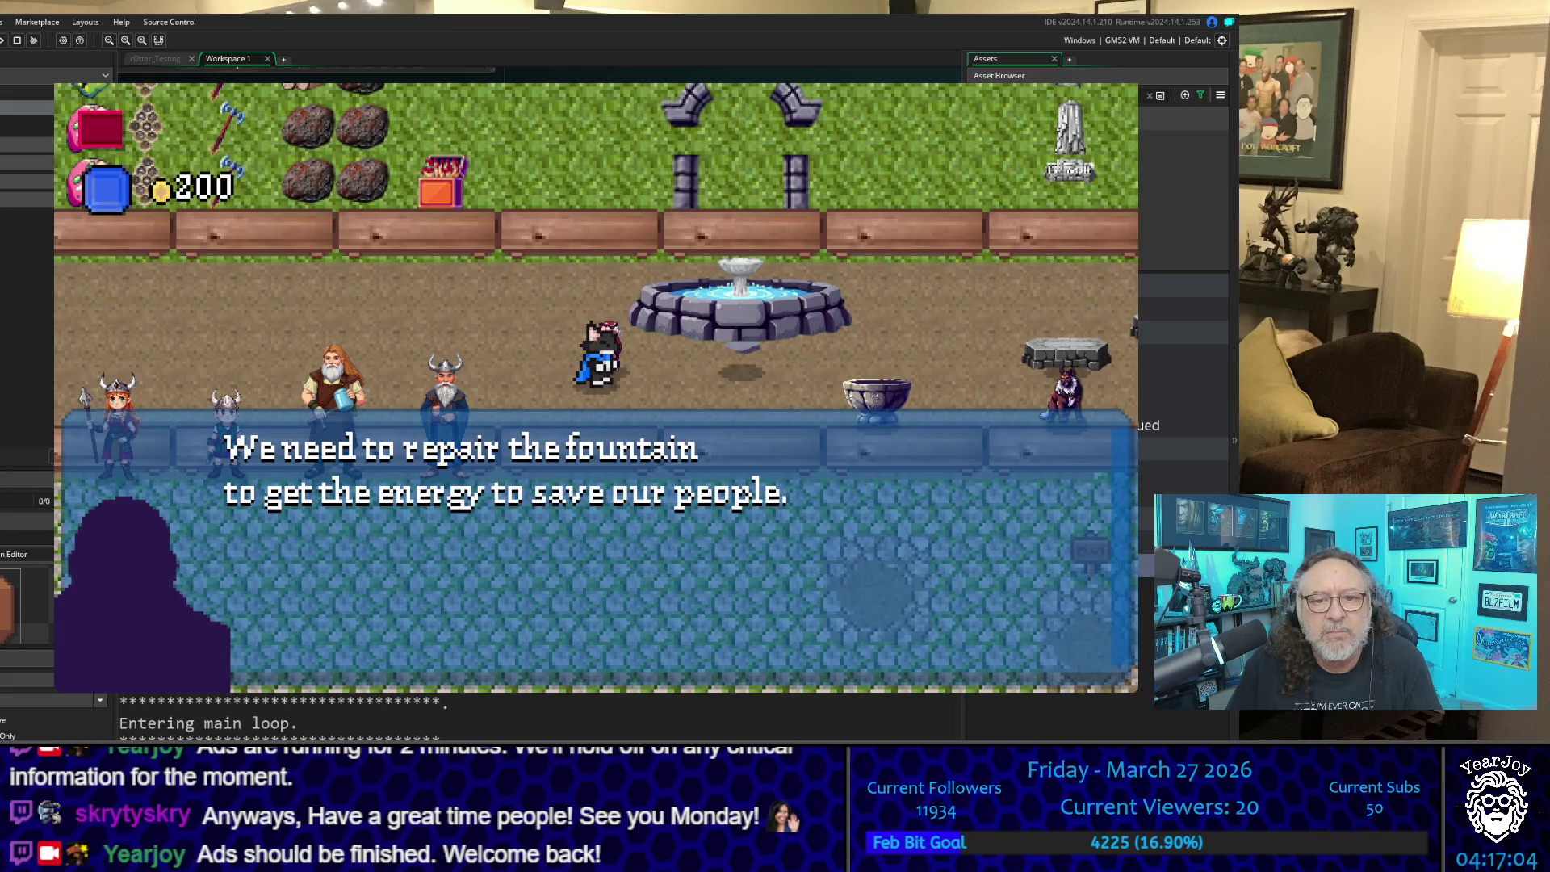
pyautogui.press('space')
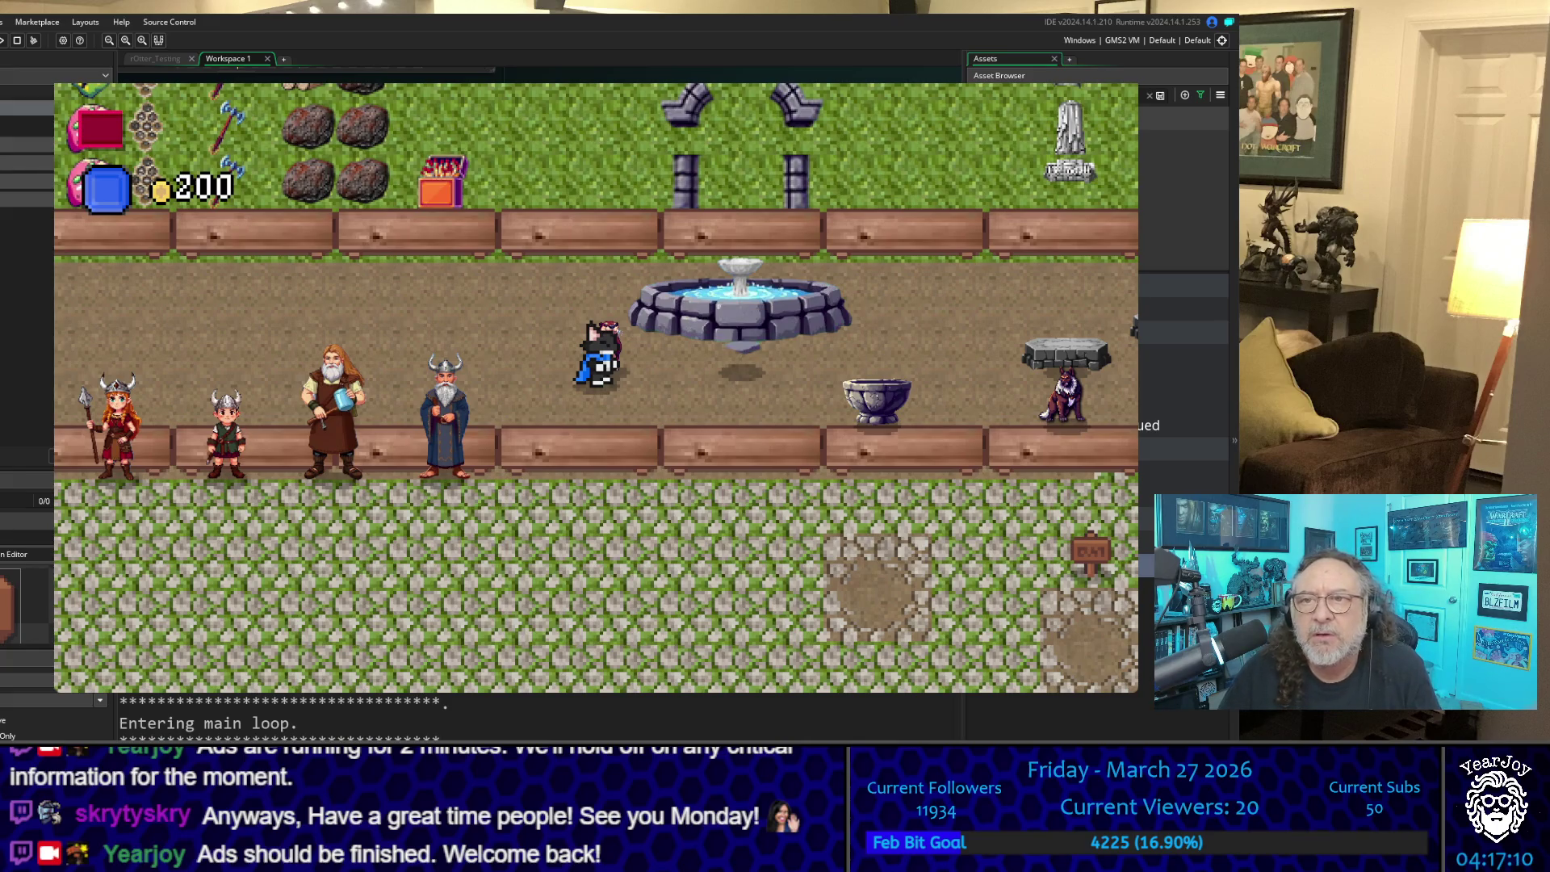
pyautogui.click(1120, 79)
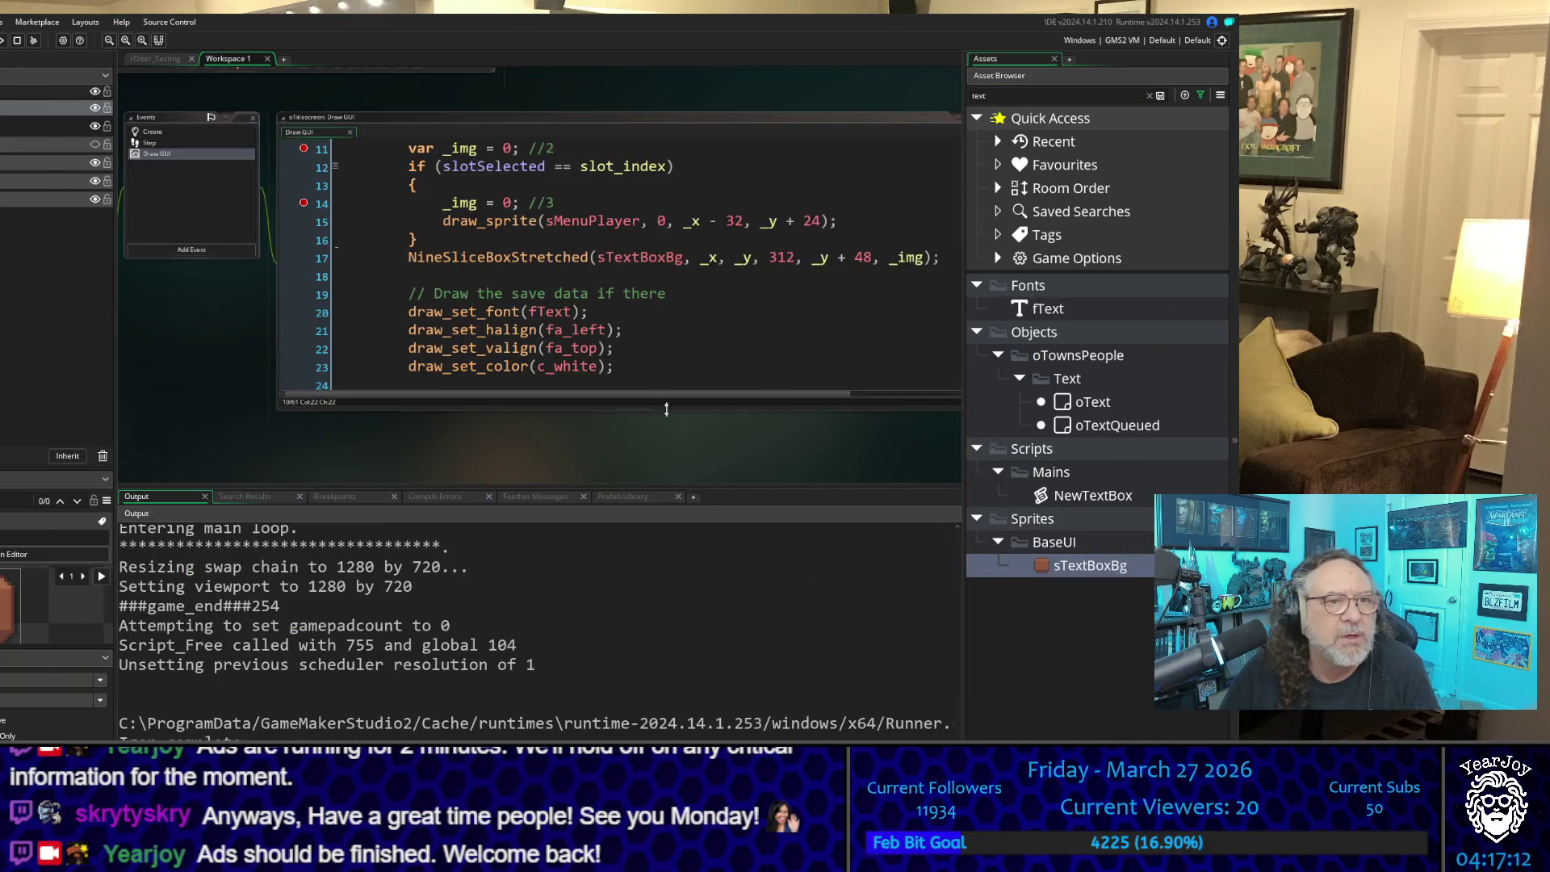
# Step: Open the sTextBoxBg sprite, select its first brown frame, and open it in the image editor
pyautogui.doubleClick(1088, 573)
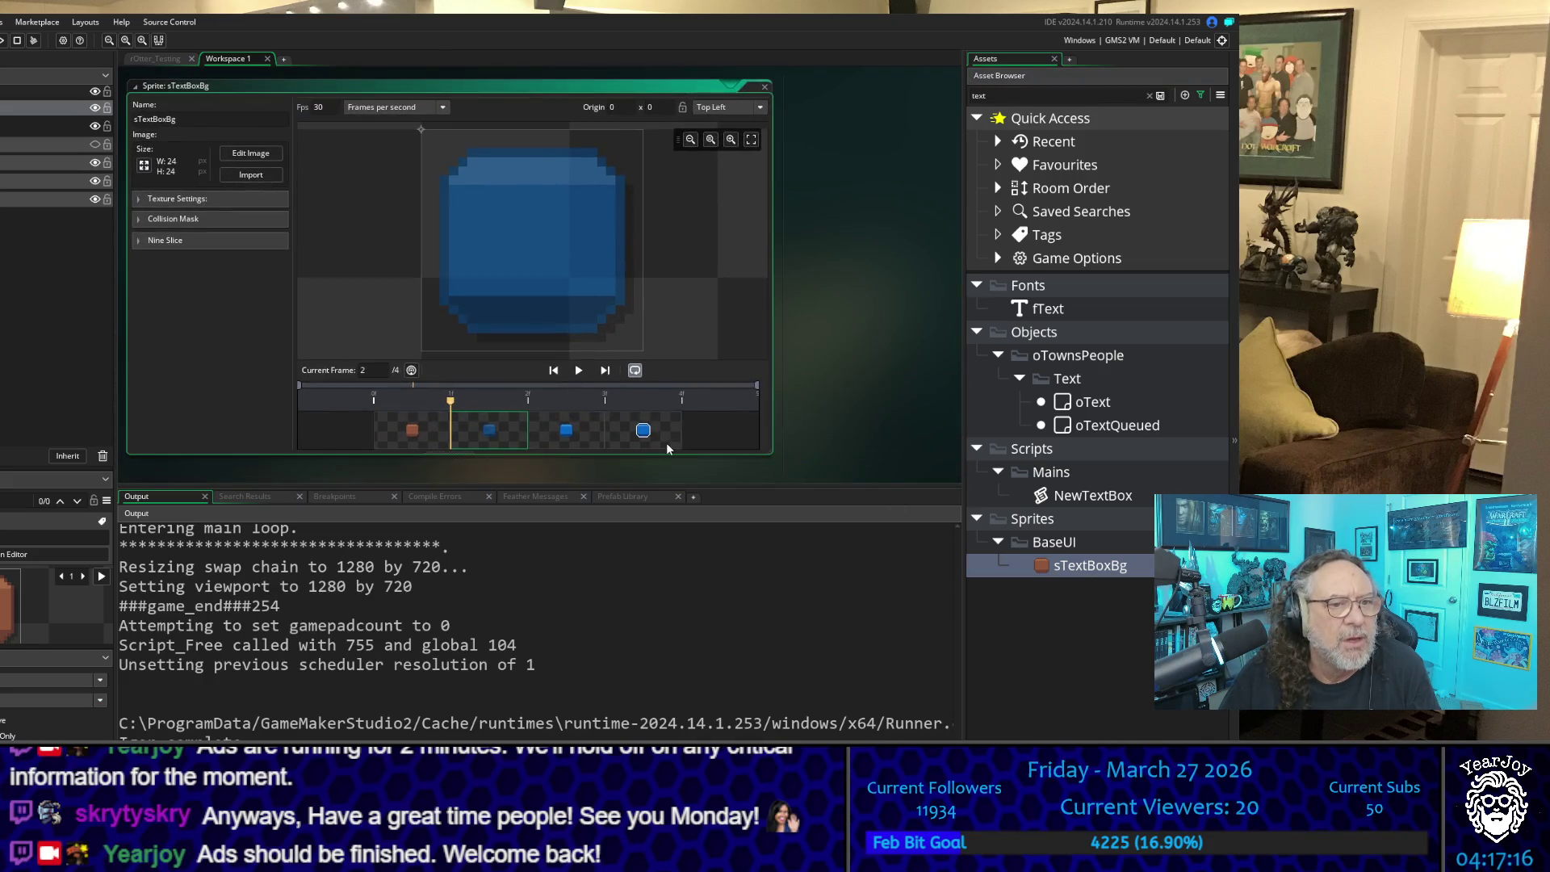
pyautogui.click(426, 436)
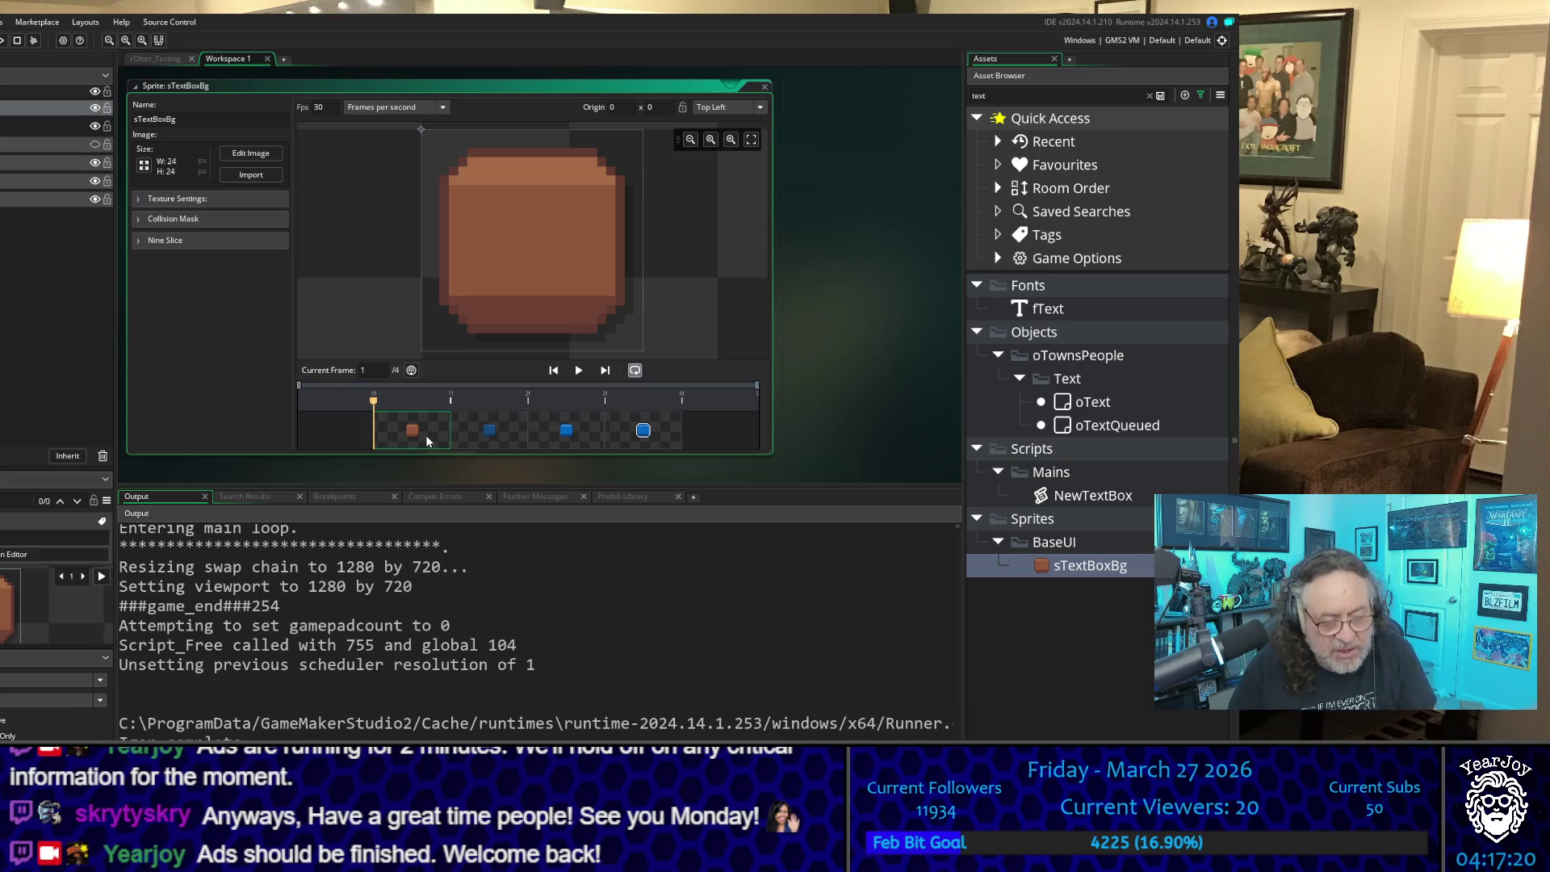
pyautogui.click(251, 153)
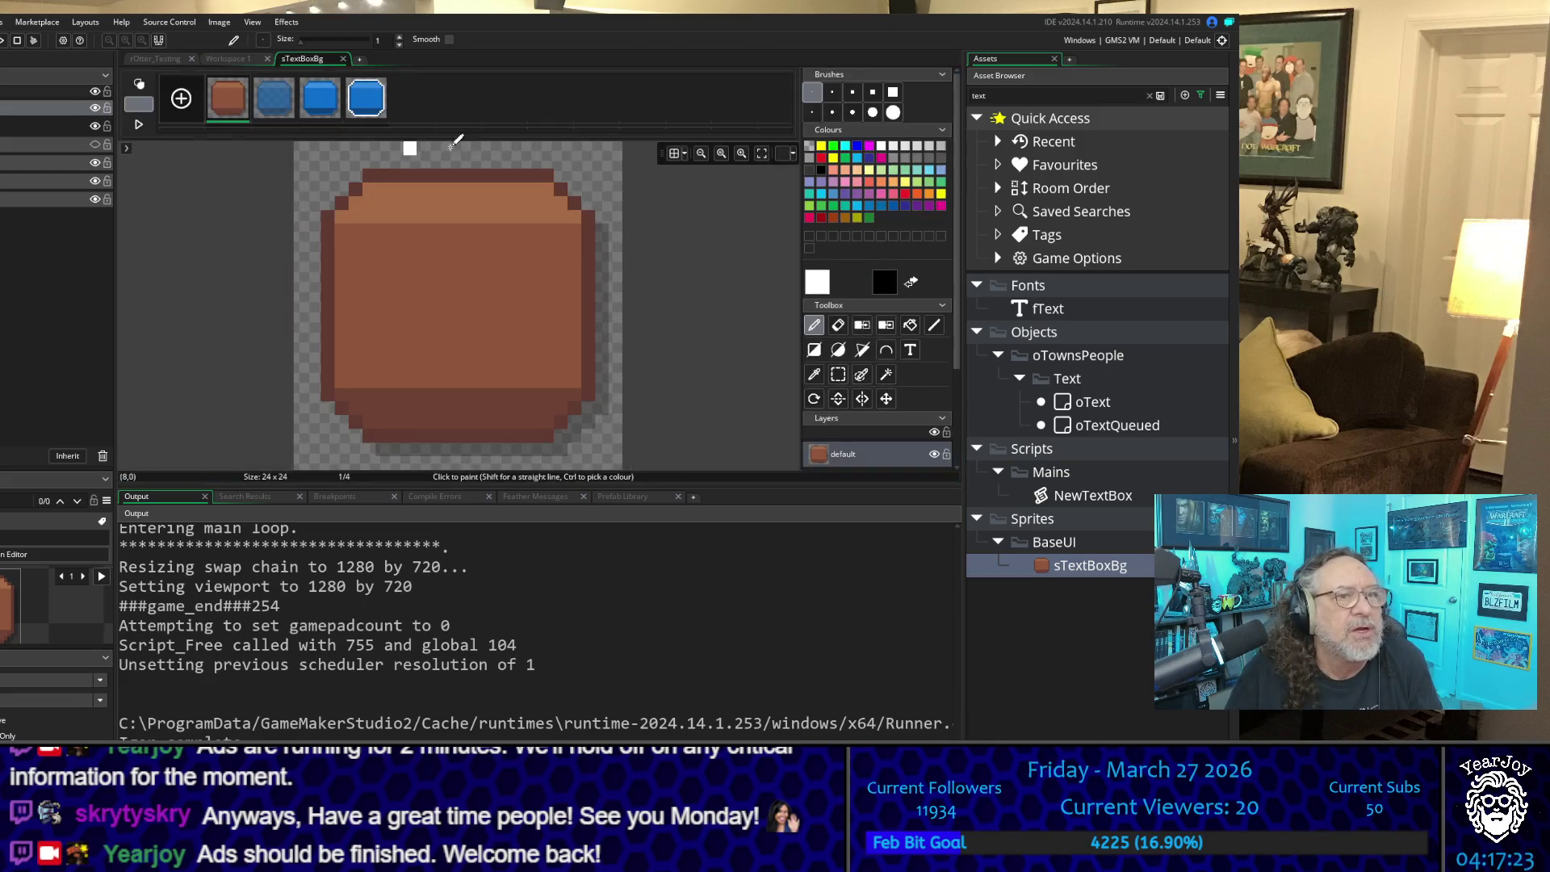
# Step: Add an empty fifth frame to sTextBoxBg and return to frame 1
pyautogui.click(182, 99)
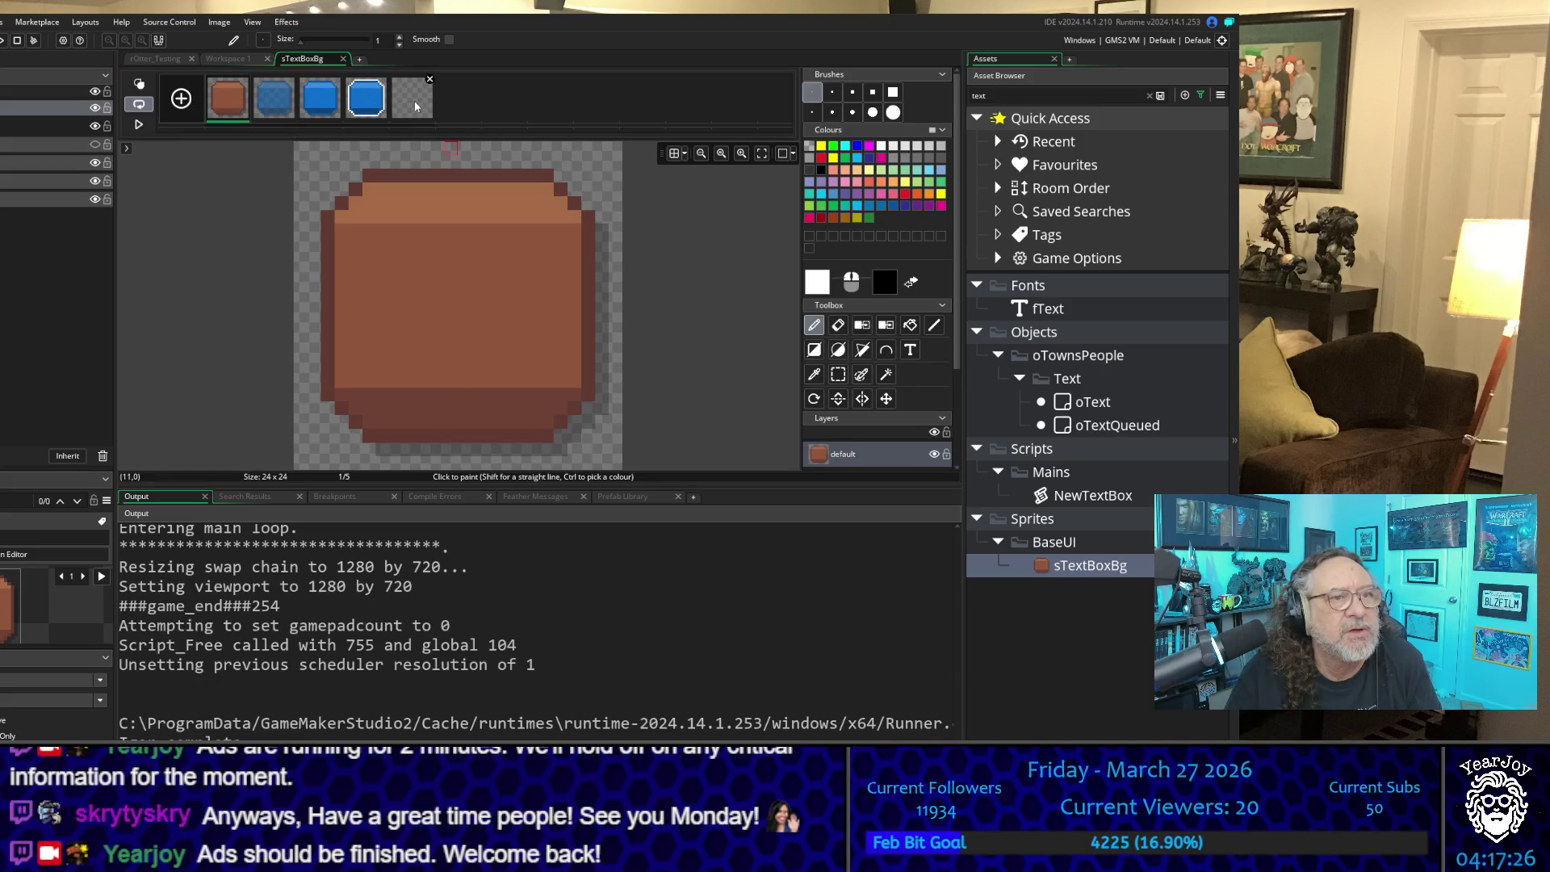
pyautogui.click(414, 100)
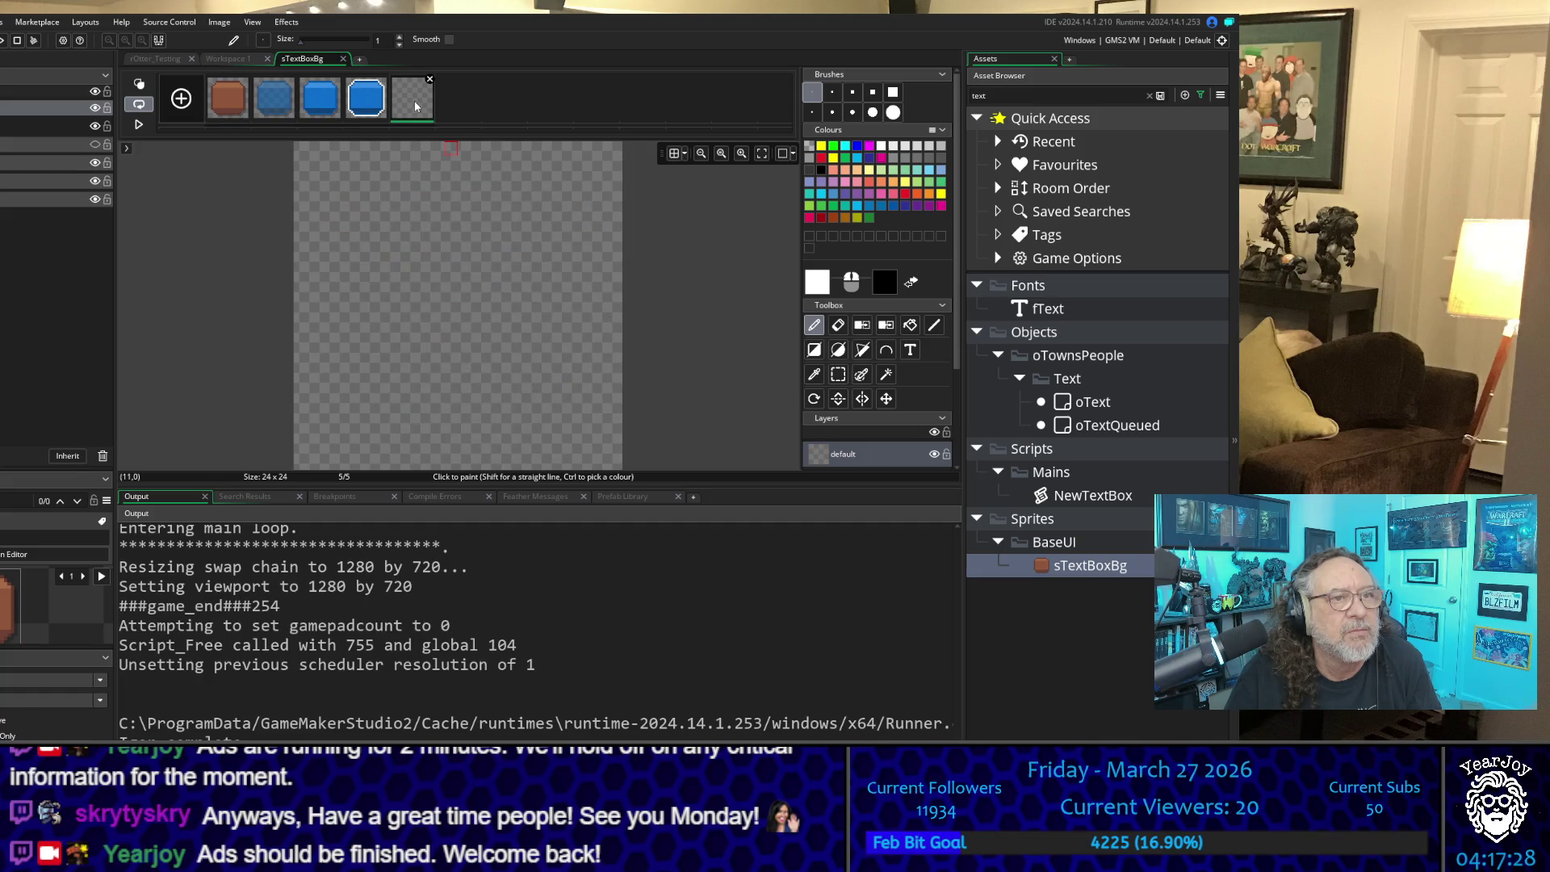
pyautogui.click(233, 99)
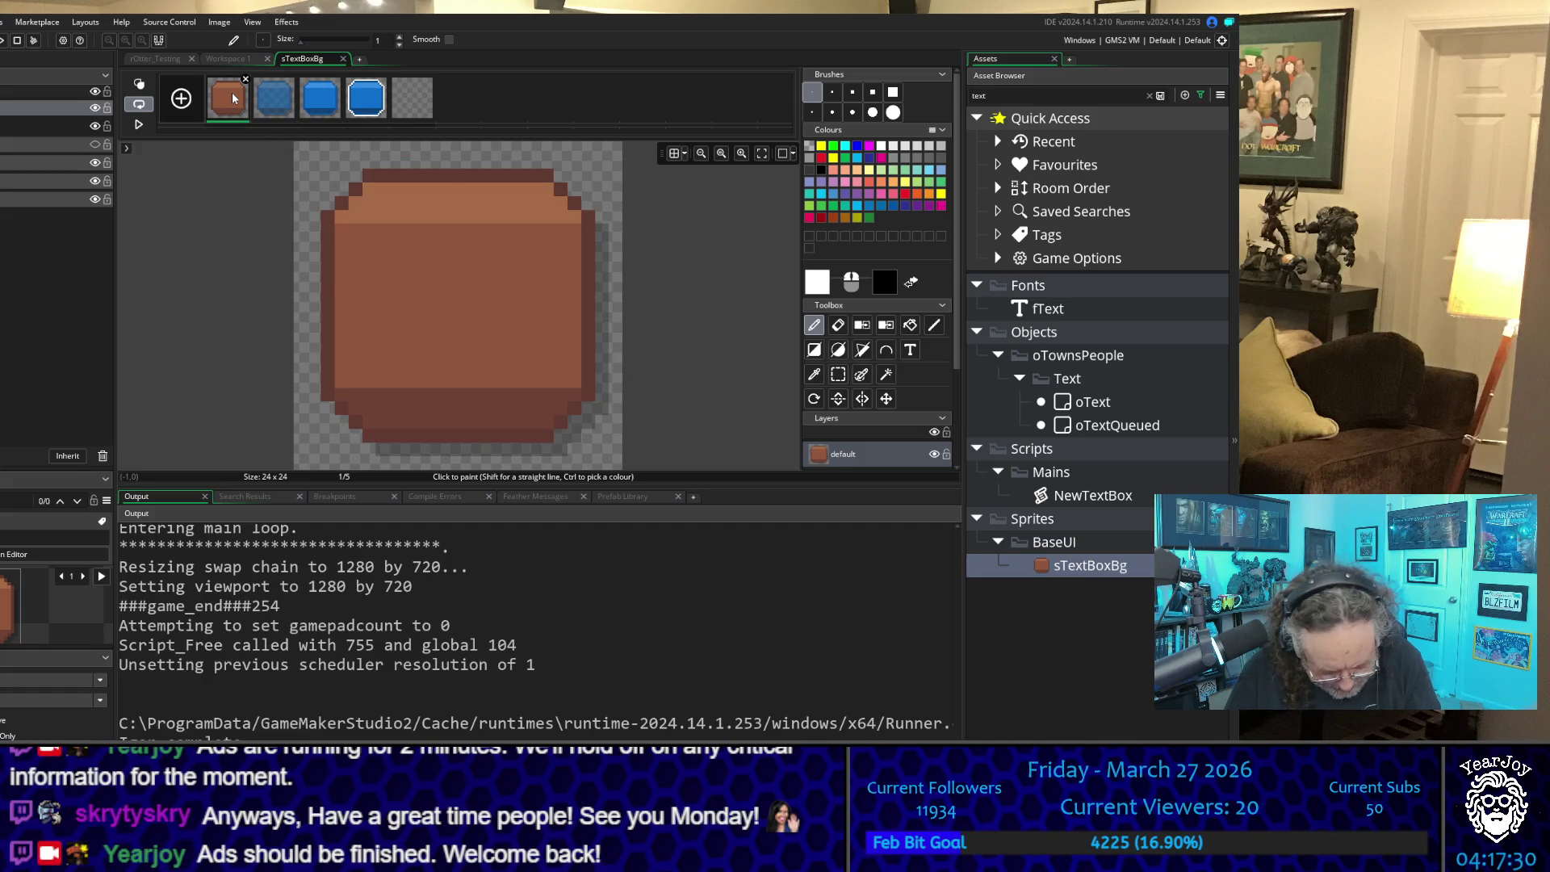
# Step: Copy the whole brown box from frame 1 and paste it into frame 5
pyautogui.click(838, 374)
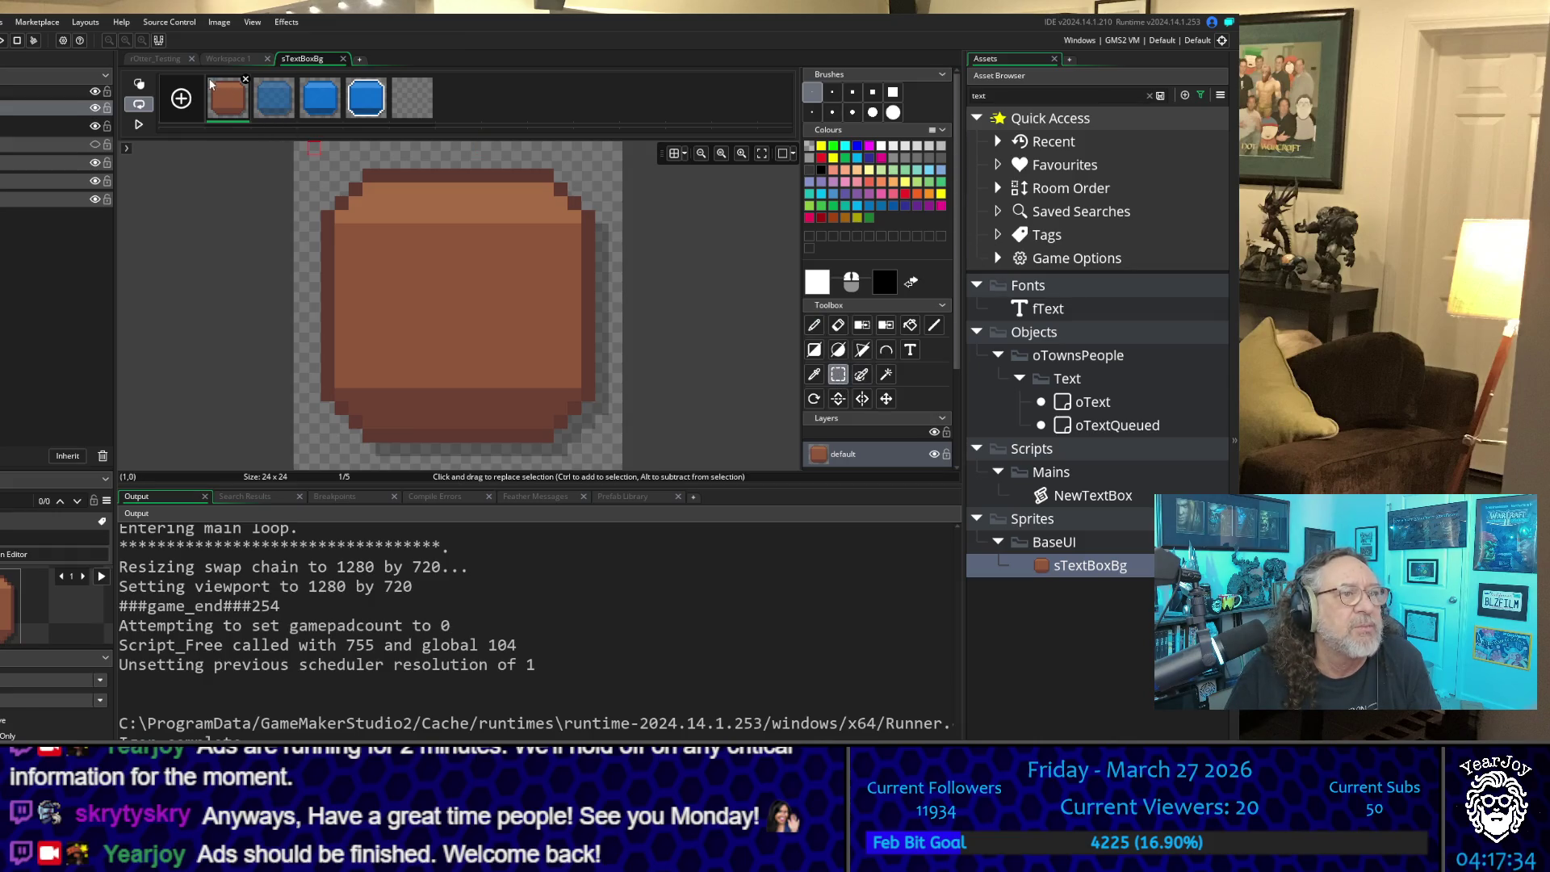
pyautogui.moveTo(295, 144)
pyautogui.mouseDown()
pyautogui.moveTo(456, 276)
pyautogui.moveTo(615, 462)
pyautogui.mouseUp()
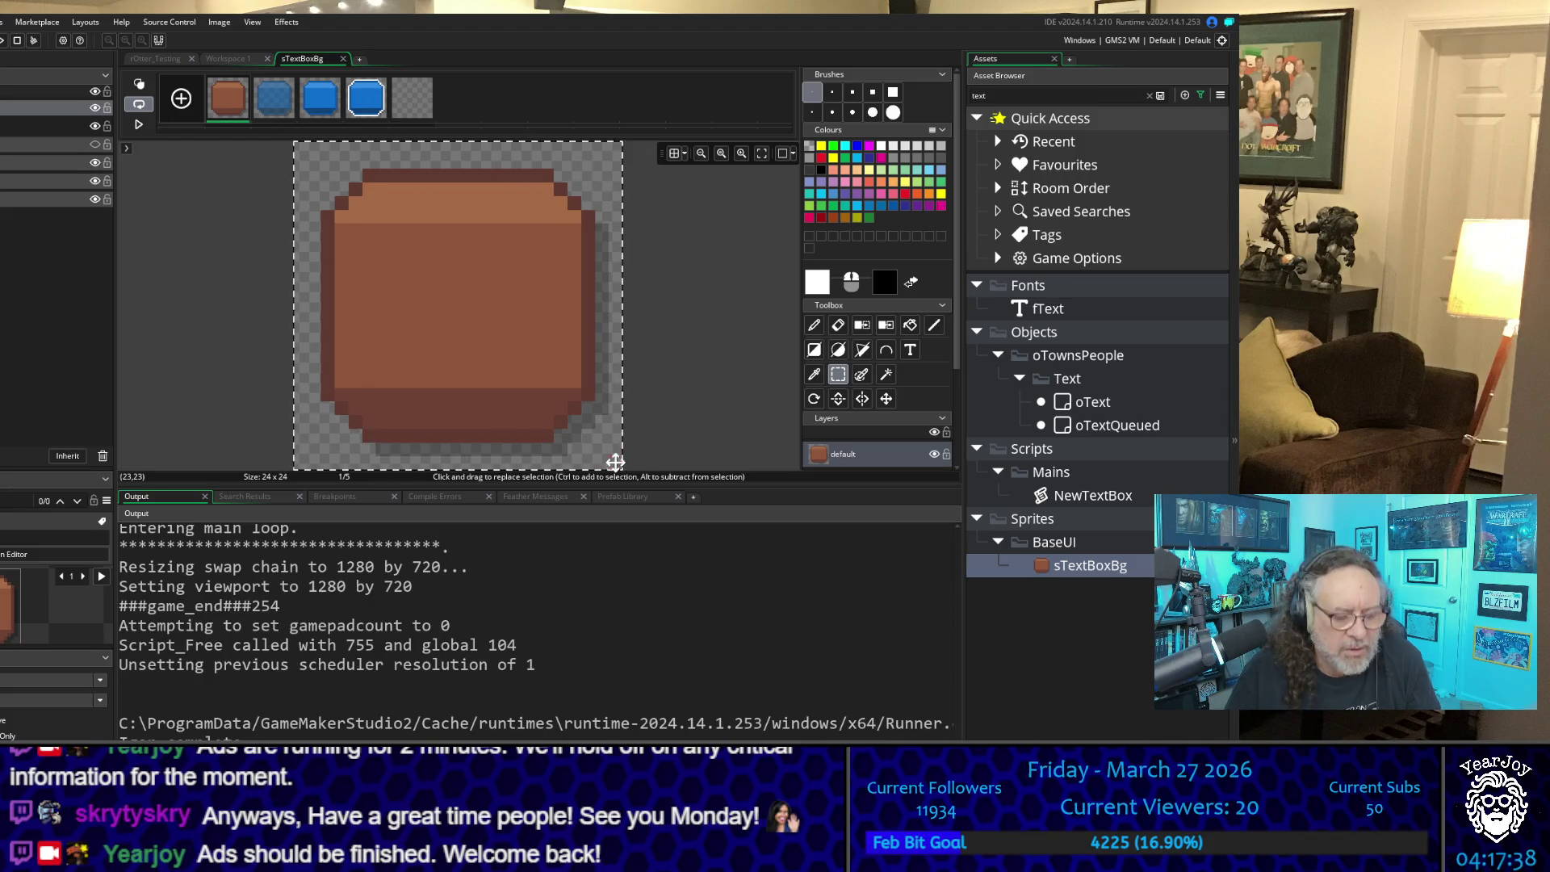
pyautogui.press('d')
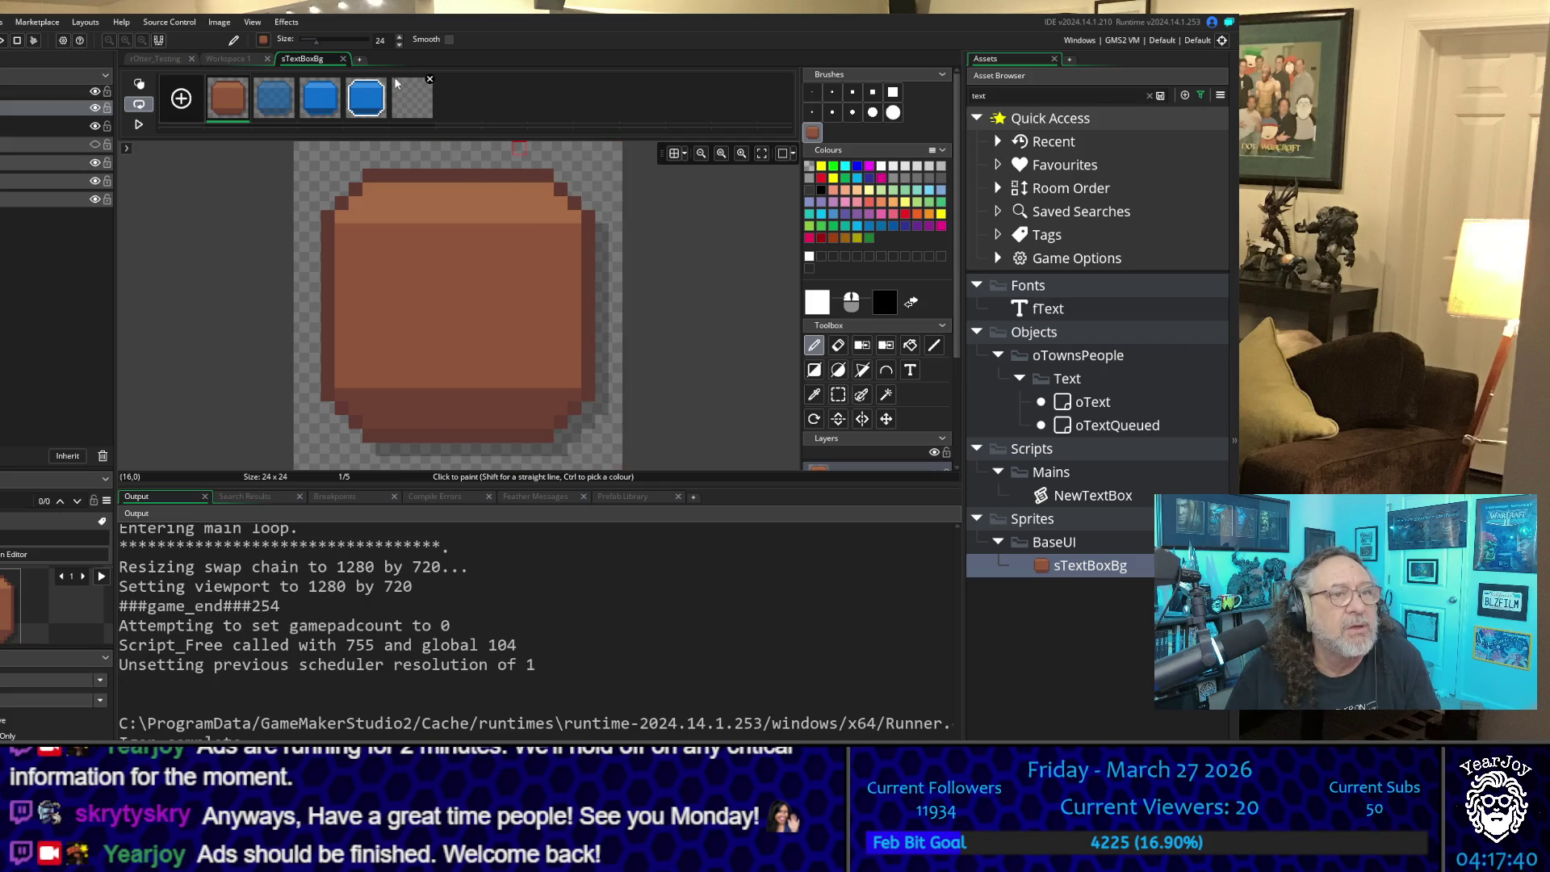
pyautogui.click(412, 96)
pyautogui.hotkey('ctrl', 'v')
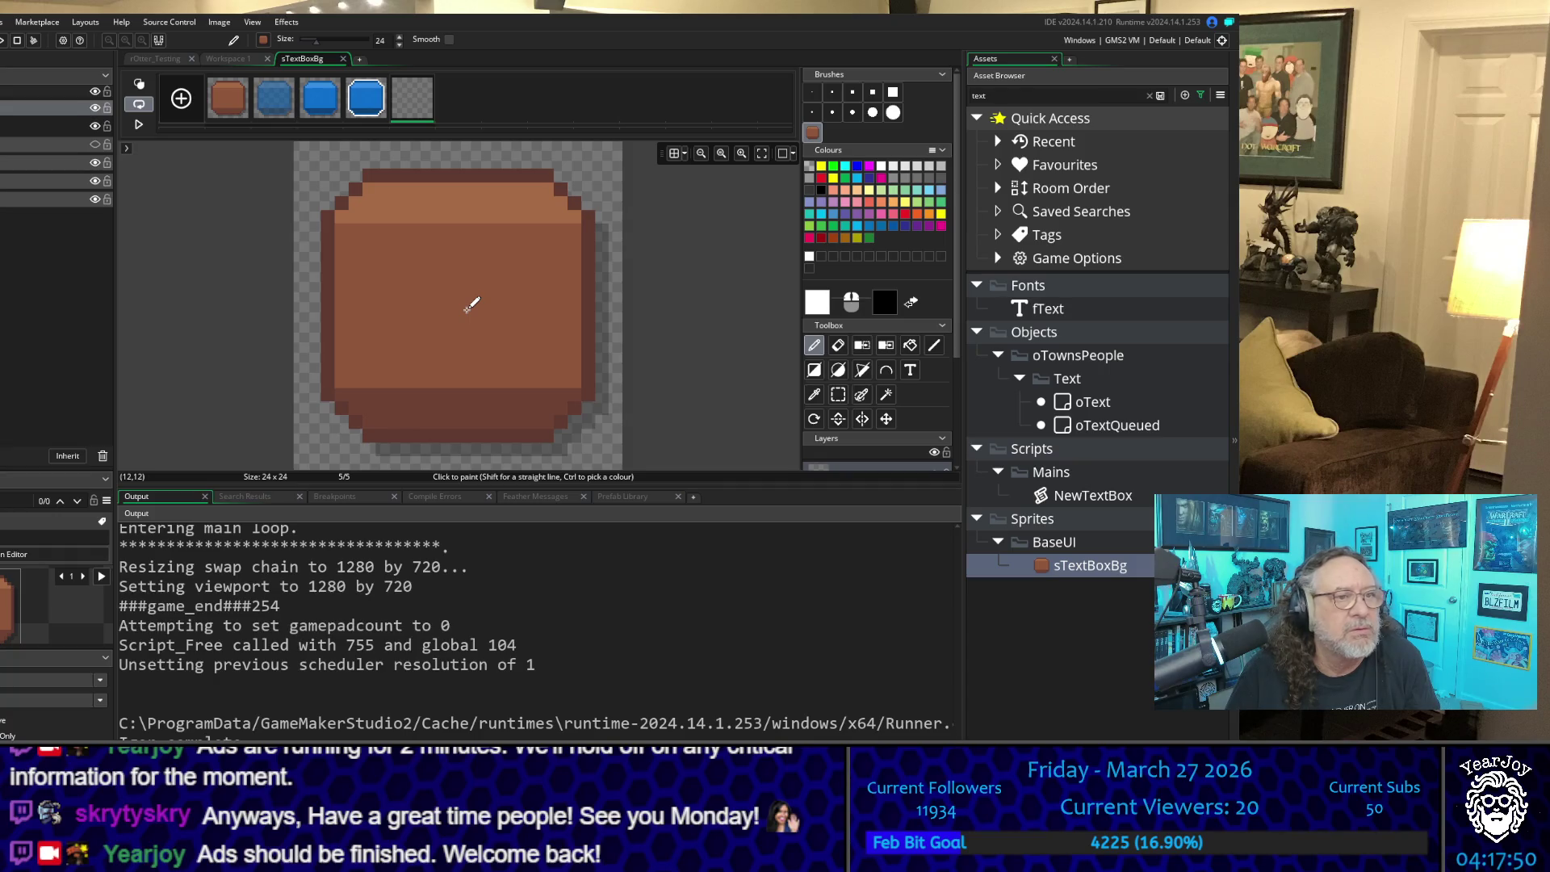
pyautogui.click(466, 307)
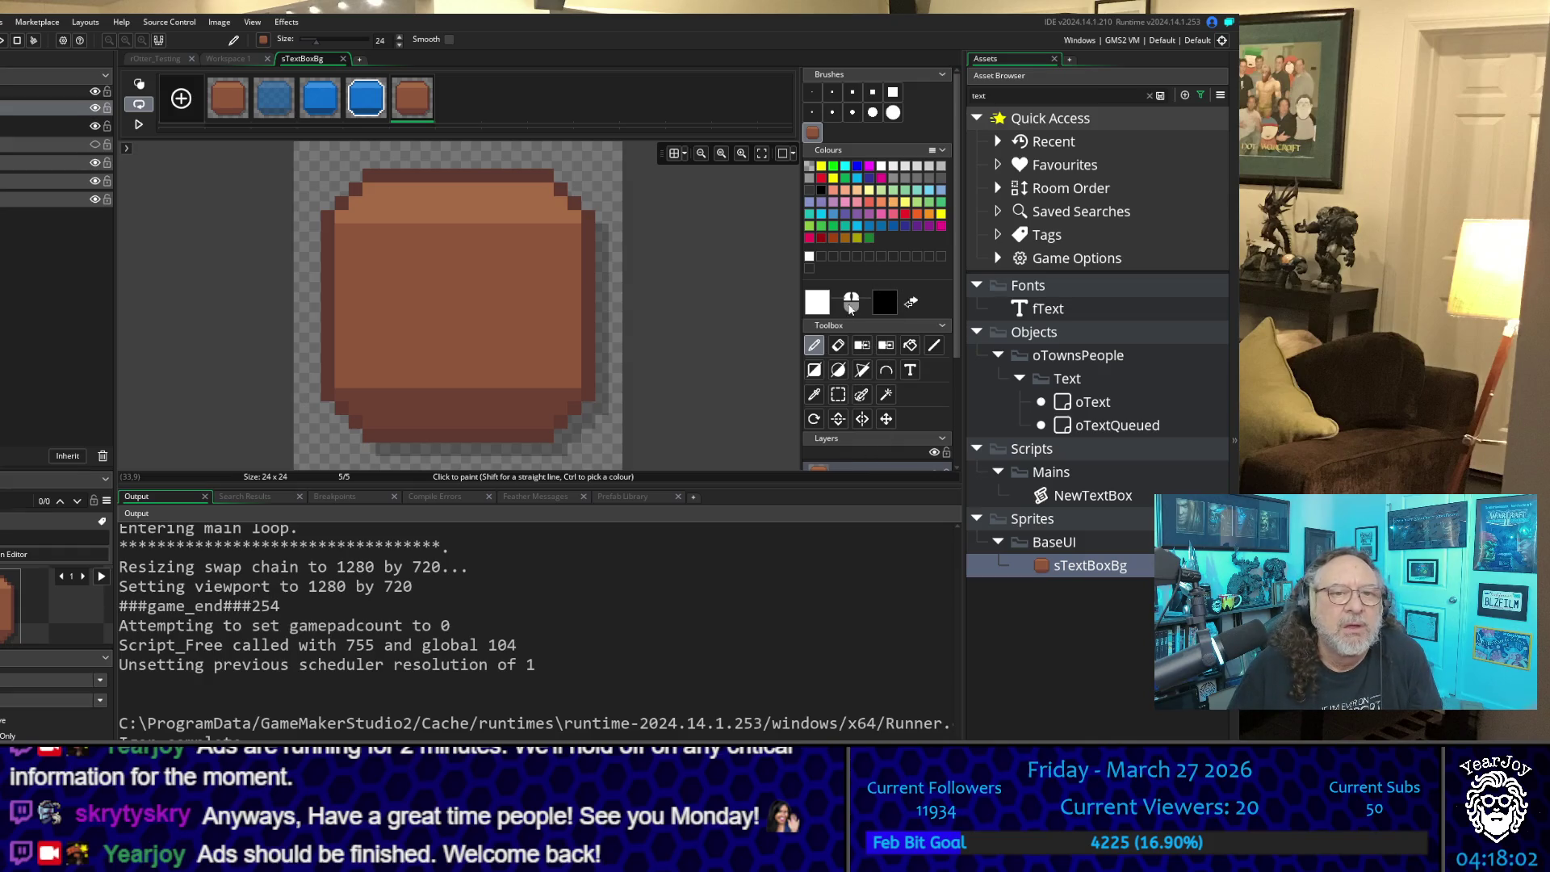
# Step: Sample the sprite's brown as the drawing colour and adjust its brightness
pyautogui.click(813, 394)
pyautogui.click(449, 200)
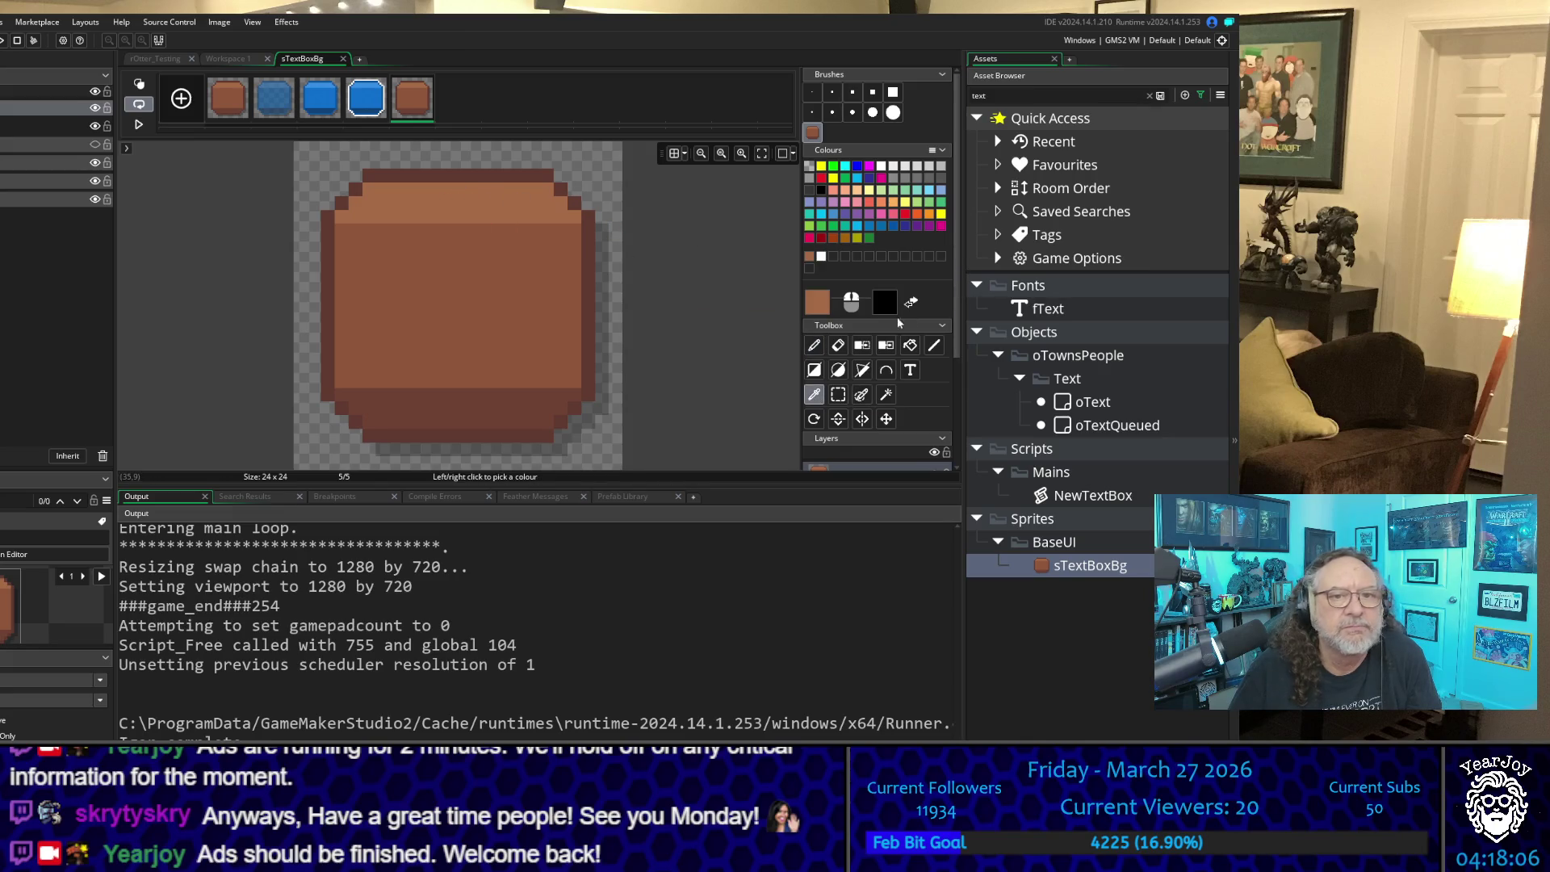
pyautogui.click(818, 304)
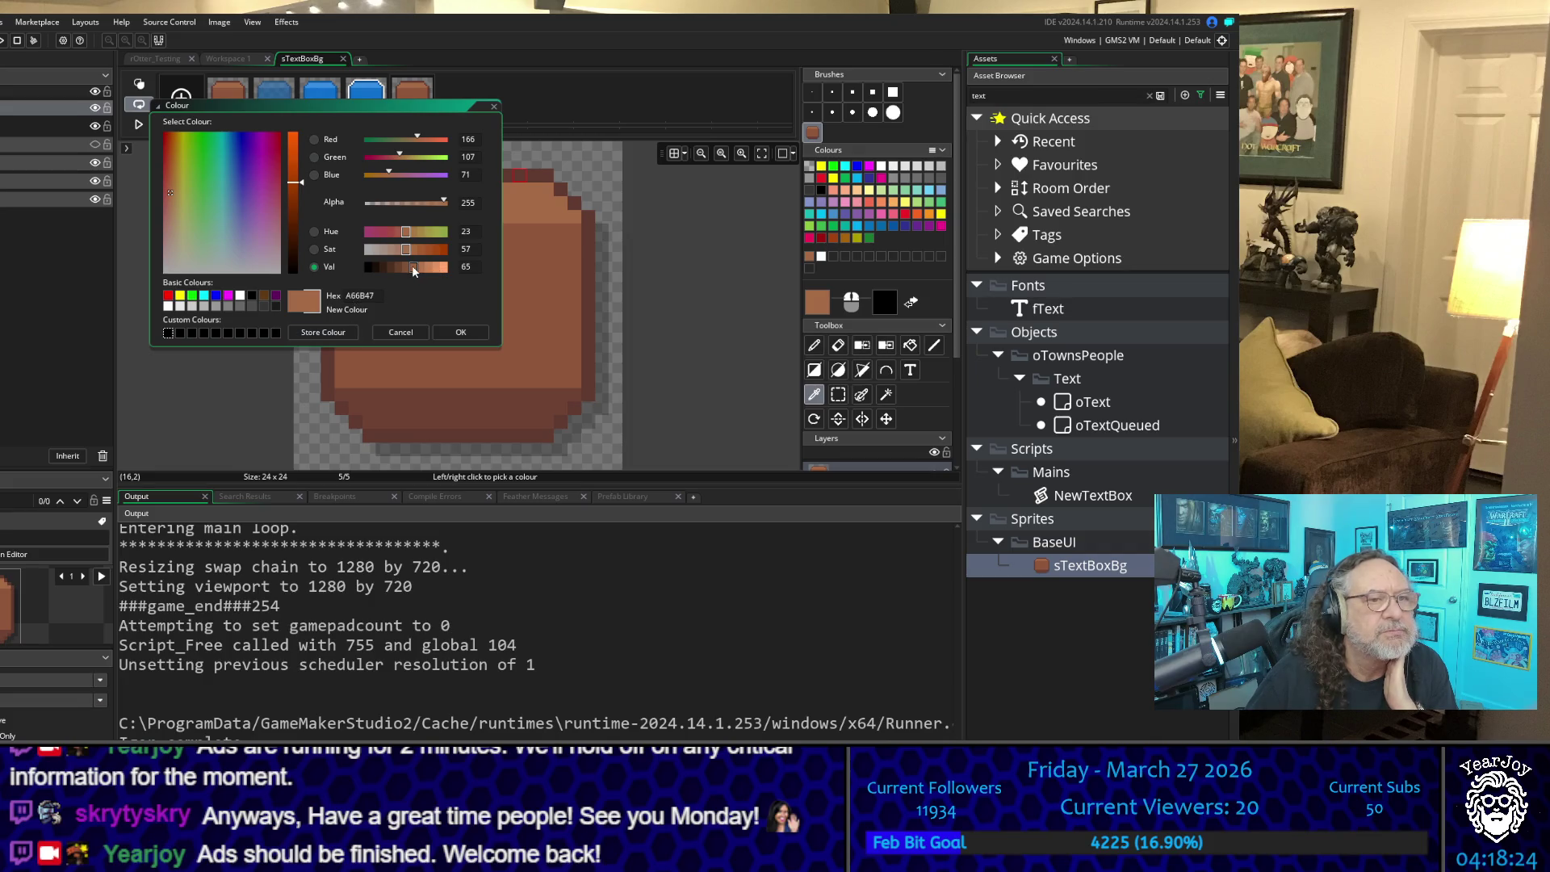
pyautogui.moveTo(412, 269)
pyautogui.mouseDown()
pyautogui.moveTo(438, 270)
pyautogui.moveTo(414, 266)
pyautogui.mouseUp()
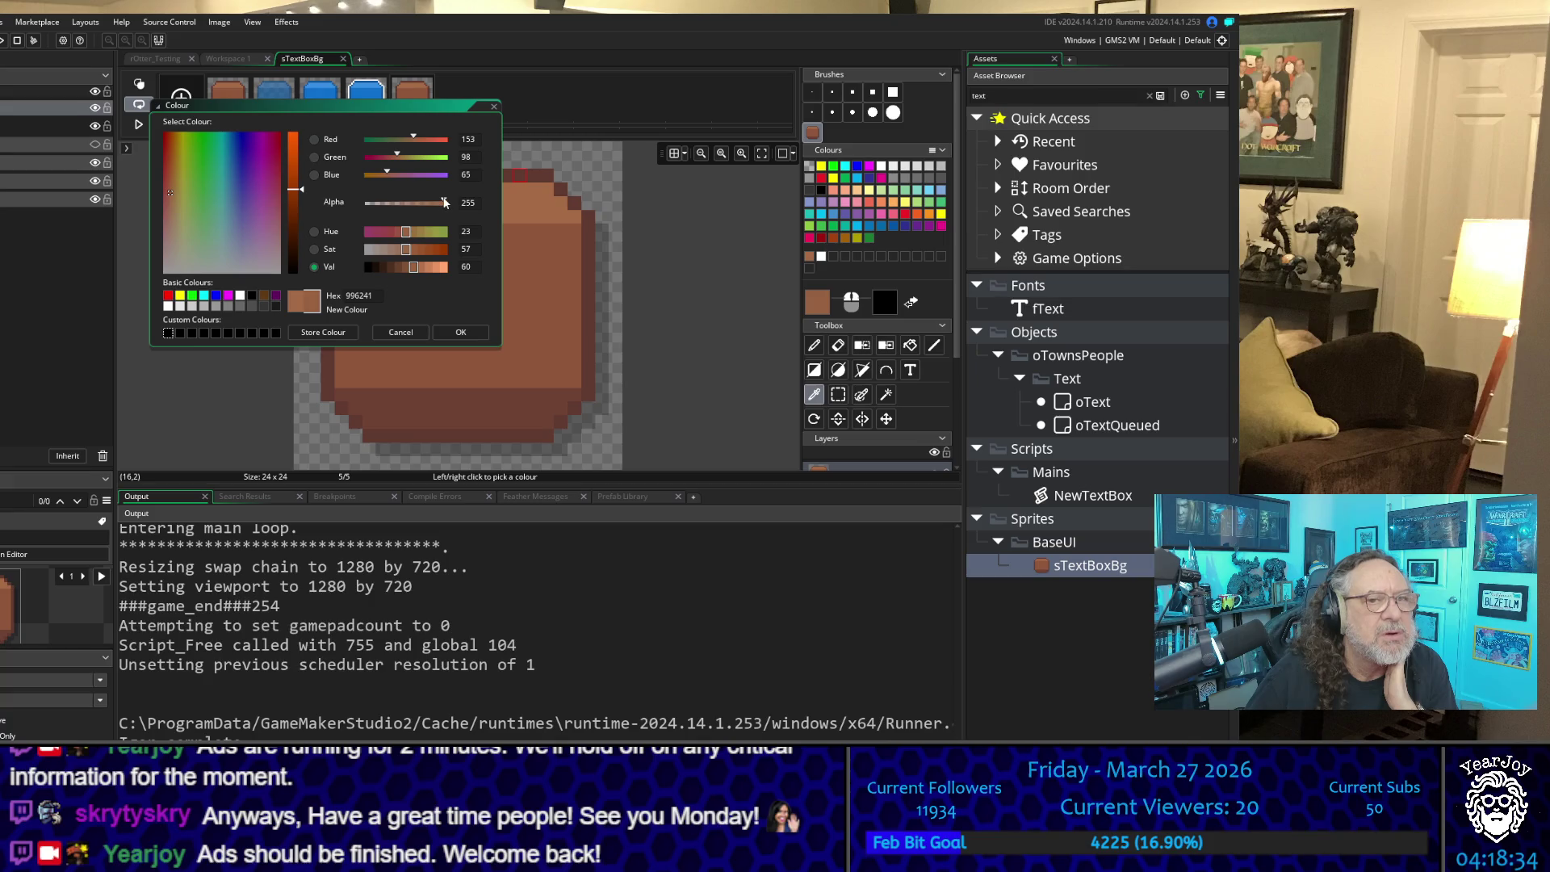
pyautogui.click(461, 333)
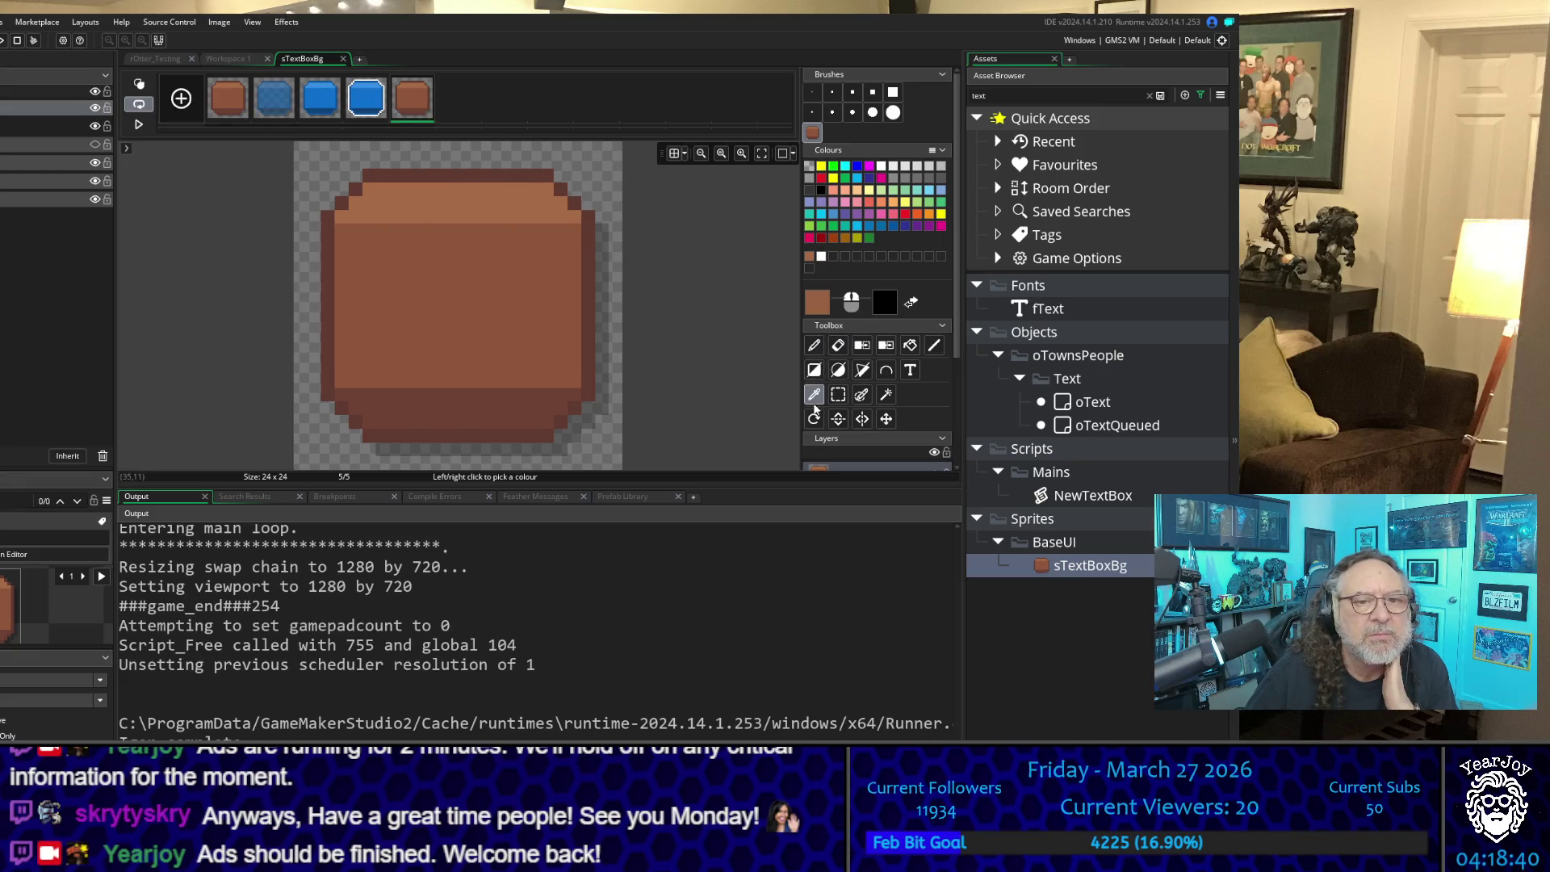
# Step: Sample the darker brown 8F563B and lower its opacity to alpha 160
pyautogui.click(519, 270)
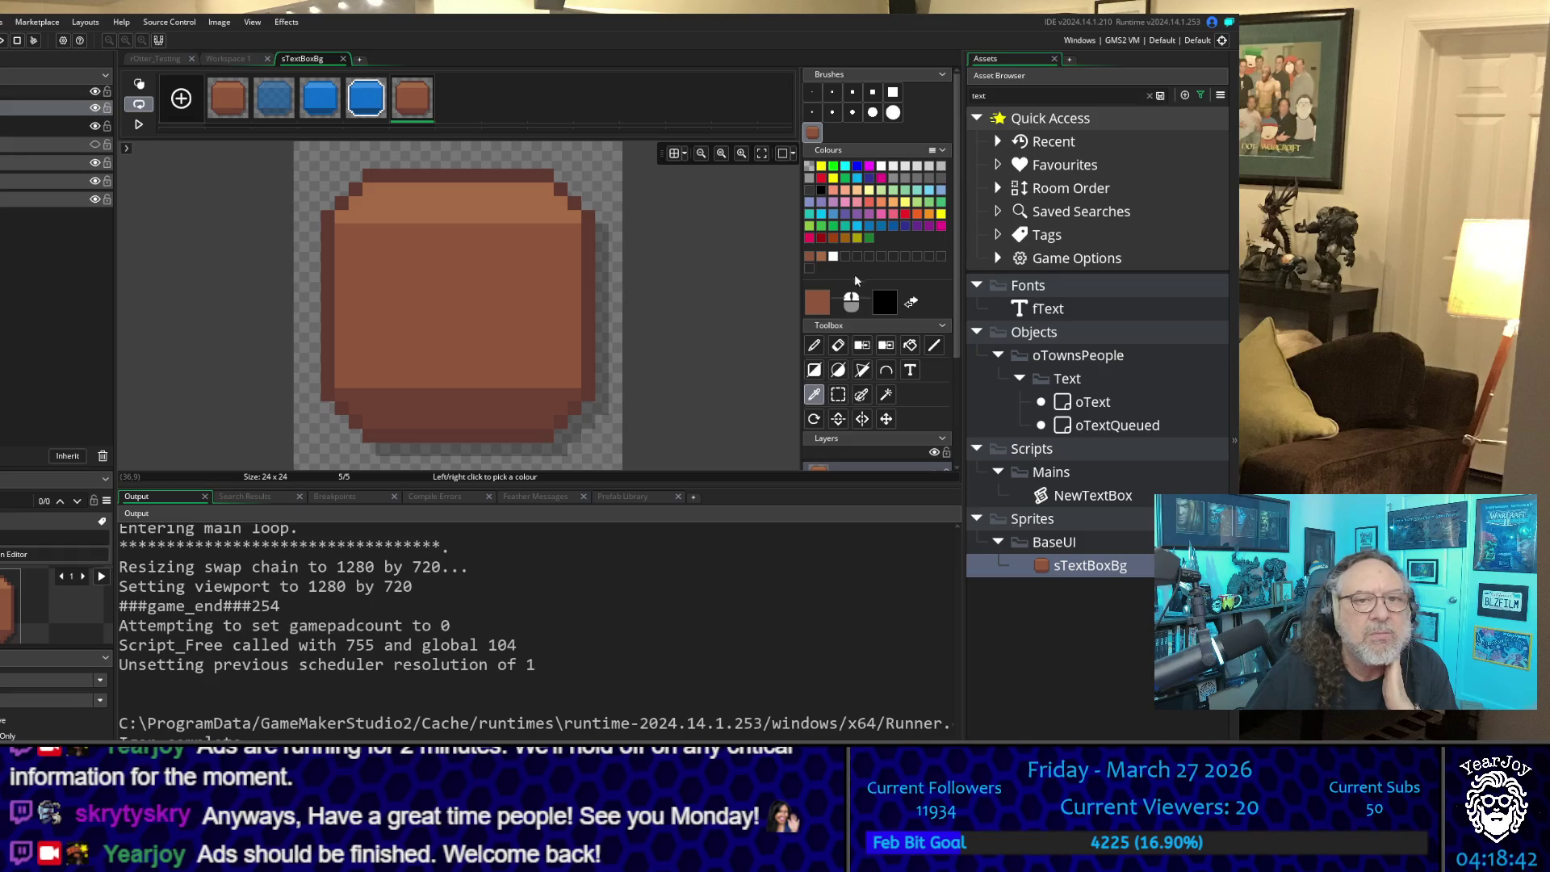
pyautogui.click(817, 303)
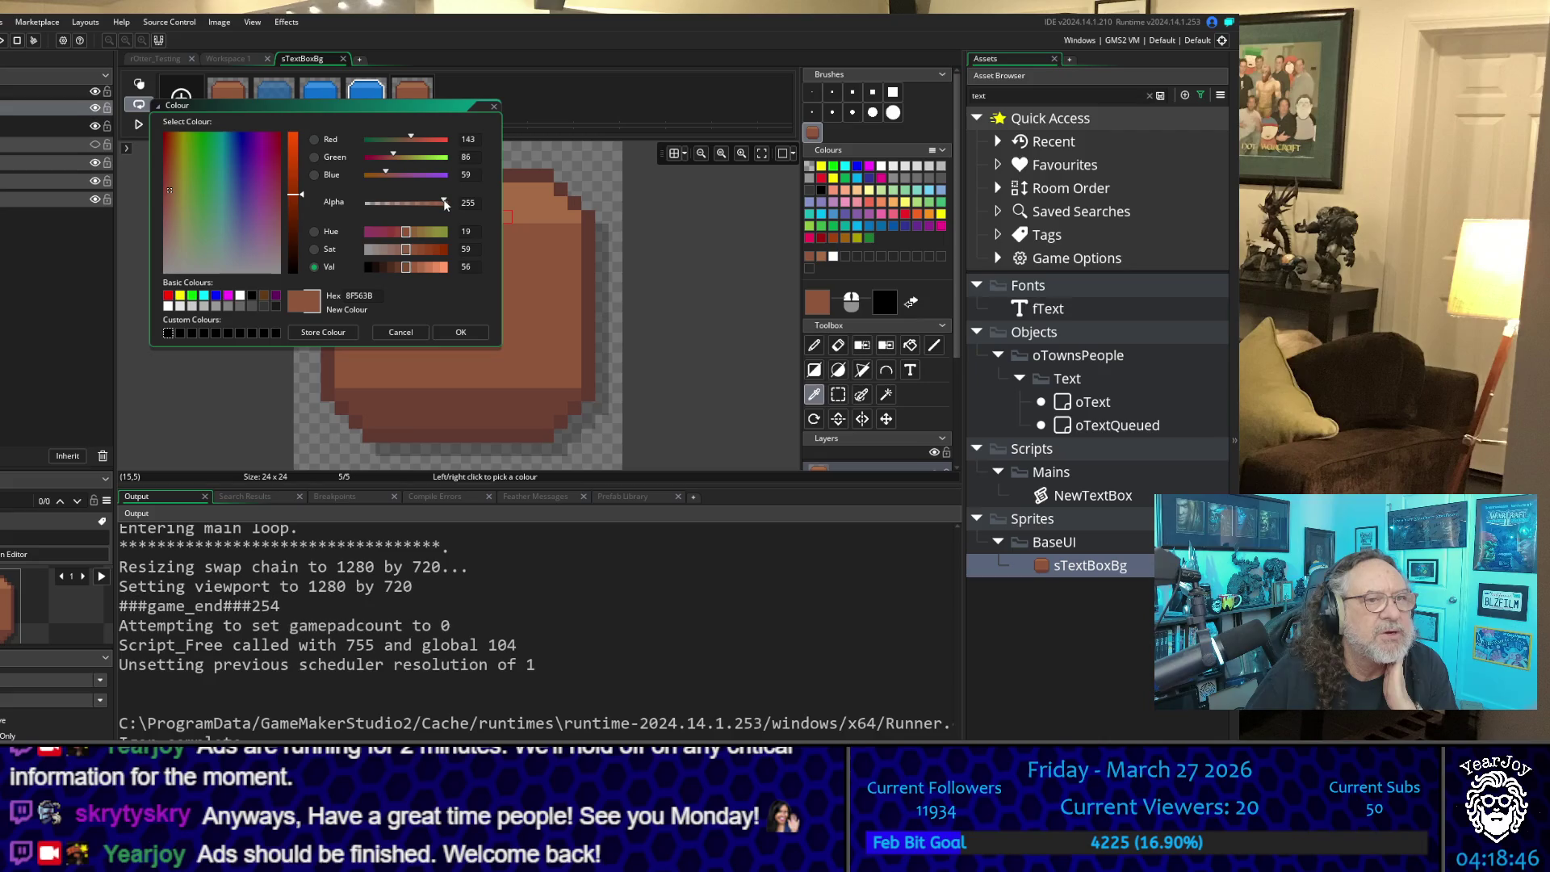
pyautogui.moveTo(444, 200)
pyautogui.mouseDown()
pyautogui.moveTo(357, 199)
pyautogui.moveTo(414, 200)
pyautogui.mouseUp()
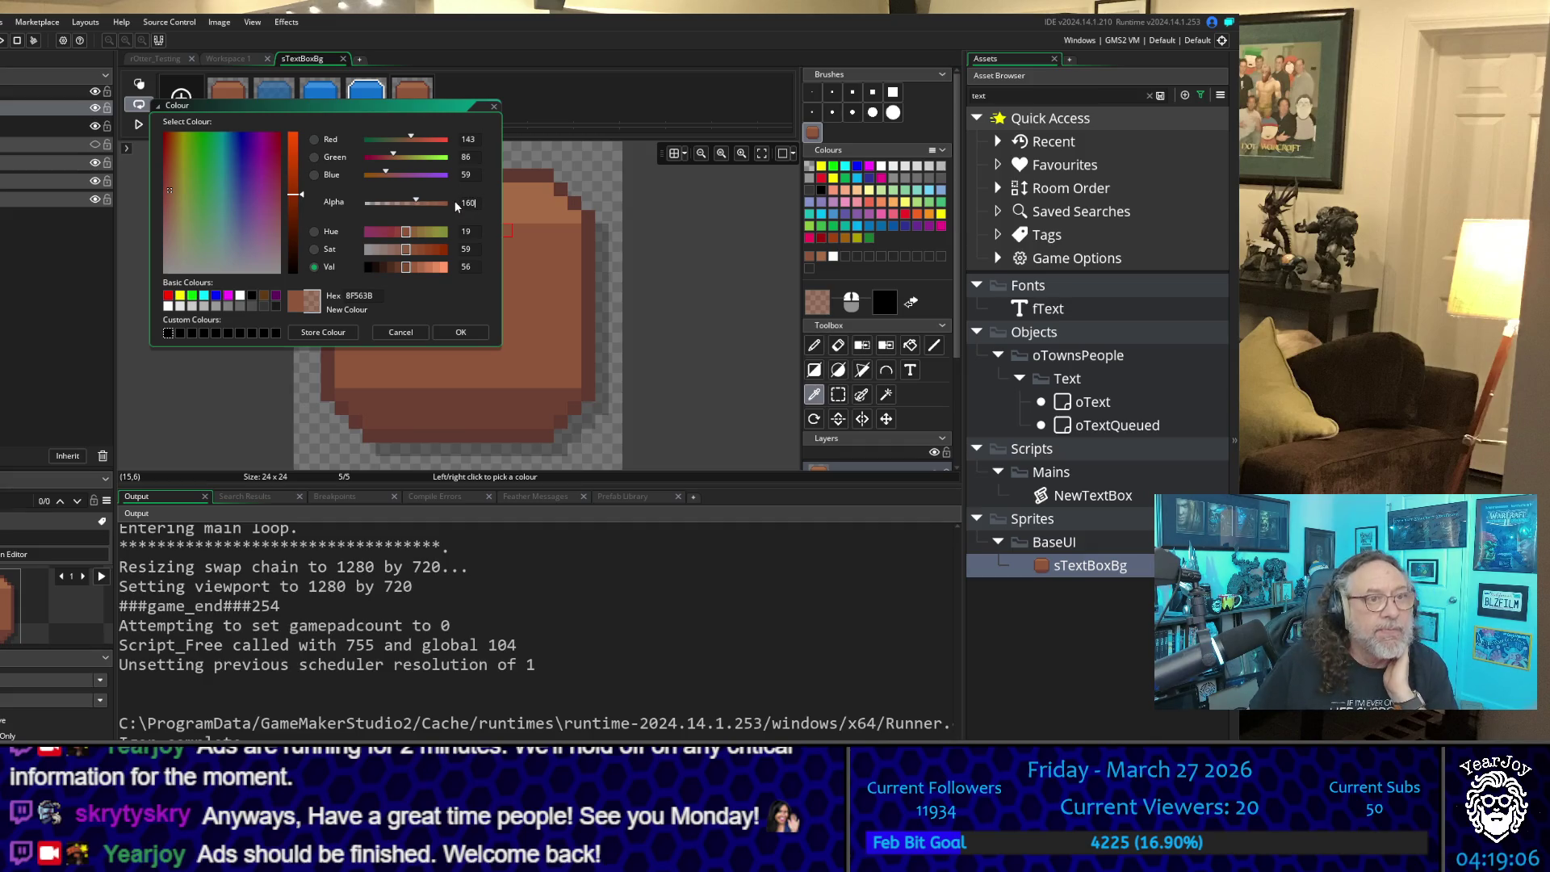
pyautogui.click(460, 333)
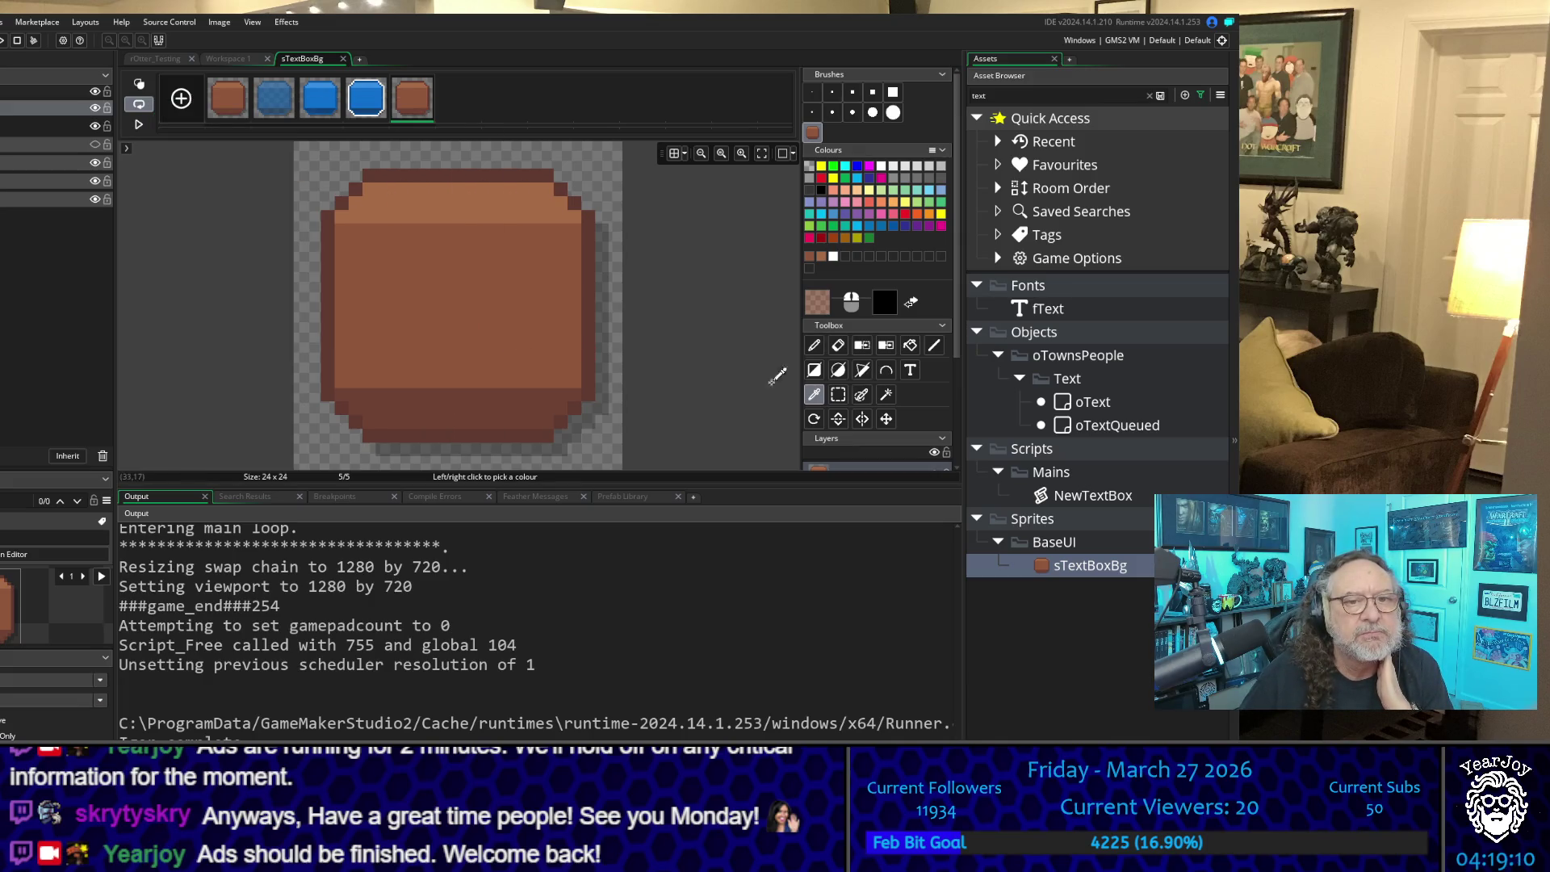
# Step: Select the box's inner area and erase it to transparency with a size 5 eraser
pyautogui.click(837, 394)
pyautogui.moveTo(341, 235)
pyautogui.mouseDown()
pyautogui.moveTo(569, 339)
pyautogui.moveTo(575, 379)
pyautogui.mouseUp()
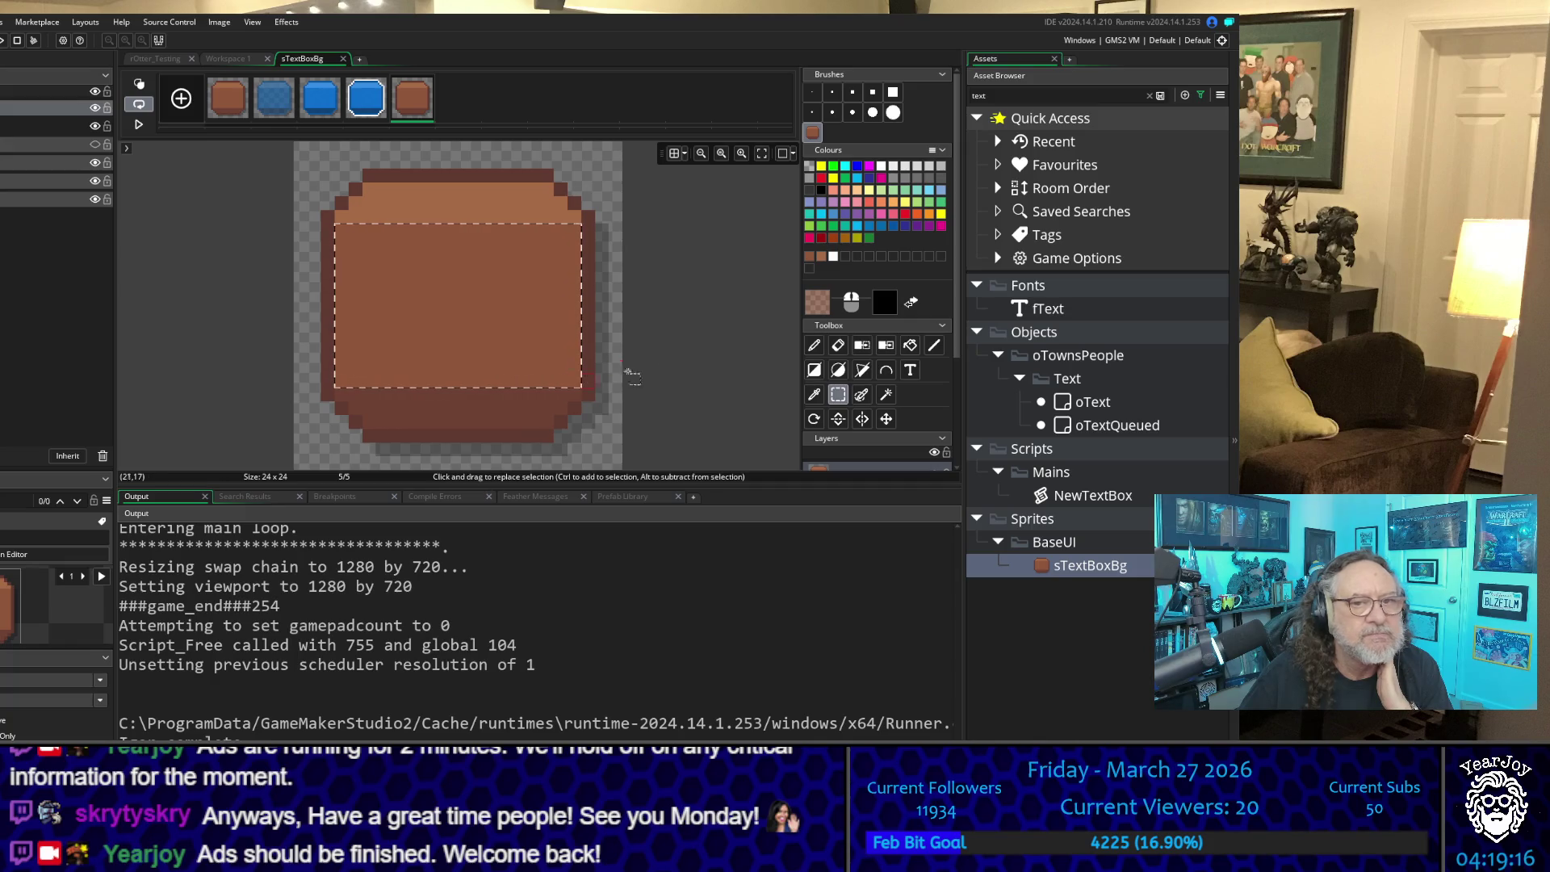
pyautogui.click(837, 347)
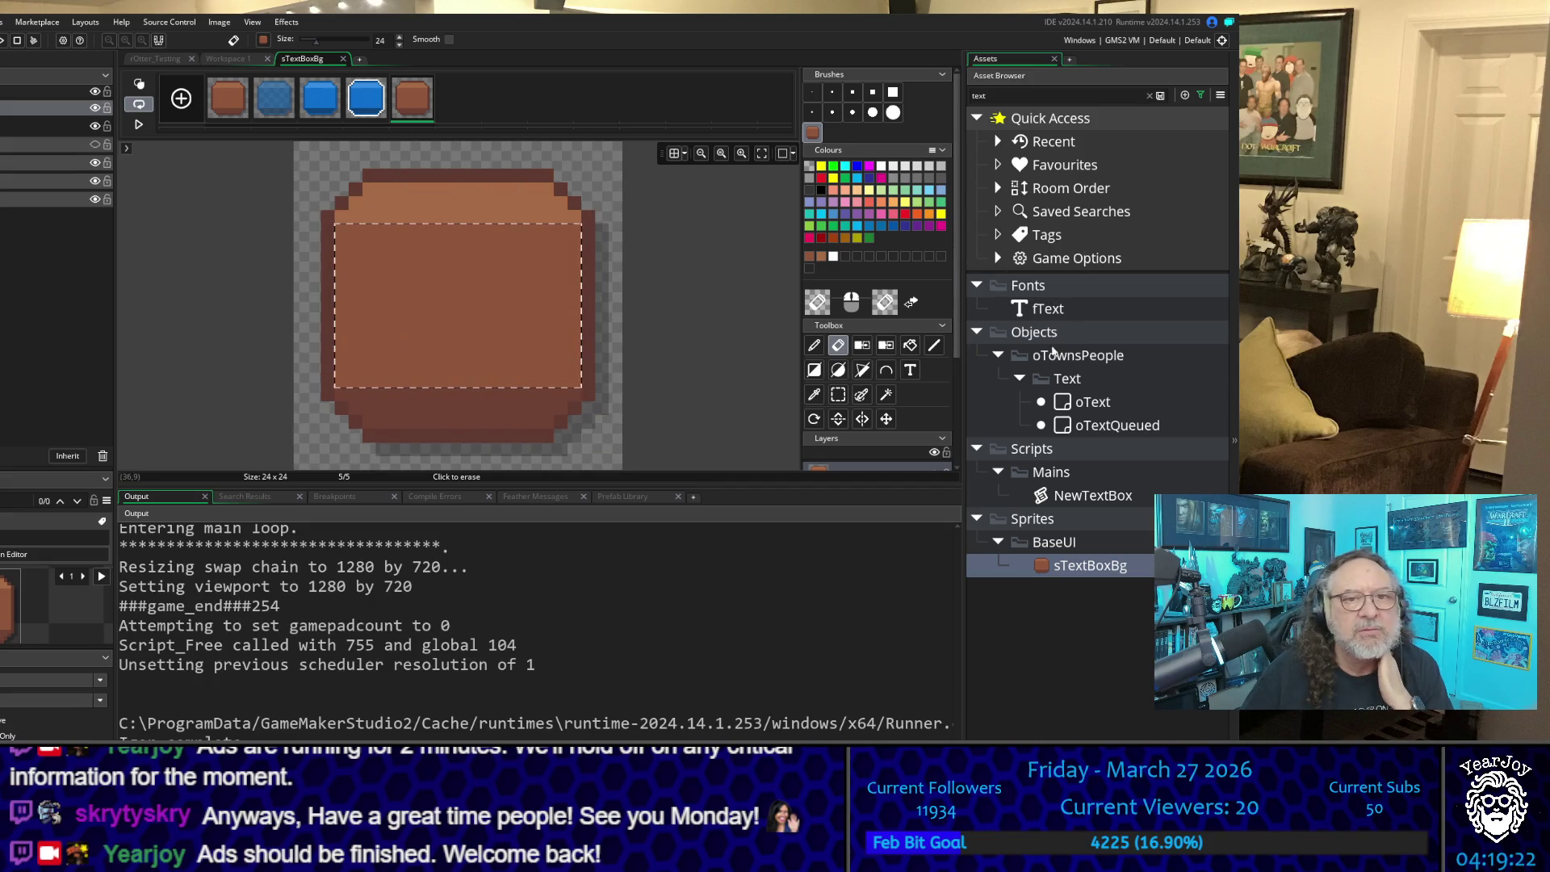
pyautogui.click(854, 94)
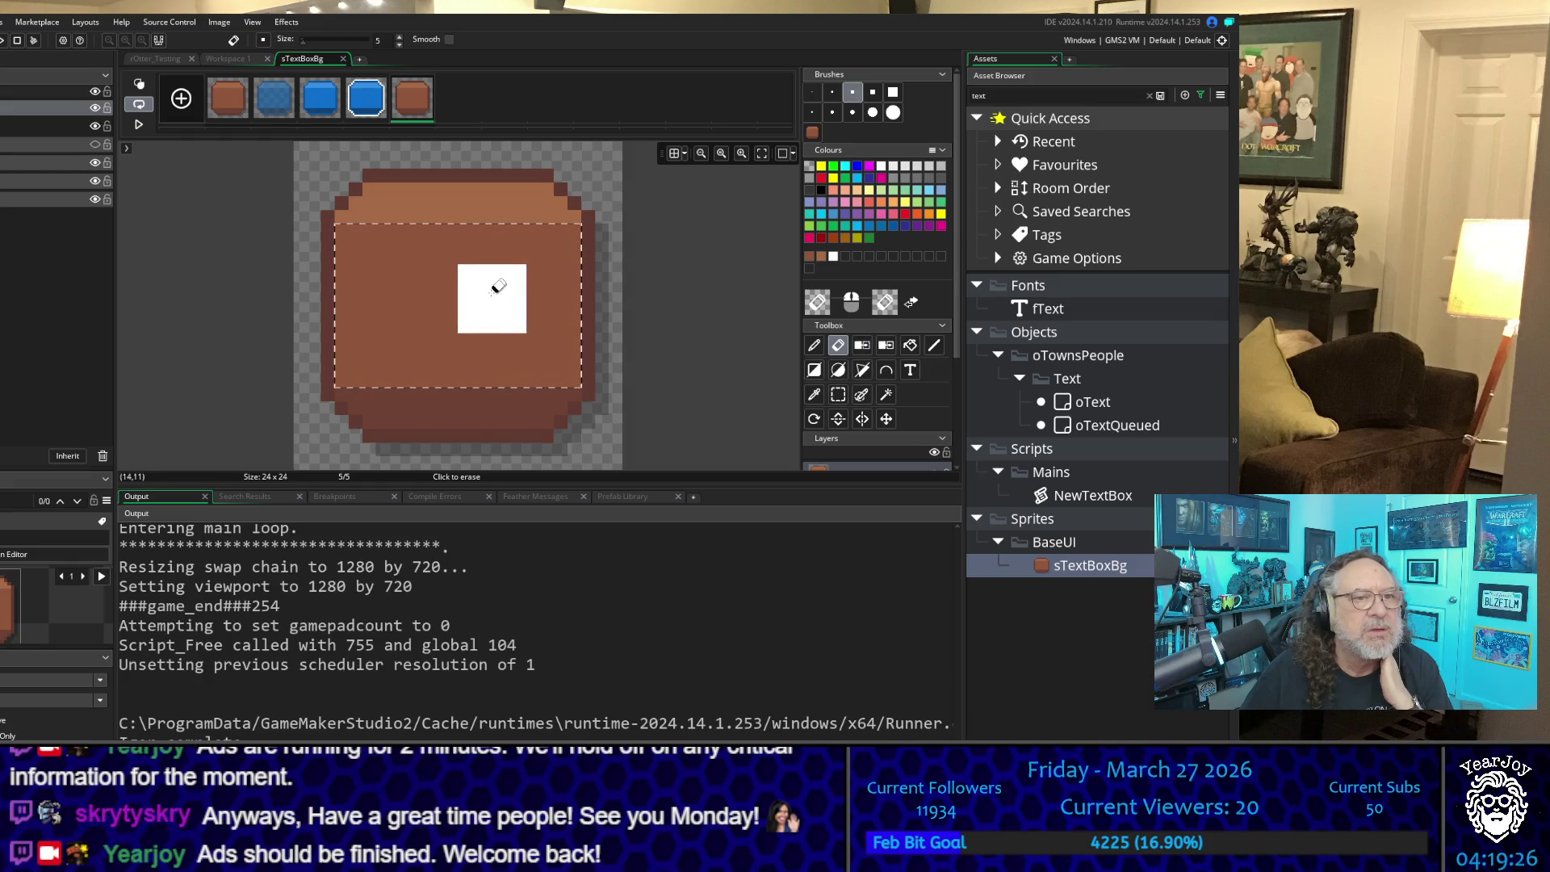
pyautogui.moveTo(379, 257)
pyautogui.mouseDown()
pyautogui.moveTo(543, 257)
pyautogui.moveTo(557, 273)
pyautogui.mouseUp()
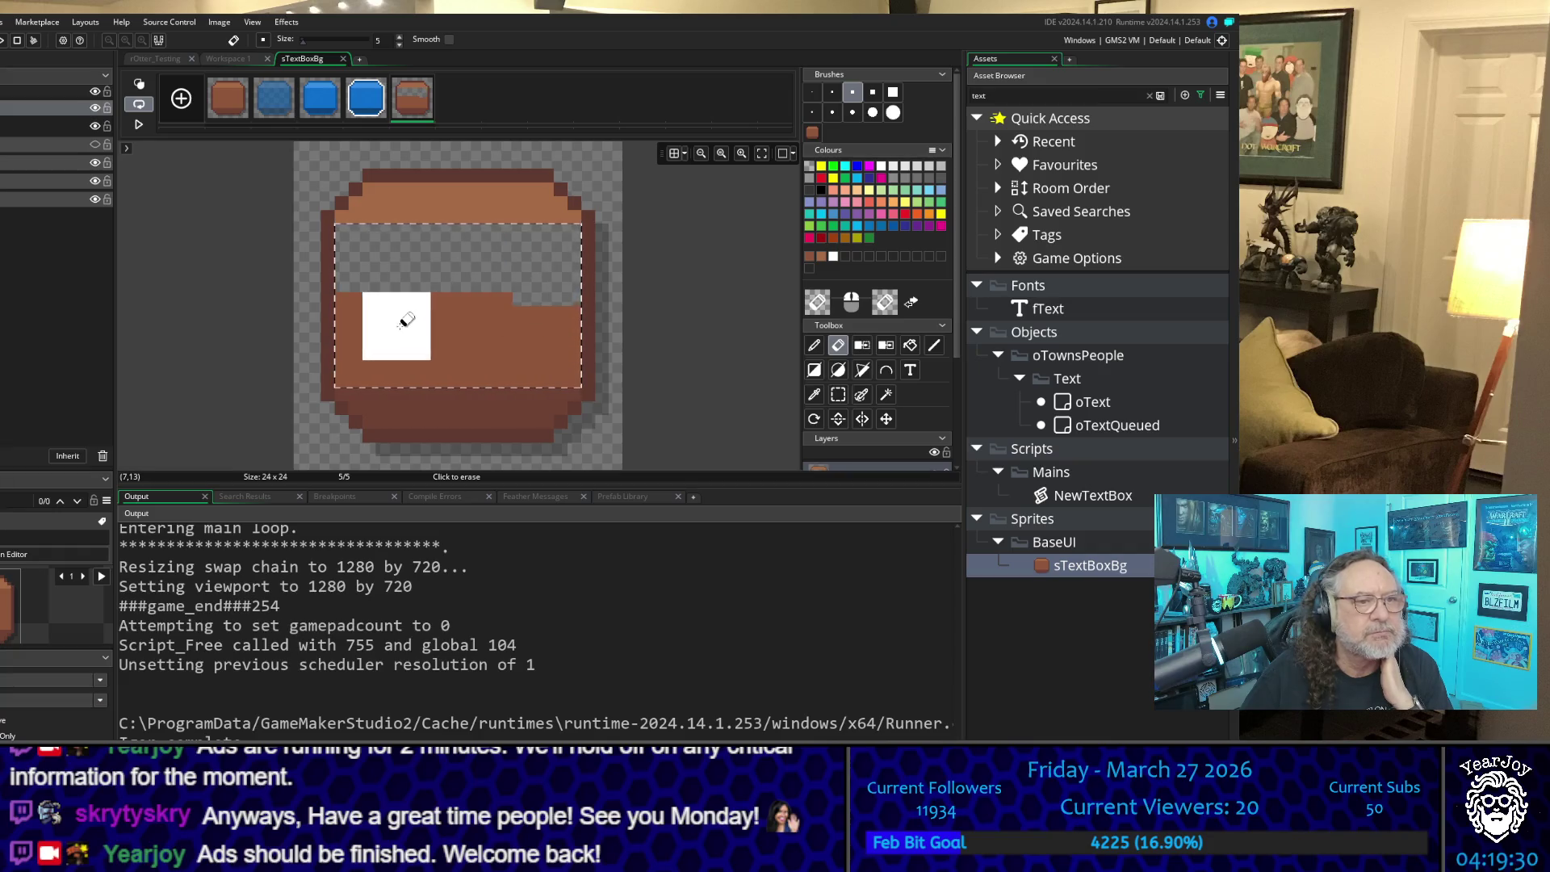
pyautogui.moveTo(372, 343)
pyautogui.mouseDown()
pyautogui.moveTo(545, 339)
pyautogui.moveTo(378, 300)
pyautogui.mouseUp()
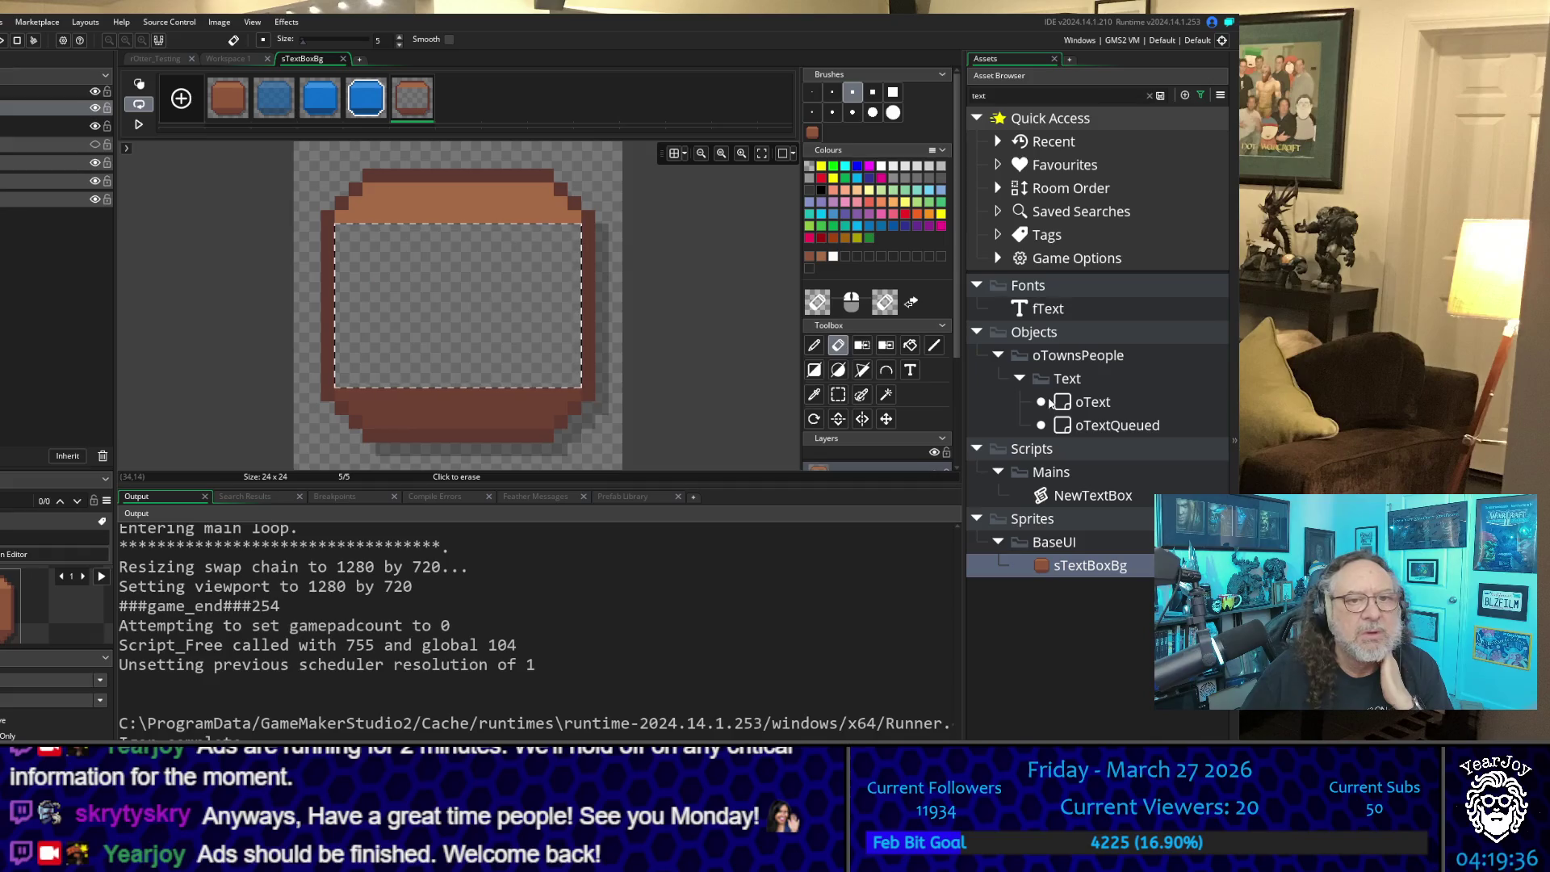
pyautogui.click(814, 345)
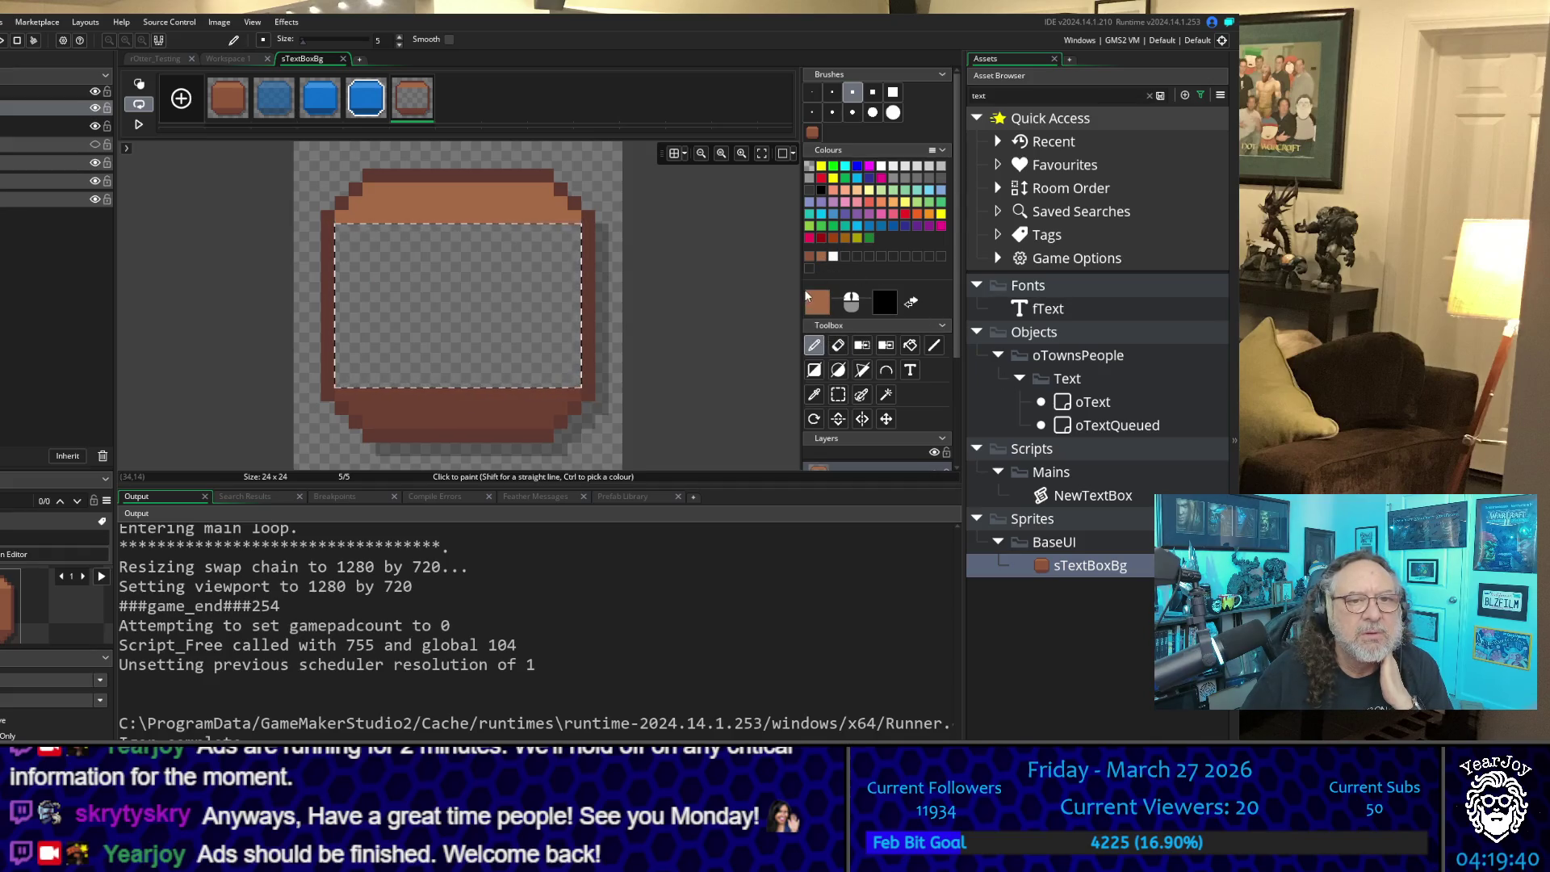
# Step: Set the brown's alpha to 160 and fill the cleared box interior with it
pyautogui.click(820, 303)
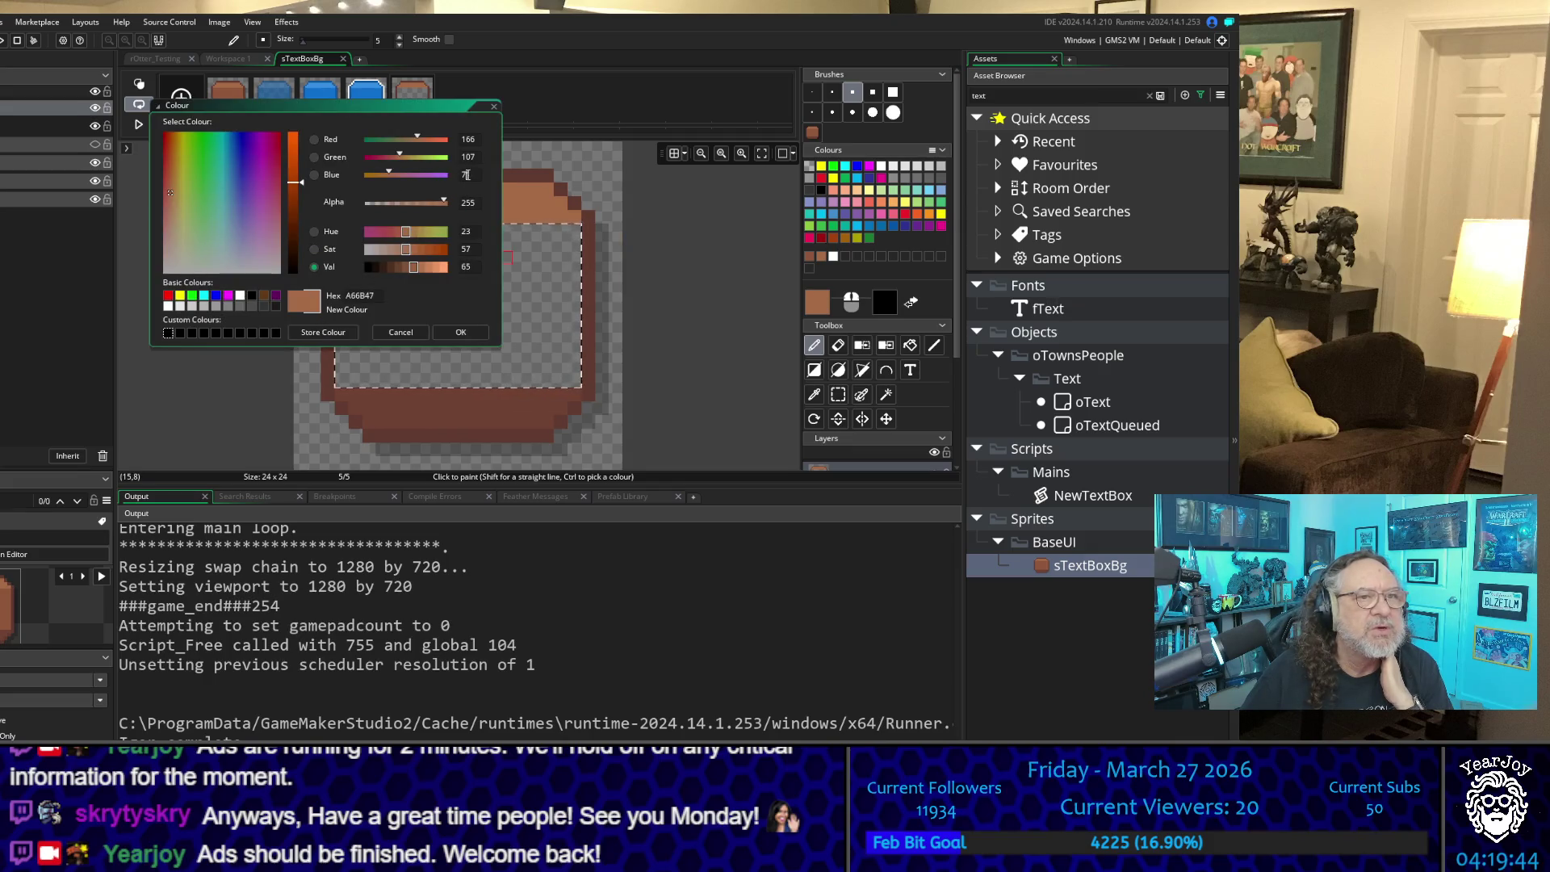
pyautogui.click(538, 280)
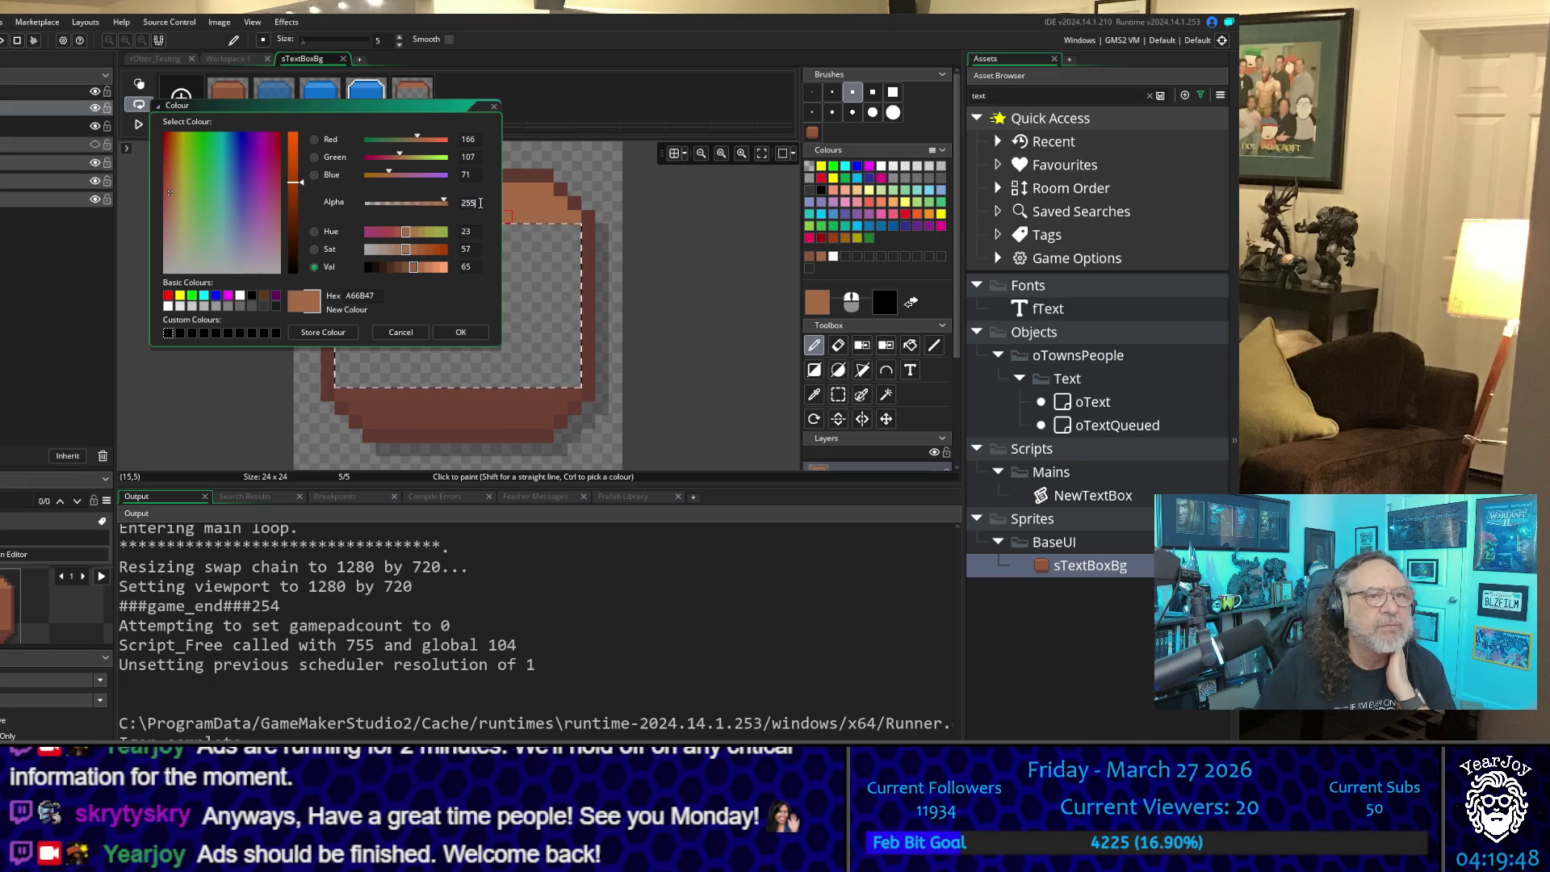
pyautogui.write('160')
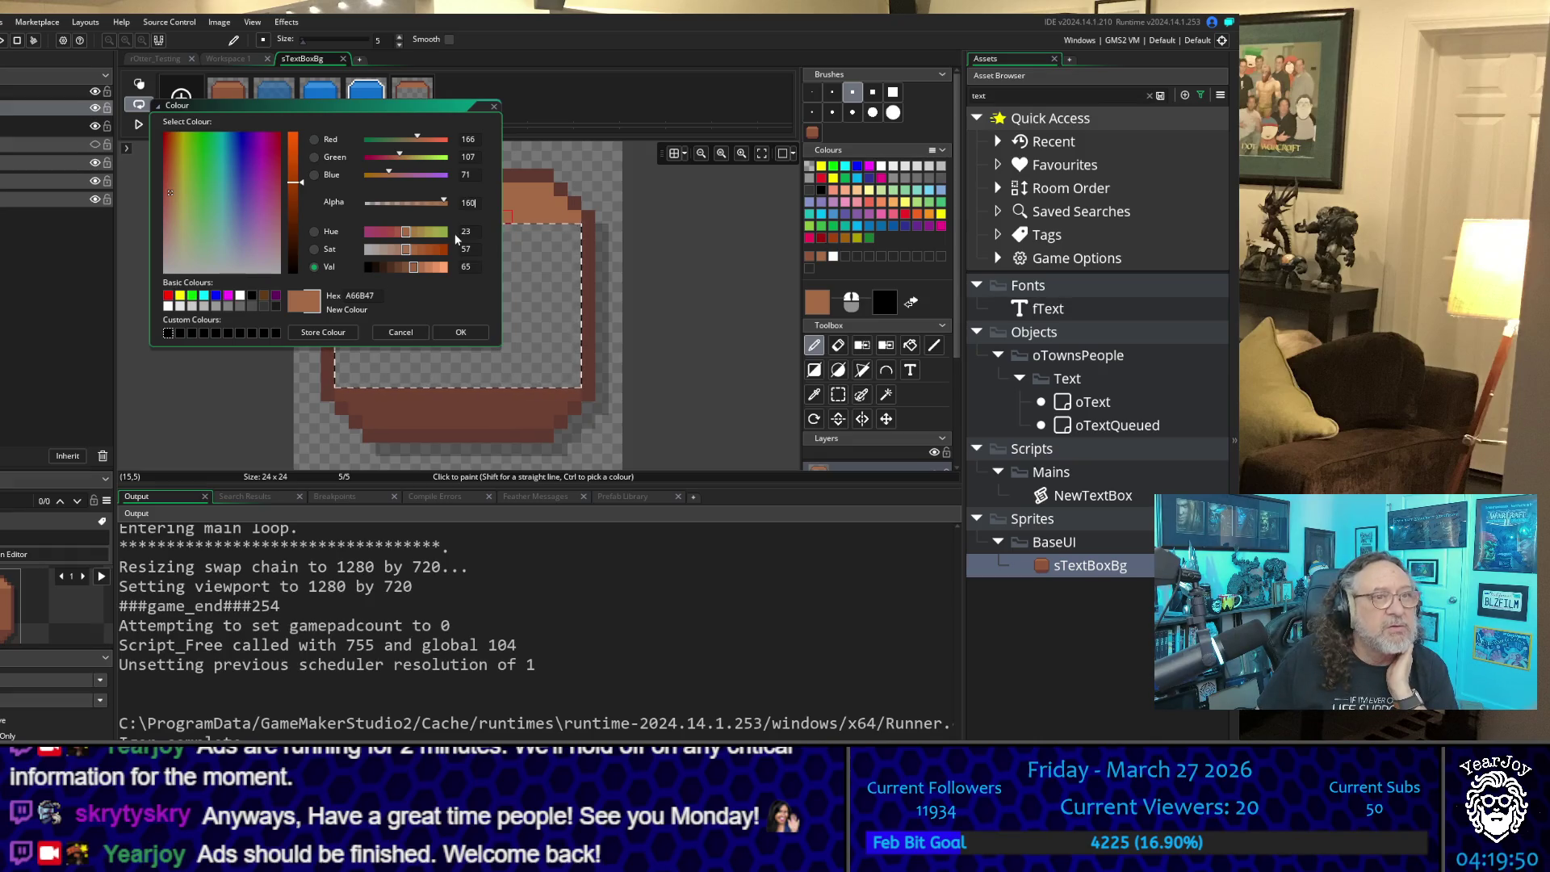
pyautogui.press('Tab')
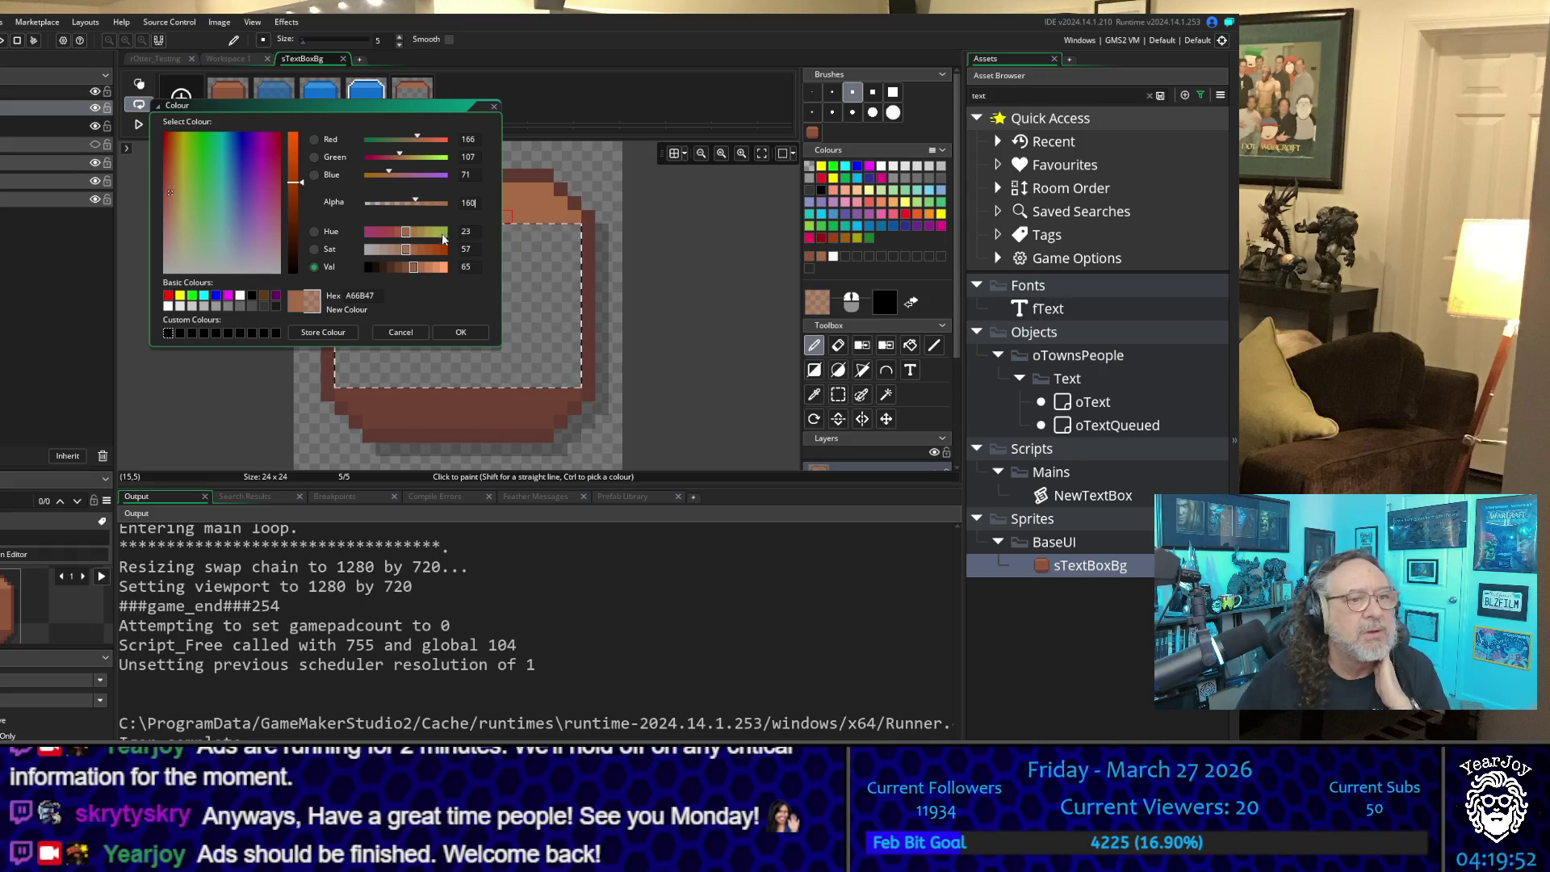
pyautogui.click(460, 332)
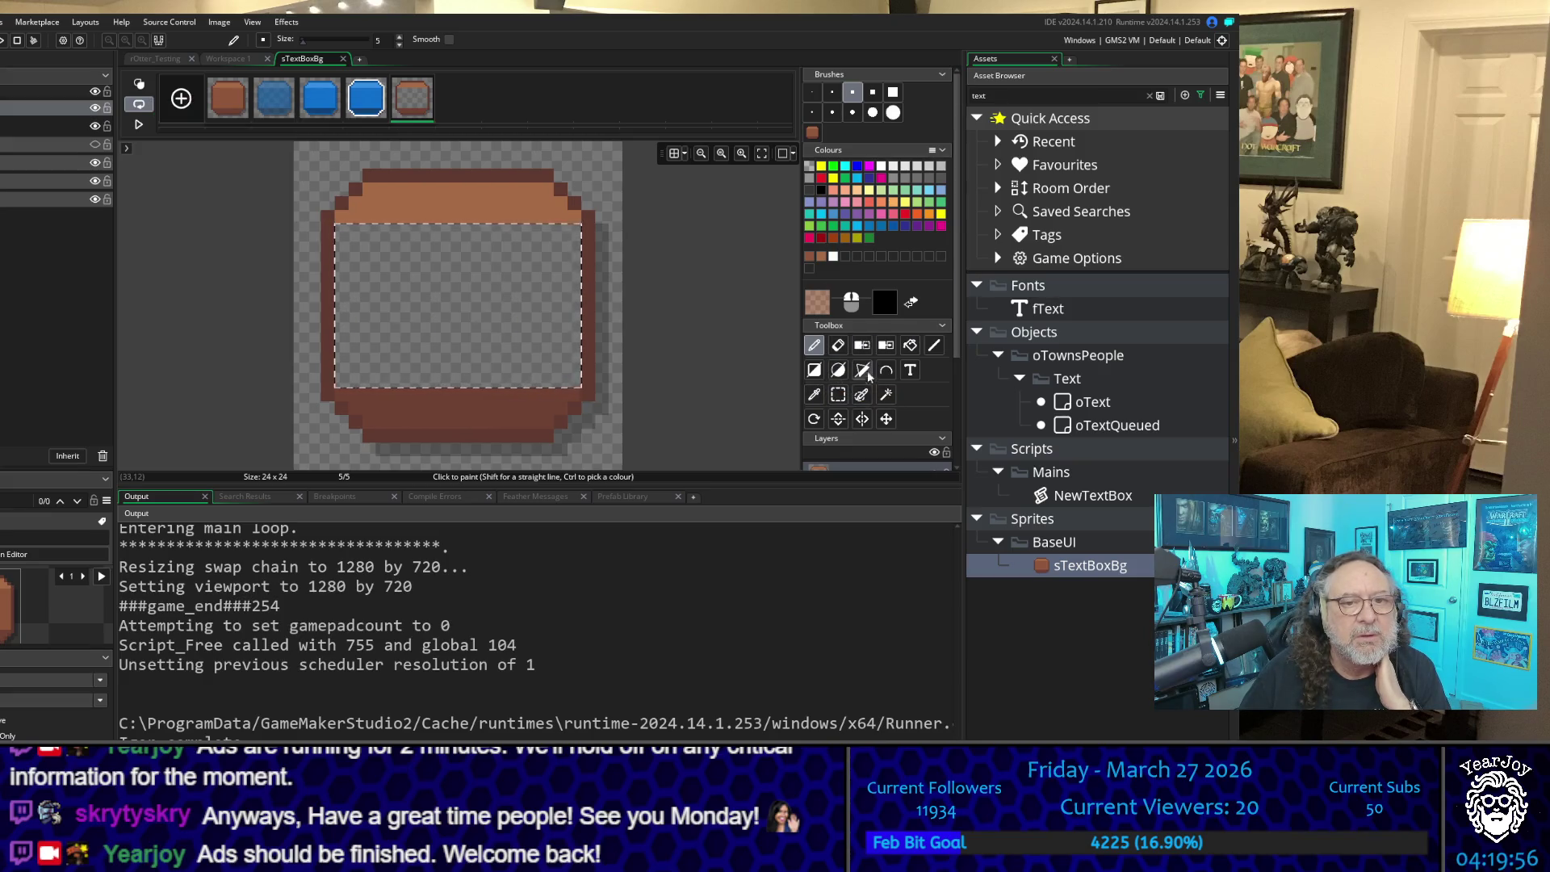
pyautogui.click(909, 345)
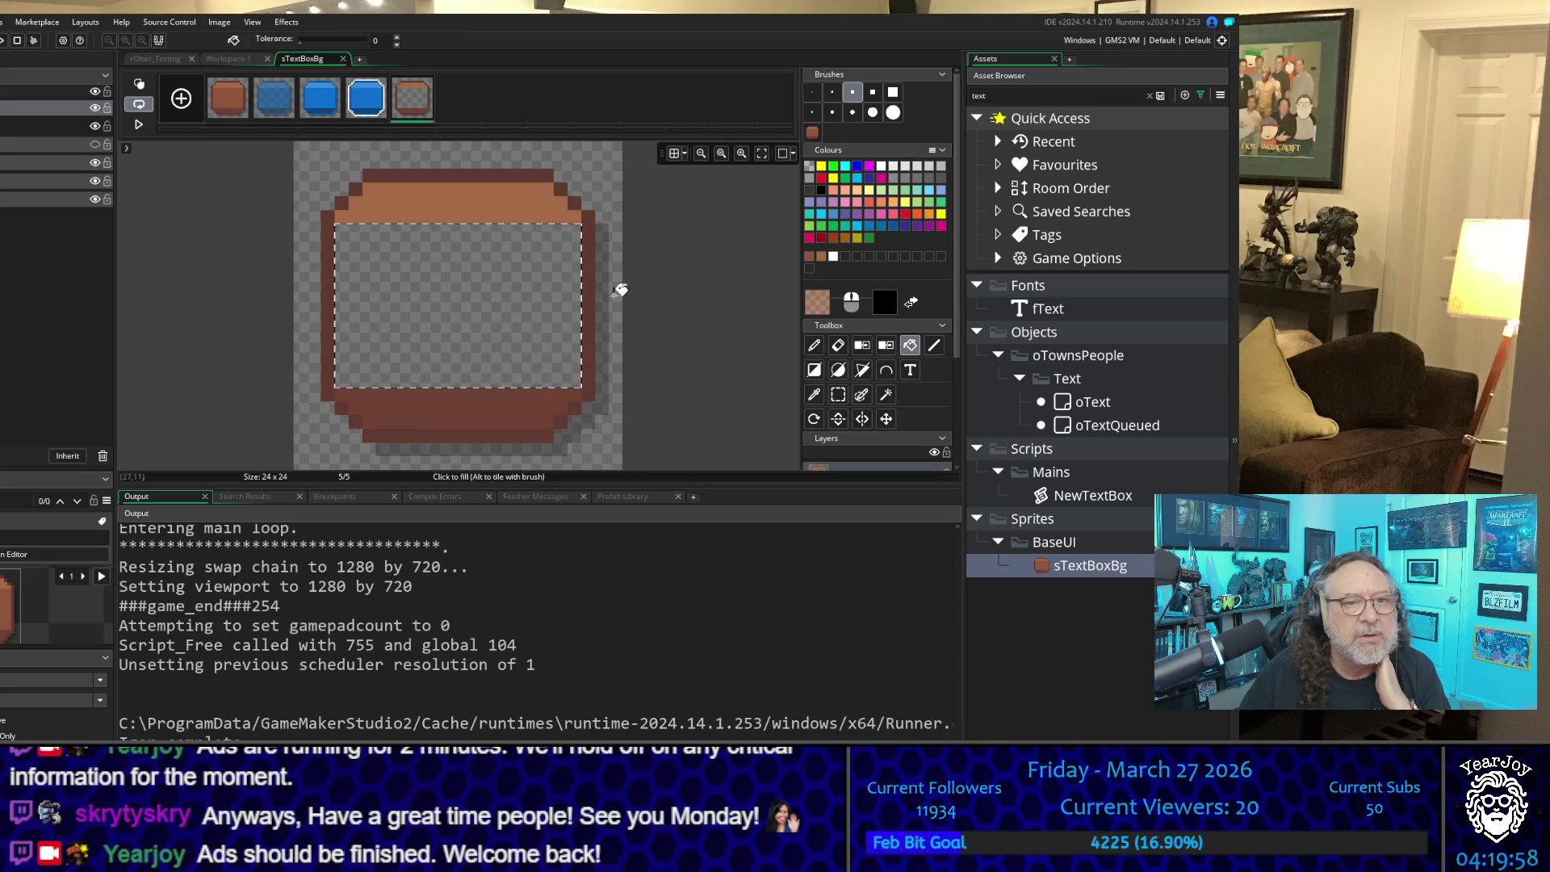
pyautogui.click(476, 289)
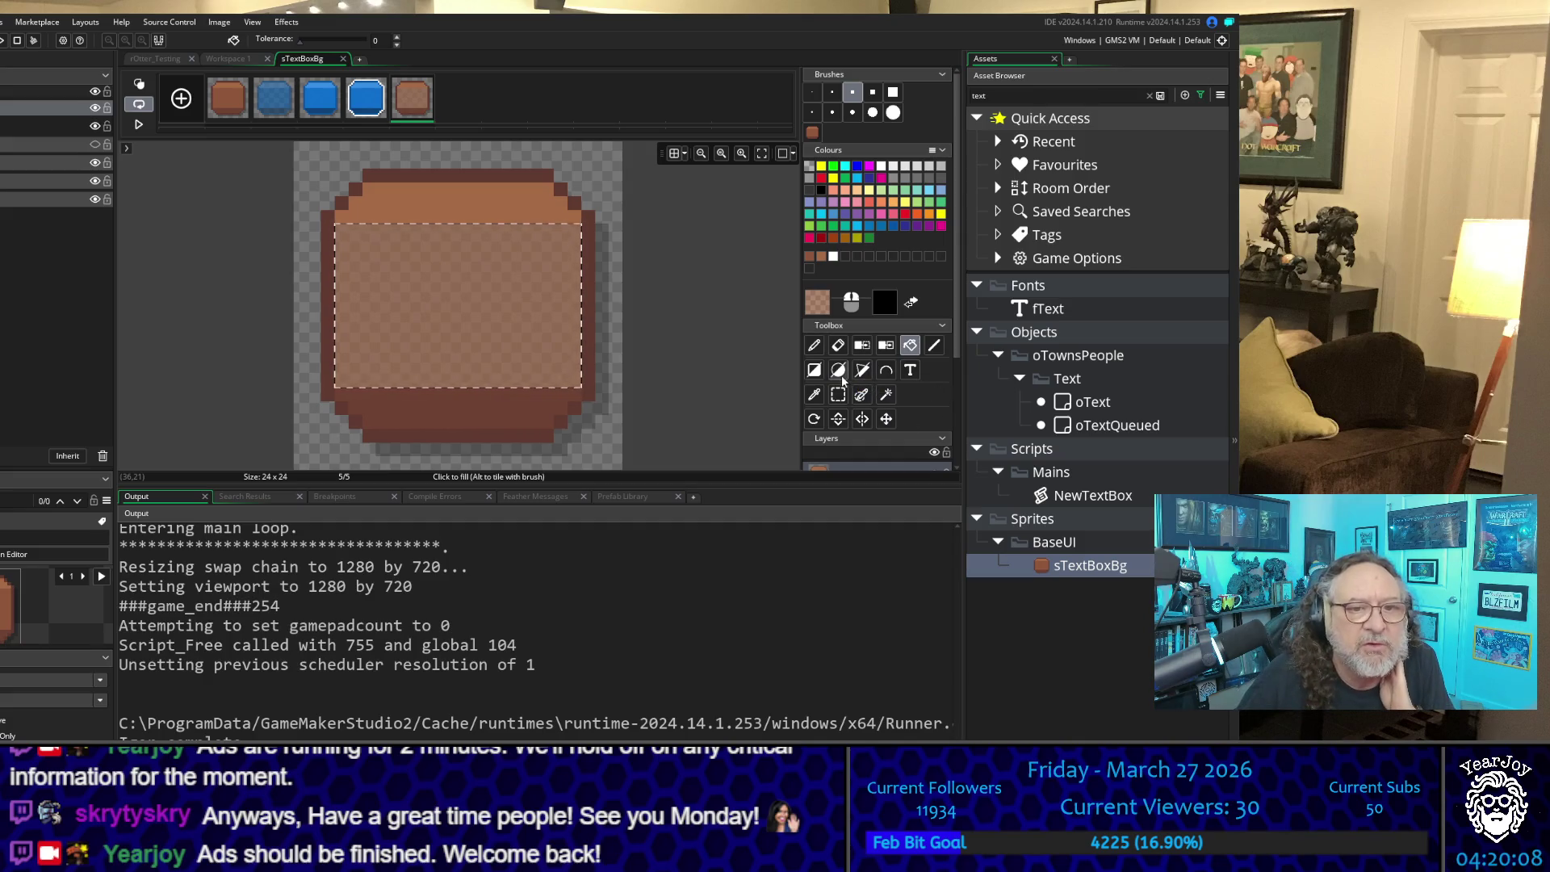
pyautogui.click(885, 394)
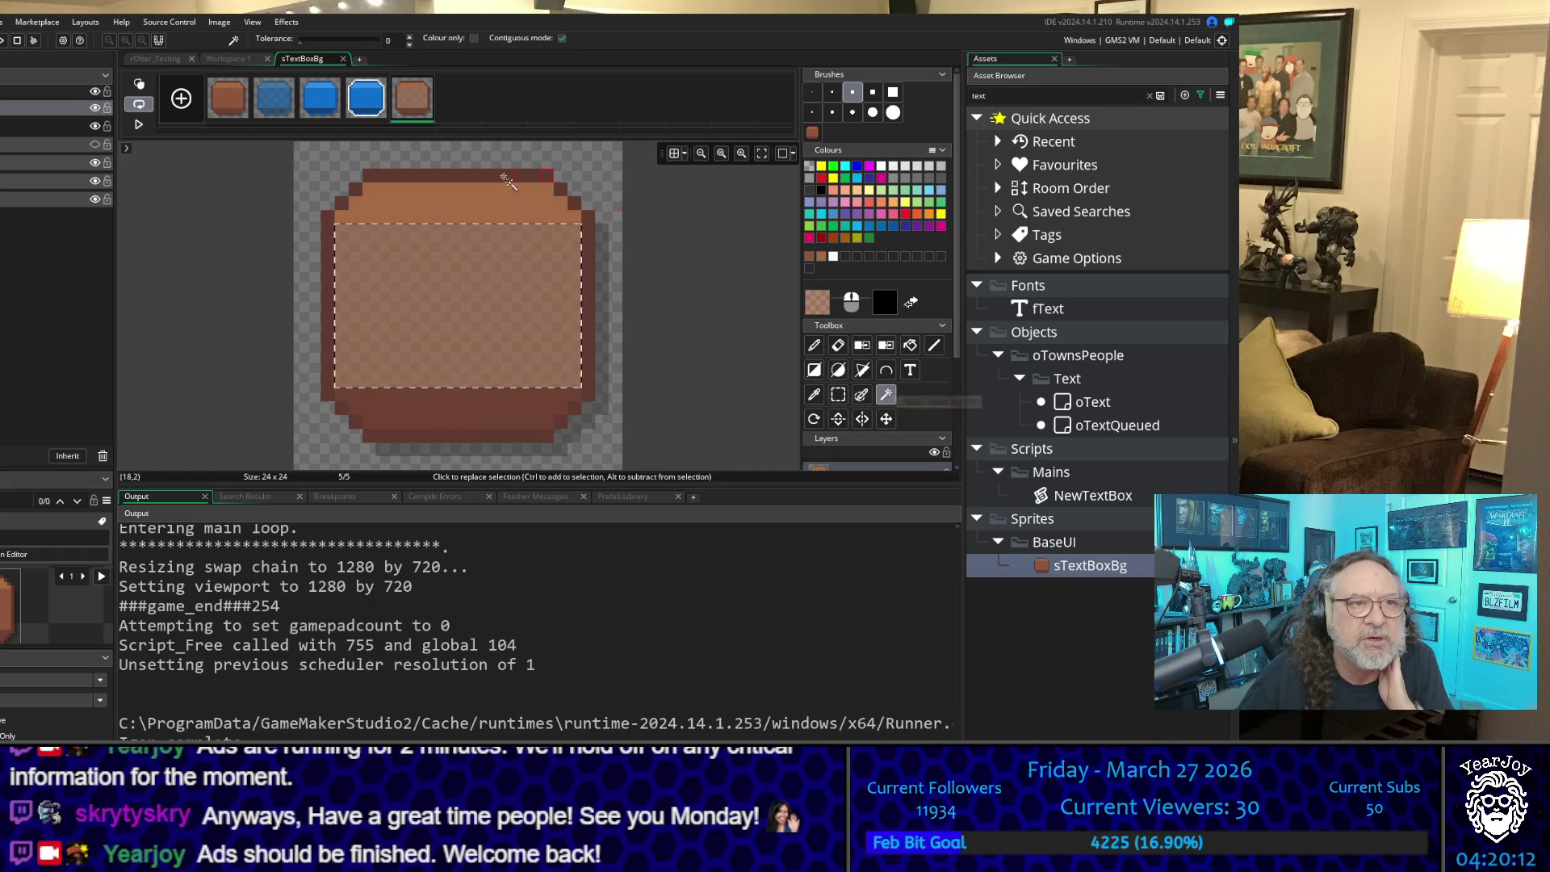
# Step: Select the lighter top band and make the drawing brown semi-transparent at alpha 160
pyautogui.click(467, 204)
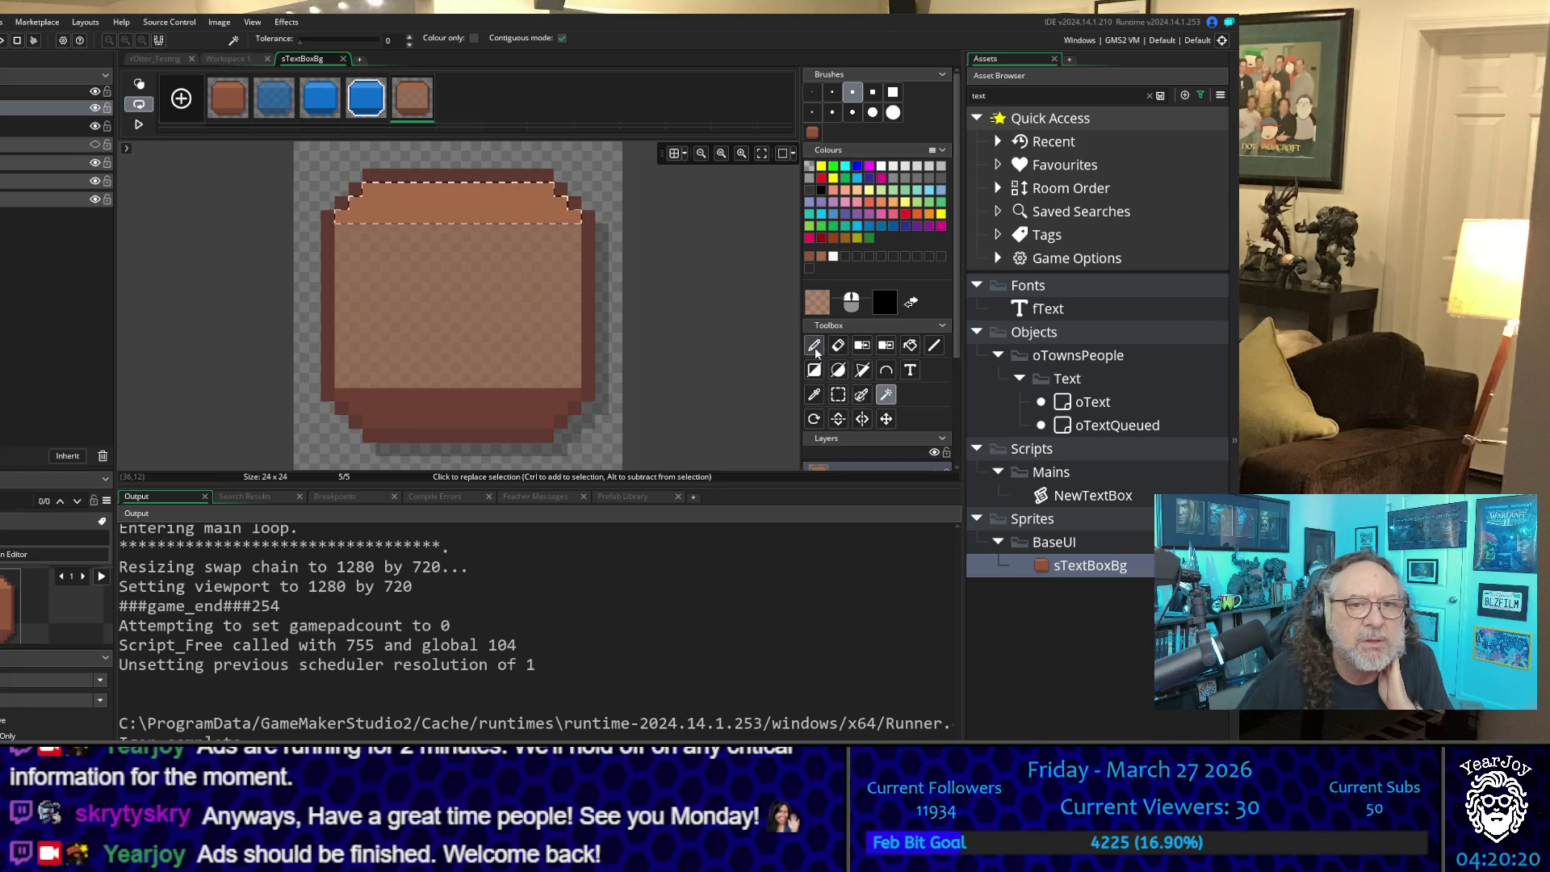
pyautogui.click(817, 394)
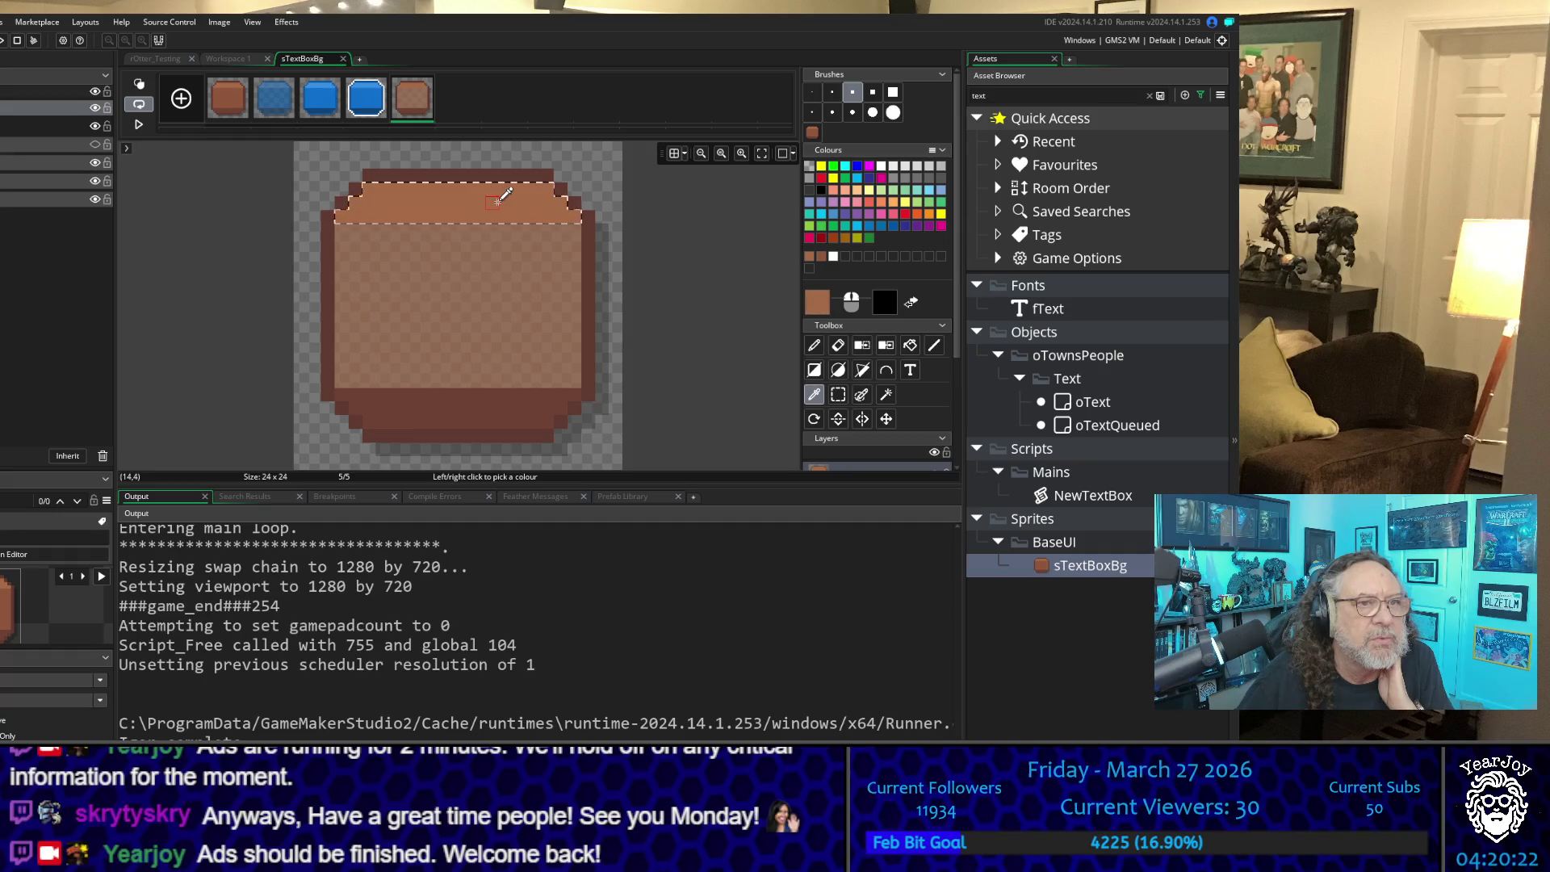
pyautogui.click(817, 304)
pyautogui.write('160')
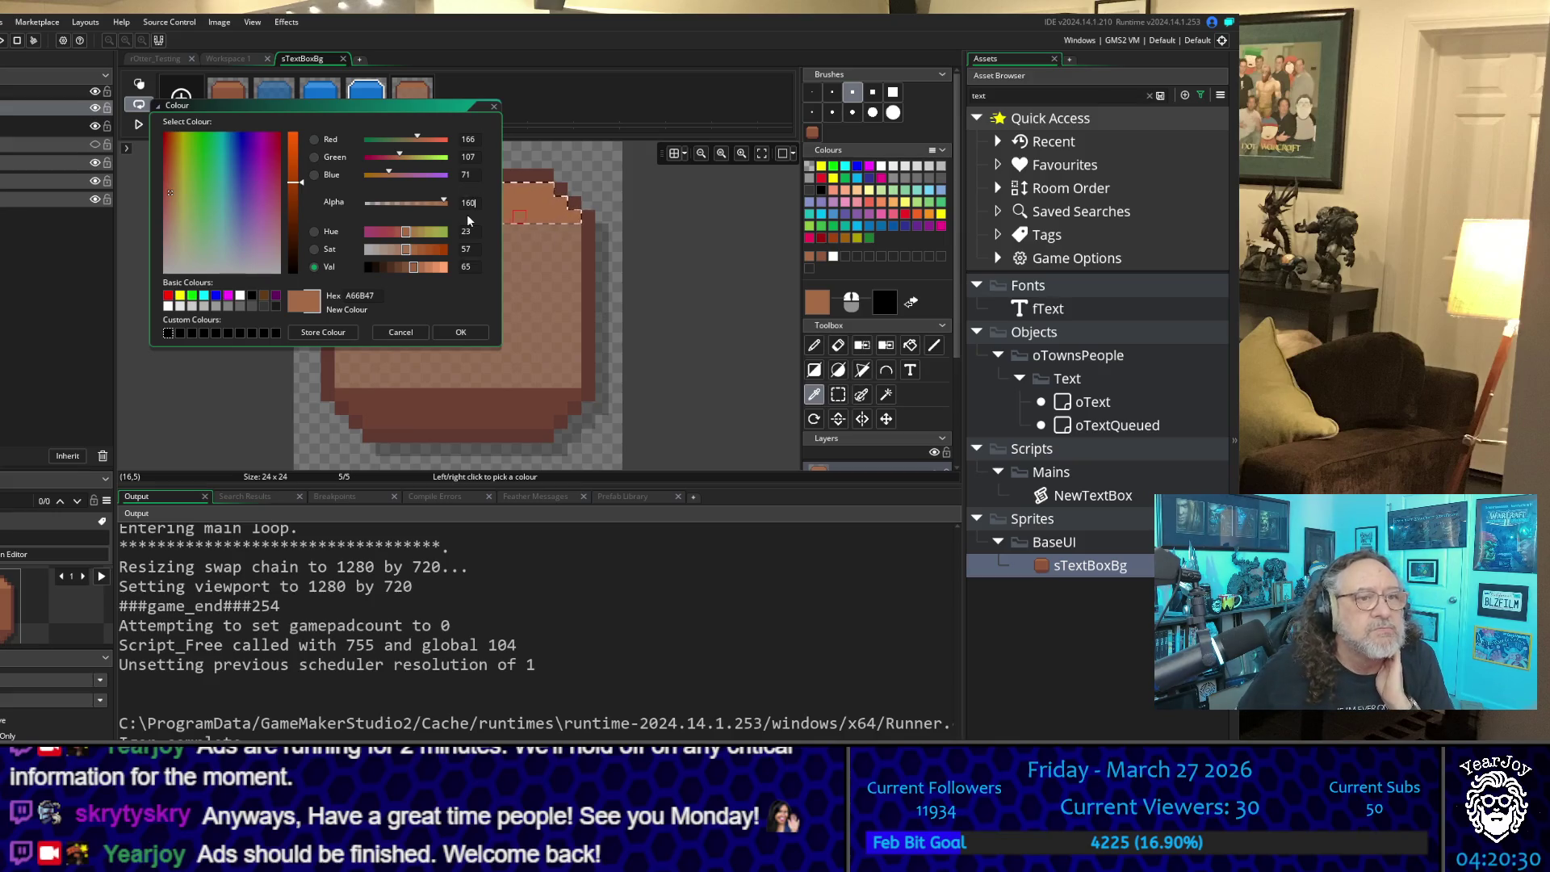
pyautogui.press('Return')
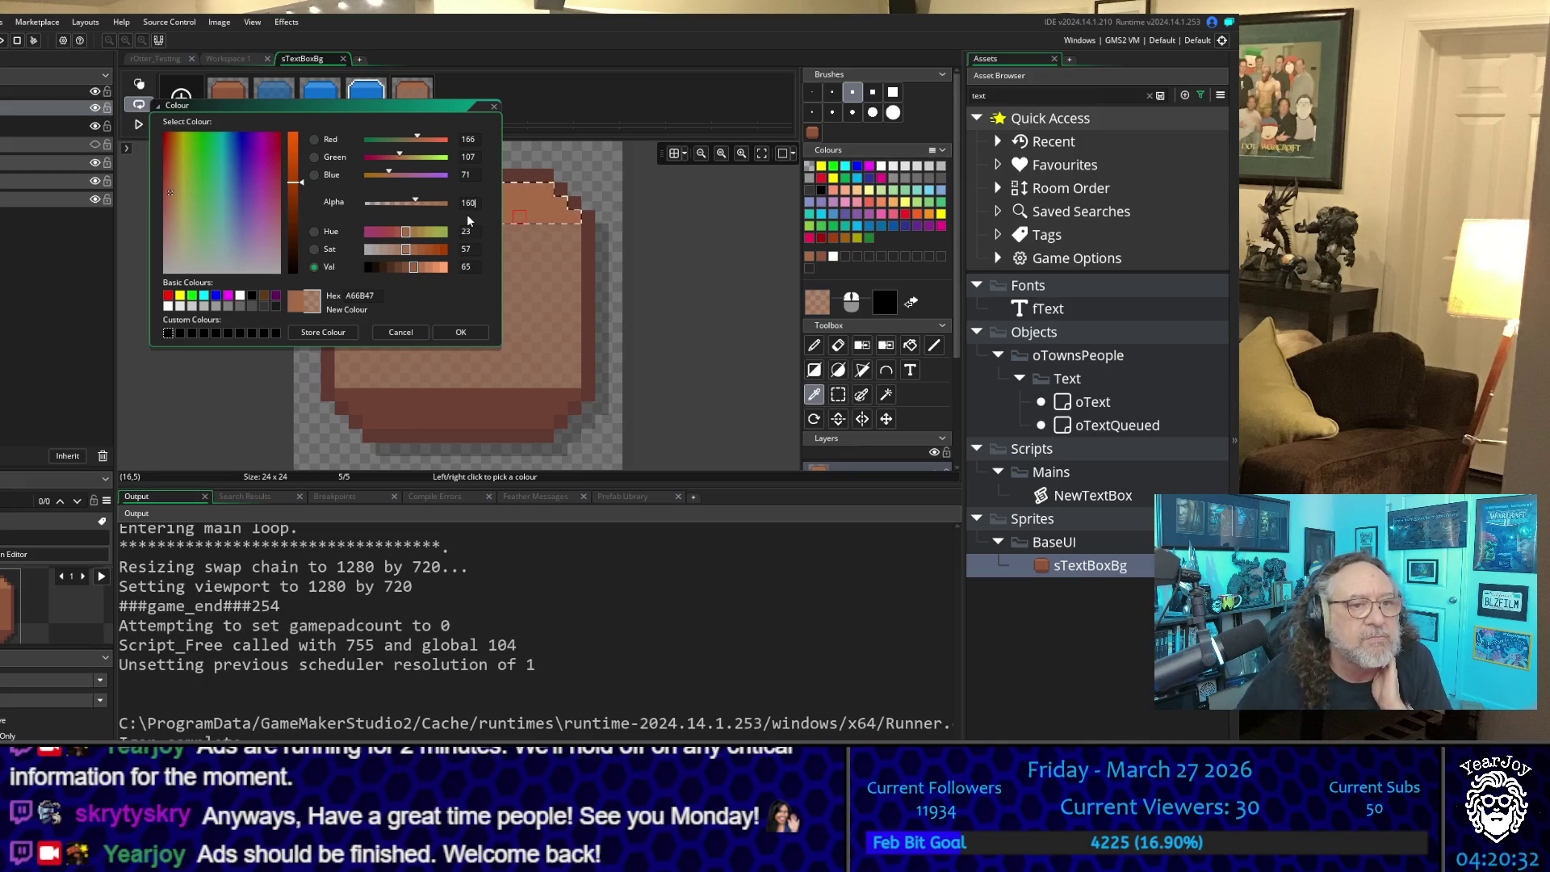
pyautogui.click(460, 332)
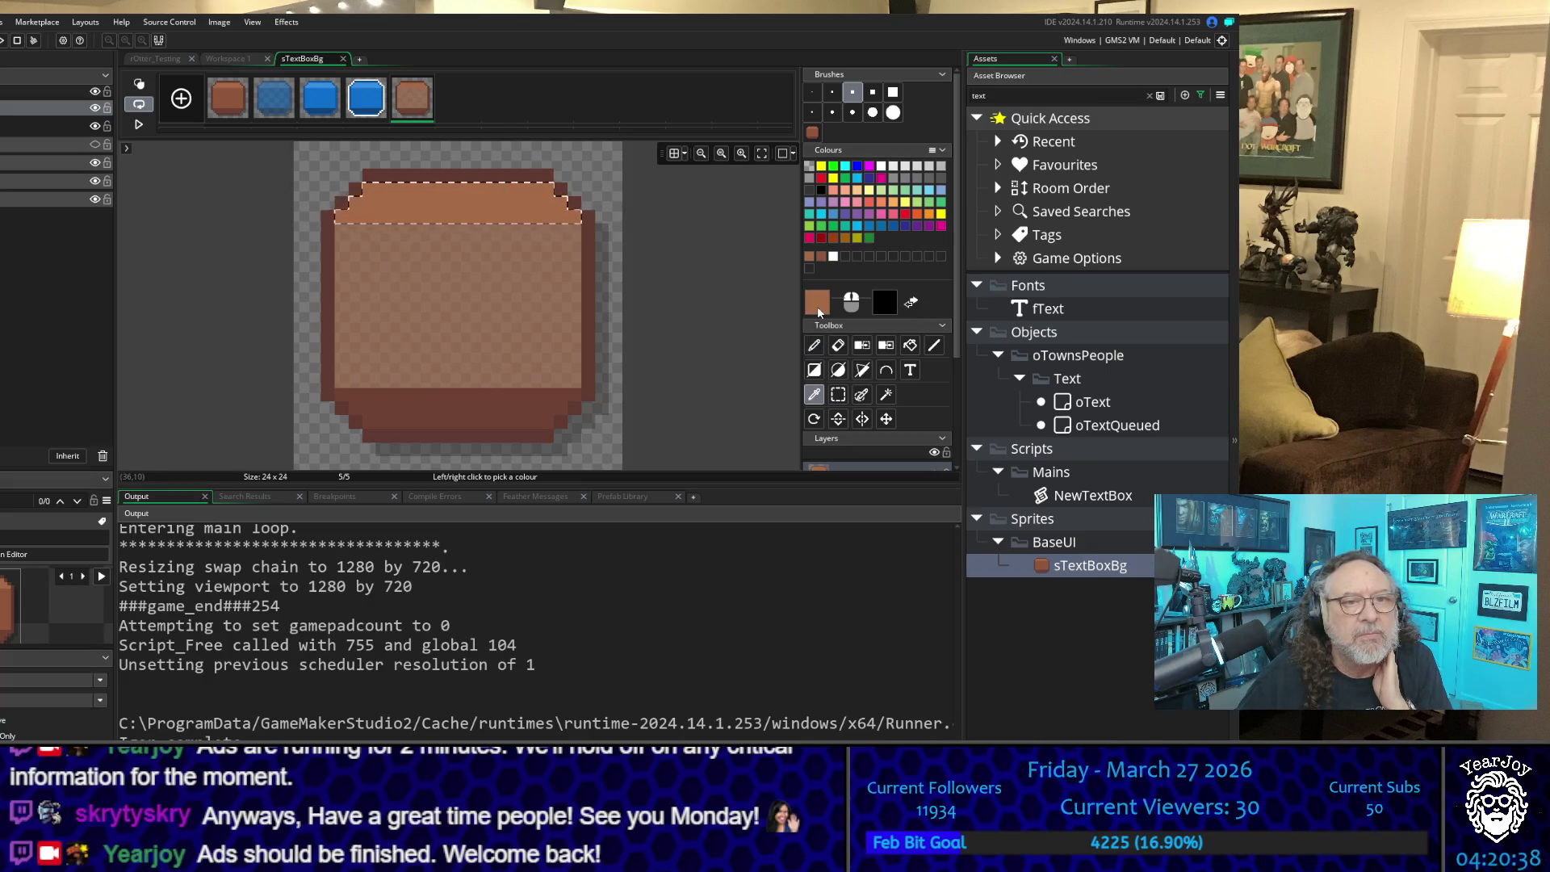
pyautogui.click(817, 305)
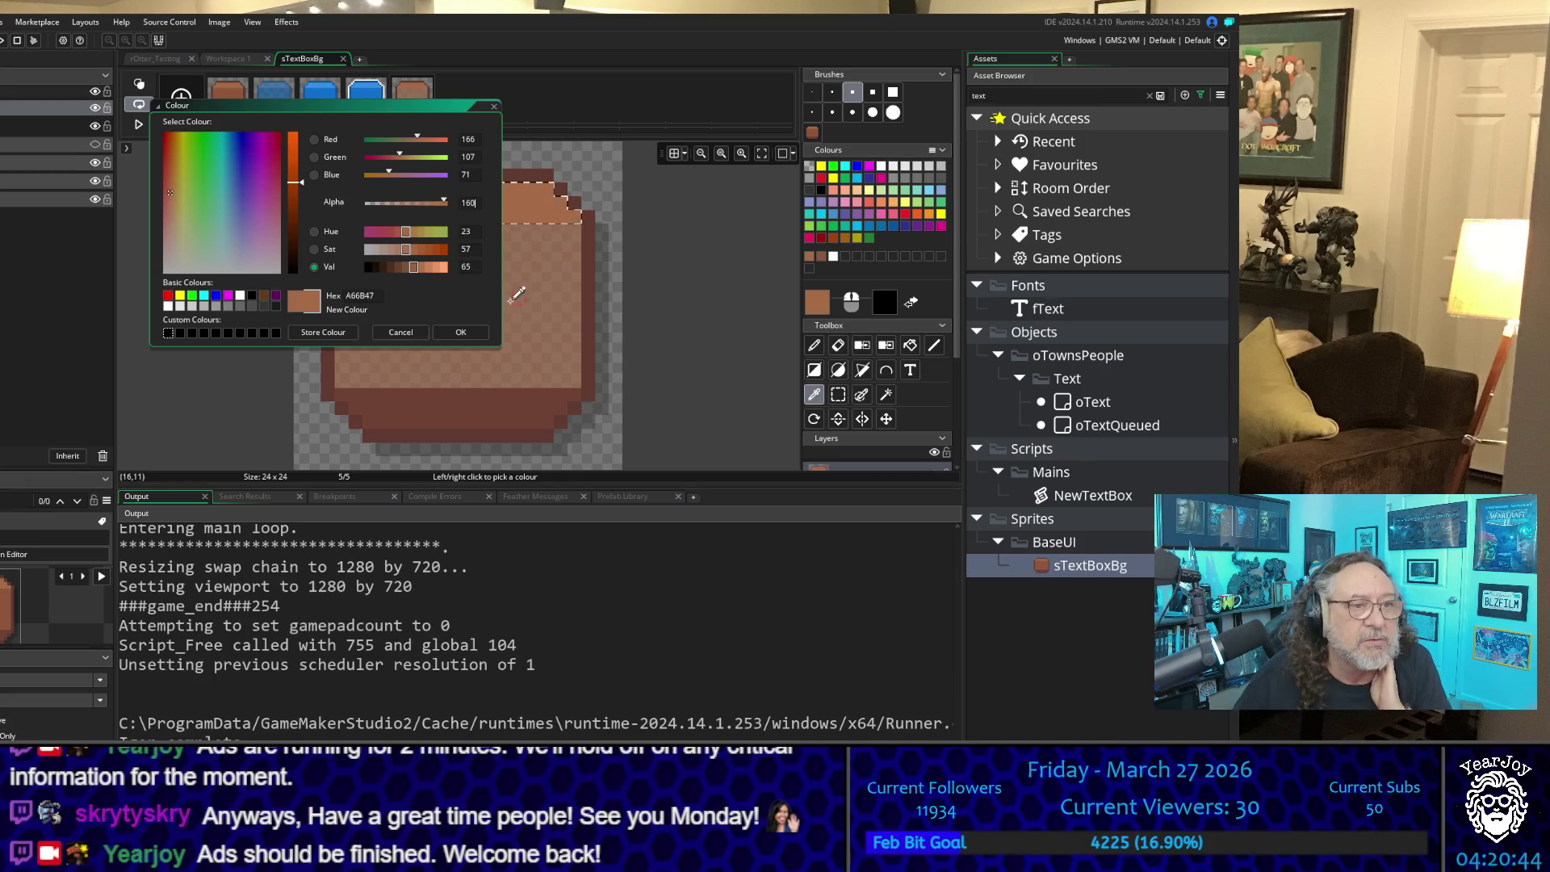
pyautogui.click(458, 333)
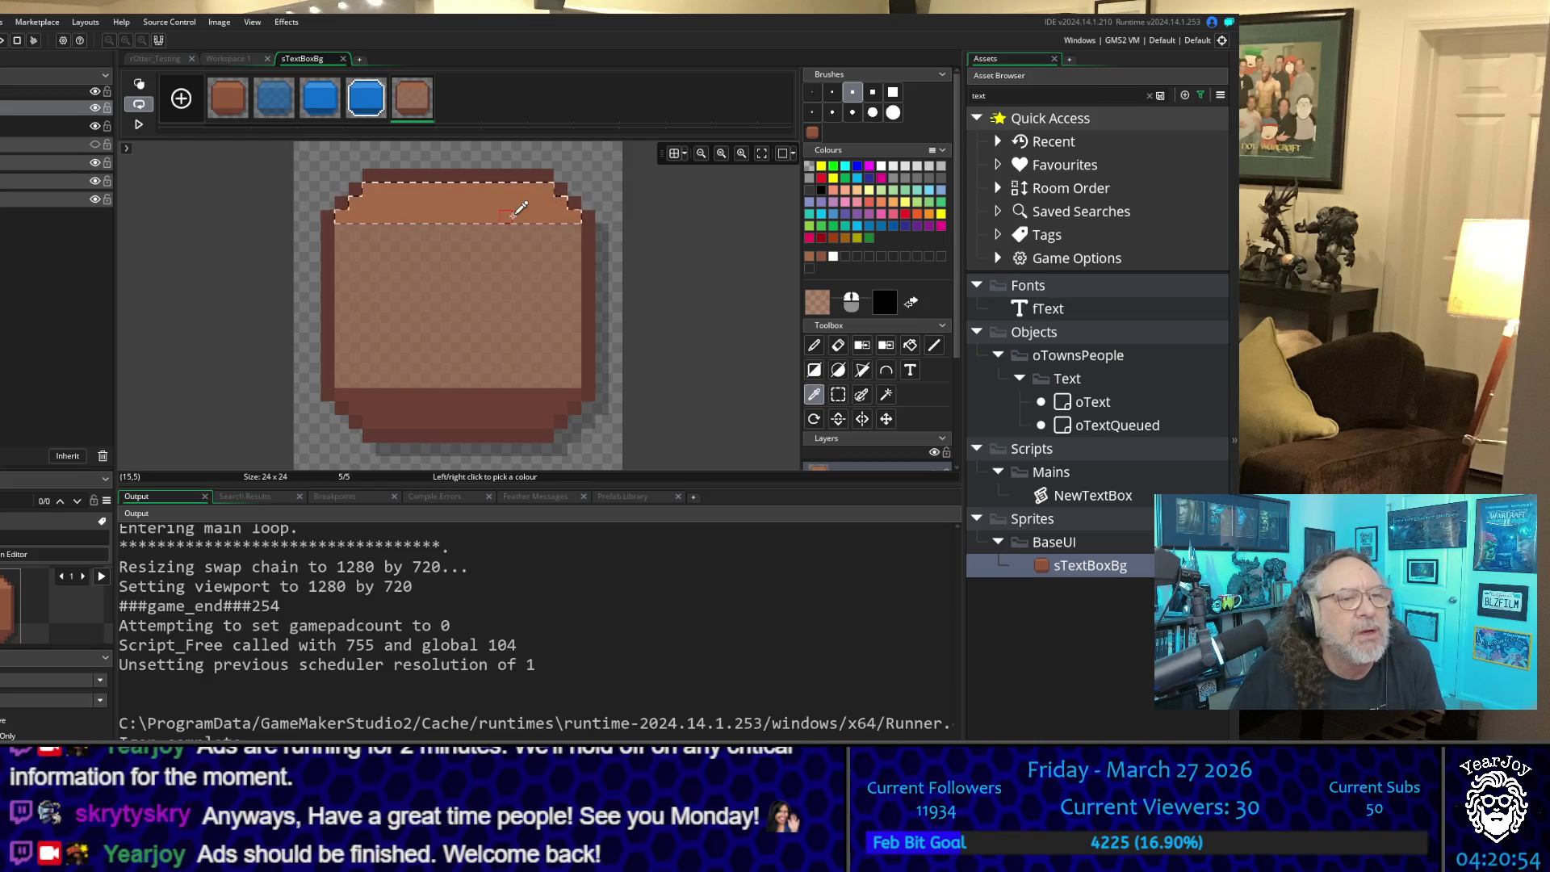
# Step: Clear the selected top band and repaint it with the semi-transparent brown
pyautogui.click(838, 345)
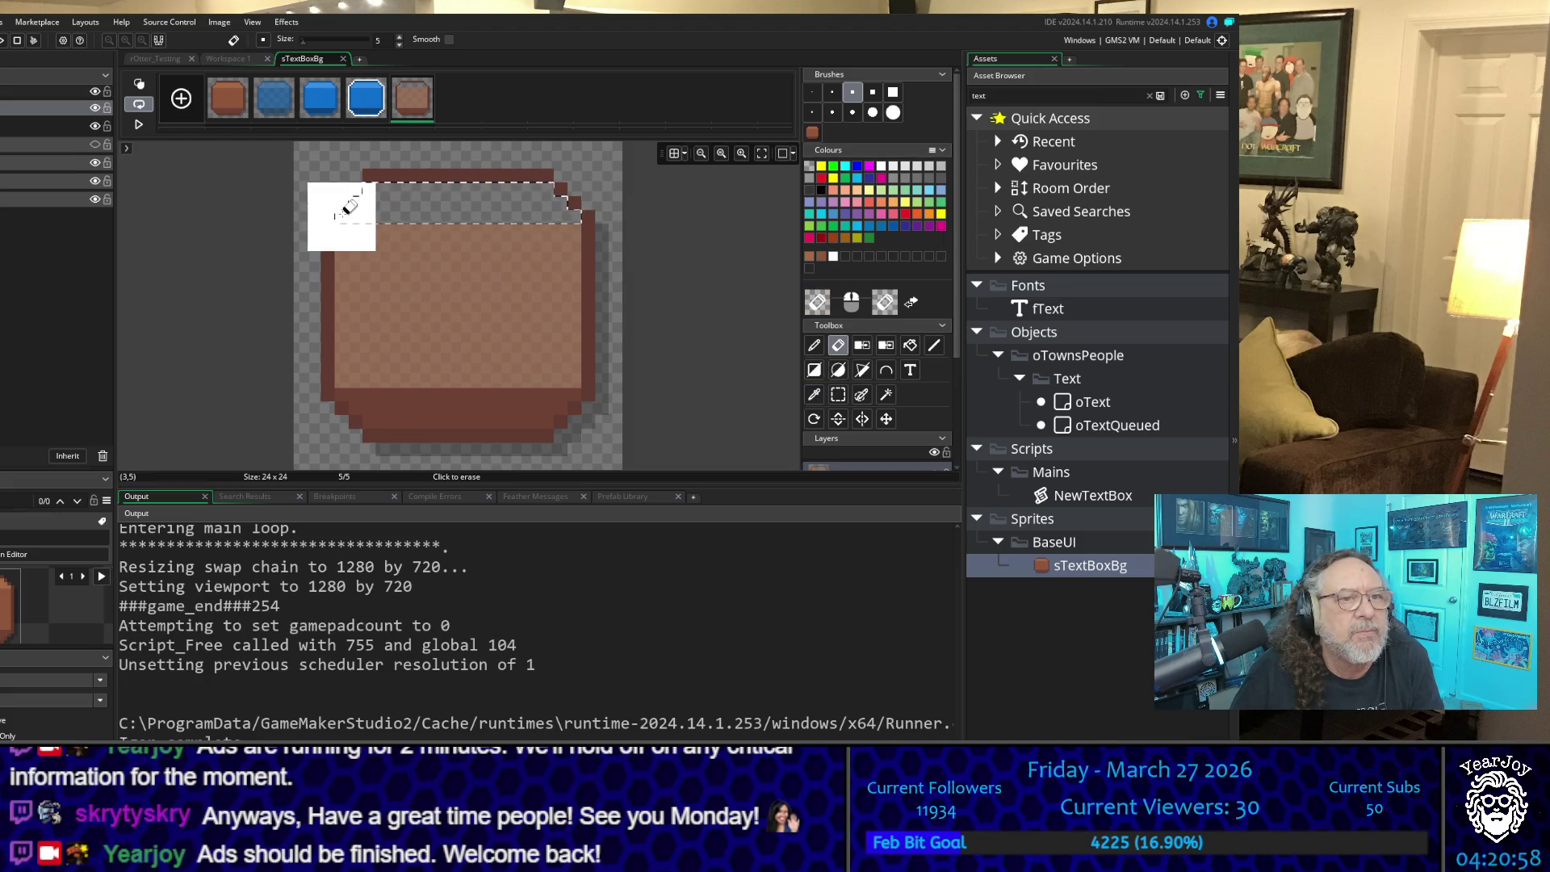
pyautogui.press('Delete')
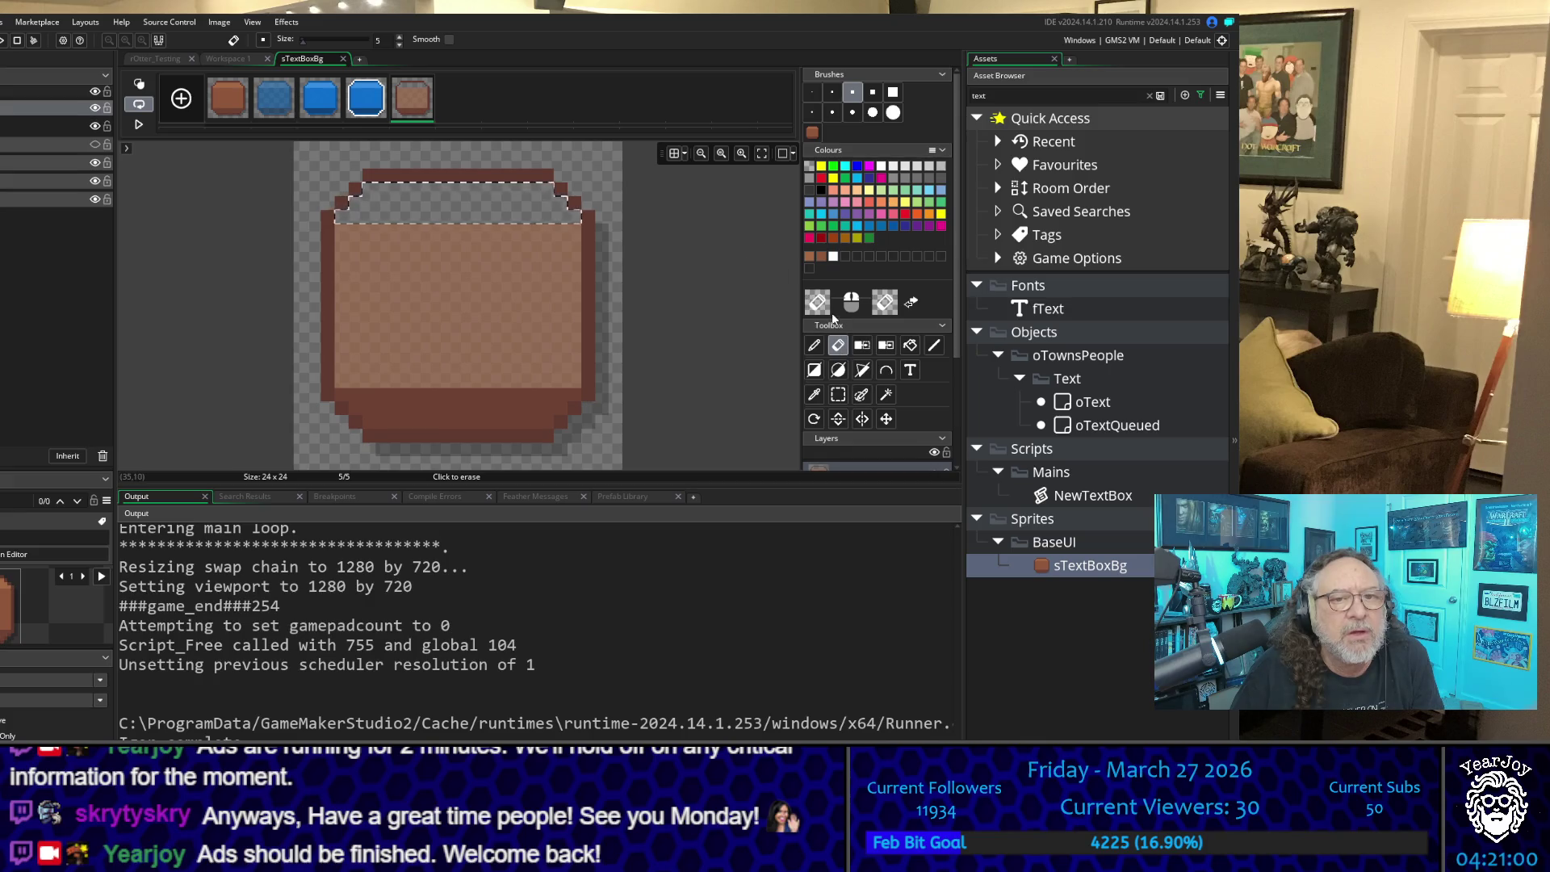
pyautogui.click(815, 347)
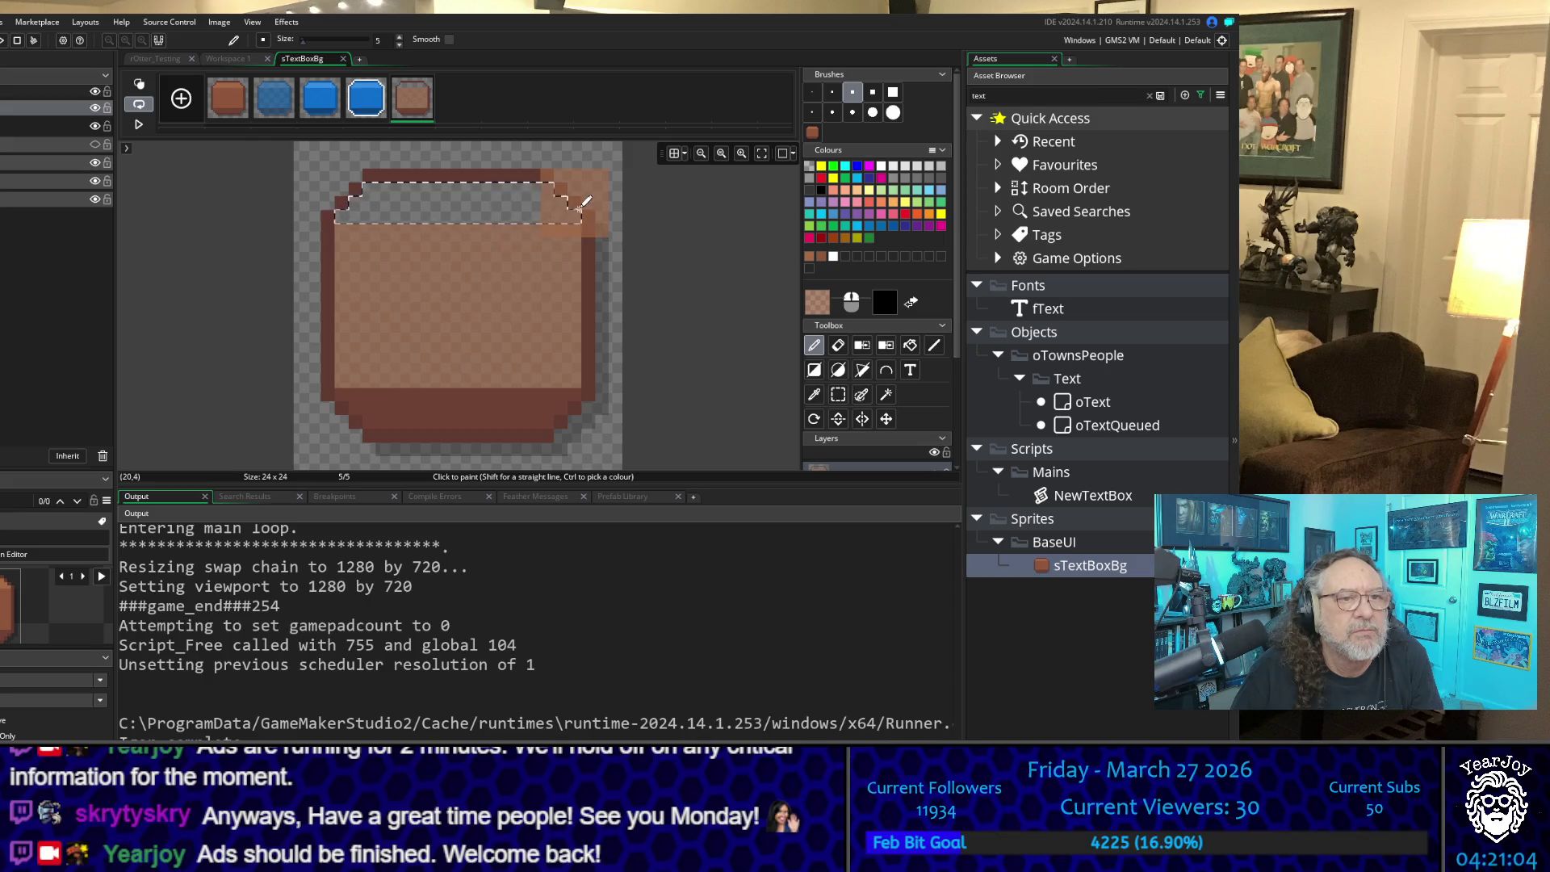
pyautogui.moveTo(584, 202); pyautogui.dragTo(335, 205)
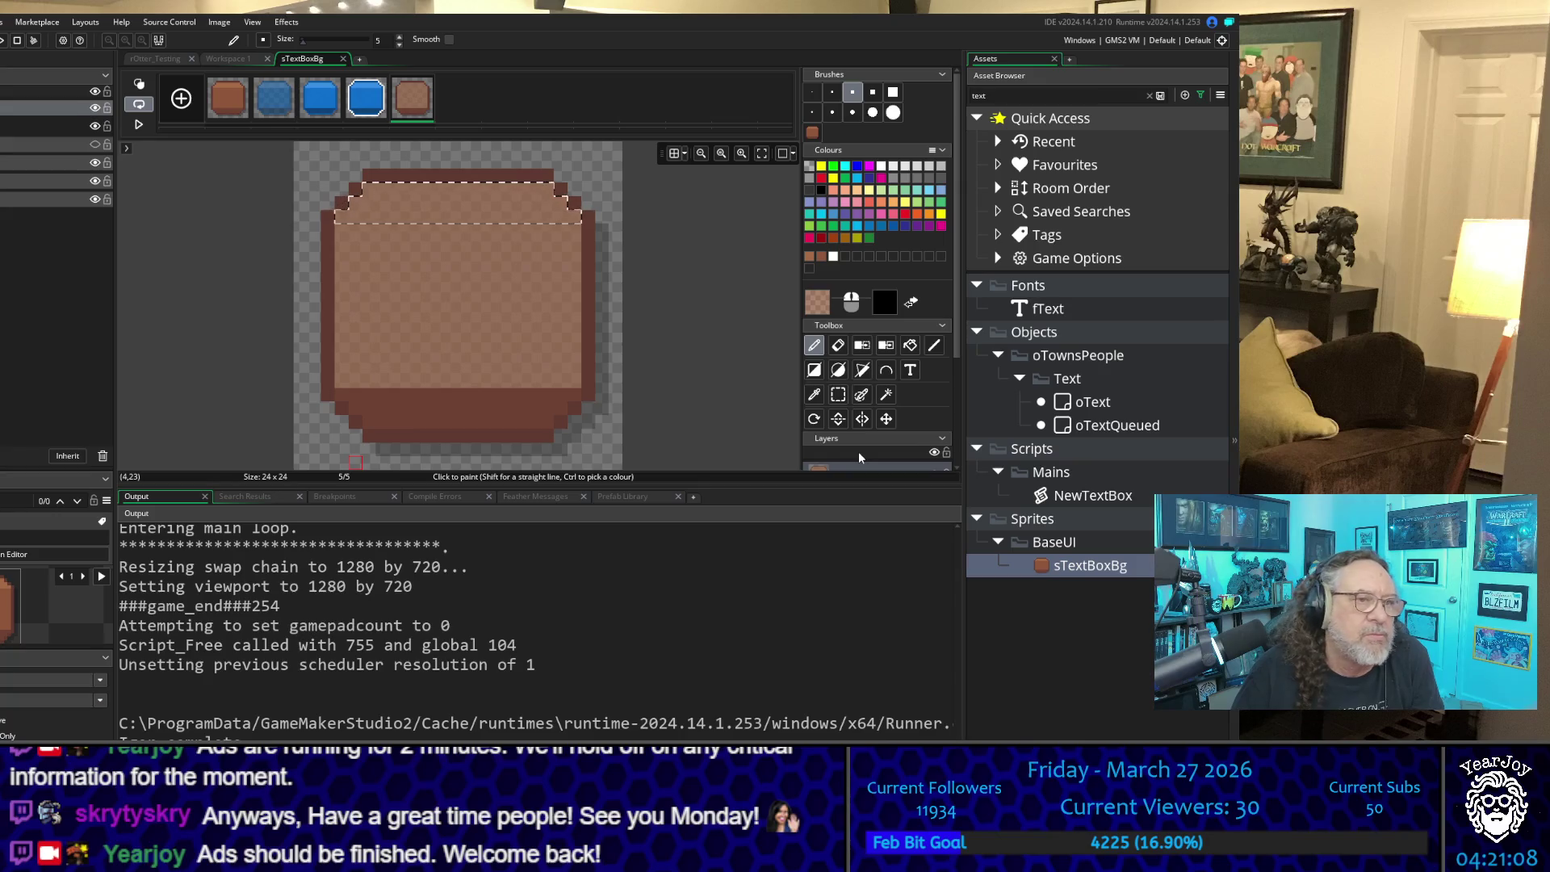
# Step: Sample the light brown from frame 1 and set its alpha to 160 for frame 5
pyautogui.click(228, 96)
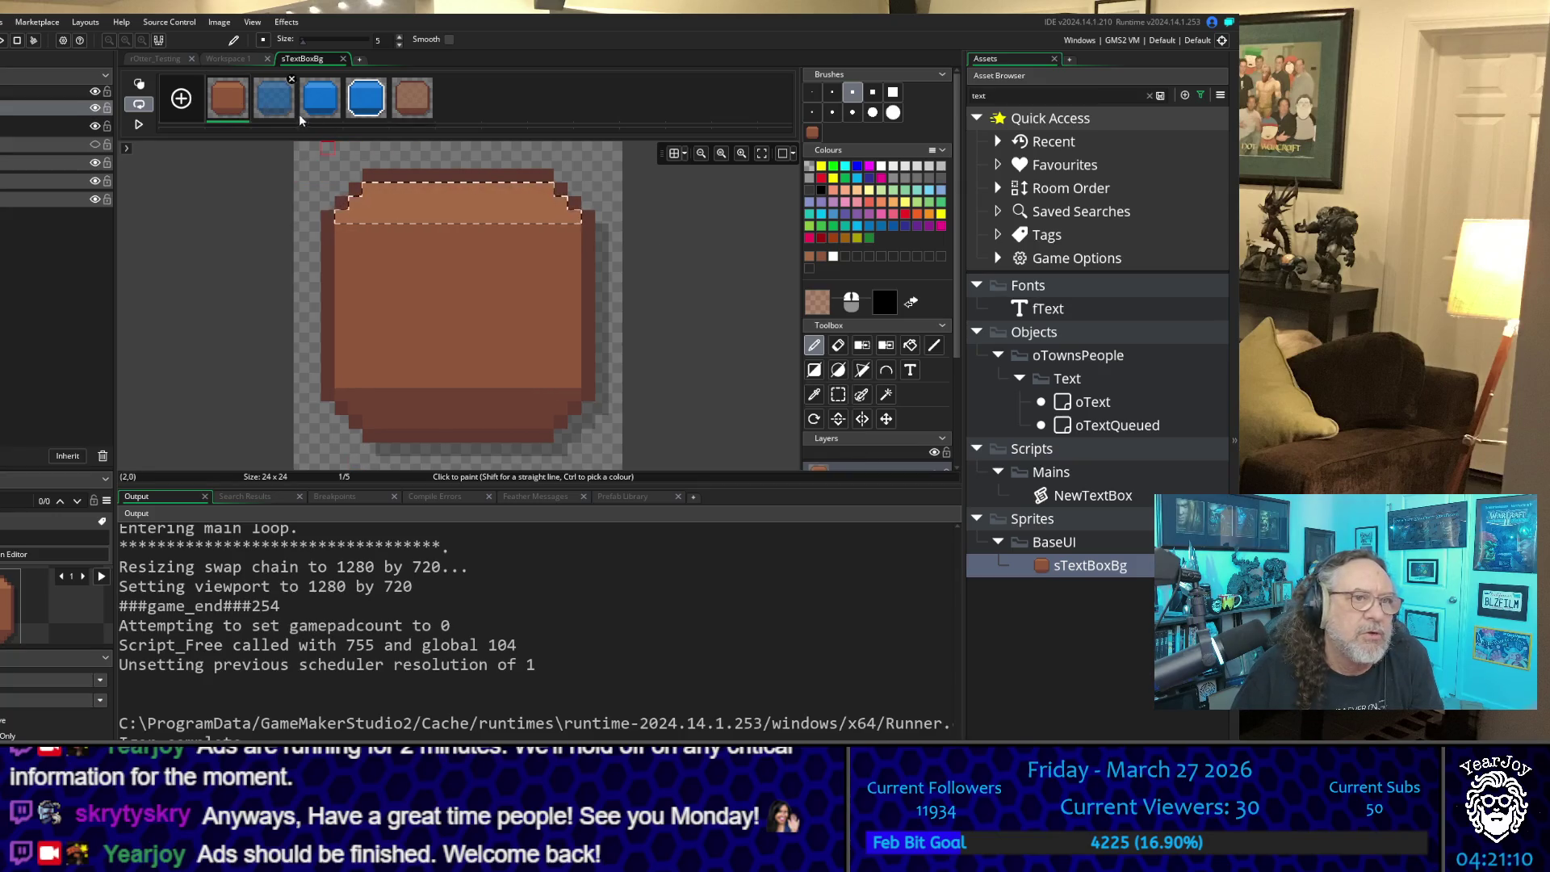
pyautogui.click(813, 395)
pyautogui.click(464, 201)
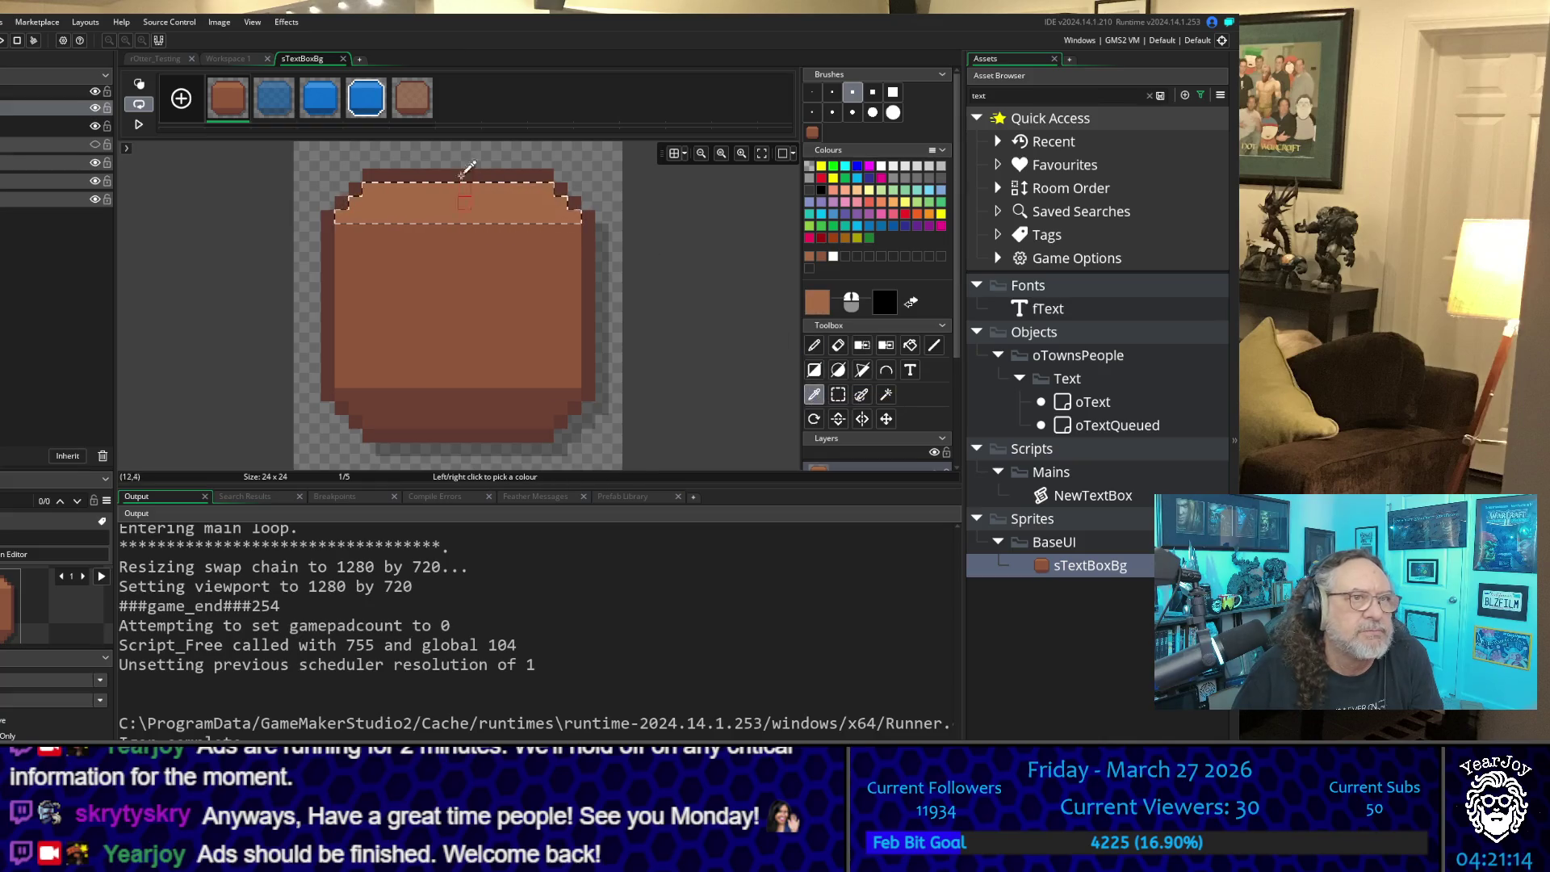
pyautogui.click(419, 103)
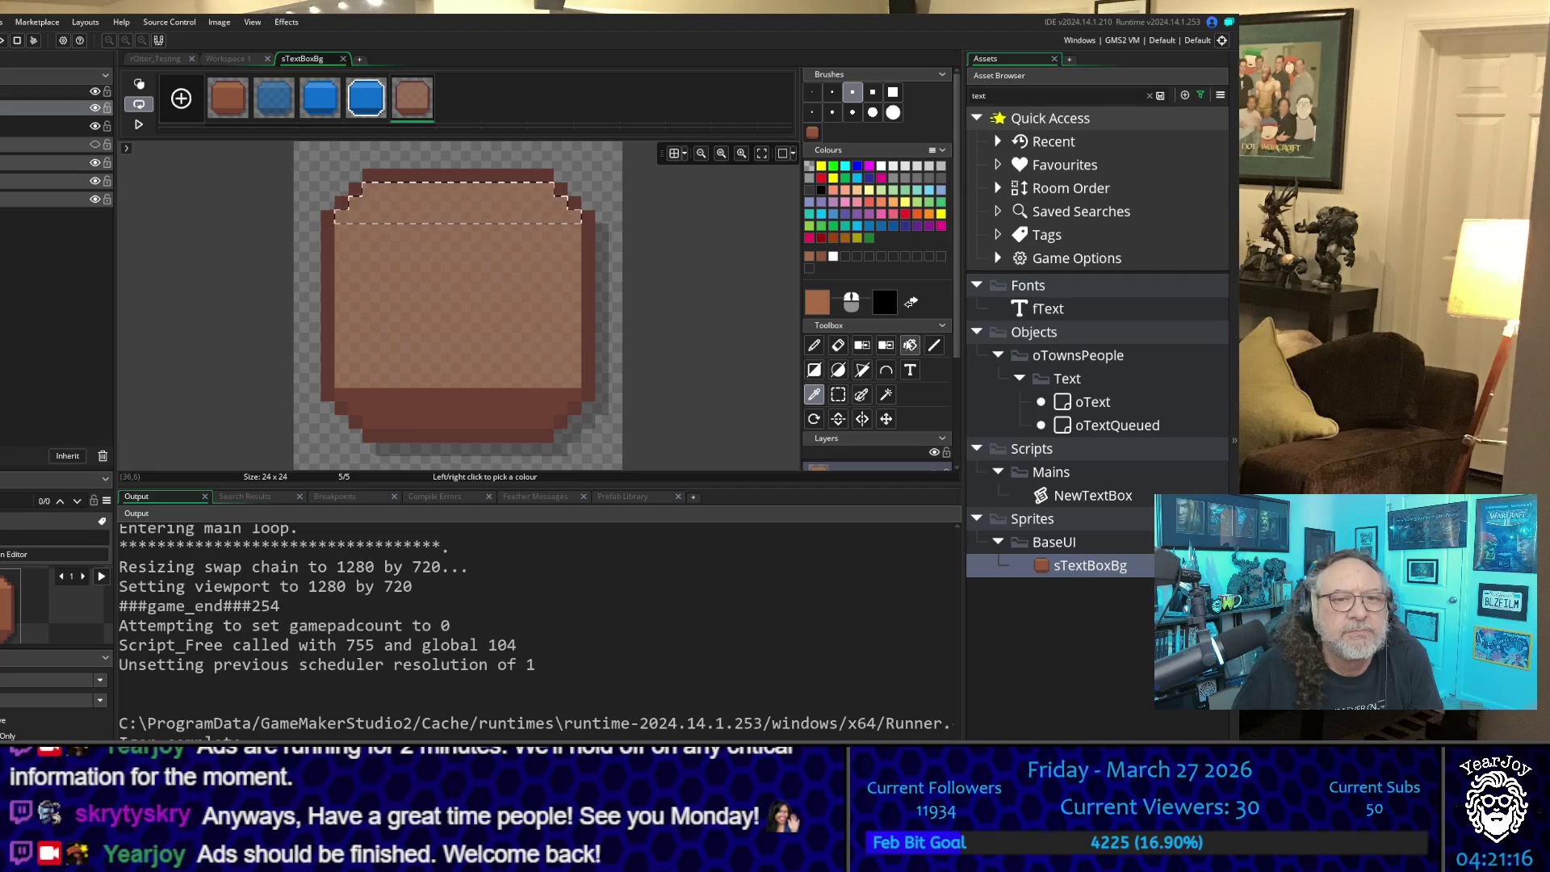
pyautogui.doubleClick(817, 302)
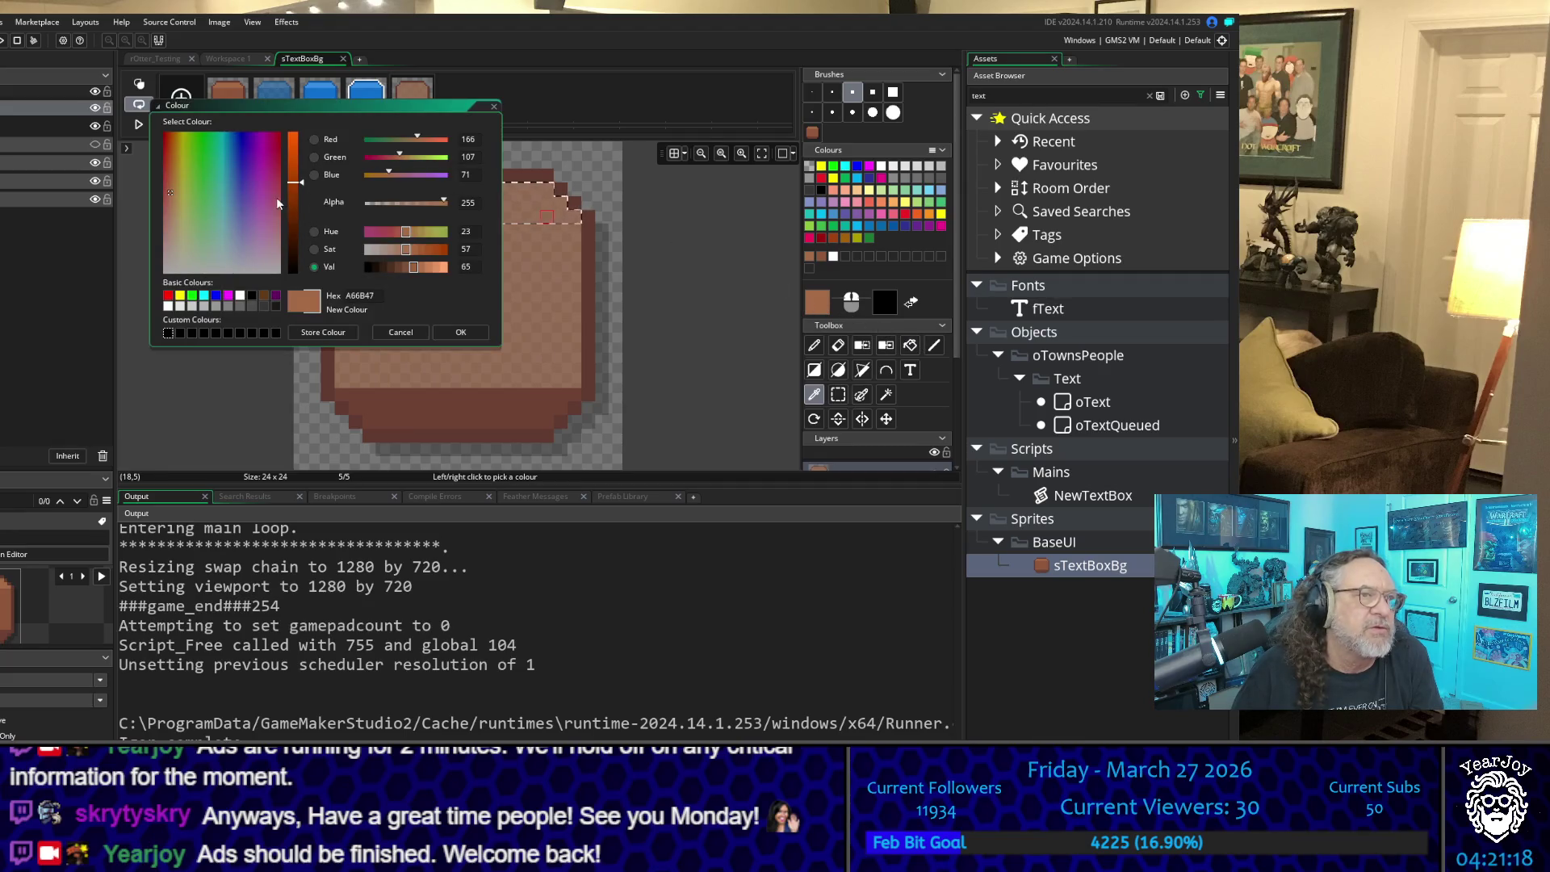
pyautogui.doubleClick(468, 203)
pyautogui.write('160')
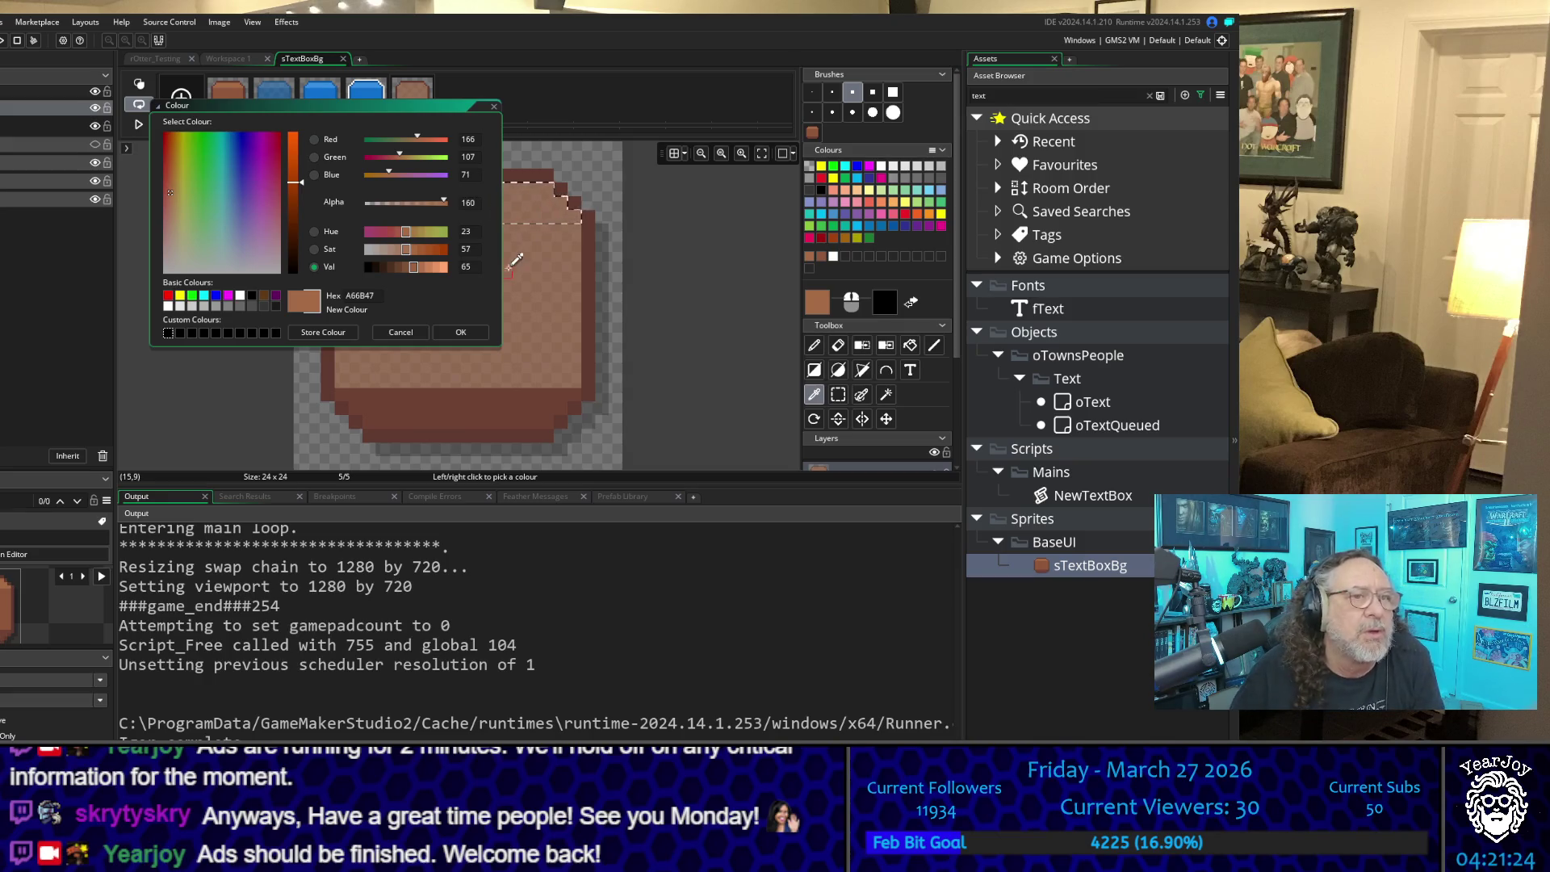
pyautogui.click(460, 331)
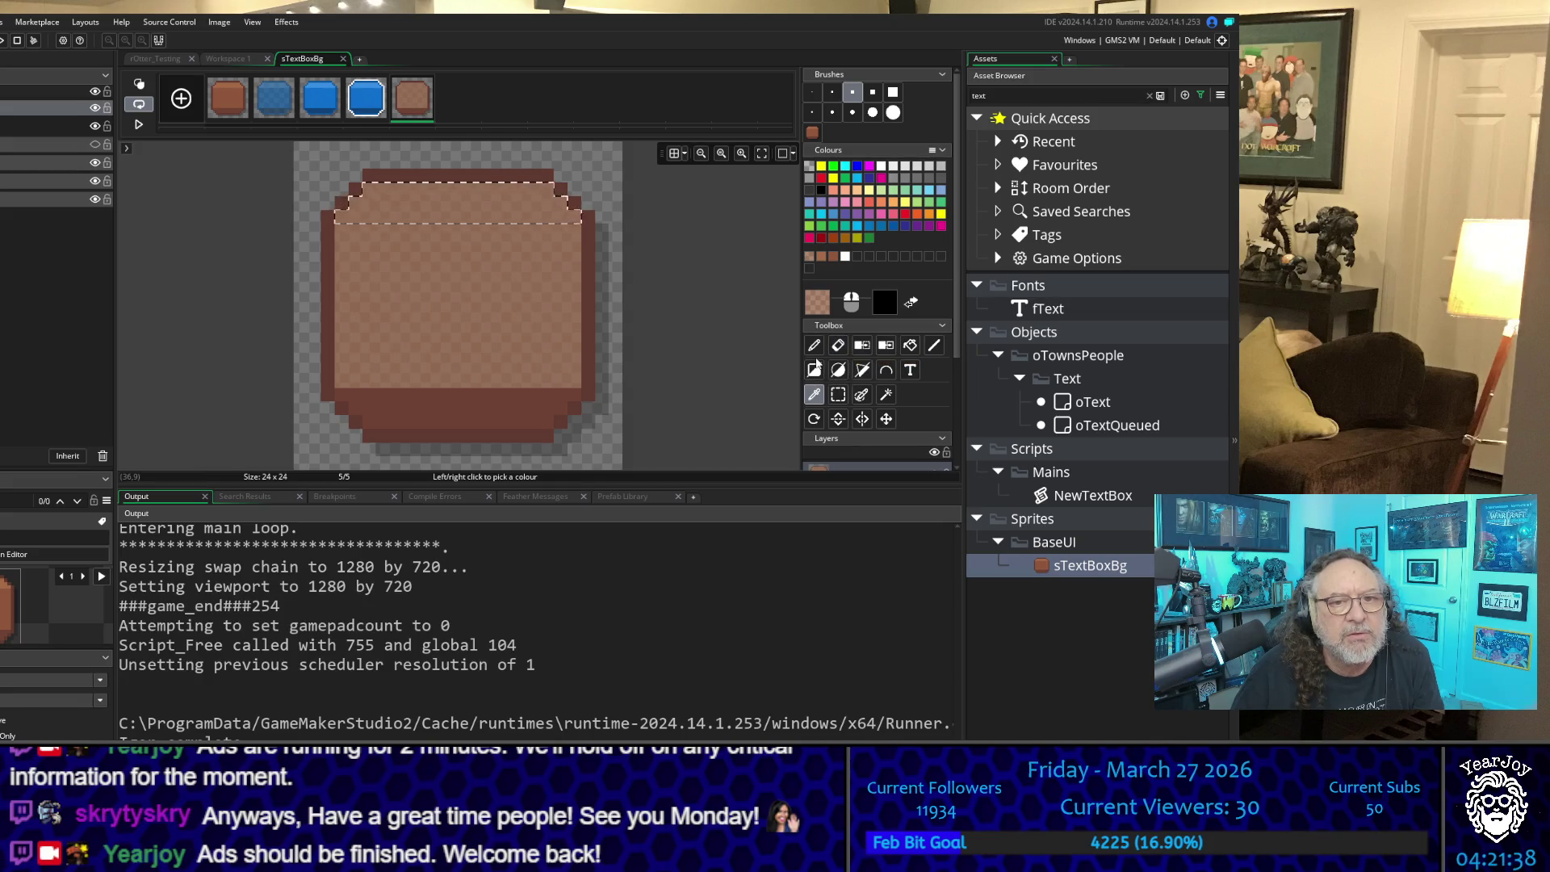
pyautogui.click(881, 399)
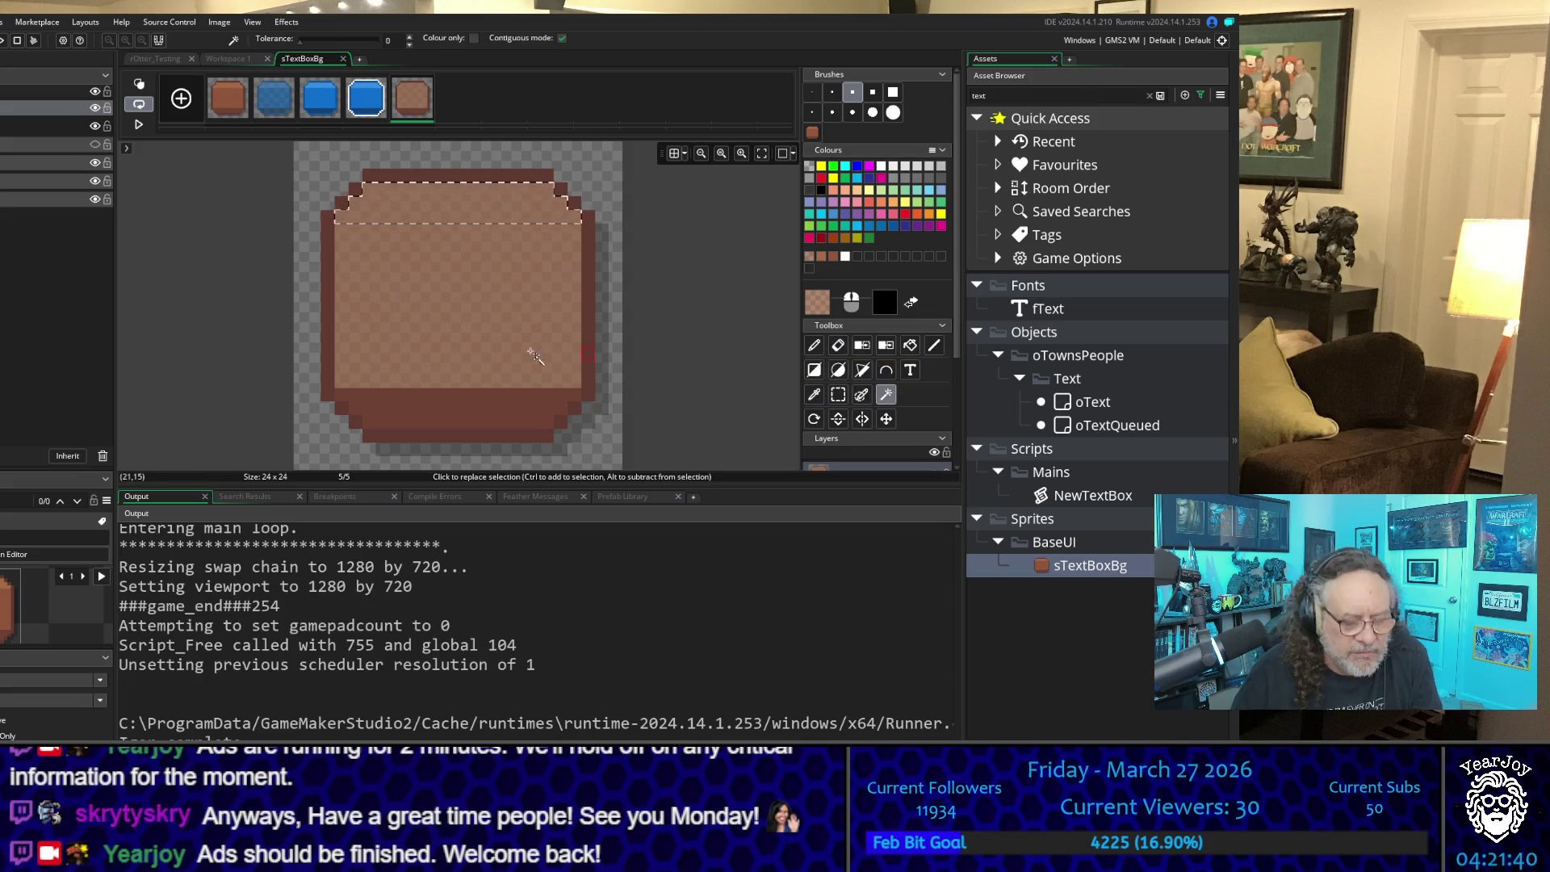
# Step: Select and erase frame 5's light interior and dark bottom band to transparency
pyautogui.click(421, 299)
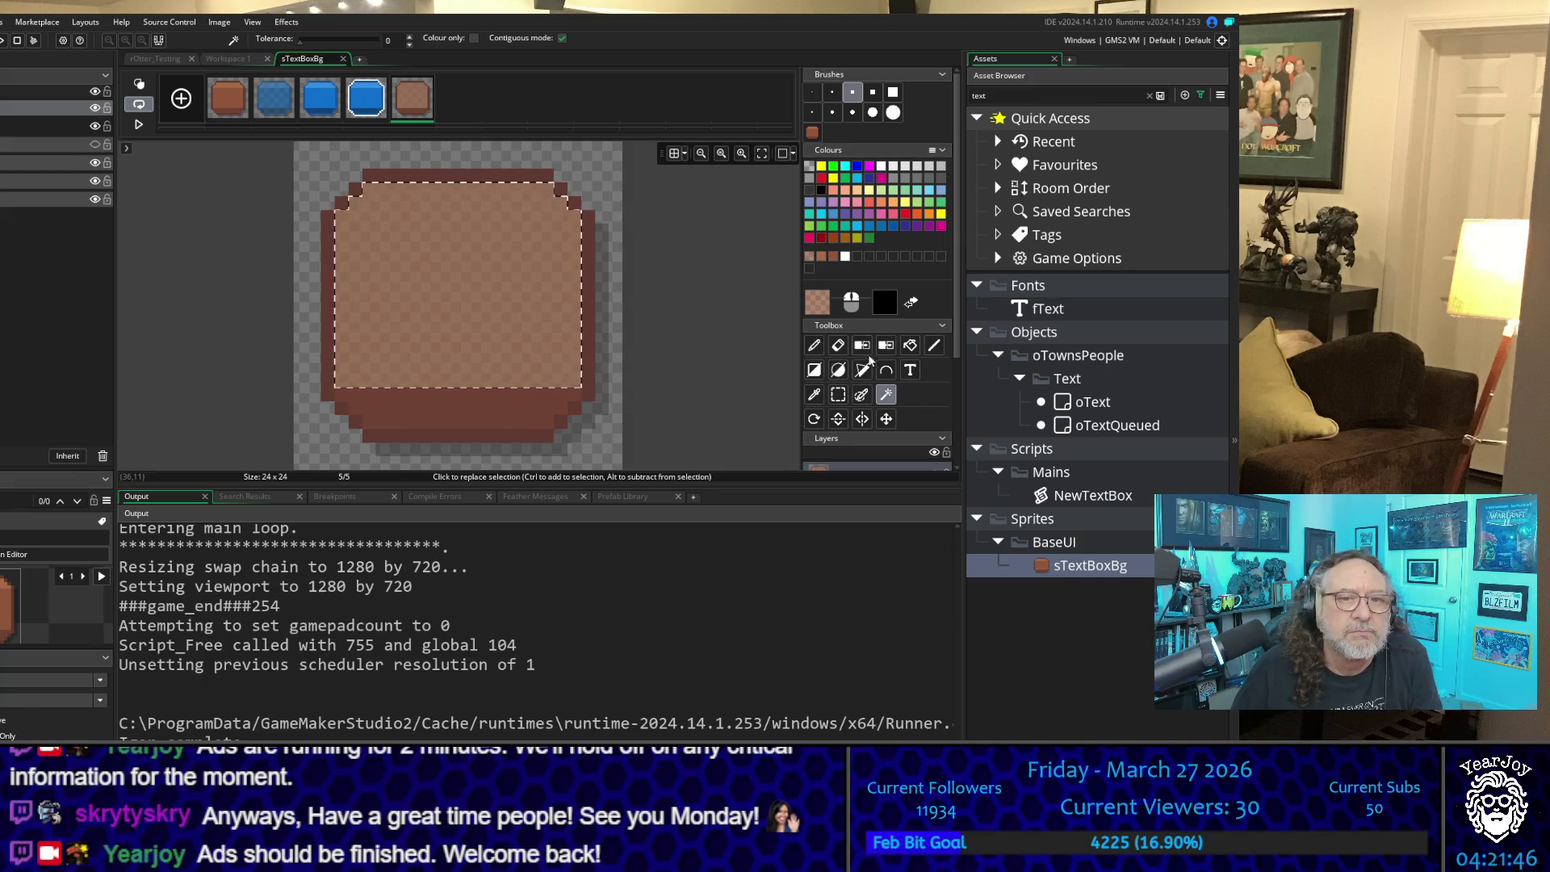
pyautogui.click(839, 346)
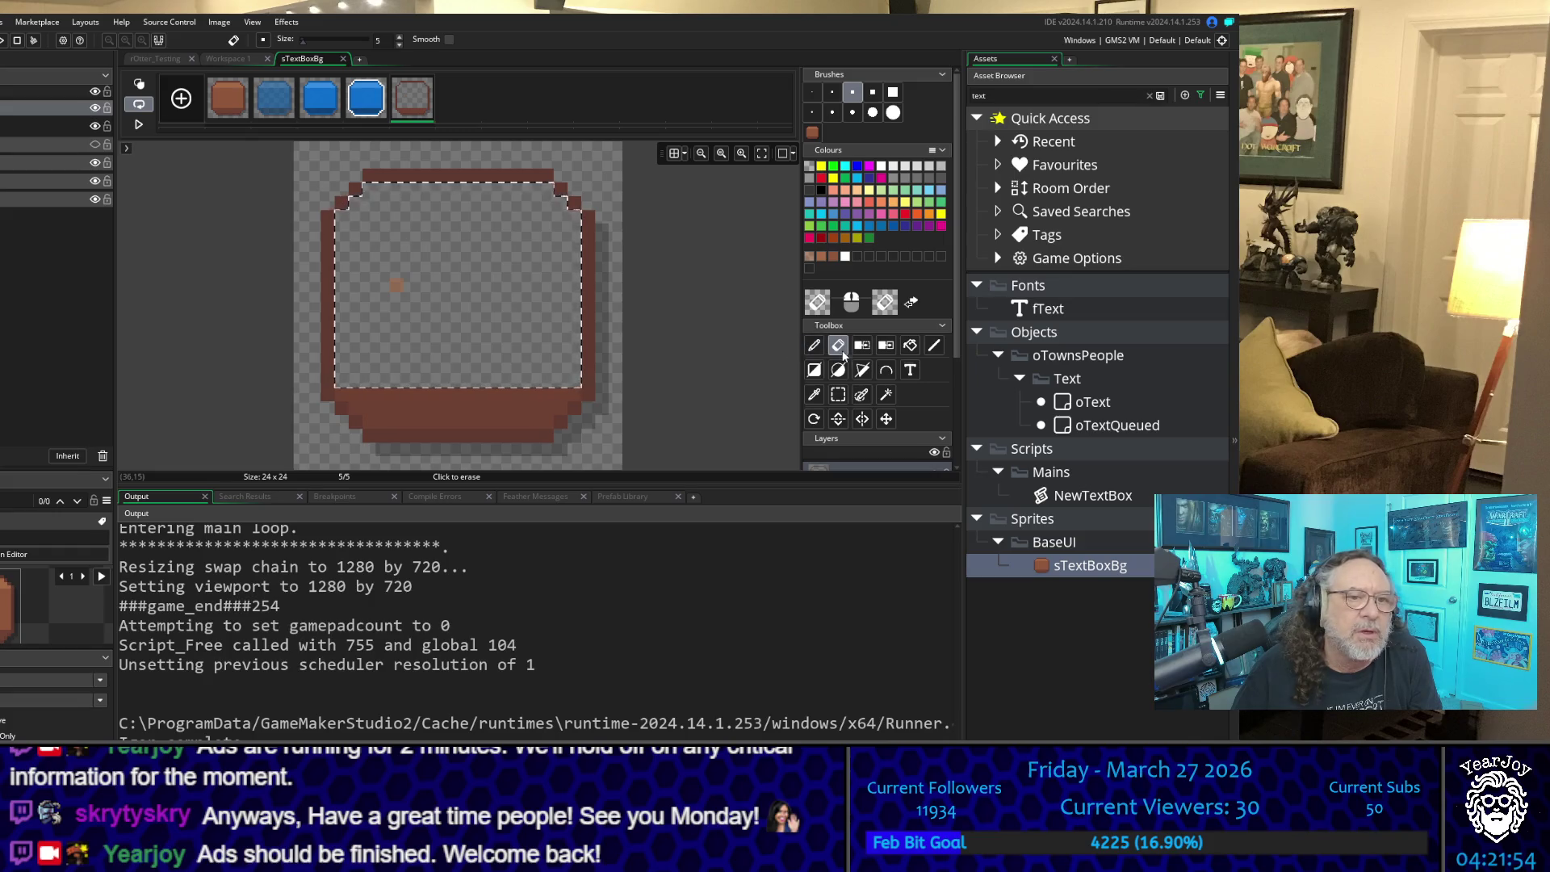
pyautogui.click(815, 395)
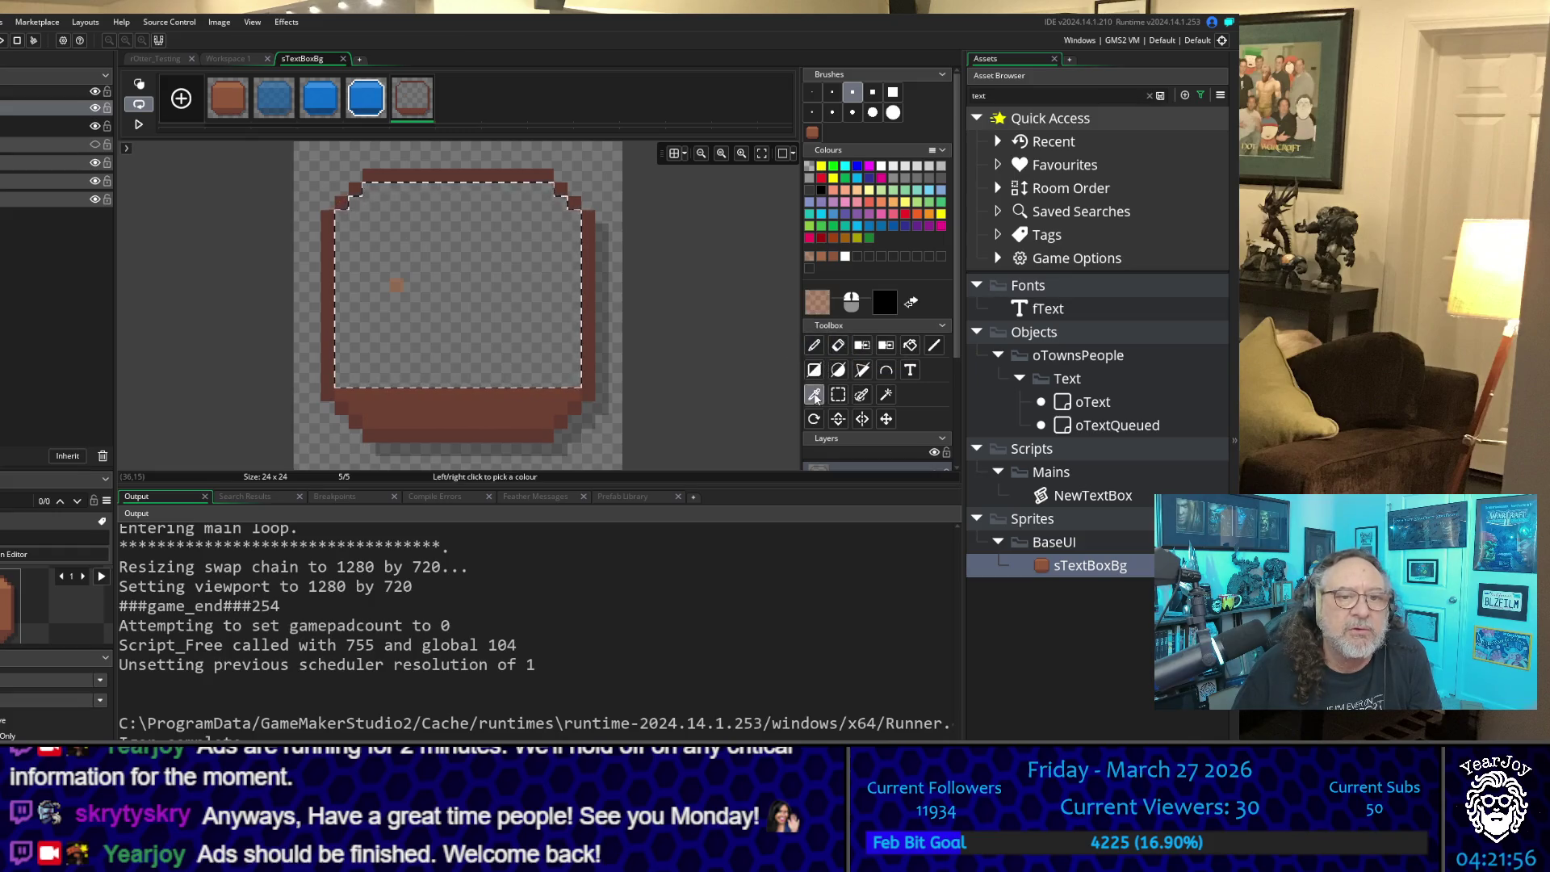
pyautogui.click(886, 394)
pyautogui.click(509, 404)
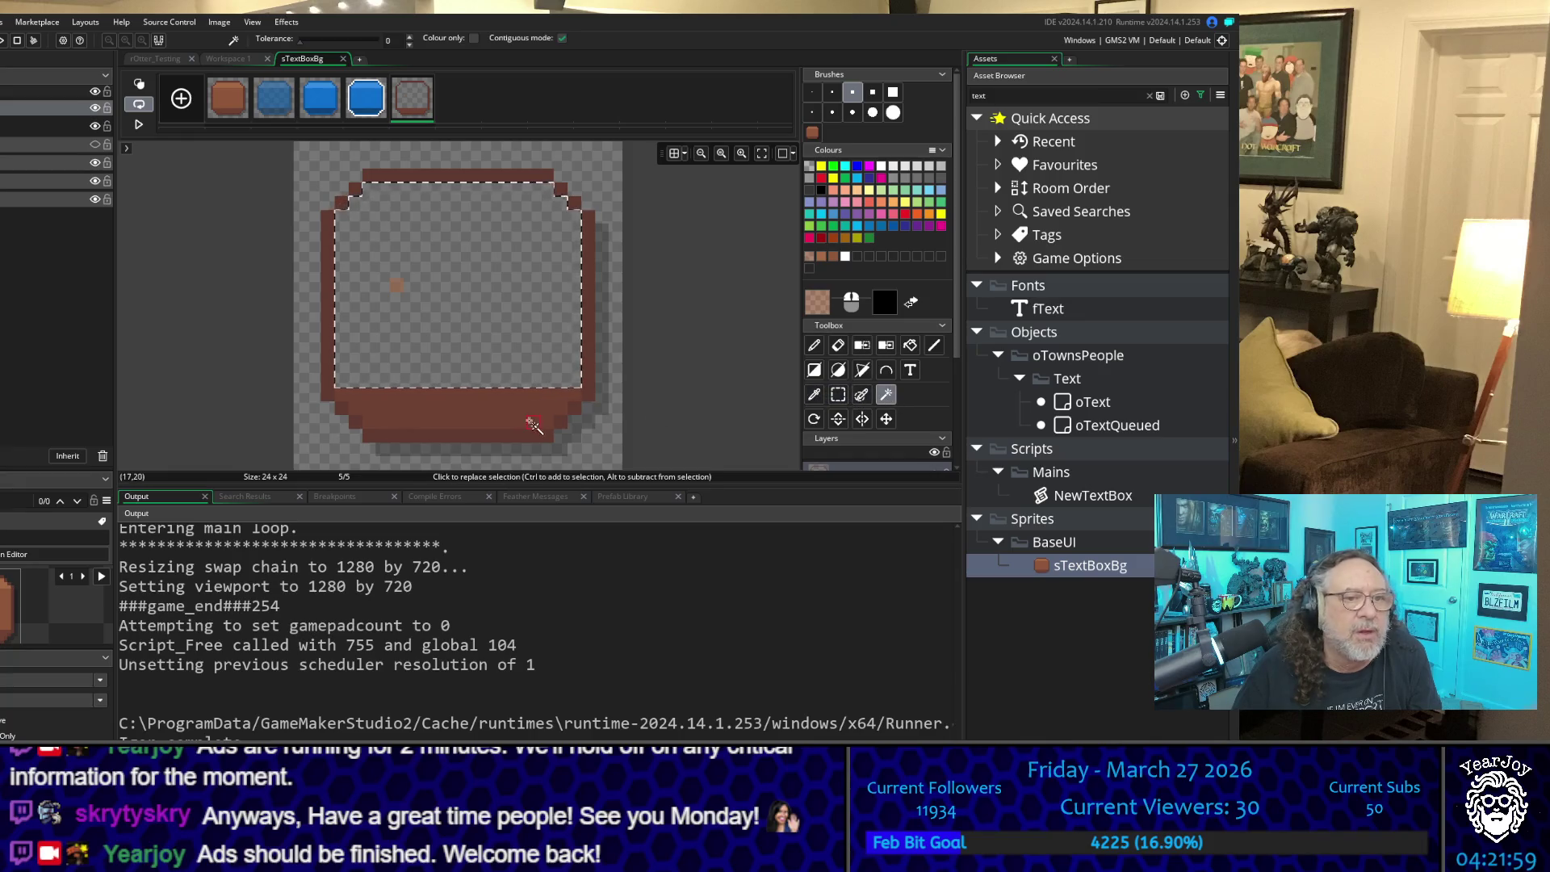
pyautogui.click(838, 345)
pyautogui.moveTo(553, 409); pyautogui.dragTo(305, 390)
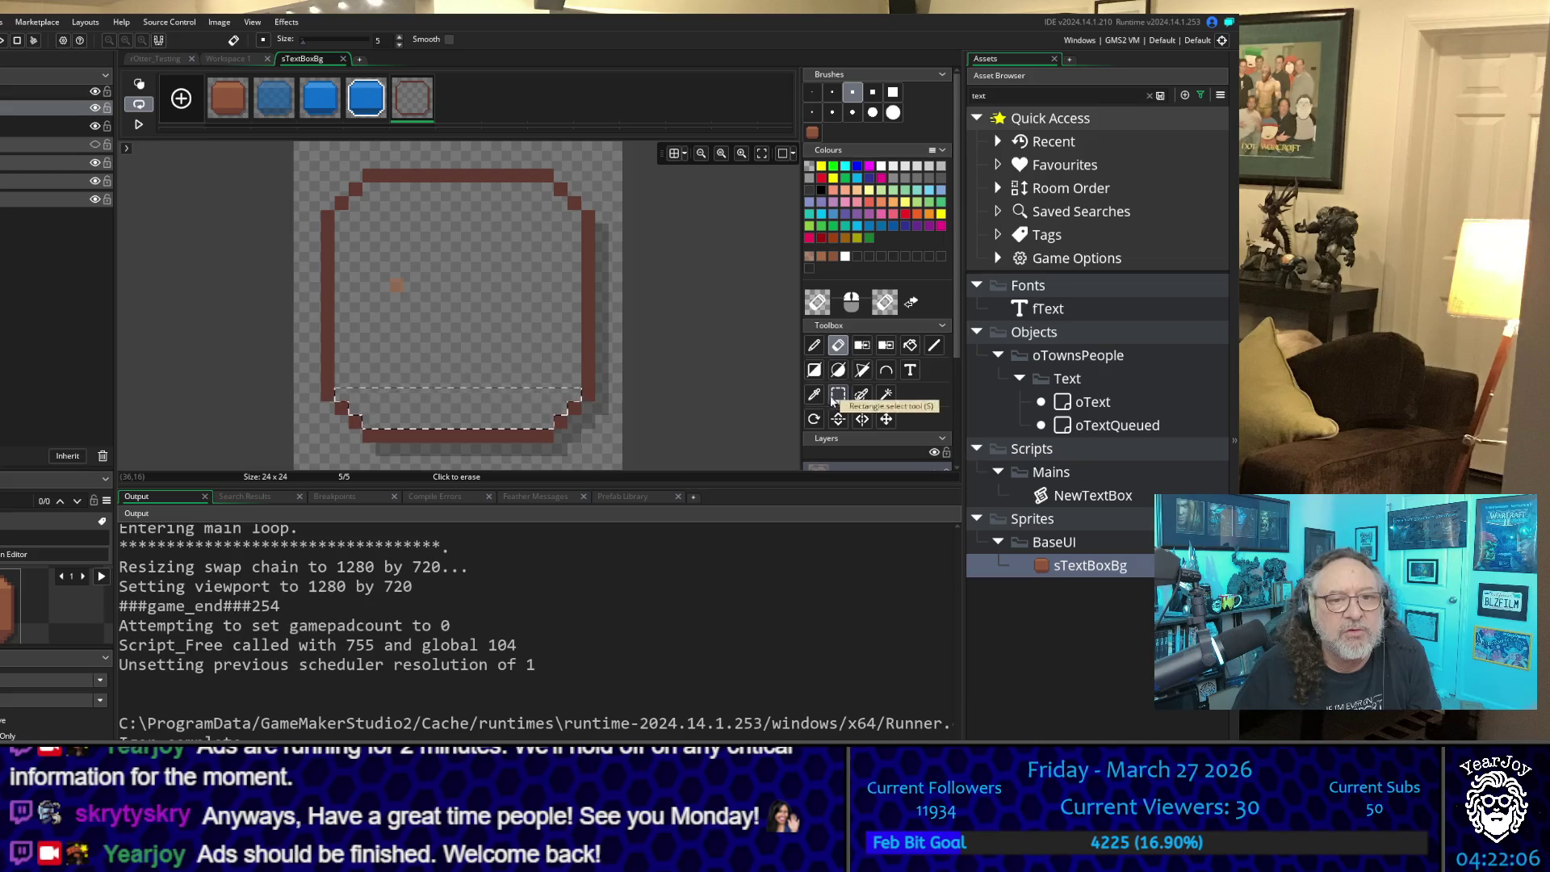
pyautogui.click(815, 352)
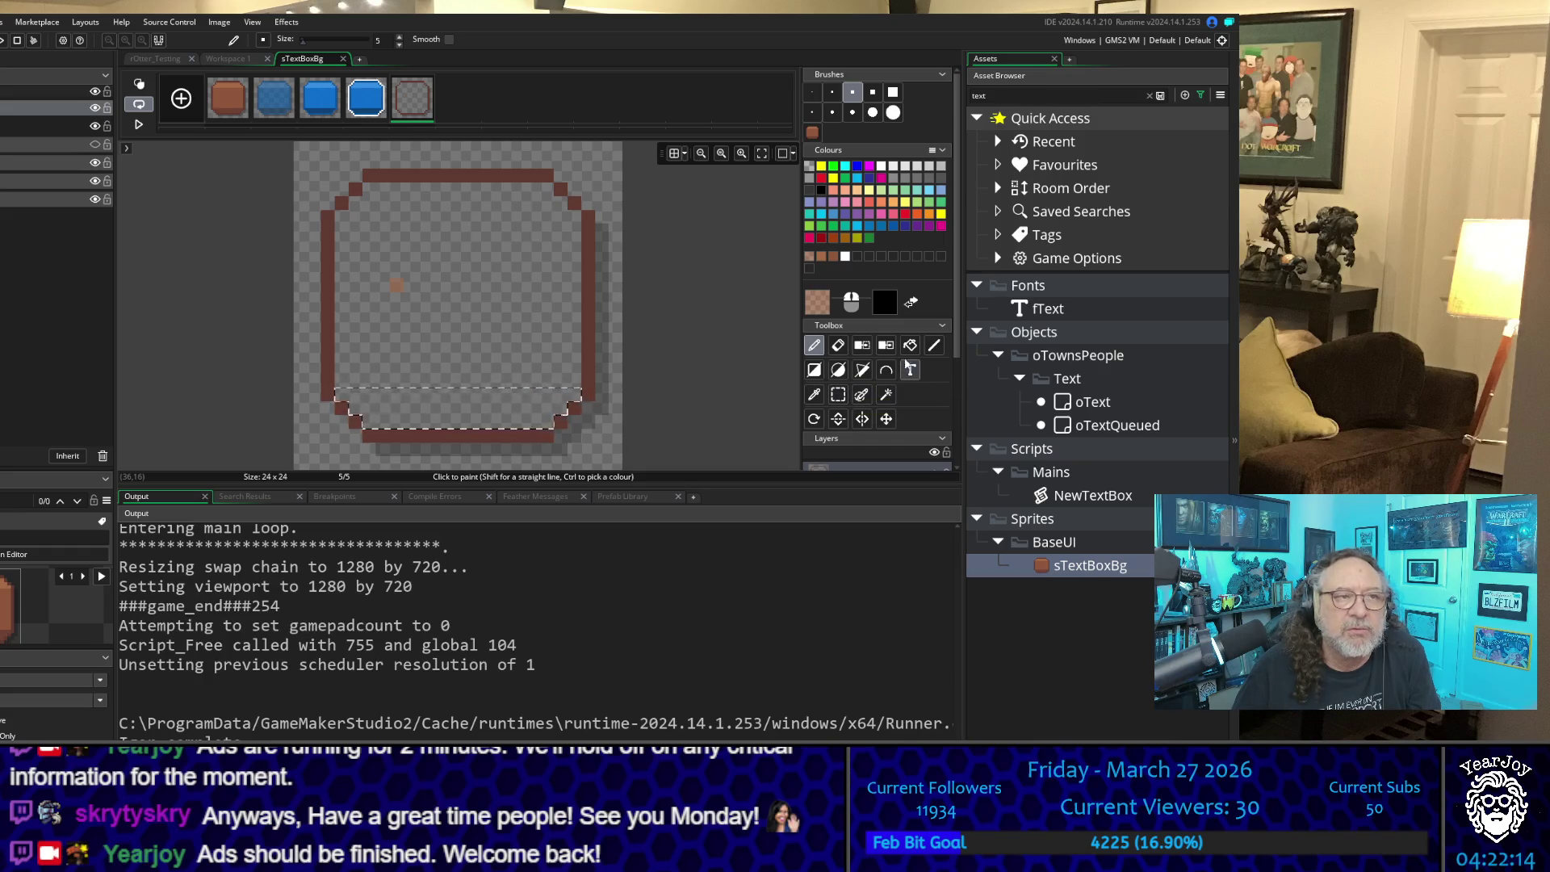
# Step: Sample frame 1's dark bottom-band brown and set its alpha to 160
pyautogui.click(239, 87)
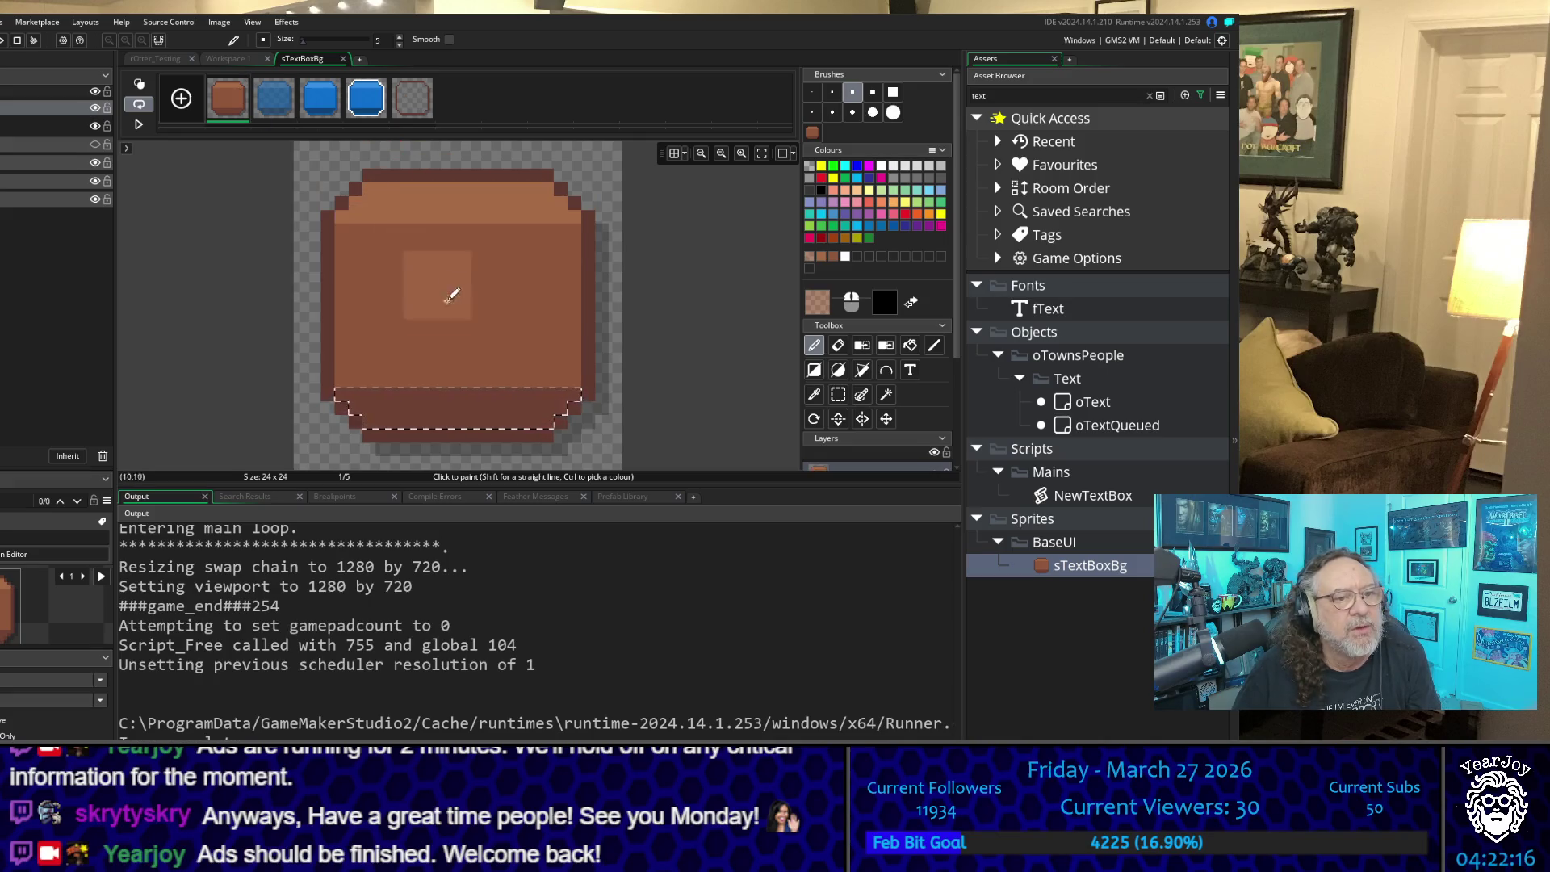
pyautogui.click(813, 394)
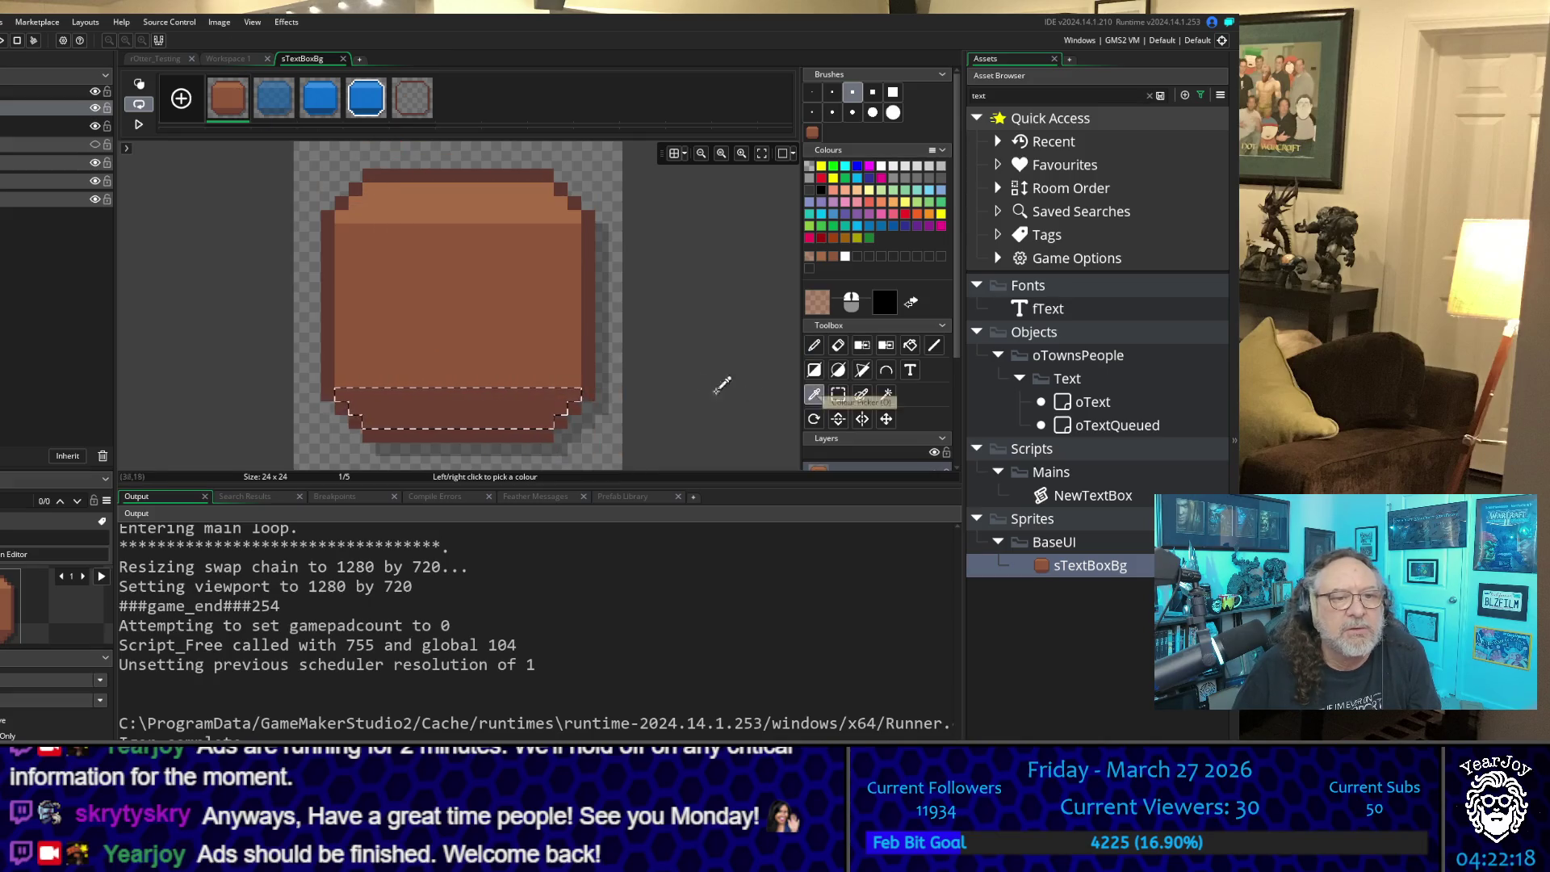
pyautogui.click(521, 400)
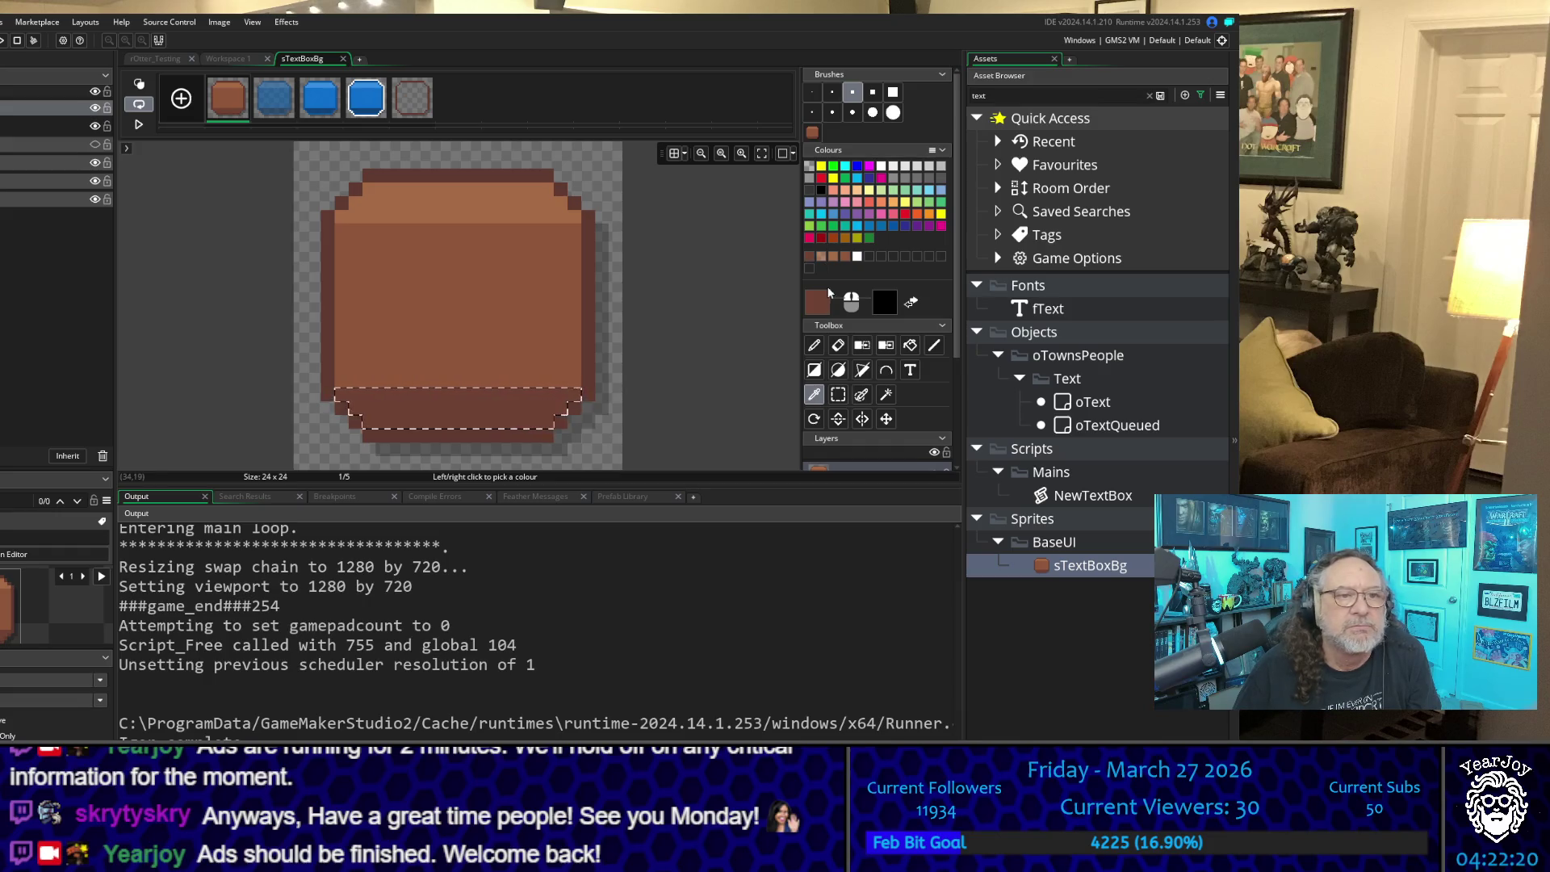
pyautogui.click(416, 90)
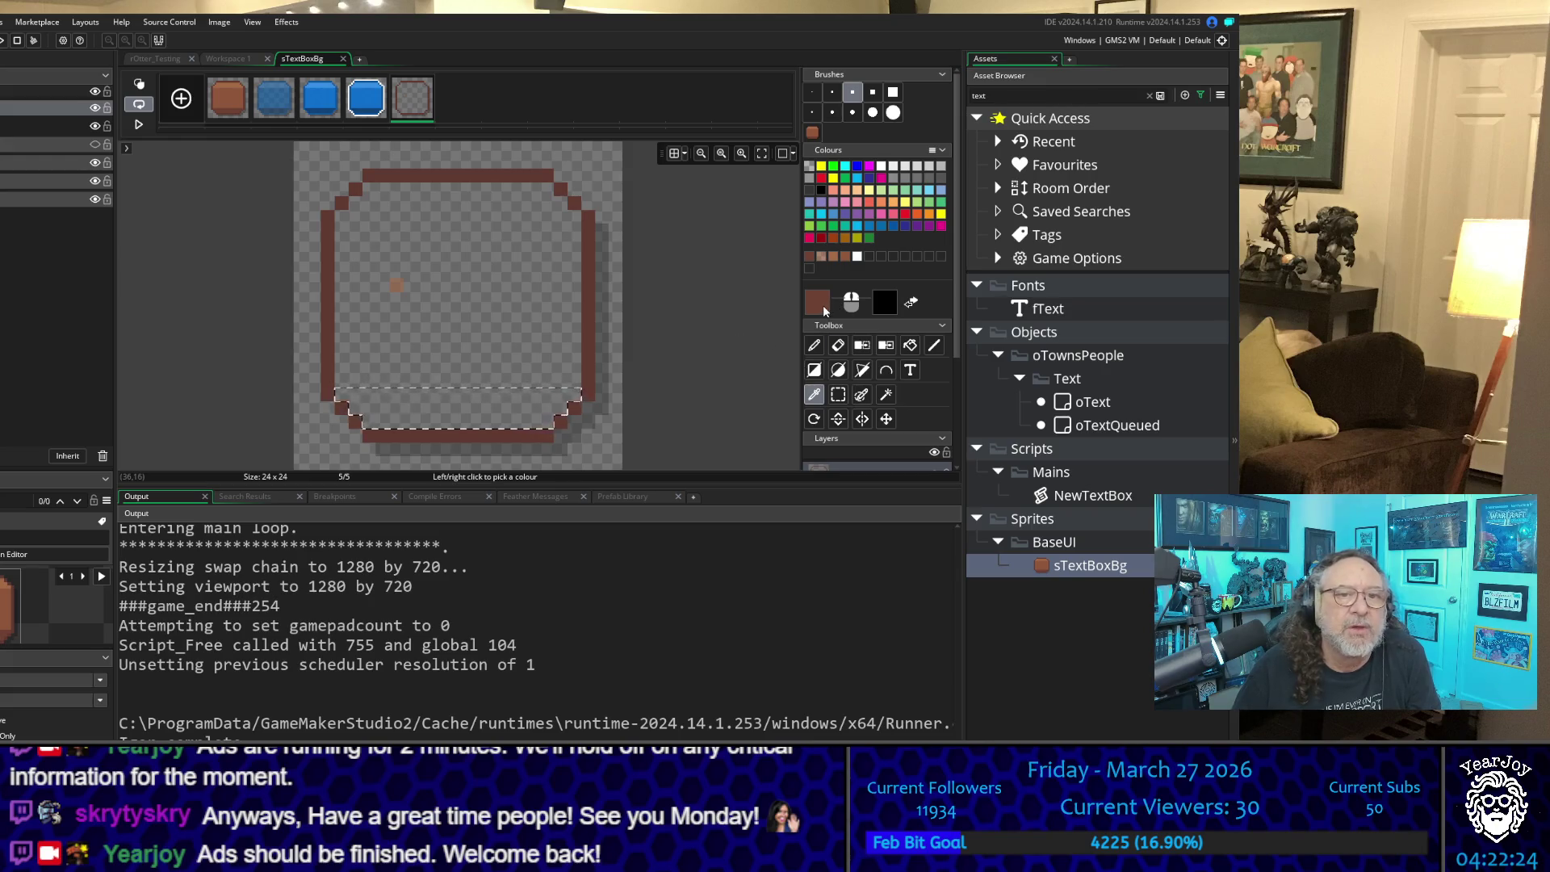
pyautogui.click(824, 311)
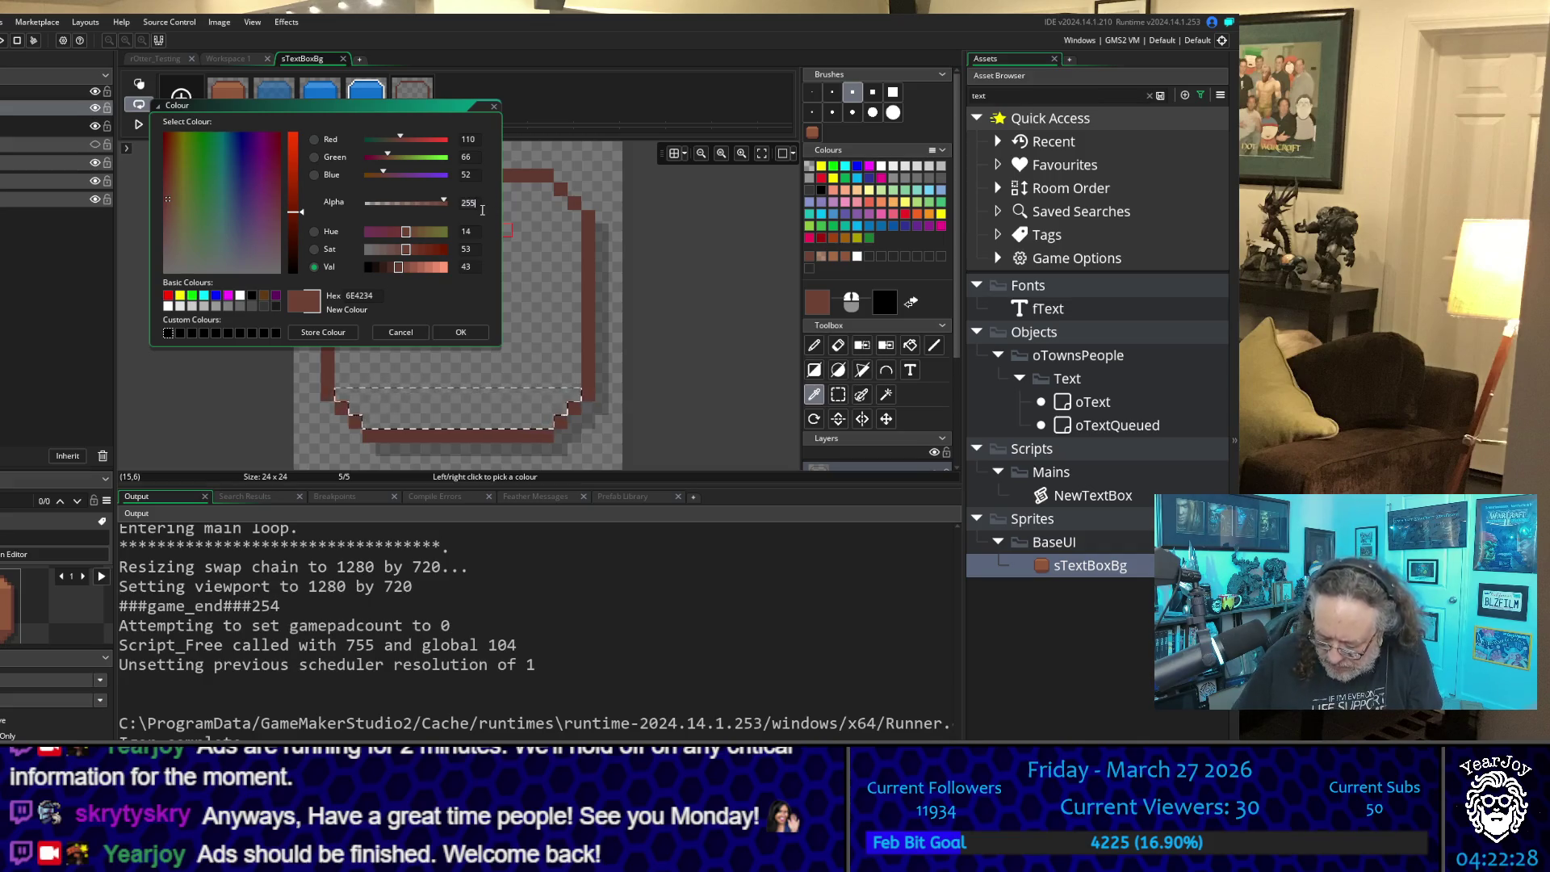
pyautogui.press('BackSpace')
pyautogui.press('BackSpace')
pyautogui.press('BackSpace')
pyautogui.write('160')
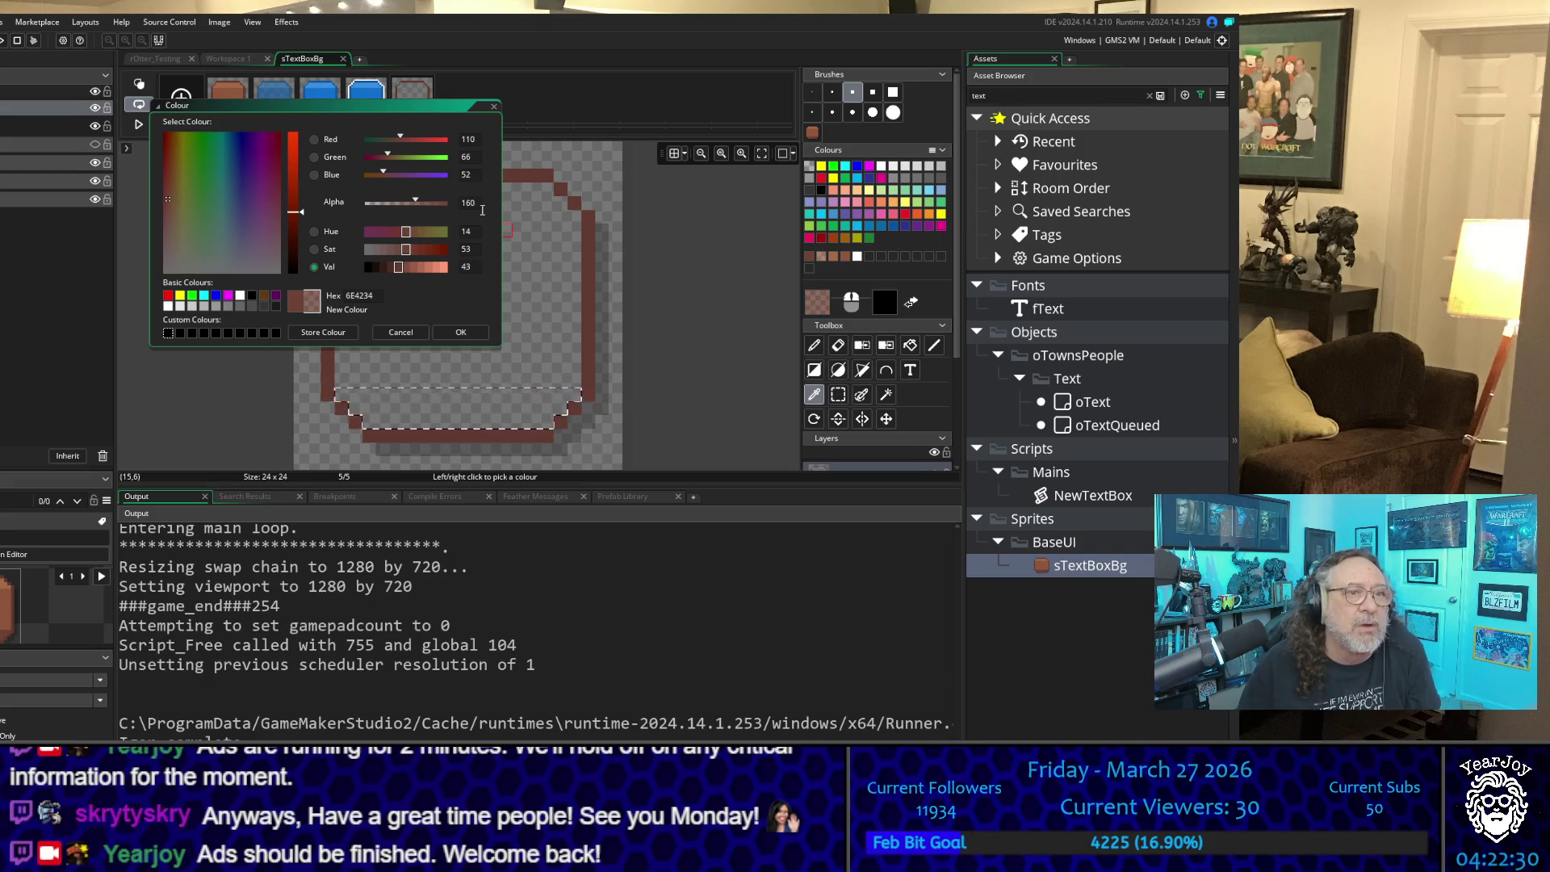
pyautogui.click(460, 331)
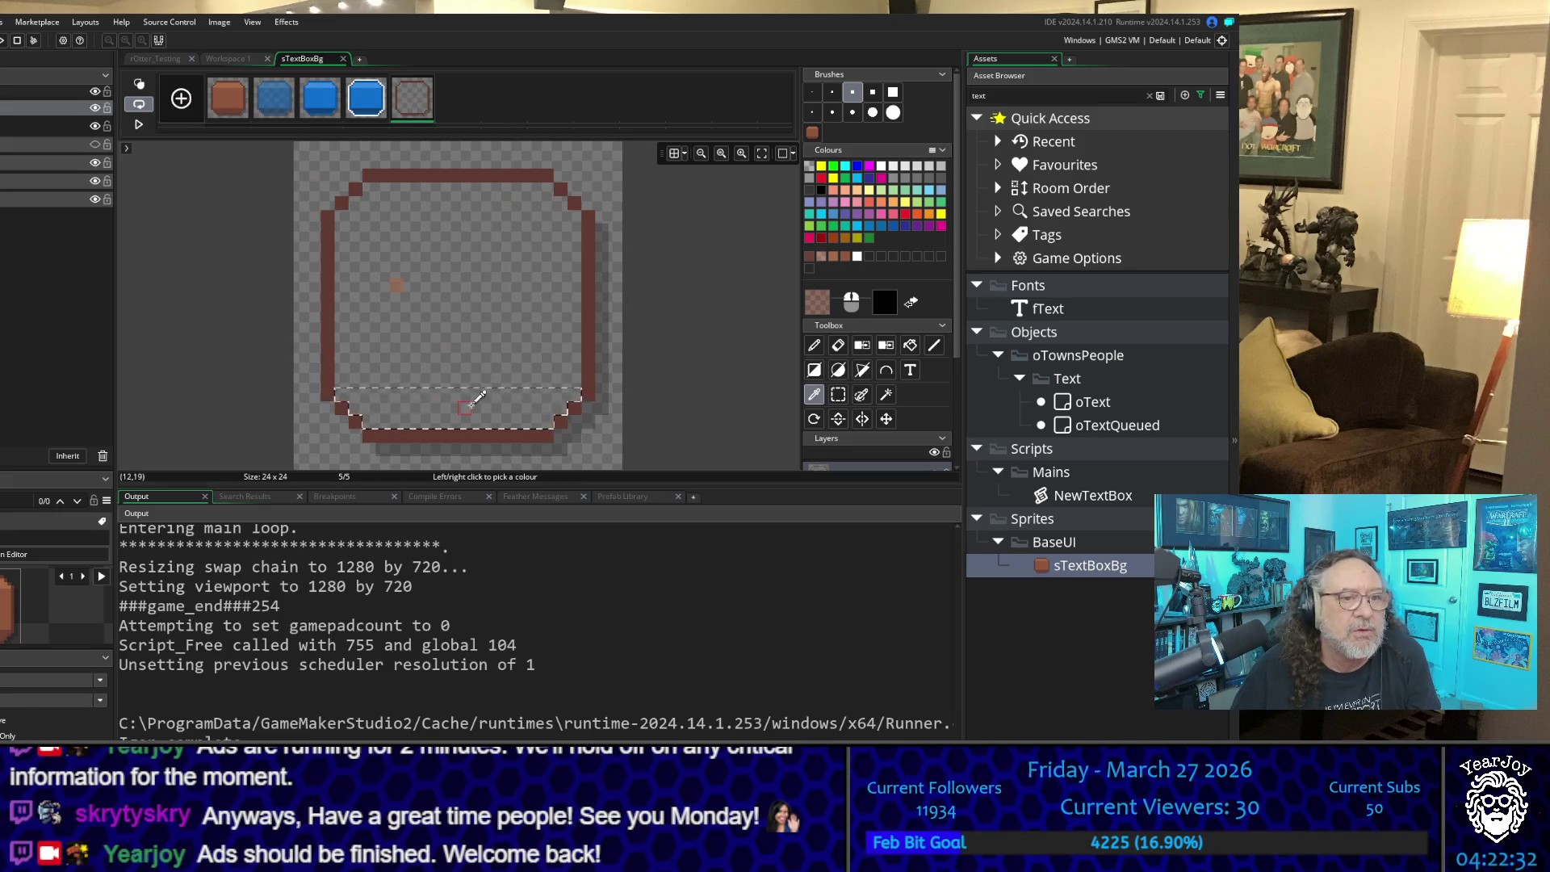
# Step: Paint frame 5's selected bottom band with the translucent dark brown
pyautogui.click(813, 344)
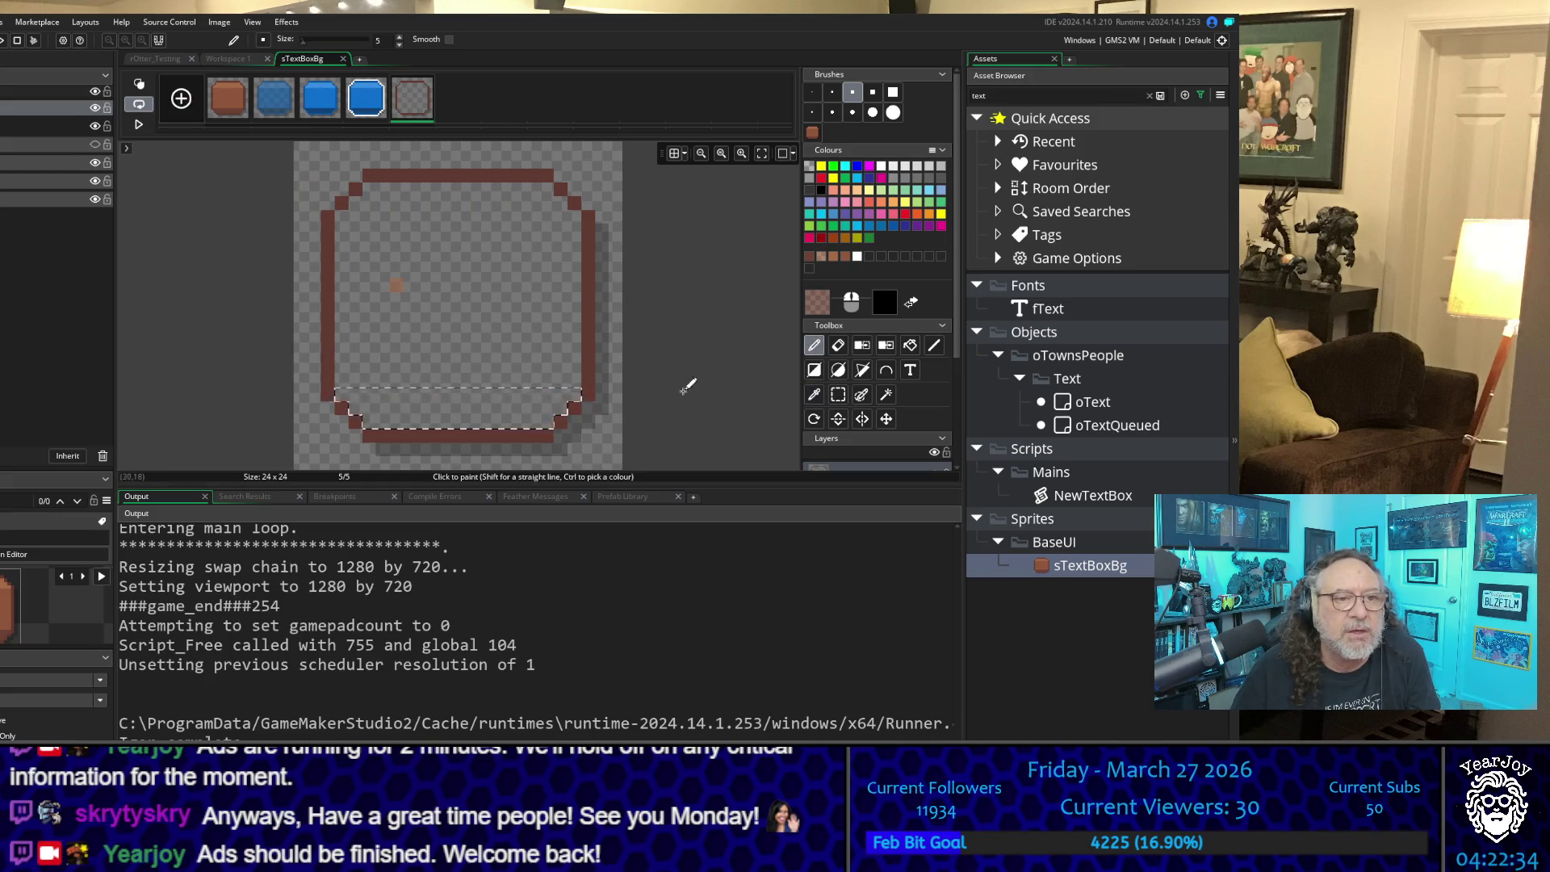
pyautogui.click(494, 398)
pyautogui.moveTo(494, 398)
pyautogui.mouseDown()
pyautogui.moveTo(335, 388)
pyautogui.moveTo(527, 412)
pyautogui.mouseUp()
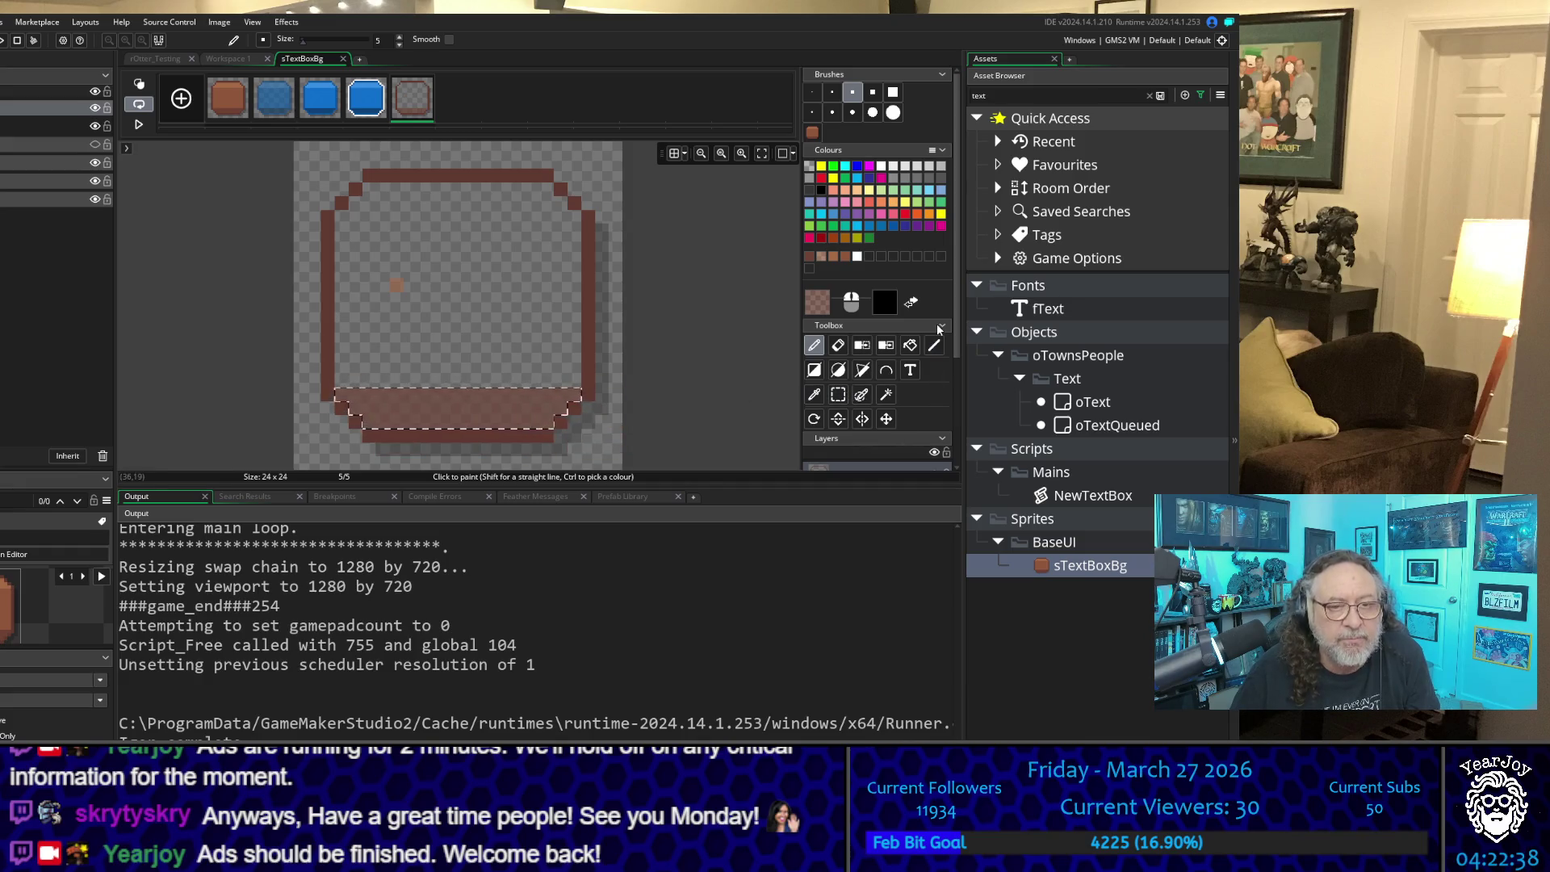
pyautogui.click(224, 105)
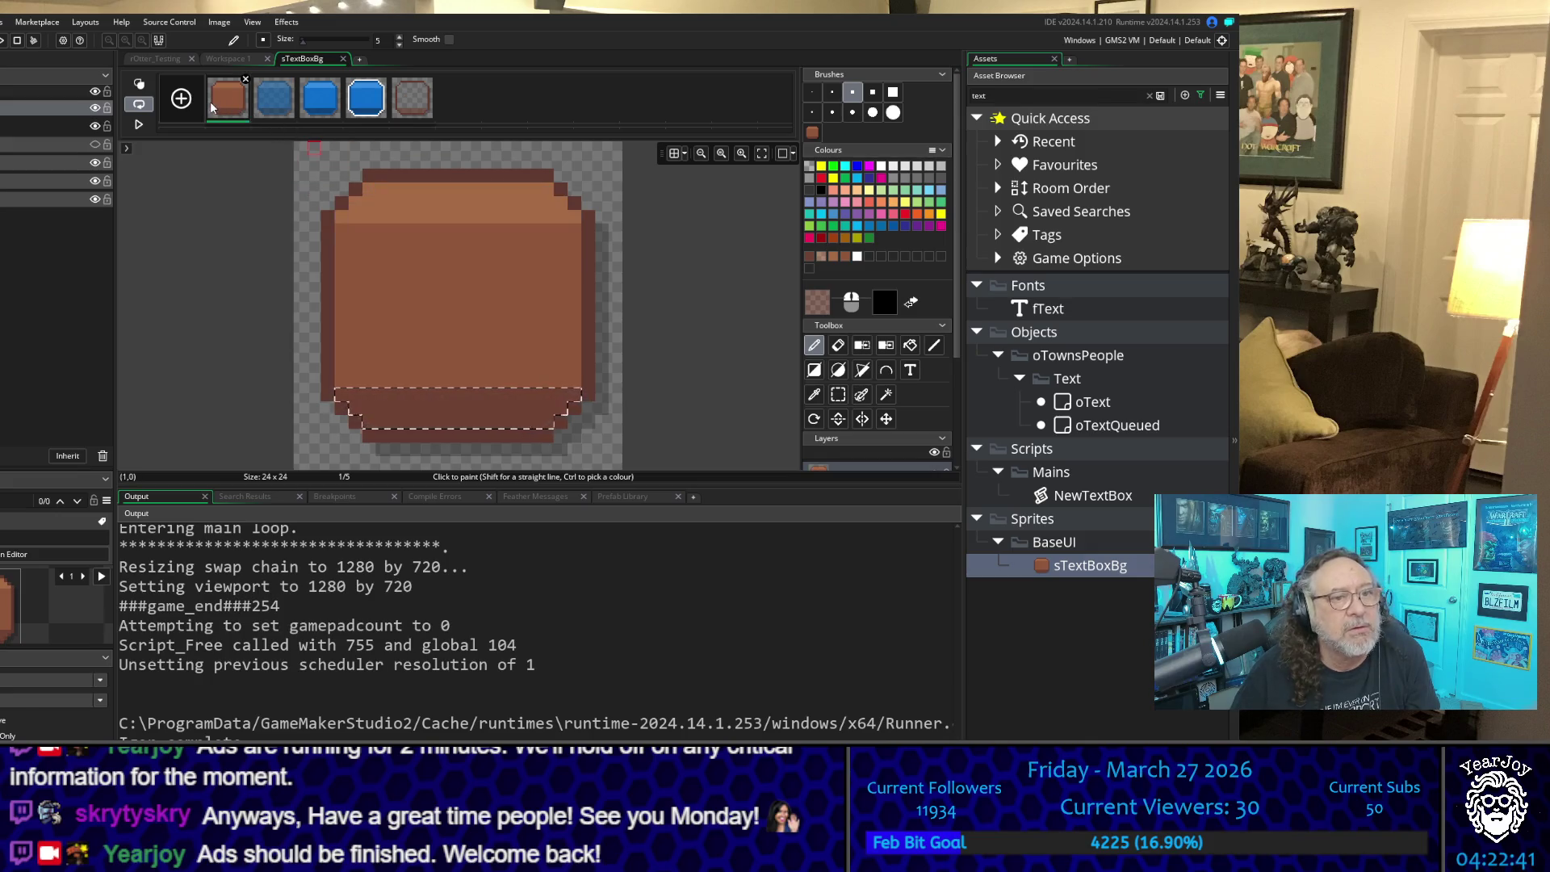
# Step: Select frame 1's top band and sample its light brown A66B47
pyautogui.click(886, 396)
pyautogui.click(485, 204)
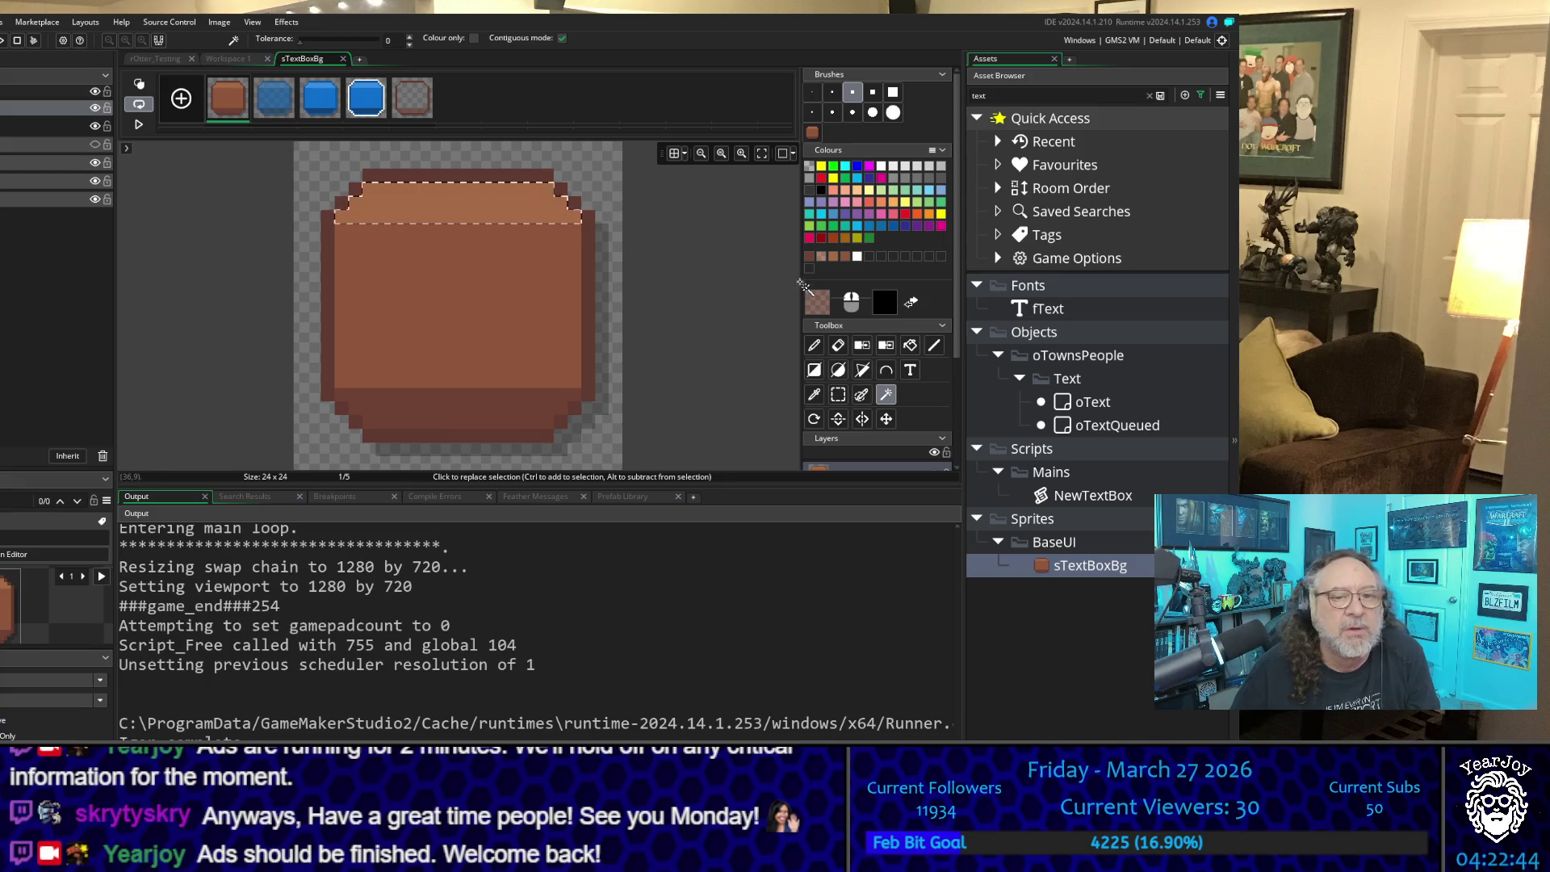
pyautogui.click(814, 393)
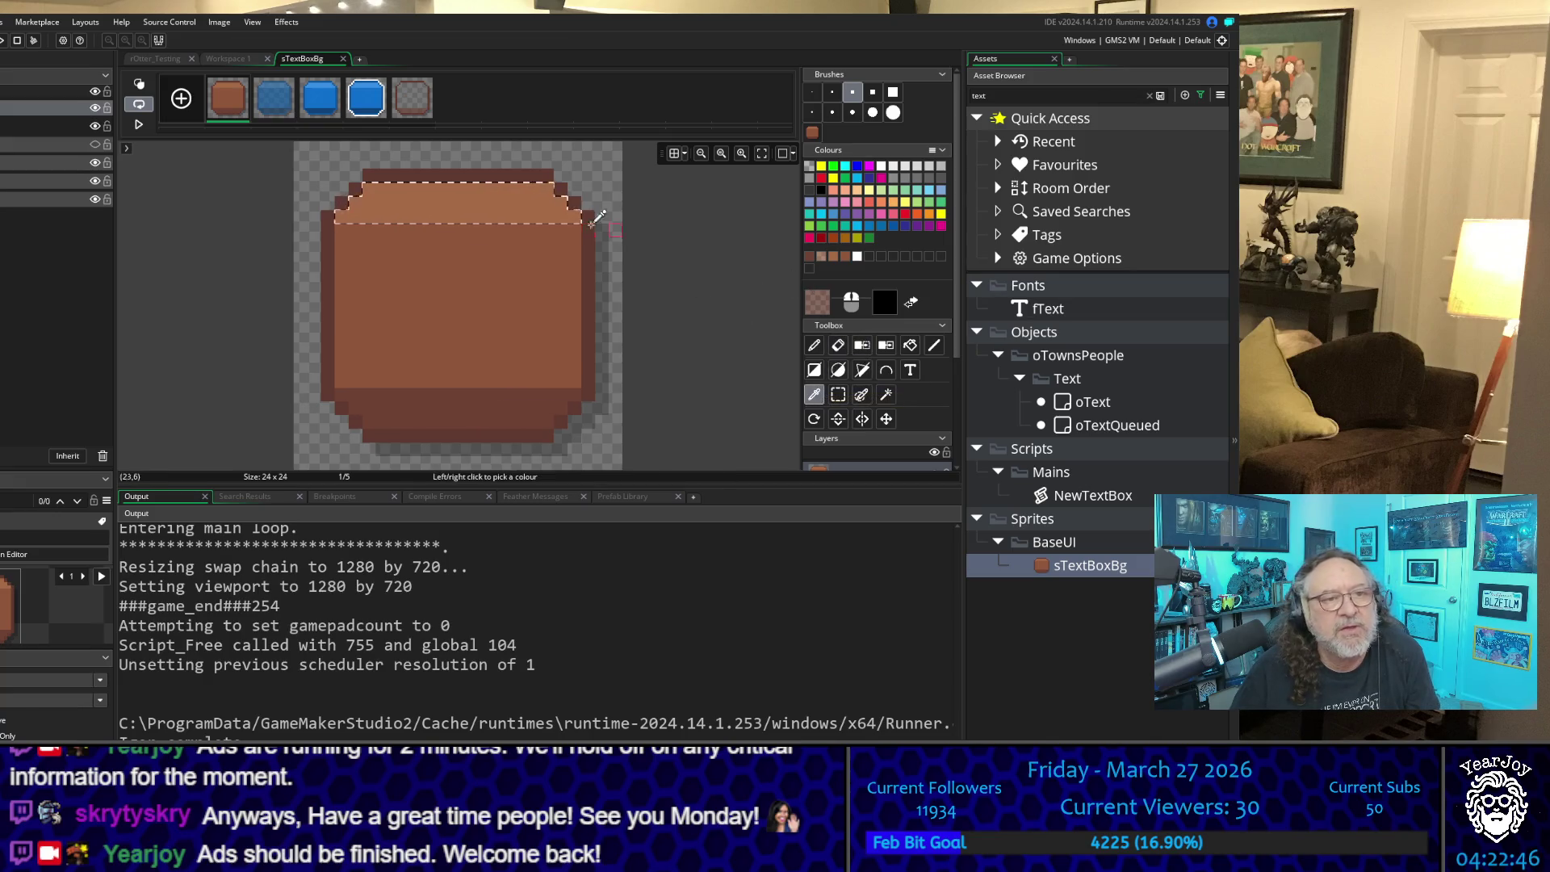
pyautogui.click(549, 242)
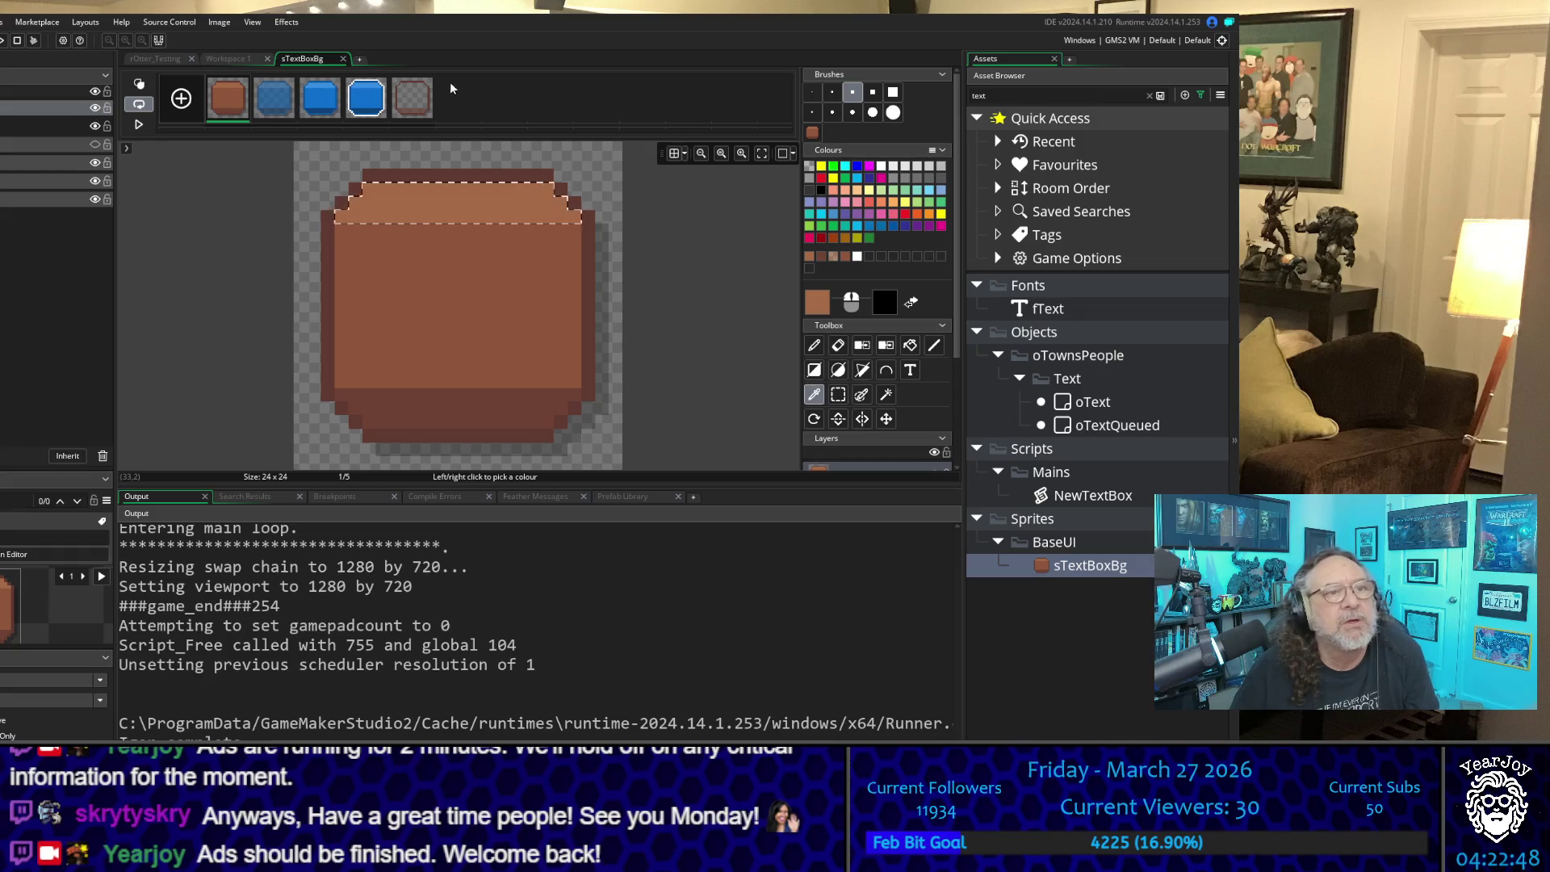
pyautogui.click(419, 98)
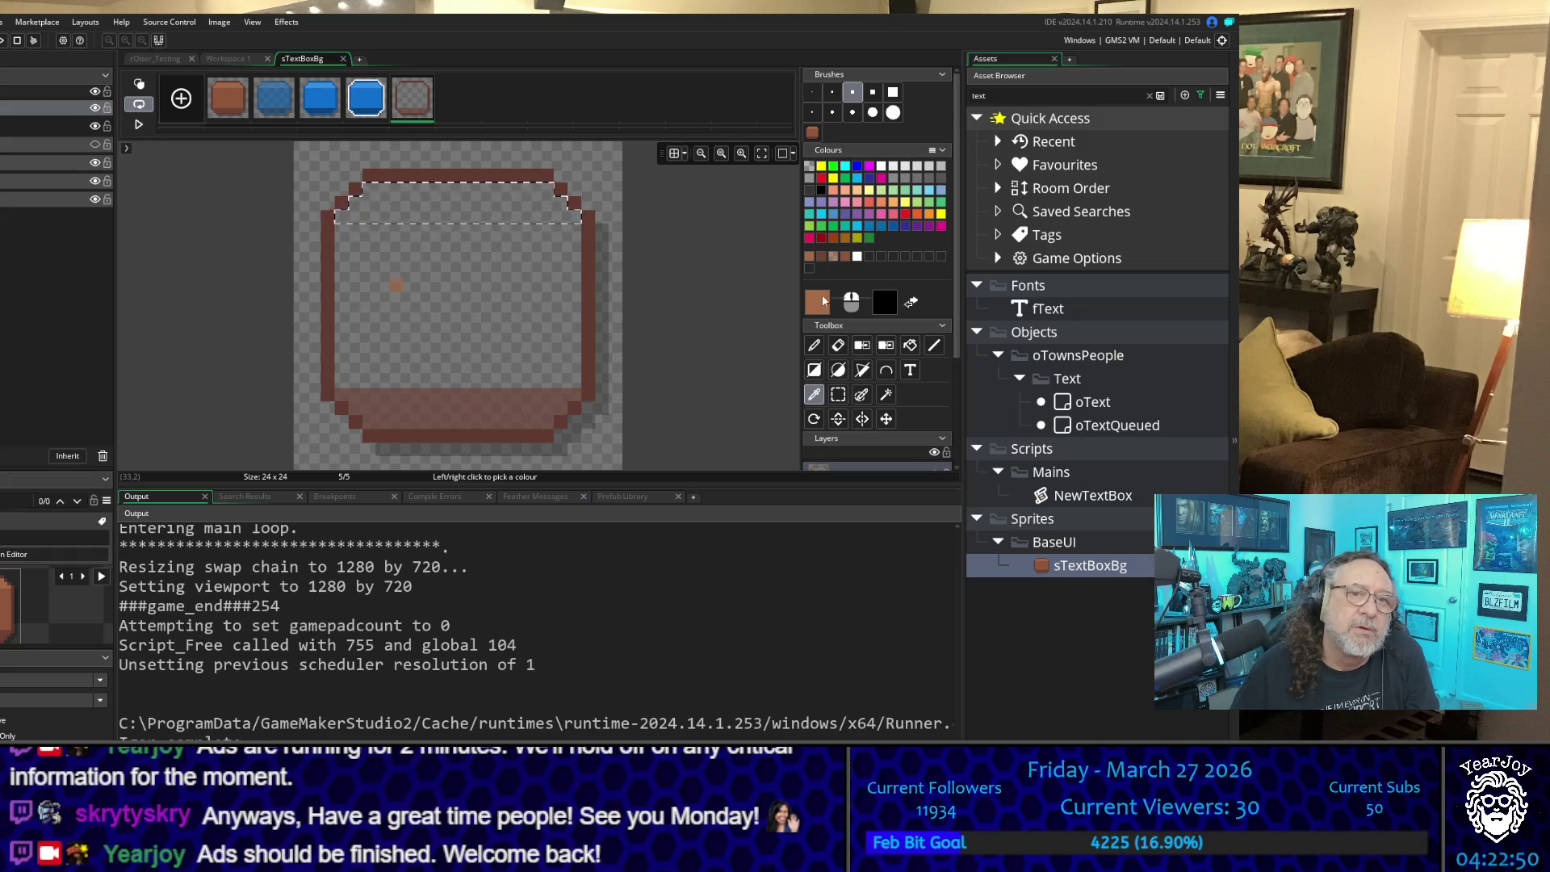
# Step: Set the light brown to alpha 160 and paint frame 5's top band with it
pyautogui.click(822, 302)
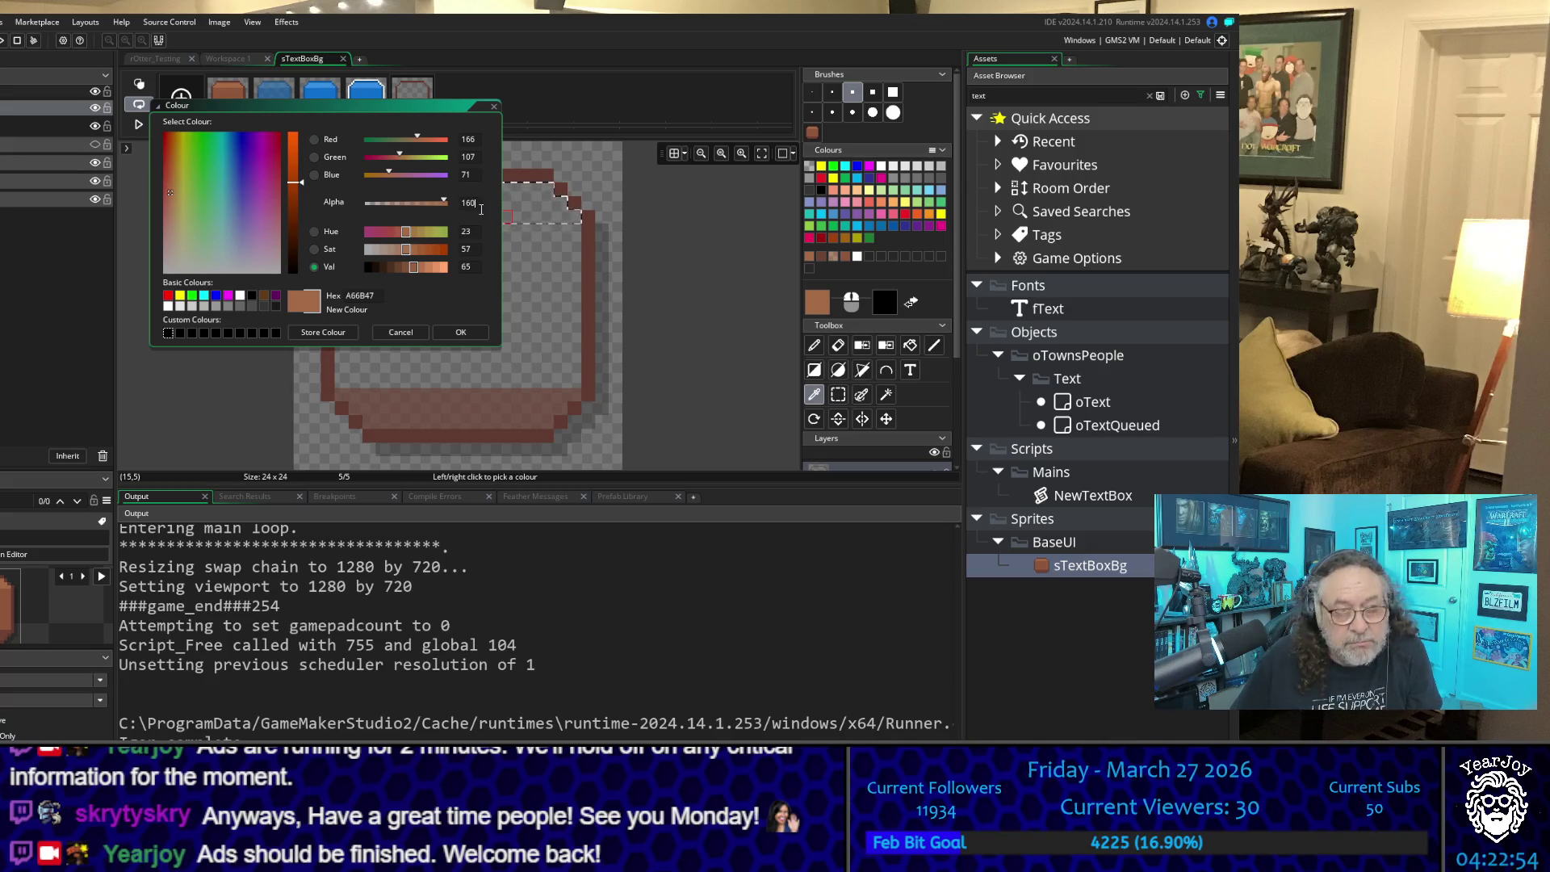
pyautogui.click(461, 331)
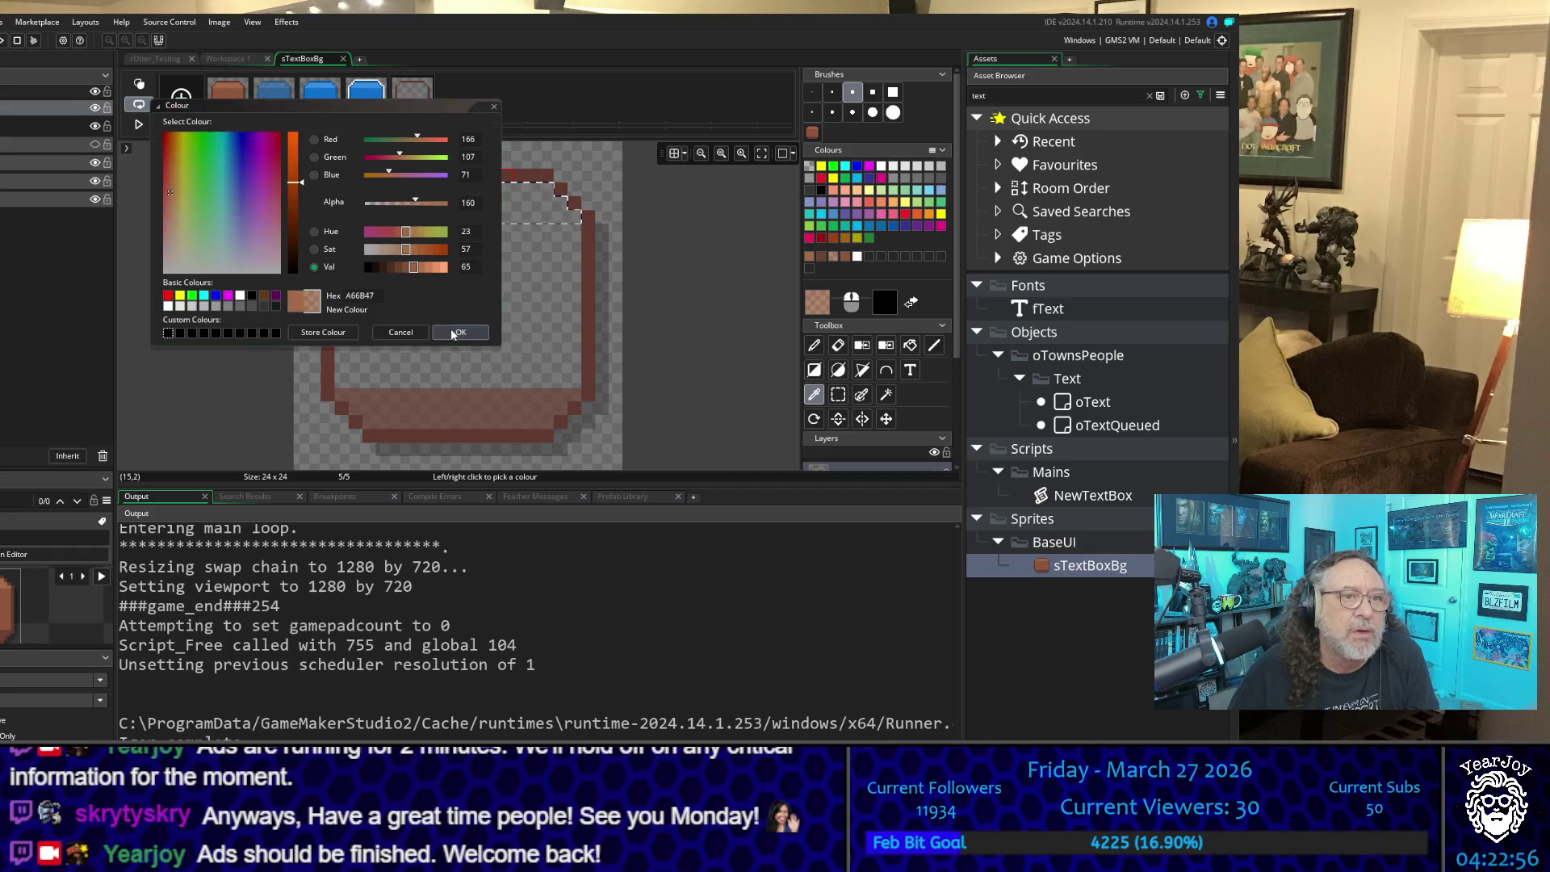
pyautogui.click(815, 345)
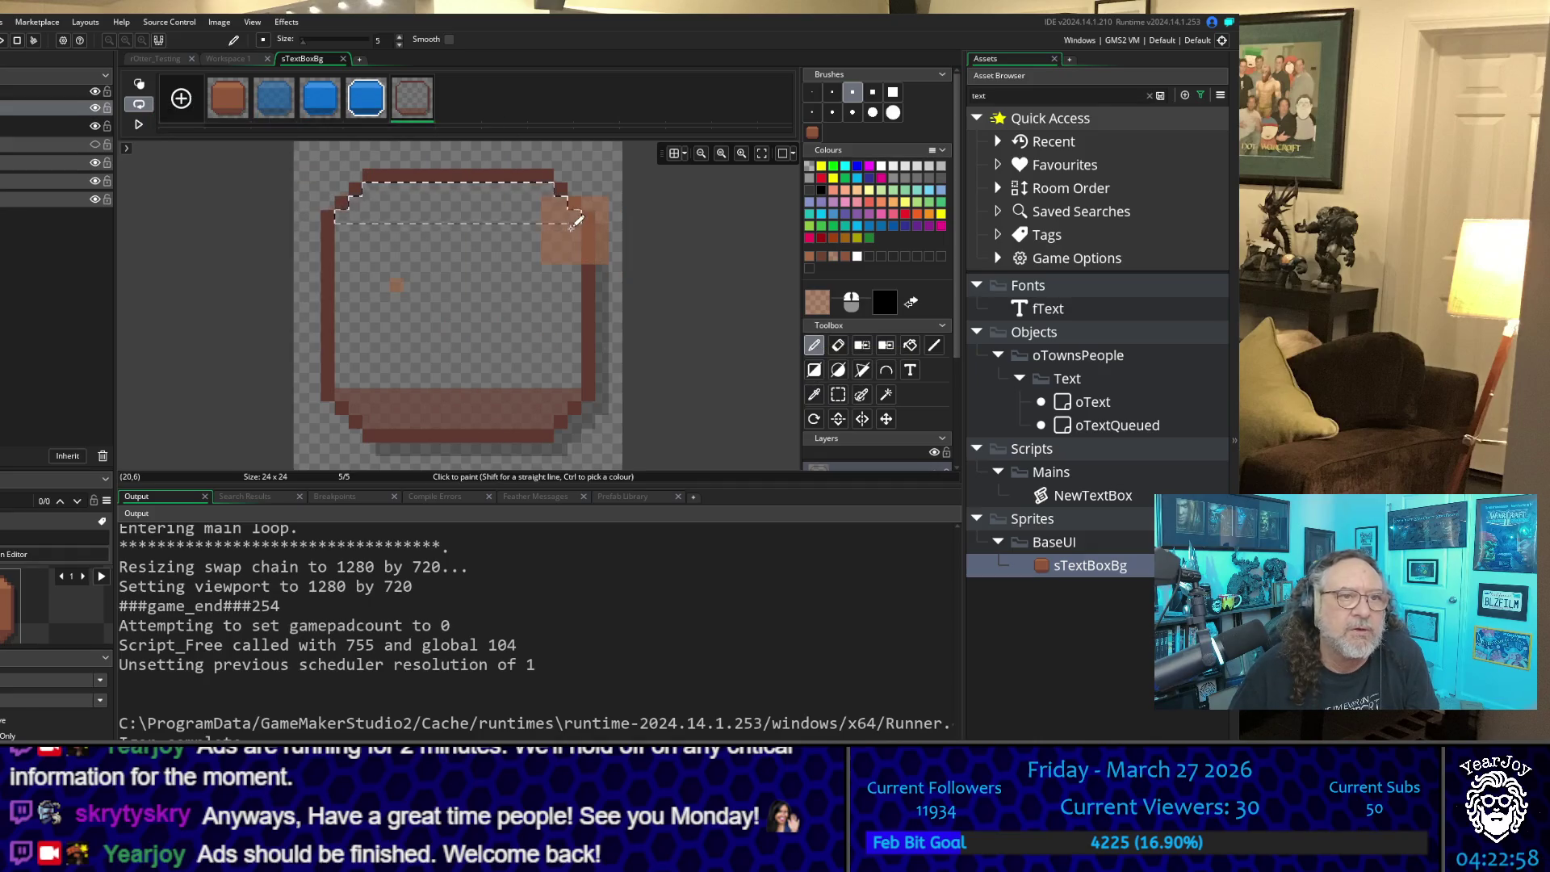
pyautogui.moveTo(489, 196); pyautogui.dragTo(315, 200)
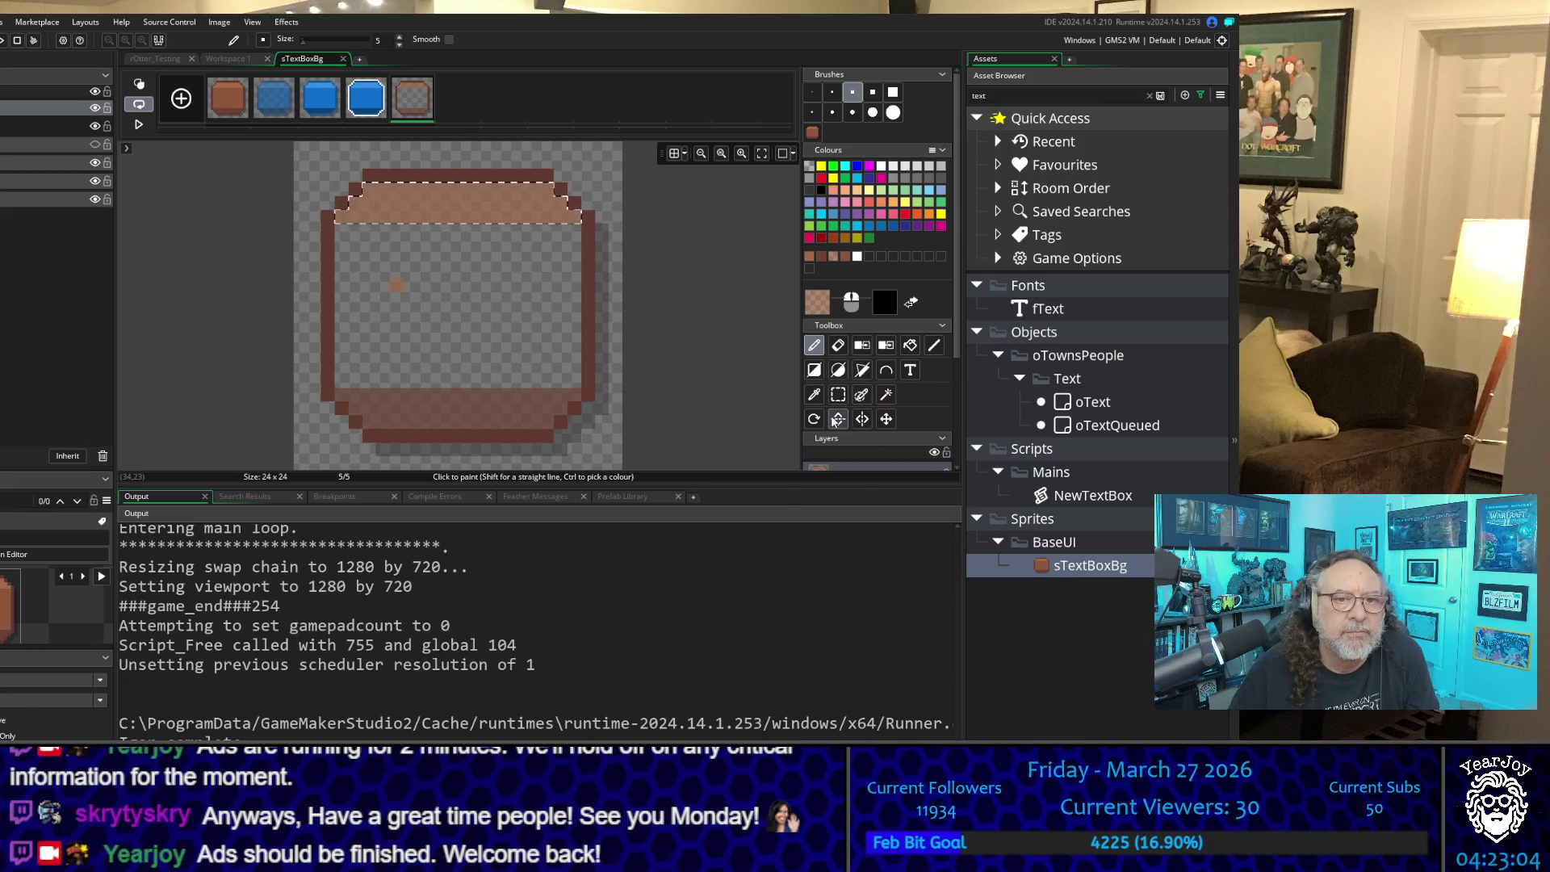
pyautogui.click(245, 102)
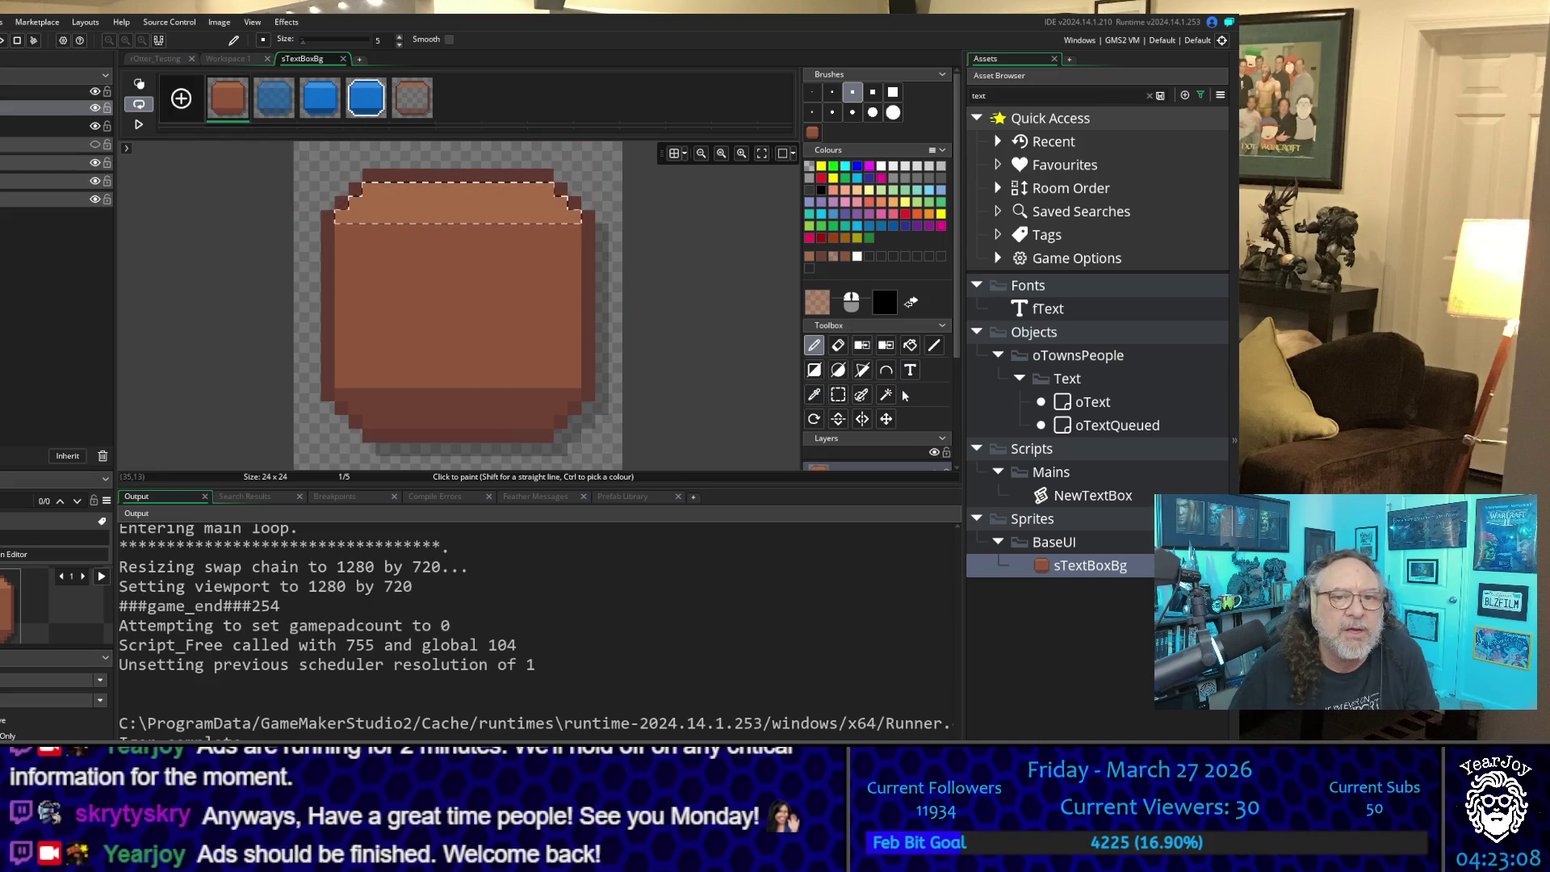
# Step: Sample the interior brown 8F563B from frame 1, comparing it against frame 5
pyautogui.click(884, 395)
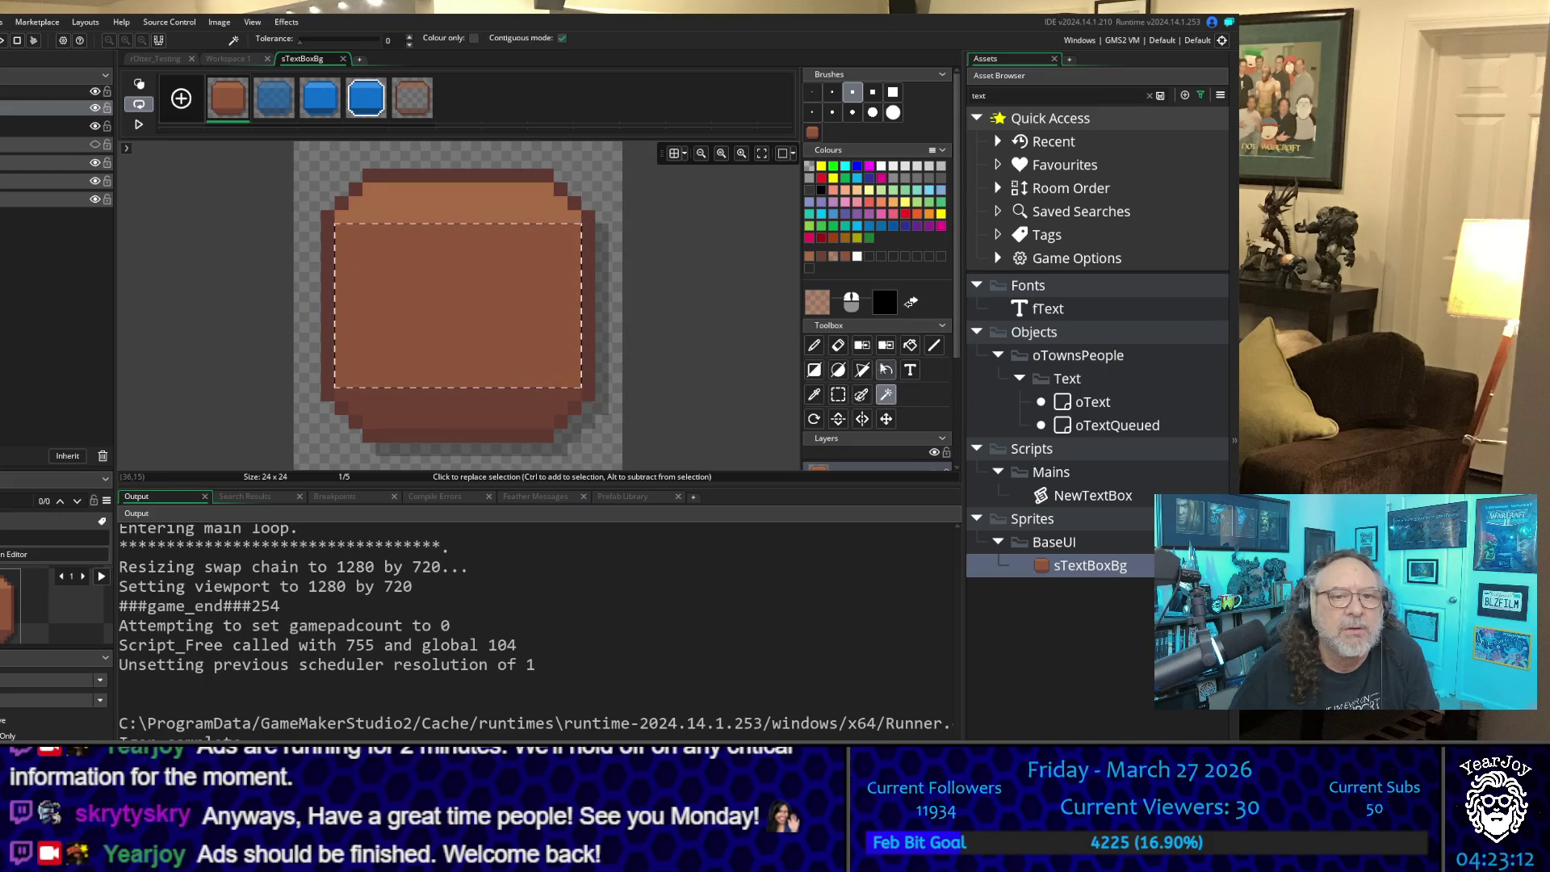
pyautogui.click(813, 395)
pyautogui.click(499, 294)
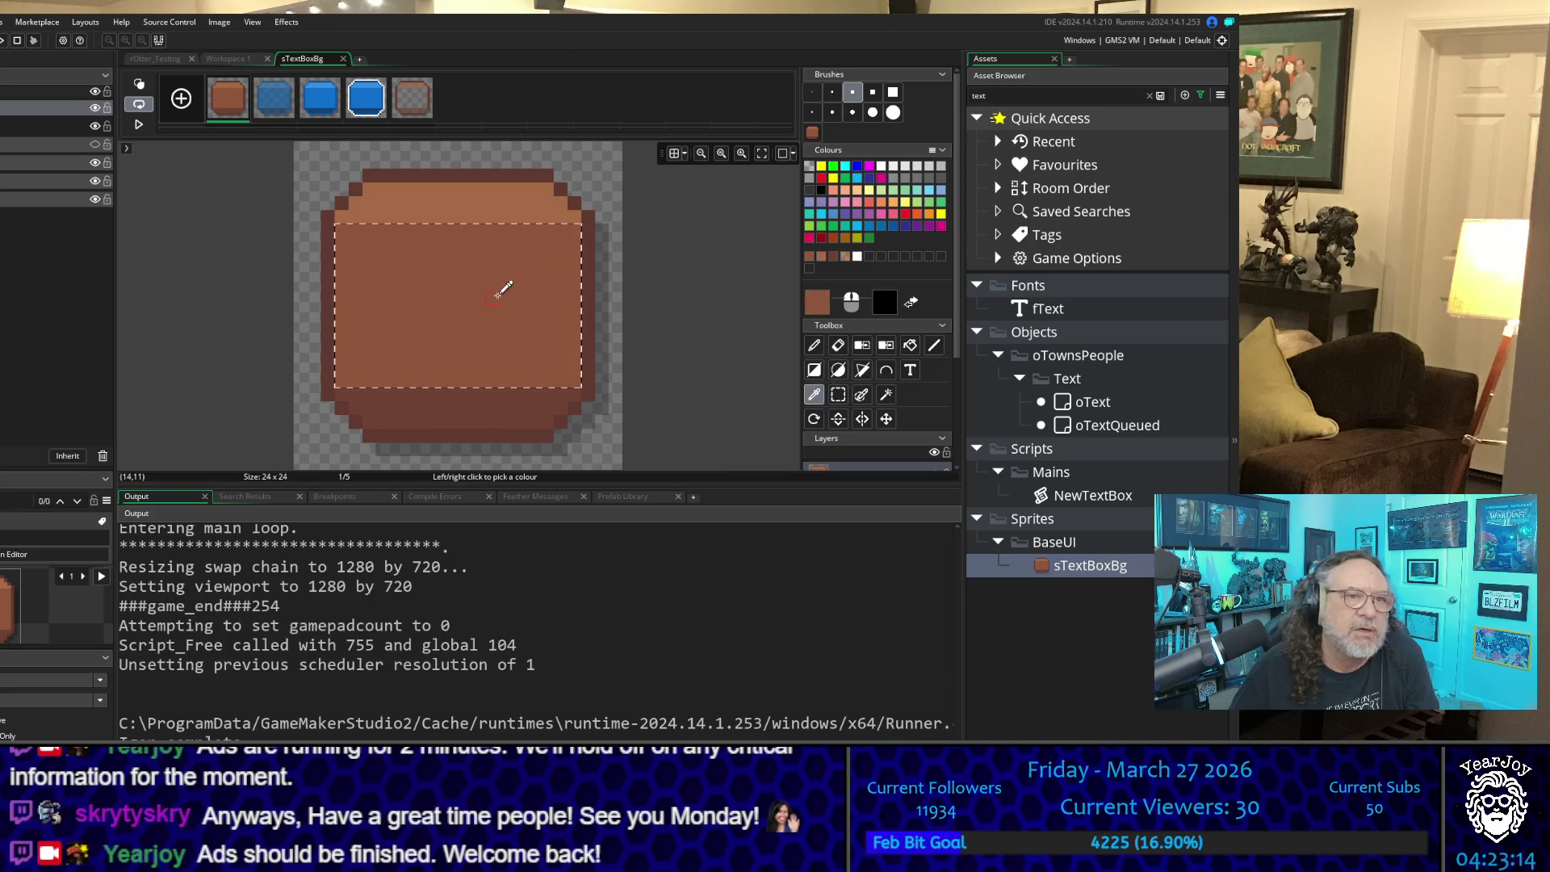
pyautogui.click(426, 100)
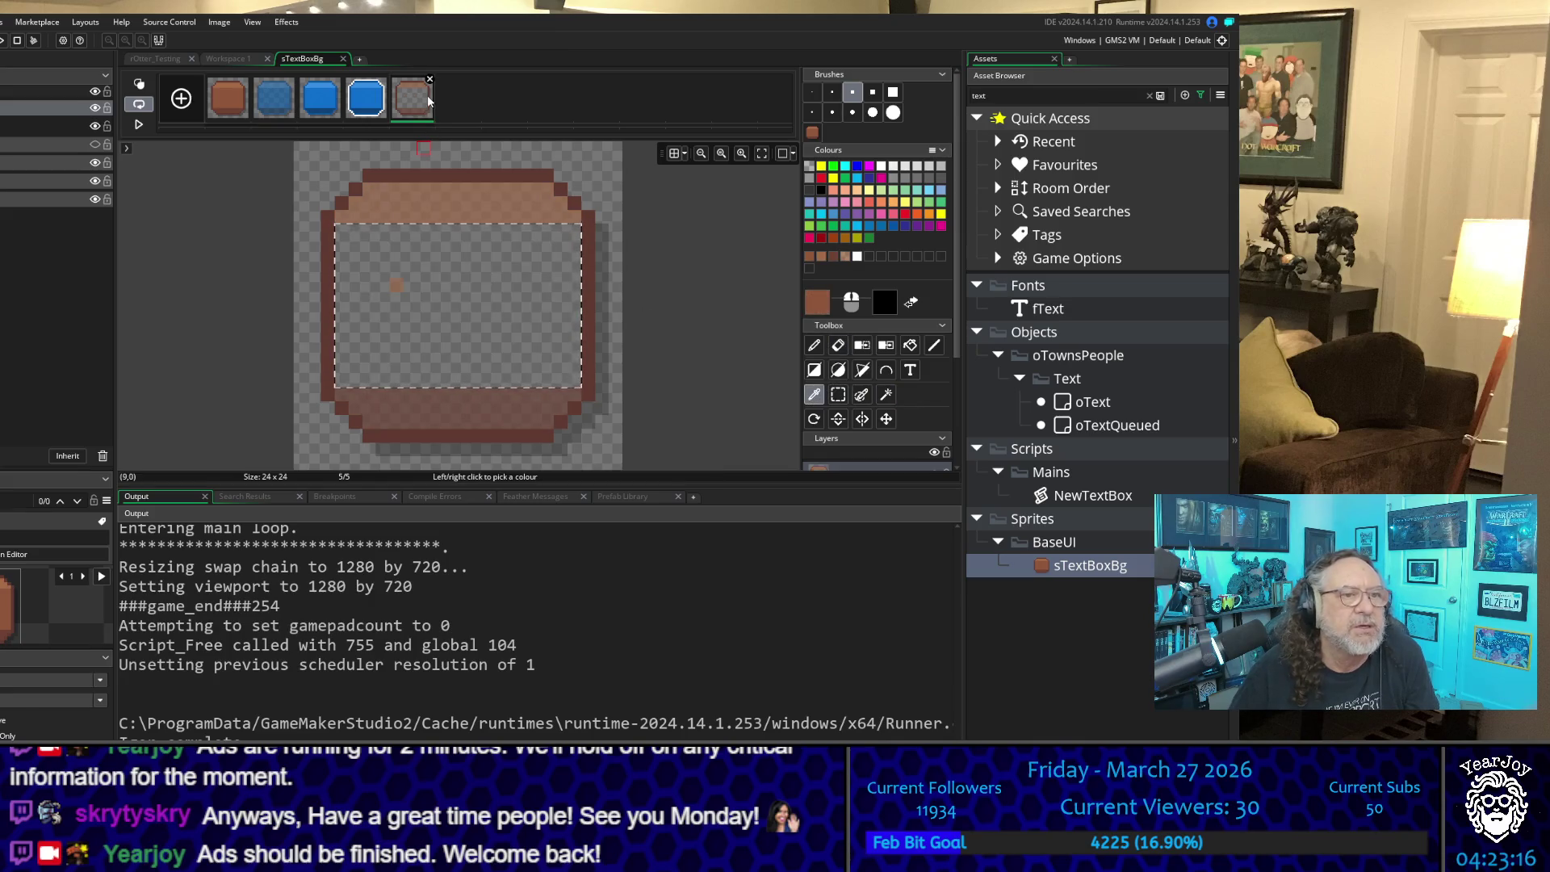
pyautogui.click(838, 349)
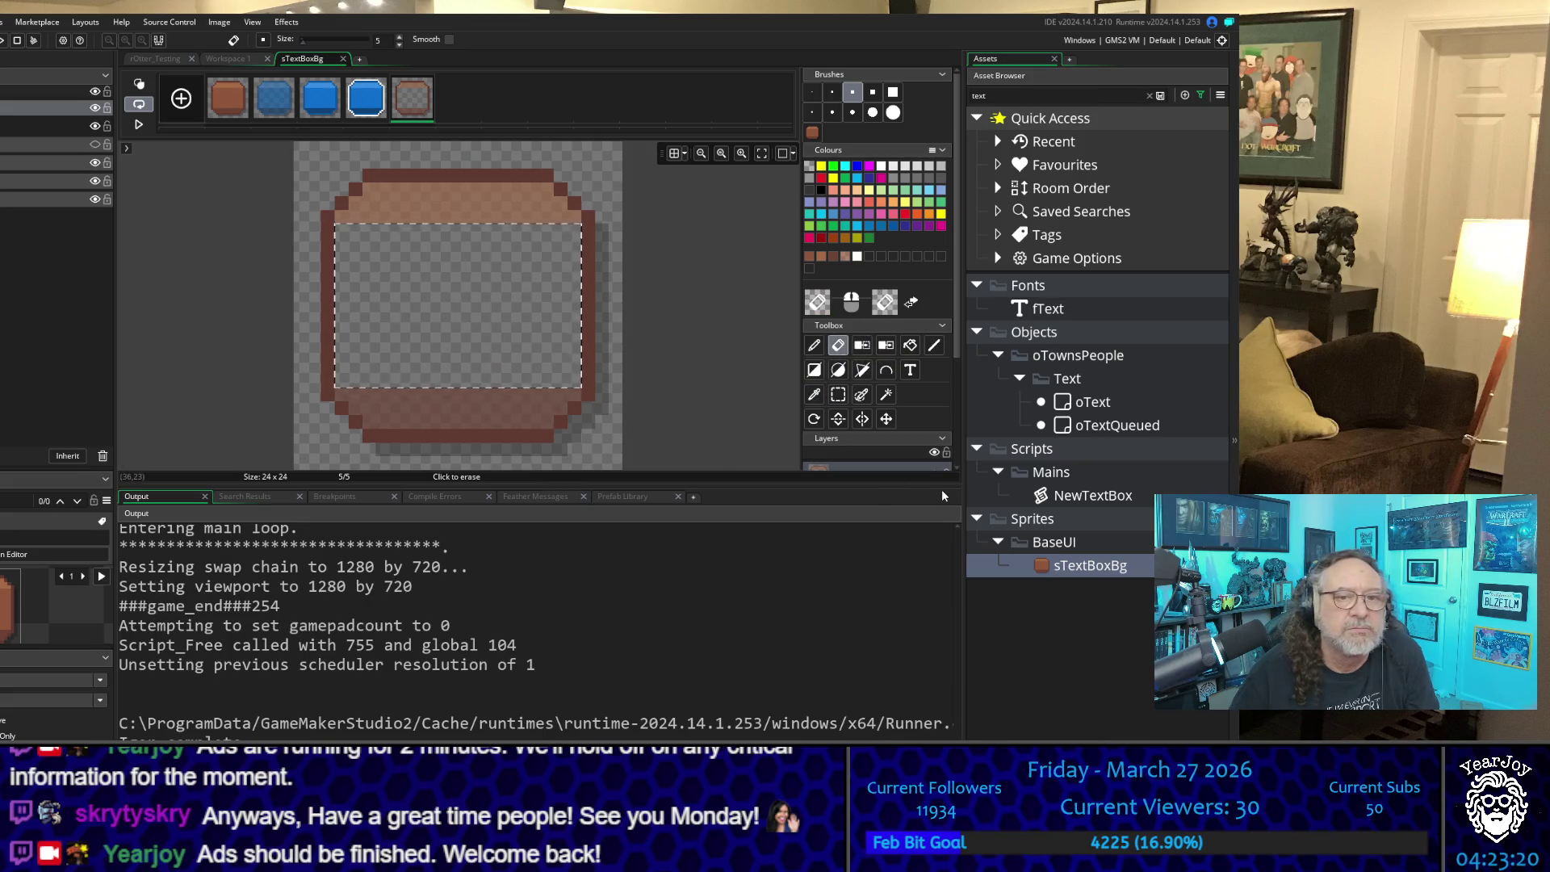
pyautogui.click(815, 396)
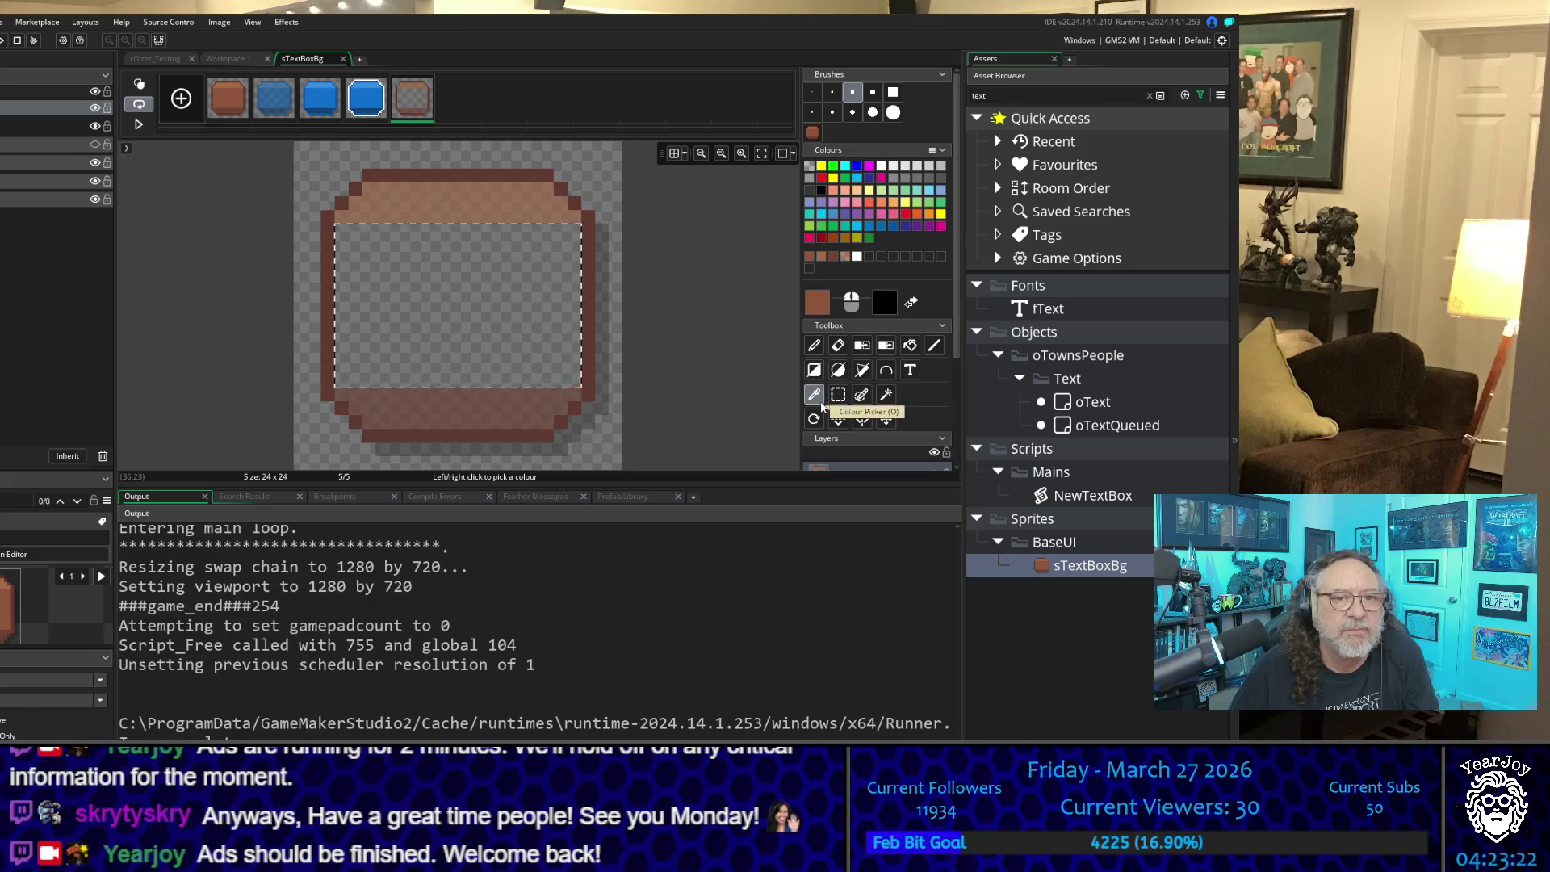
pyautogui.click(226, 101)
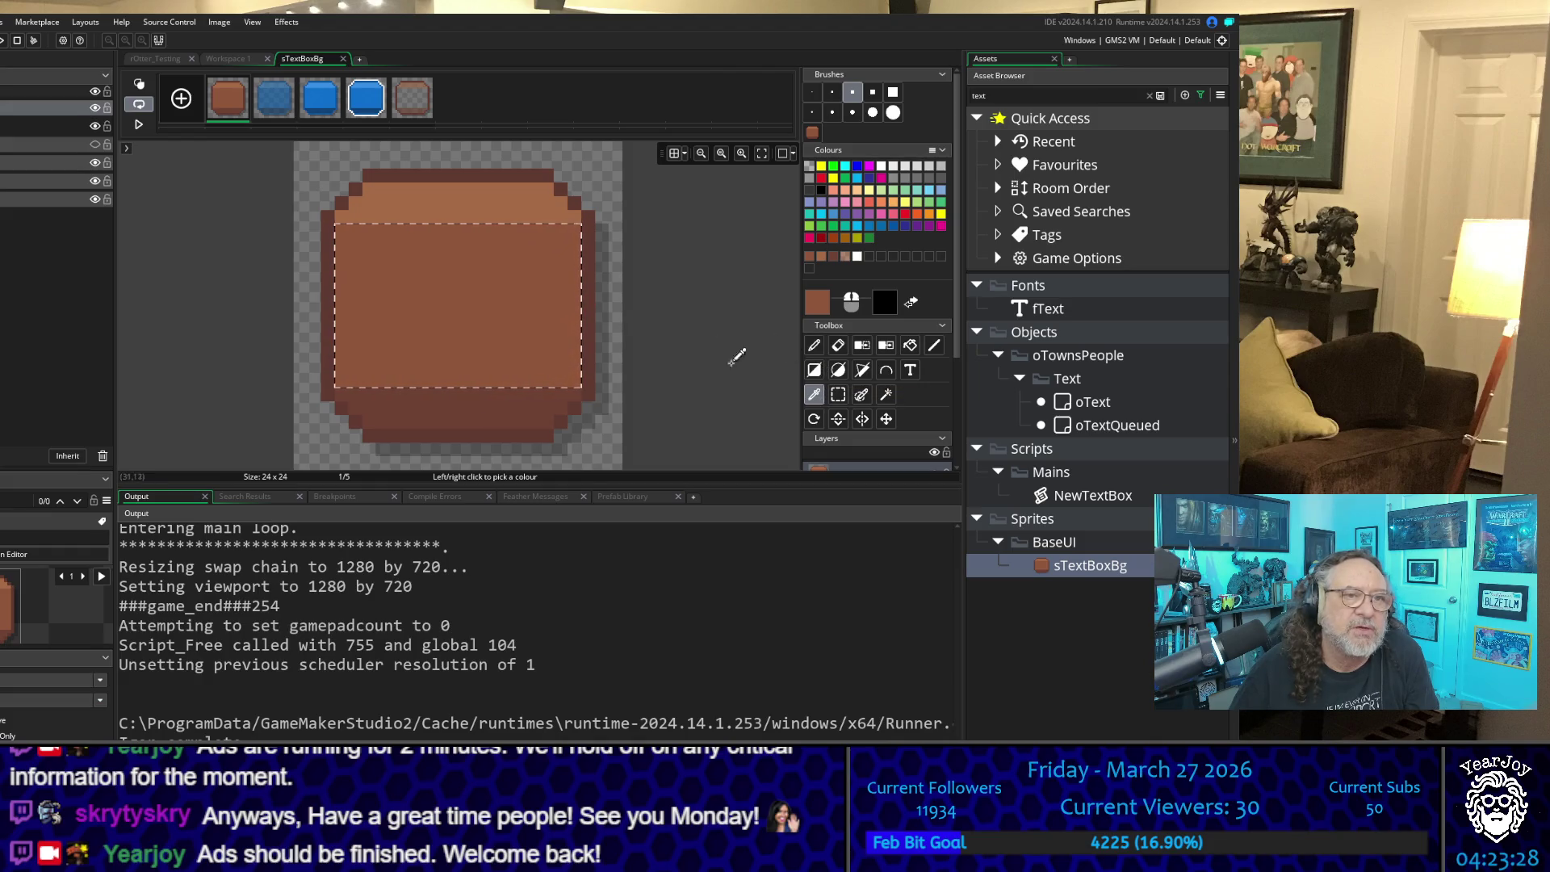
pyautogui.click(412, 101)
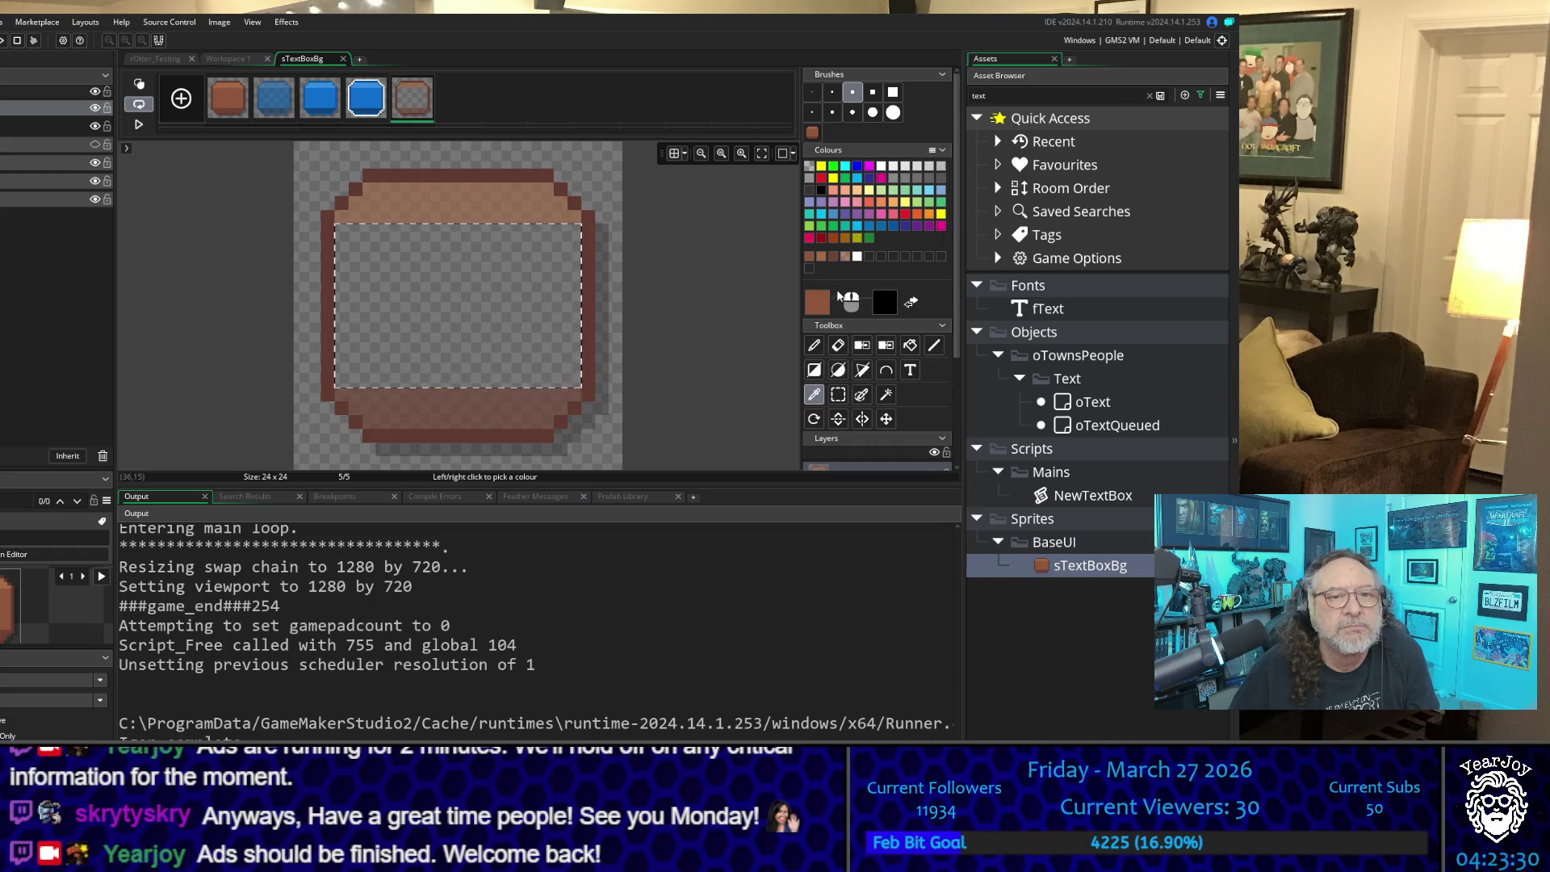
# Step: Paint frame 5's interior with the brown at alpha 160, then clear the selection
pyautogui.click(818, 303)
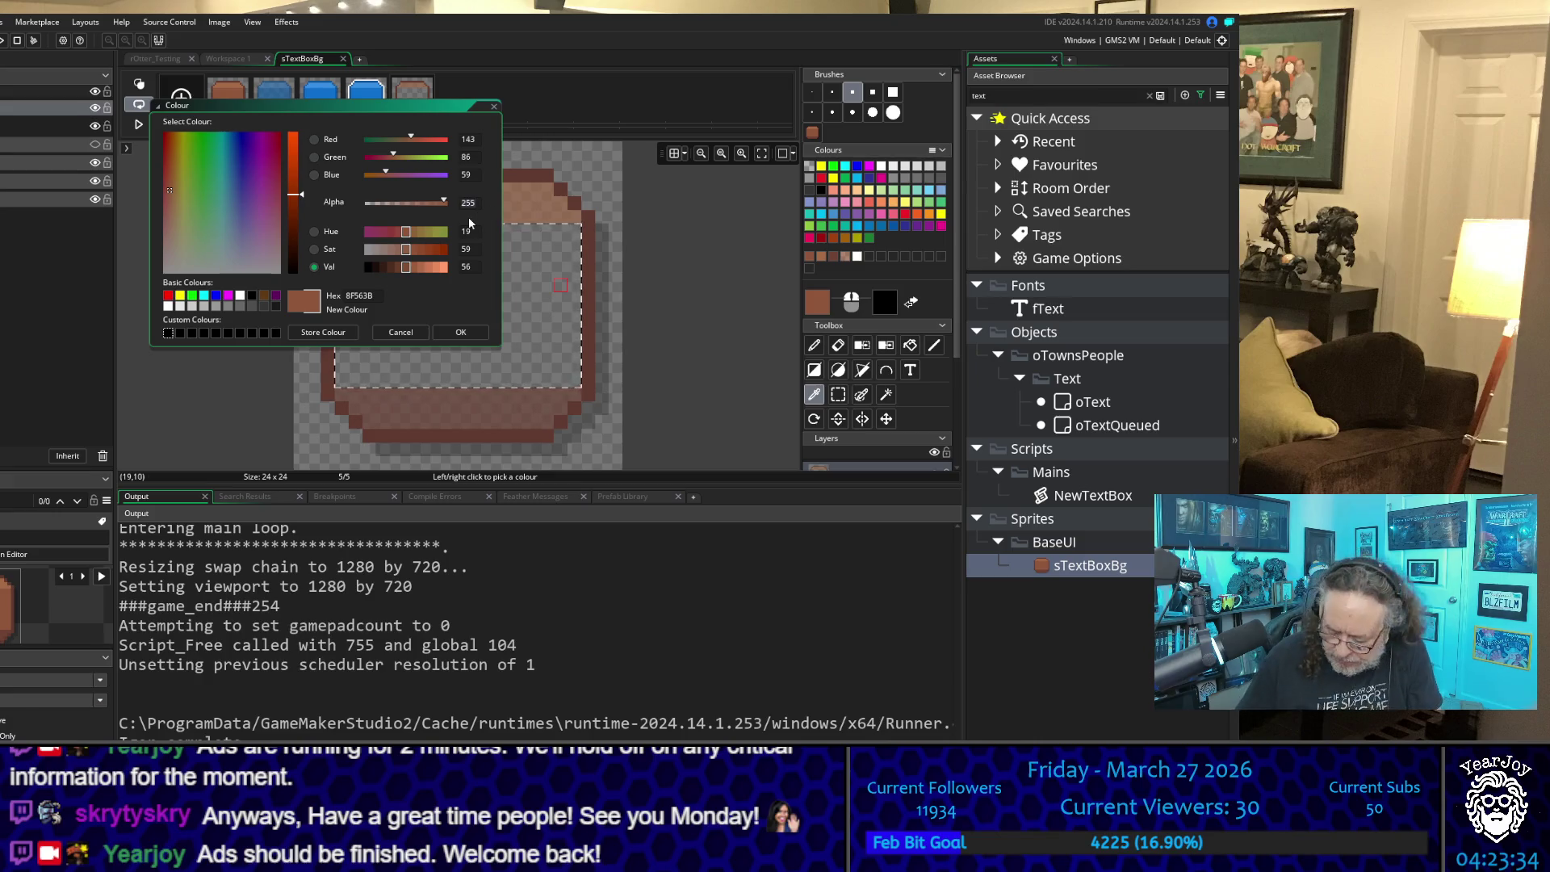
pyautogui.write('160')
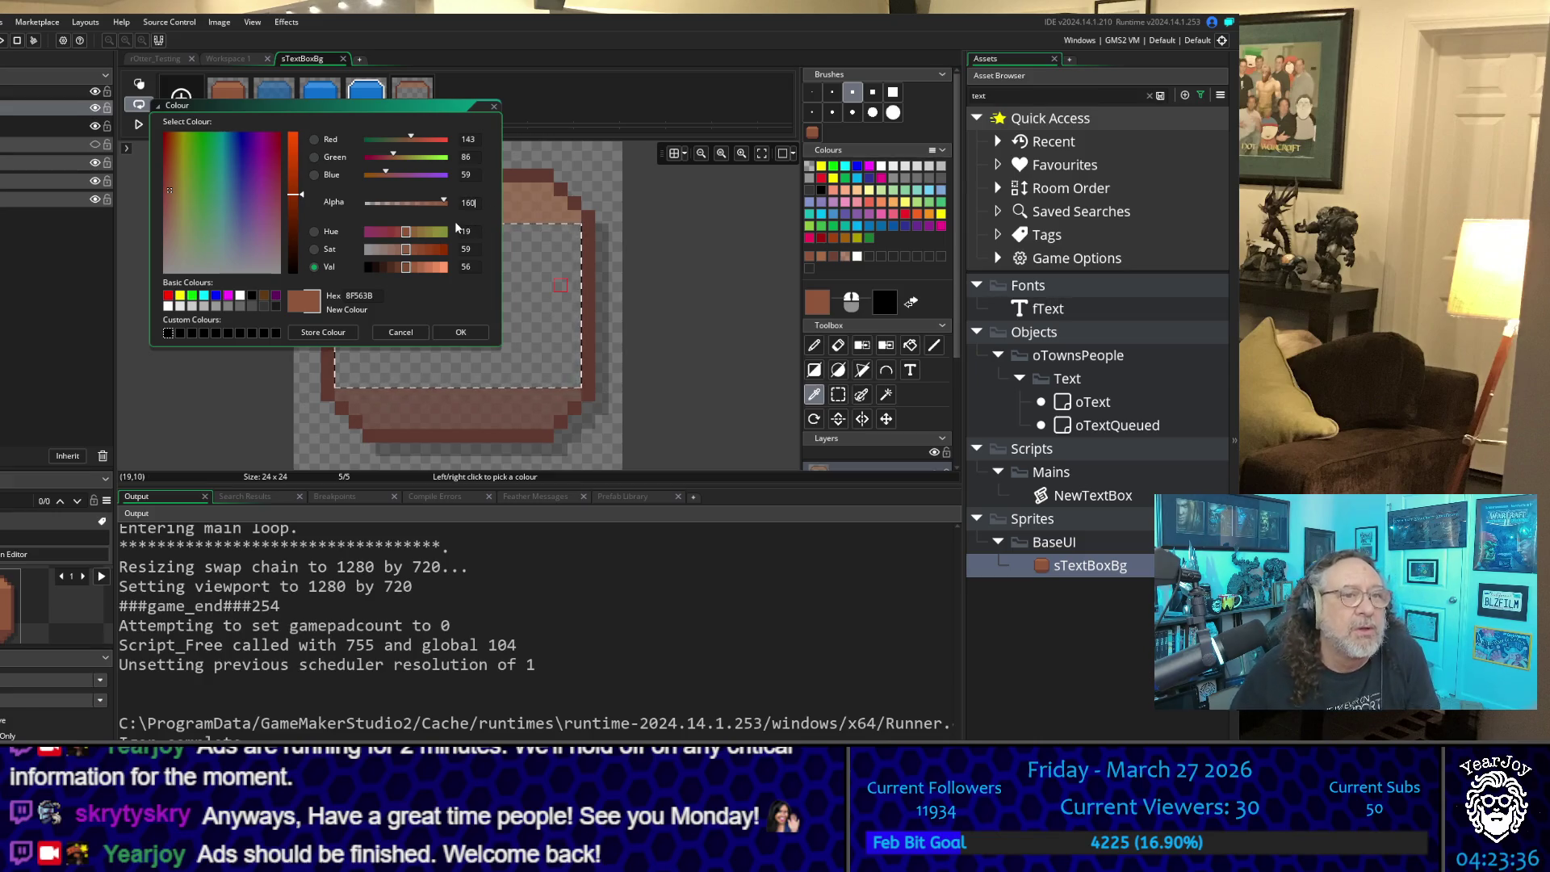
pyautogui.press('Return')
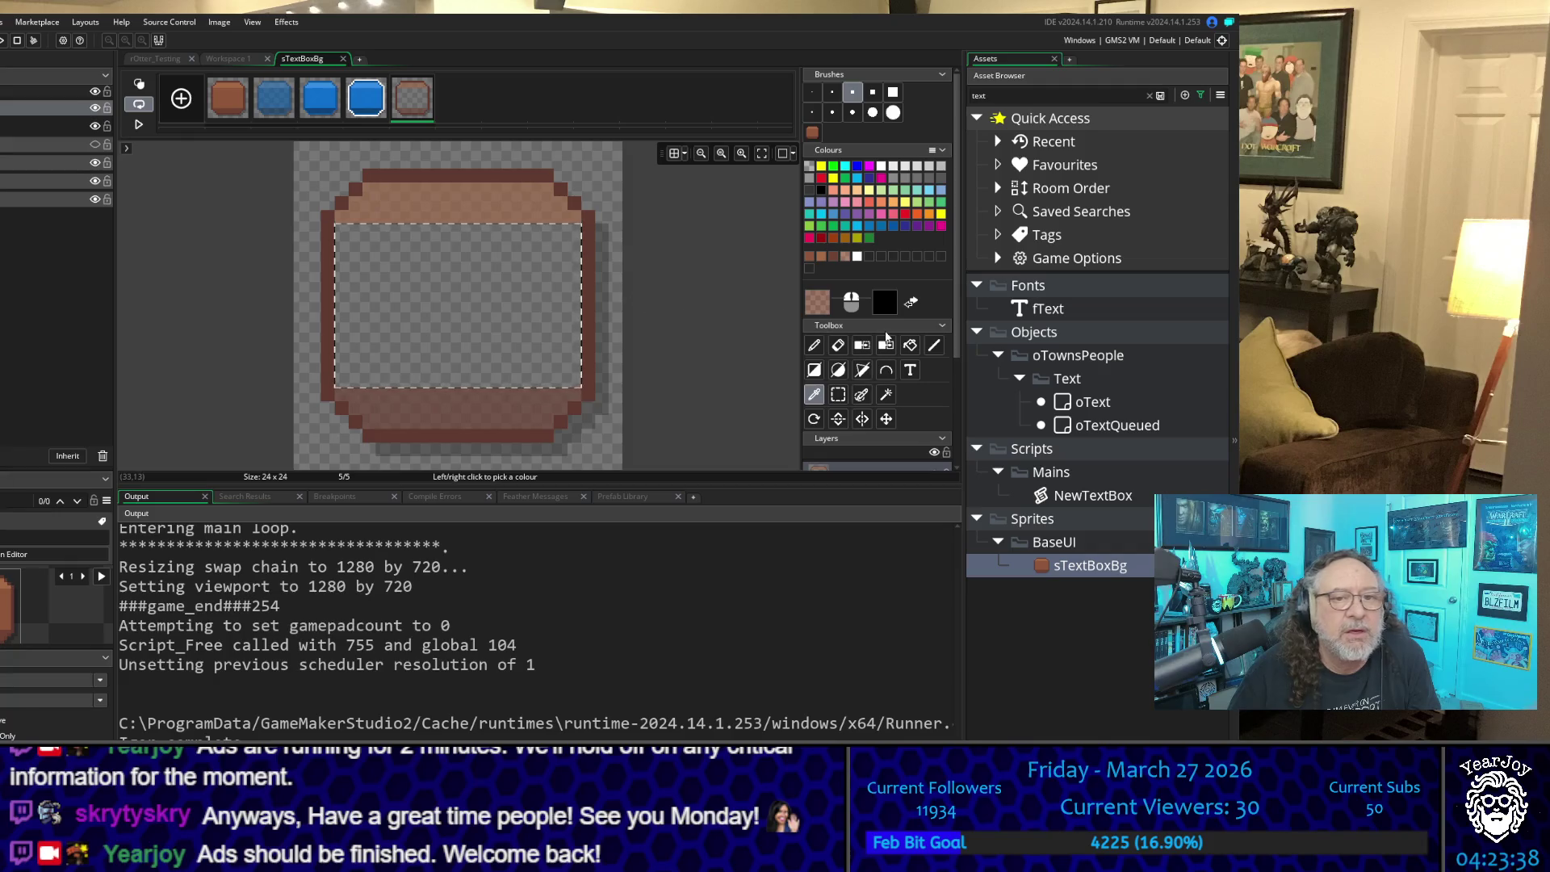
pyautogui.click(813, 344)
pyautogui.moveTo(501, 278)
pyautogui.mouseDown()
pyautogui.moveTo(321, 238)
pyautogui.moveTo(587, 305)
pyautogui.moveTo(370, 356)
pyautogui.moveTo(404, 355)
pyautogui.moveTo(339, 266)
pyautogui.mouseUp()
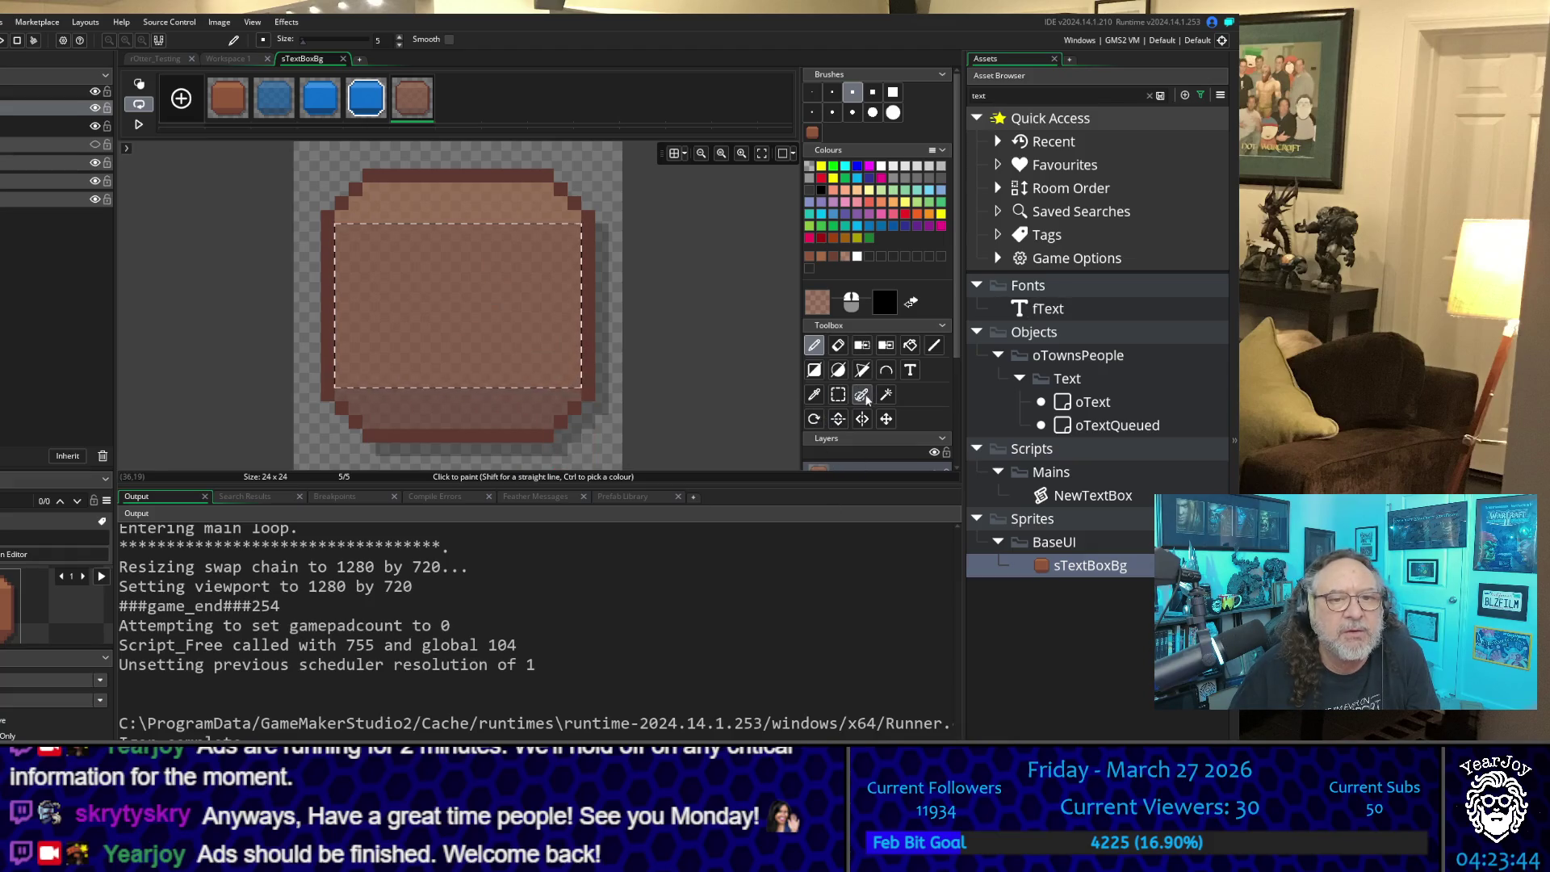
pyautogui.click(837, 394)
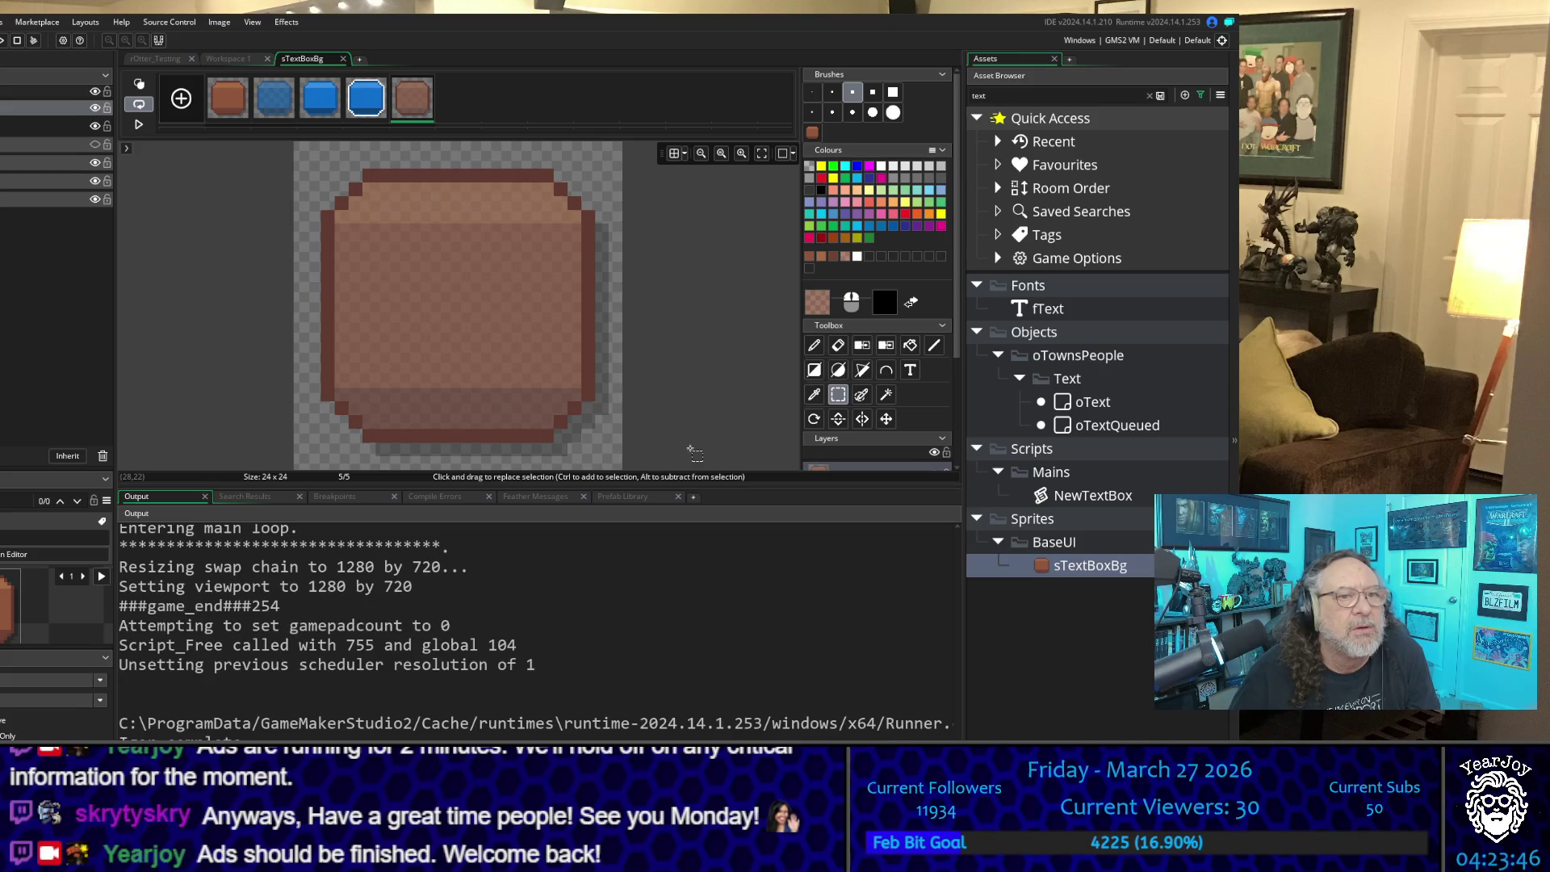
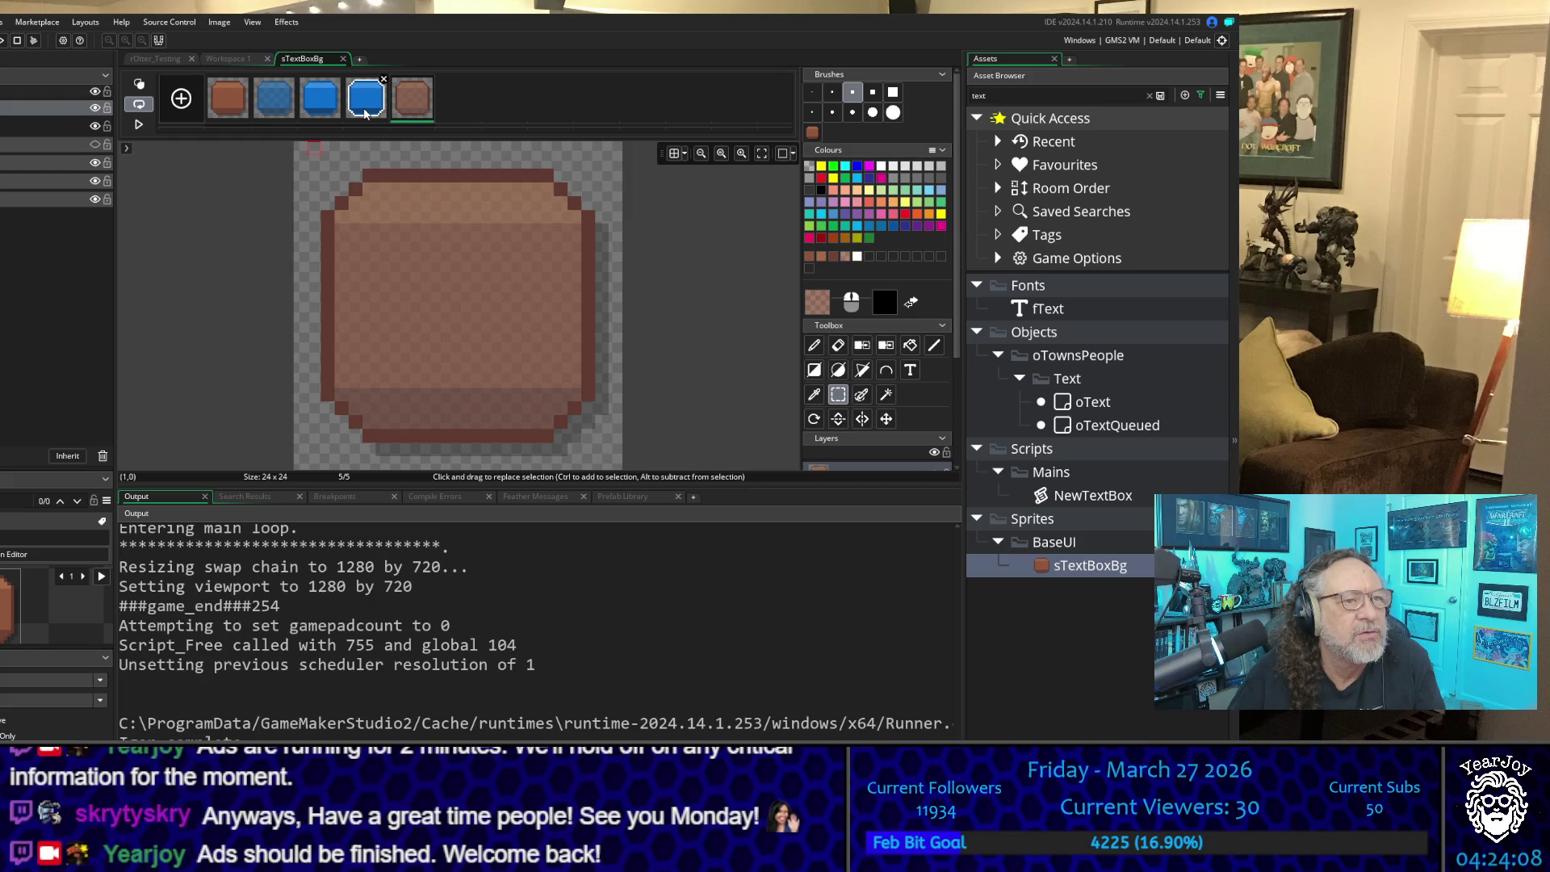
# Step: Review sTextBoxBg frames 2, 3 and 4 in turn, then close the image editor
pyautogui.click(277, 104)
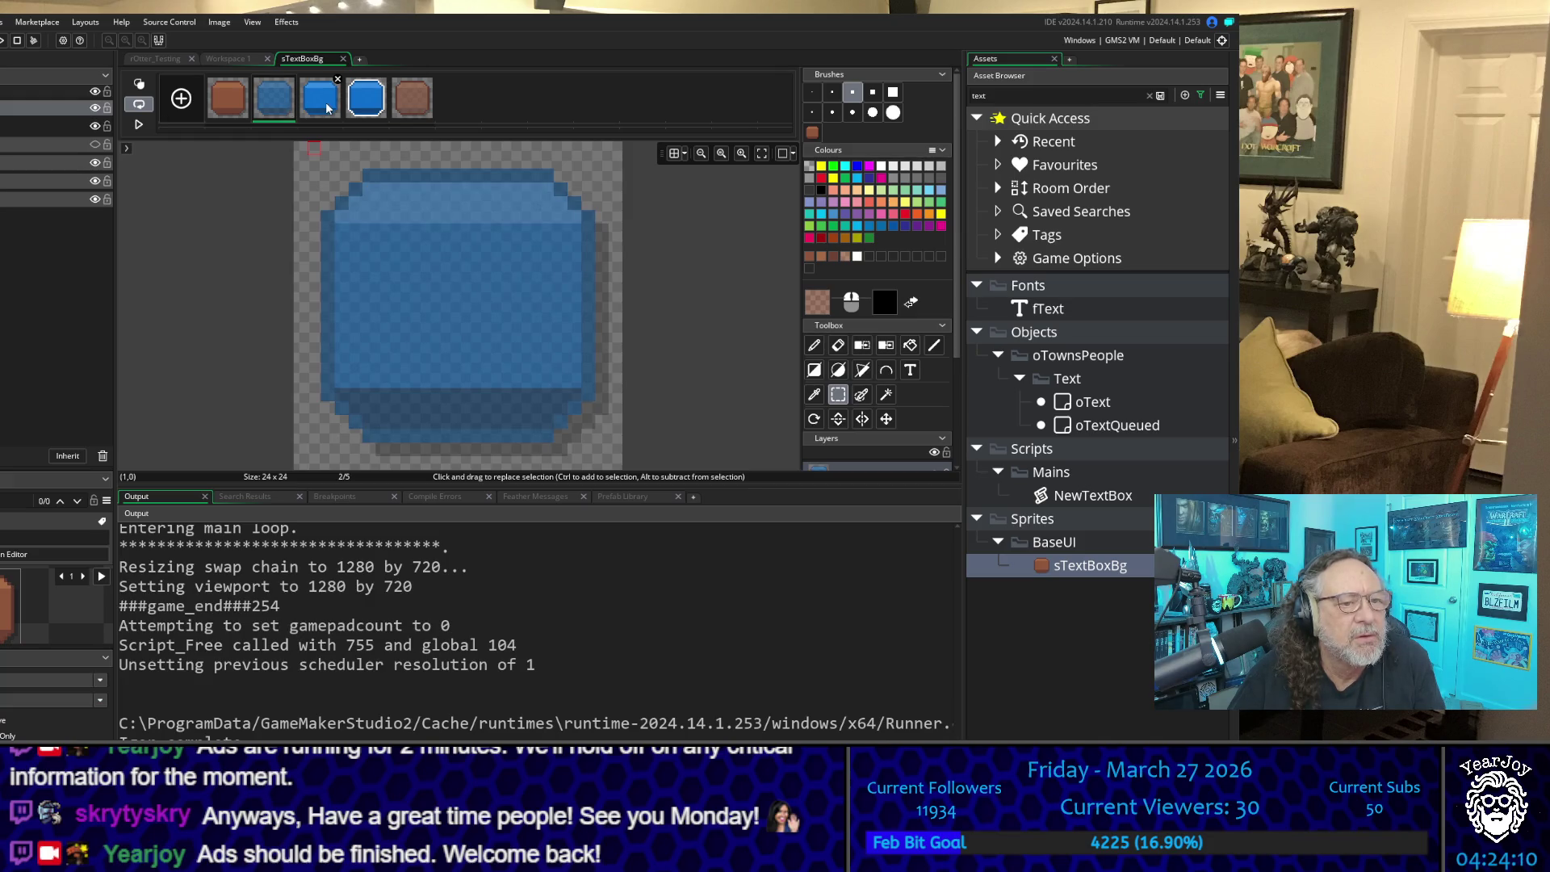
pyautogui.click(328, 107)
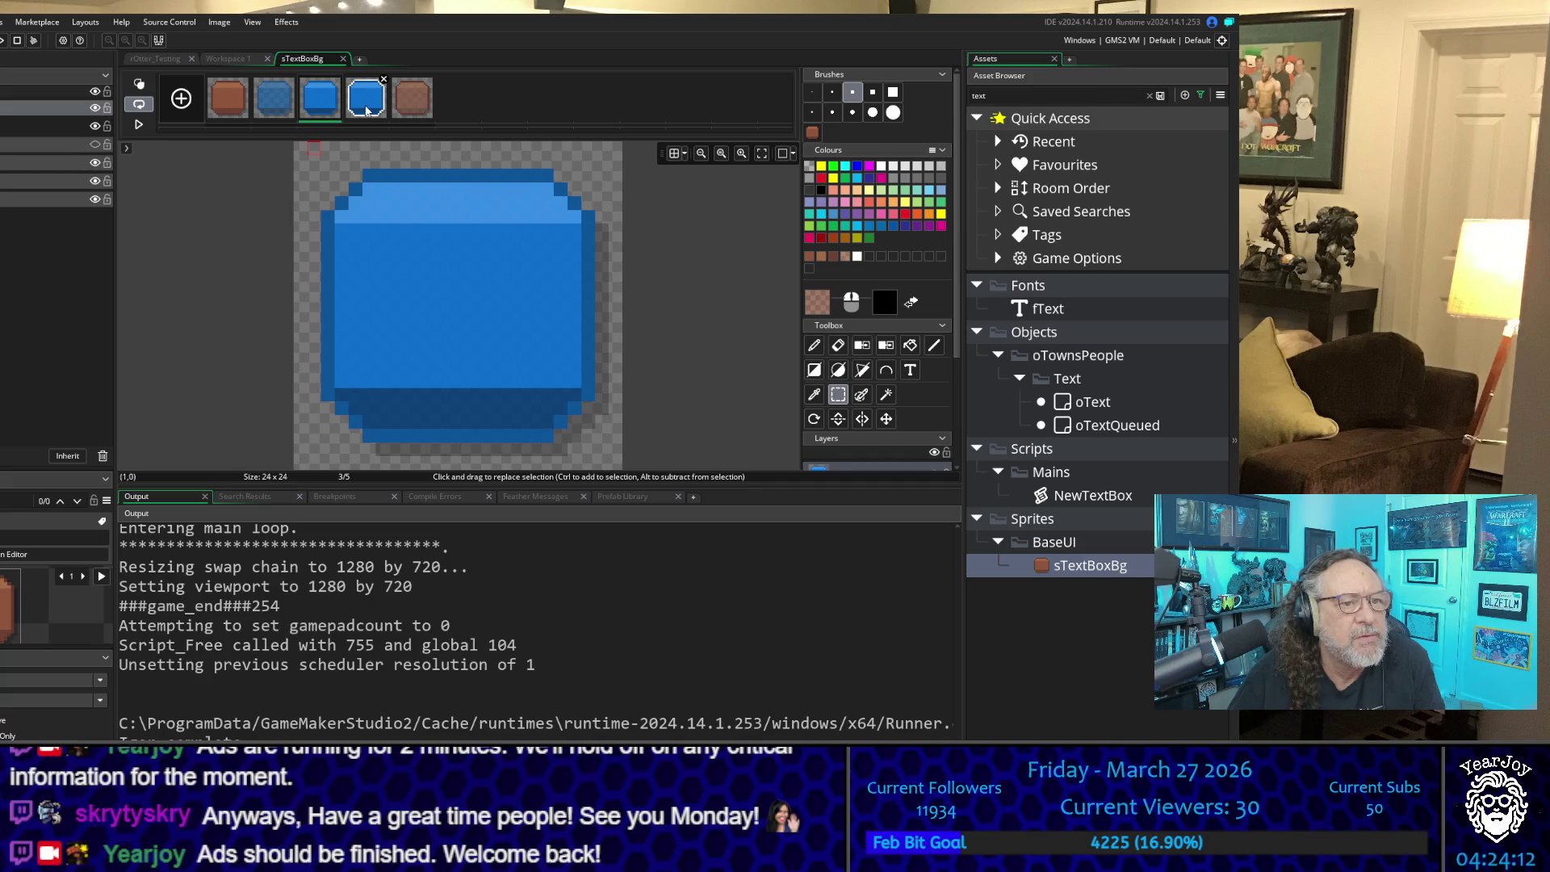
pyautogui.click(367, 110)
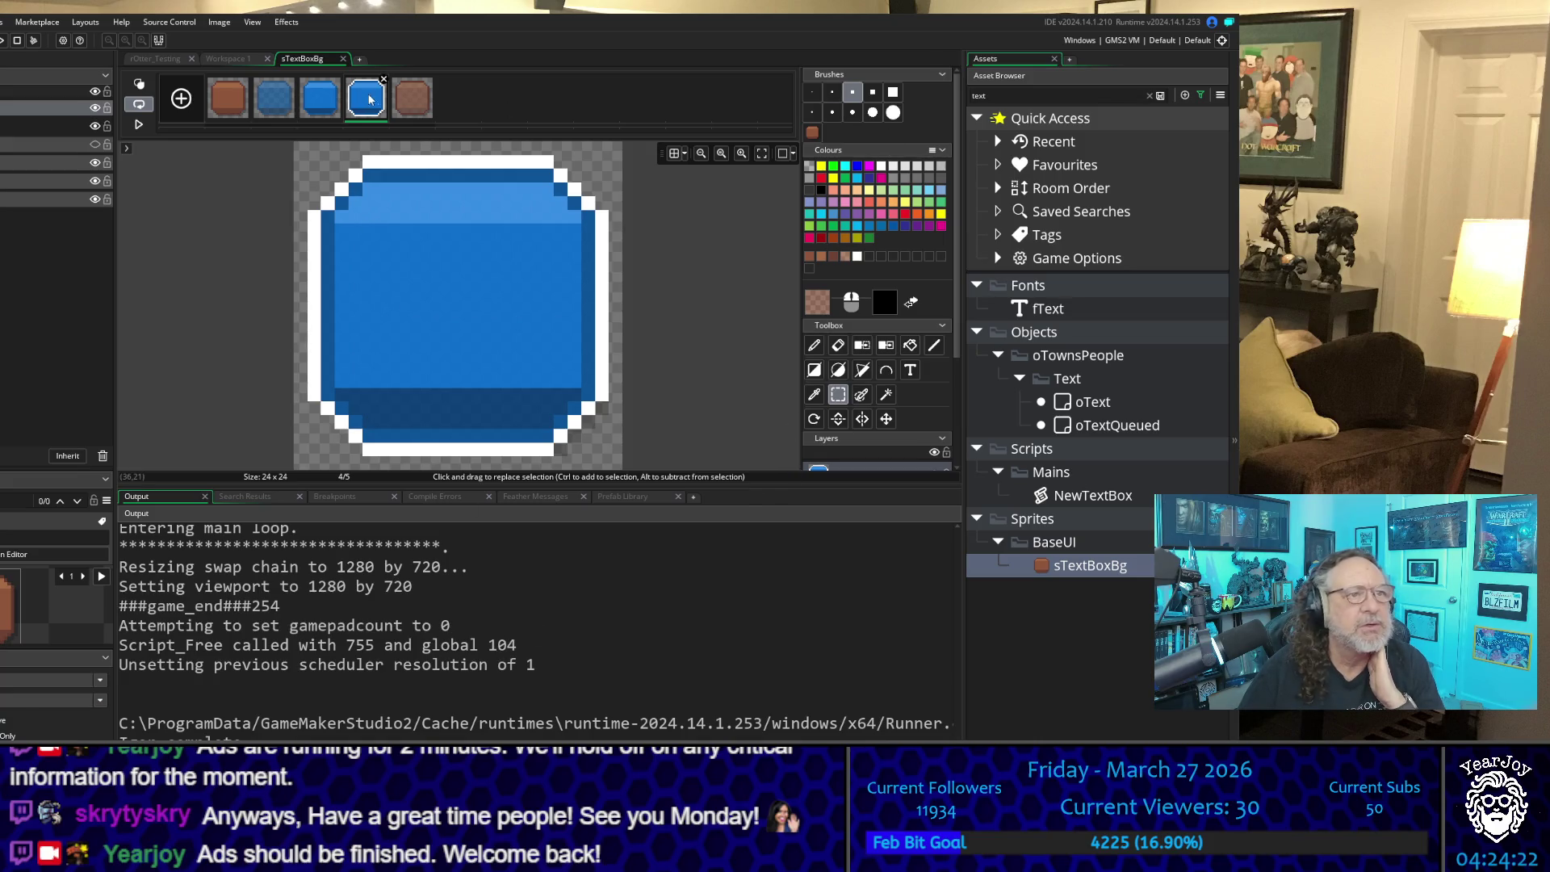
pyautogui.click(343, 59)
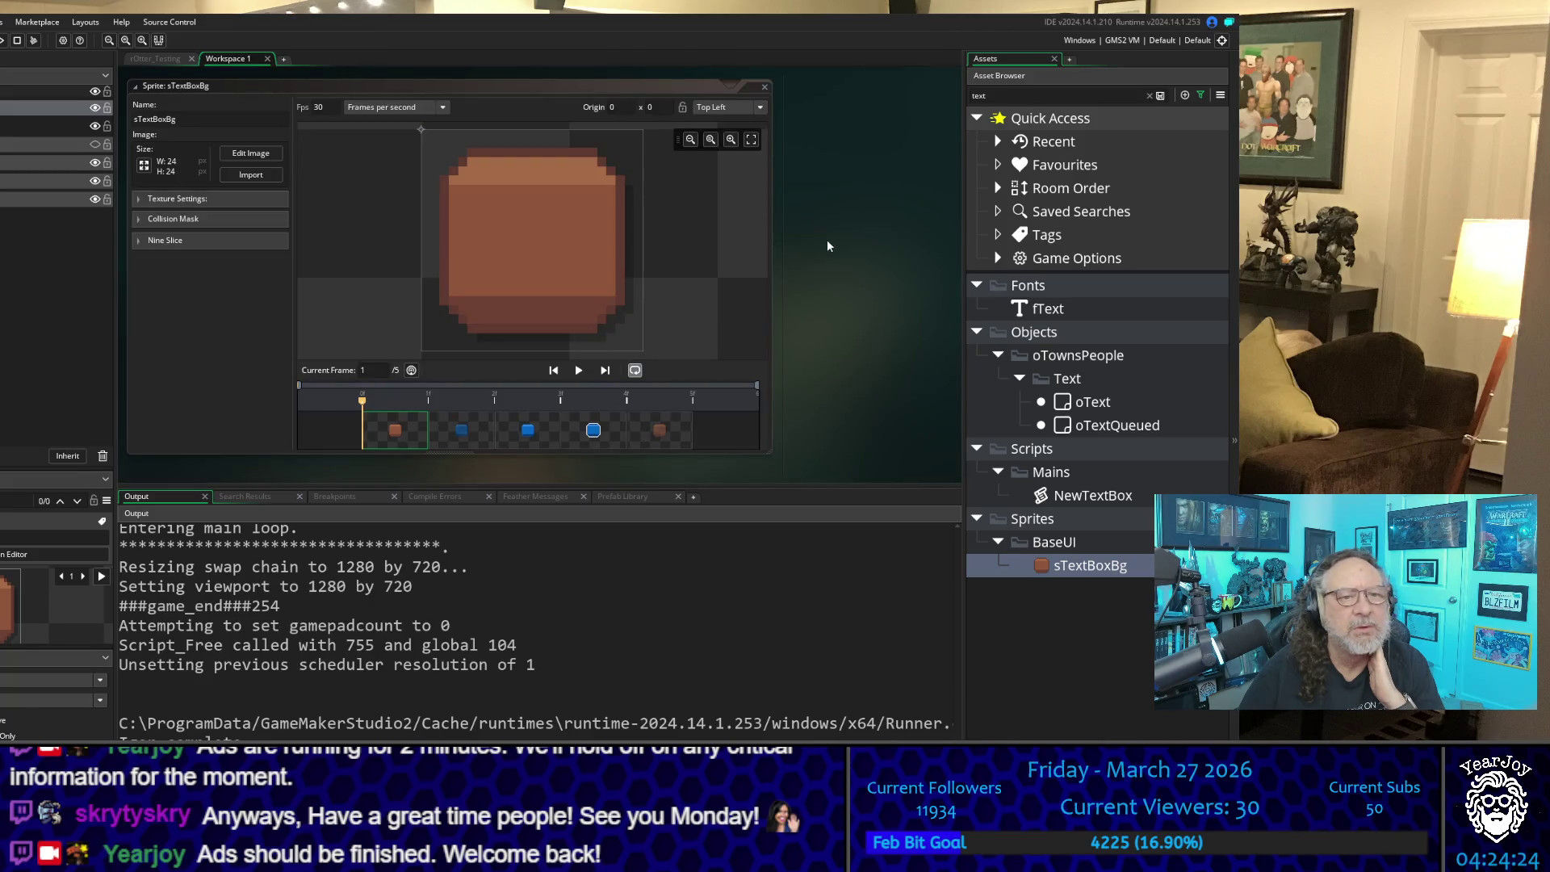
# Step: Scroll through the NewTextBox script down to the oTitlescreen Draw GUI save-slot code
pyautogui.scroll(-10, 827, 239)
pyautogui.scroll(5, 532, 230)
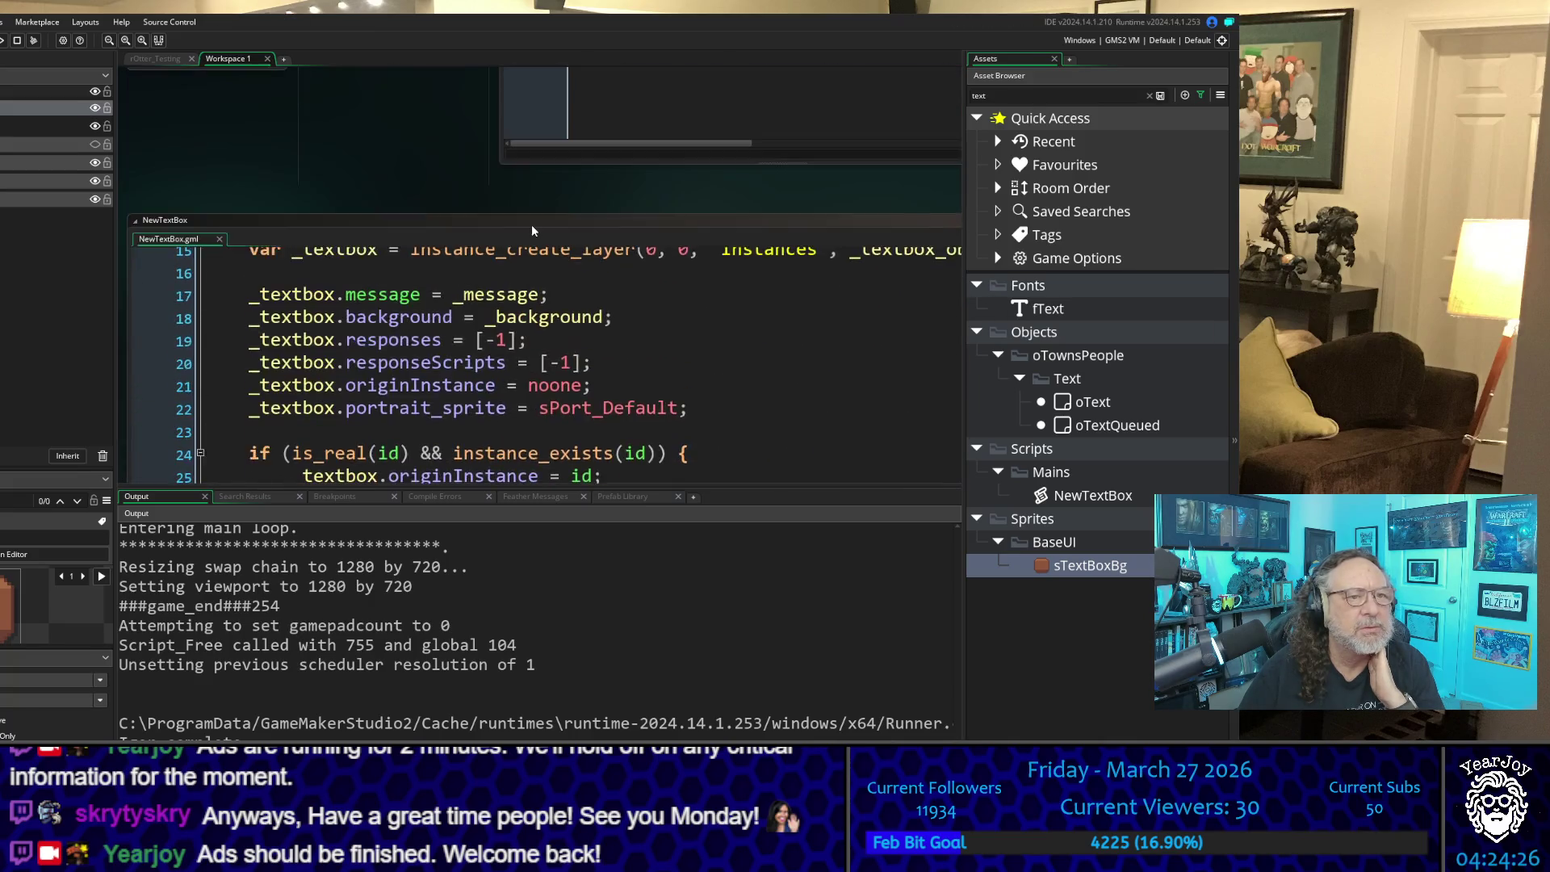
pyautogui.scroll(10, 533, 231)
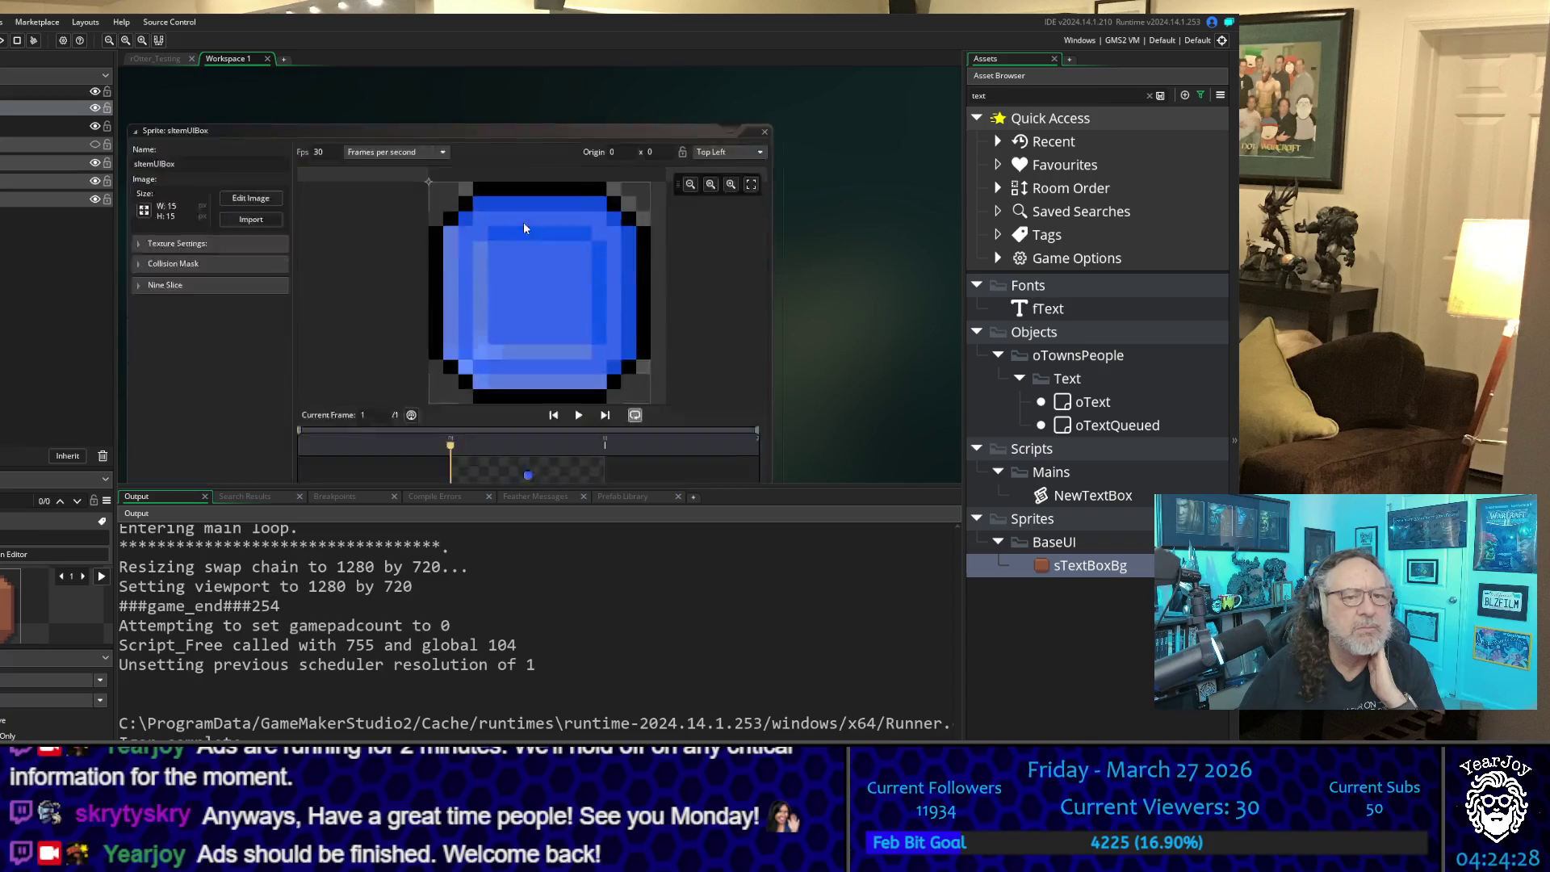
pyautogui.scroll(-10, 523, 221)
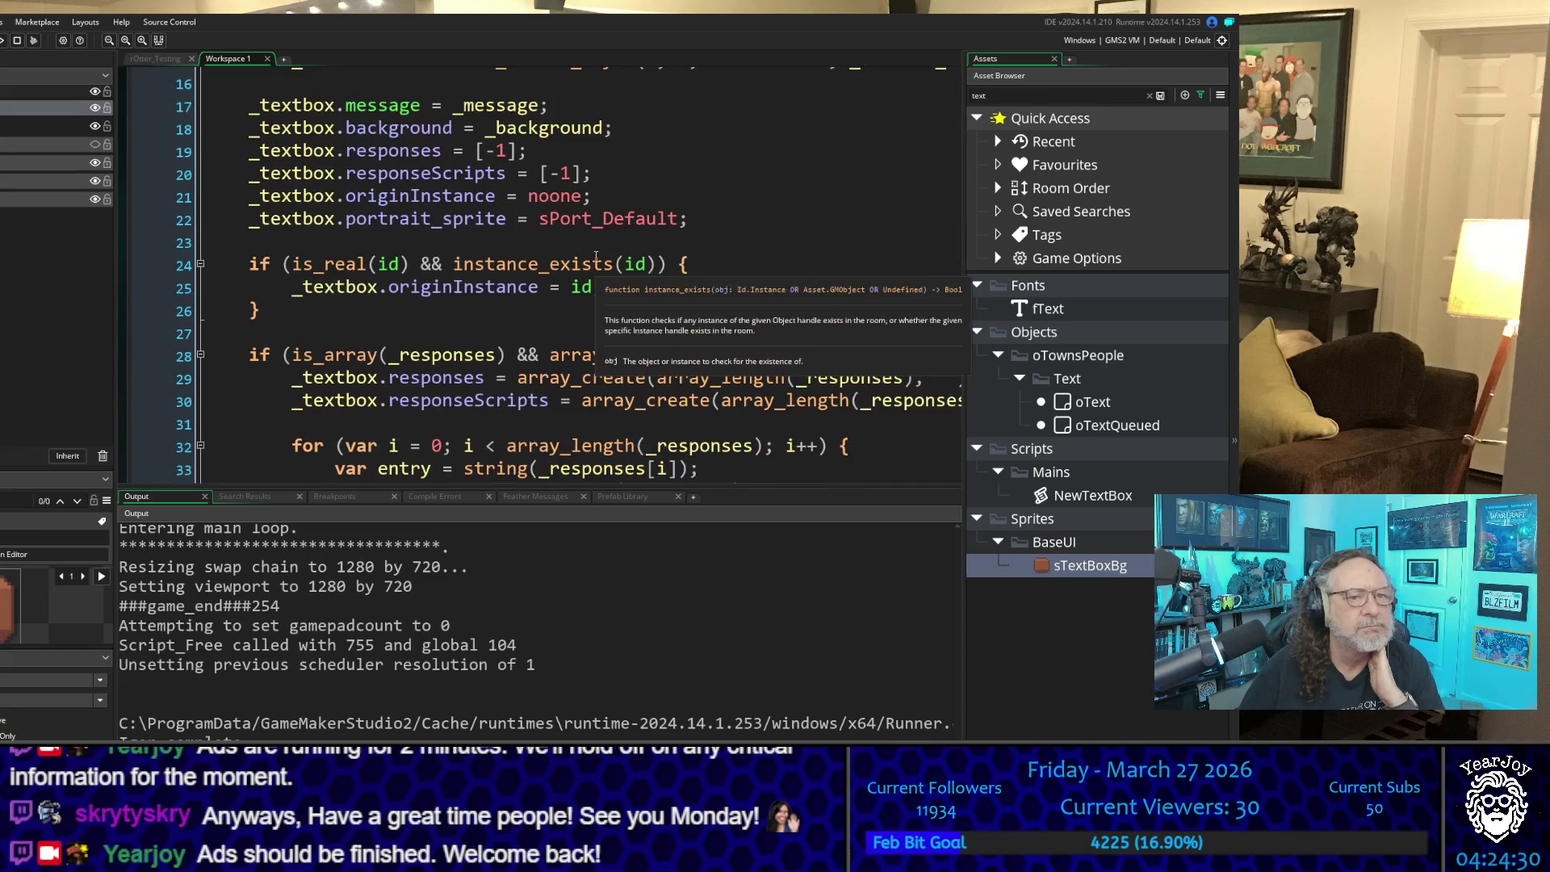
pyautogui.click(596, 256)
pyautogui.scroll(5, 719, 265)
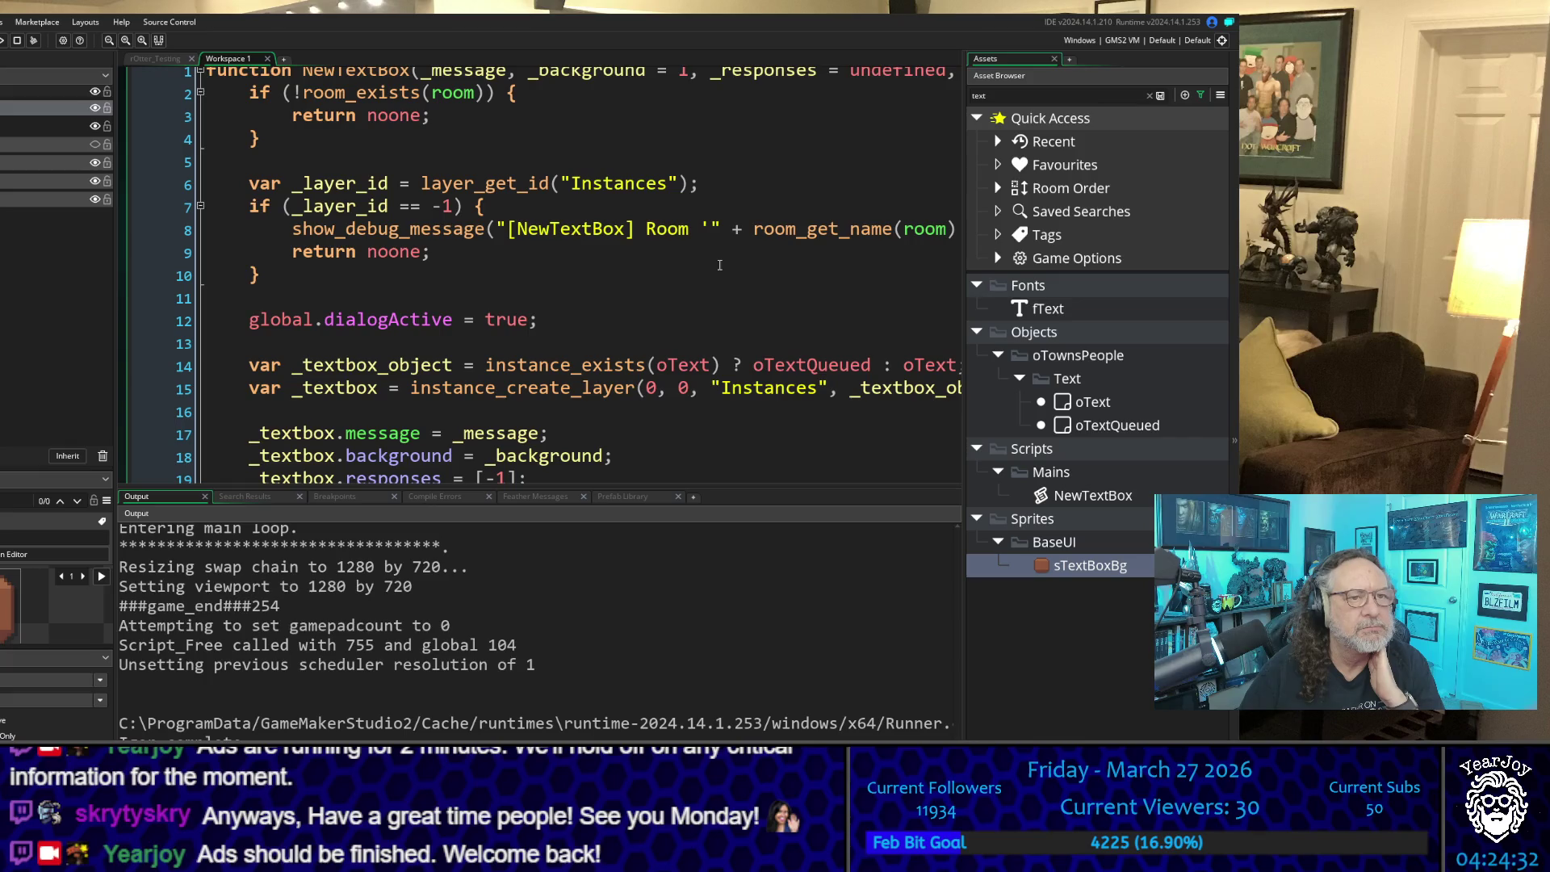
pyautogui.scroll(-5, 515, 284)
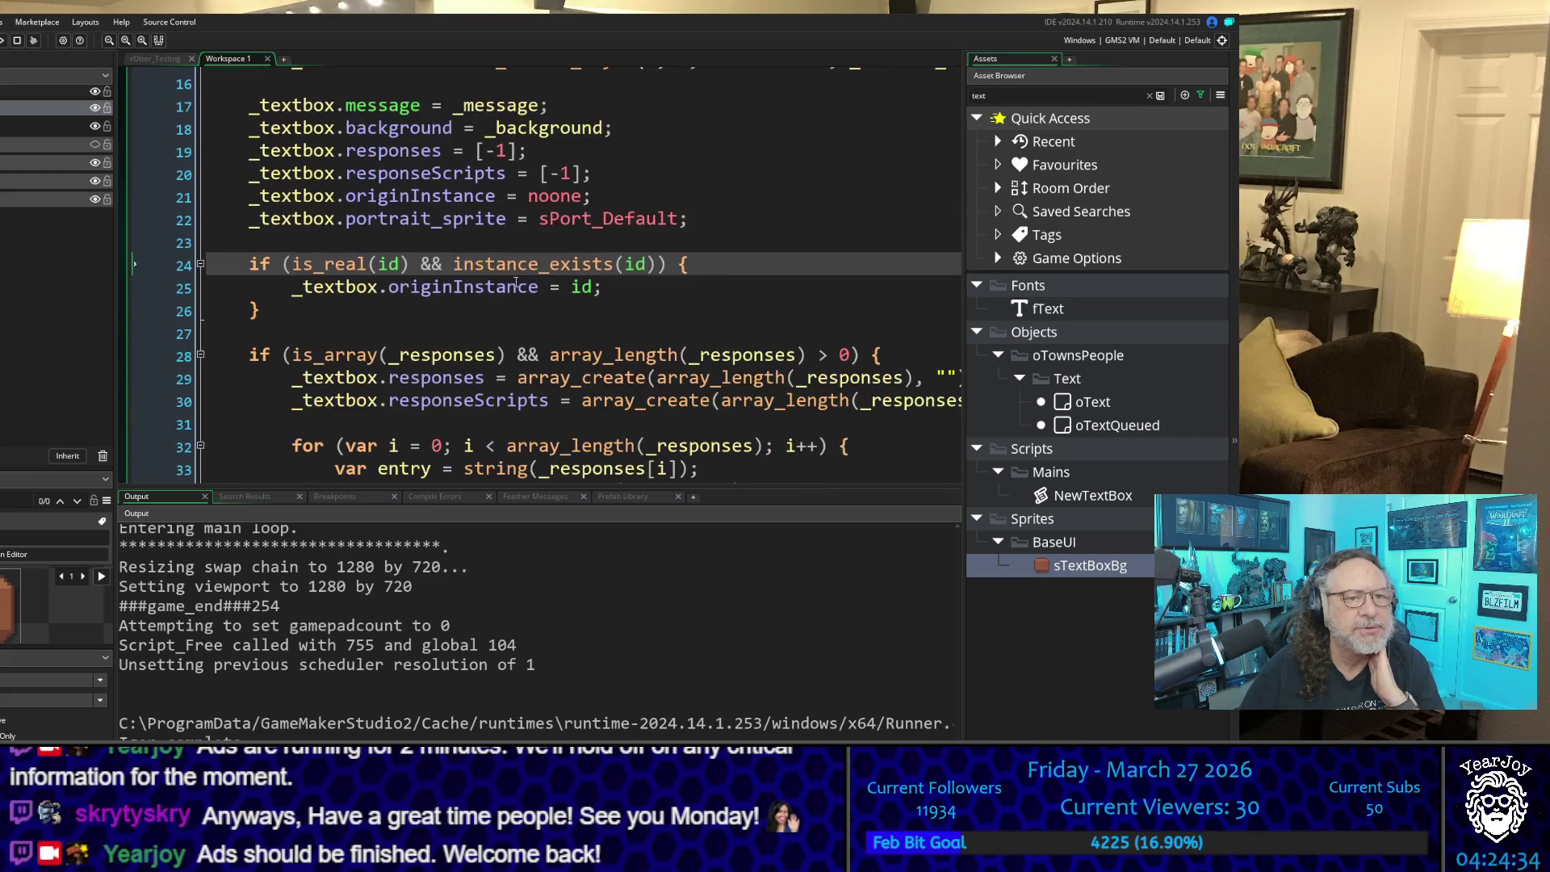
pyautogui.scroll(-9, 709, 274)
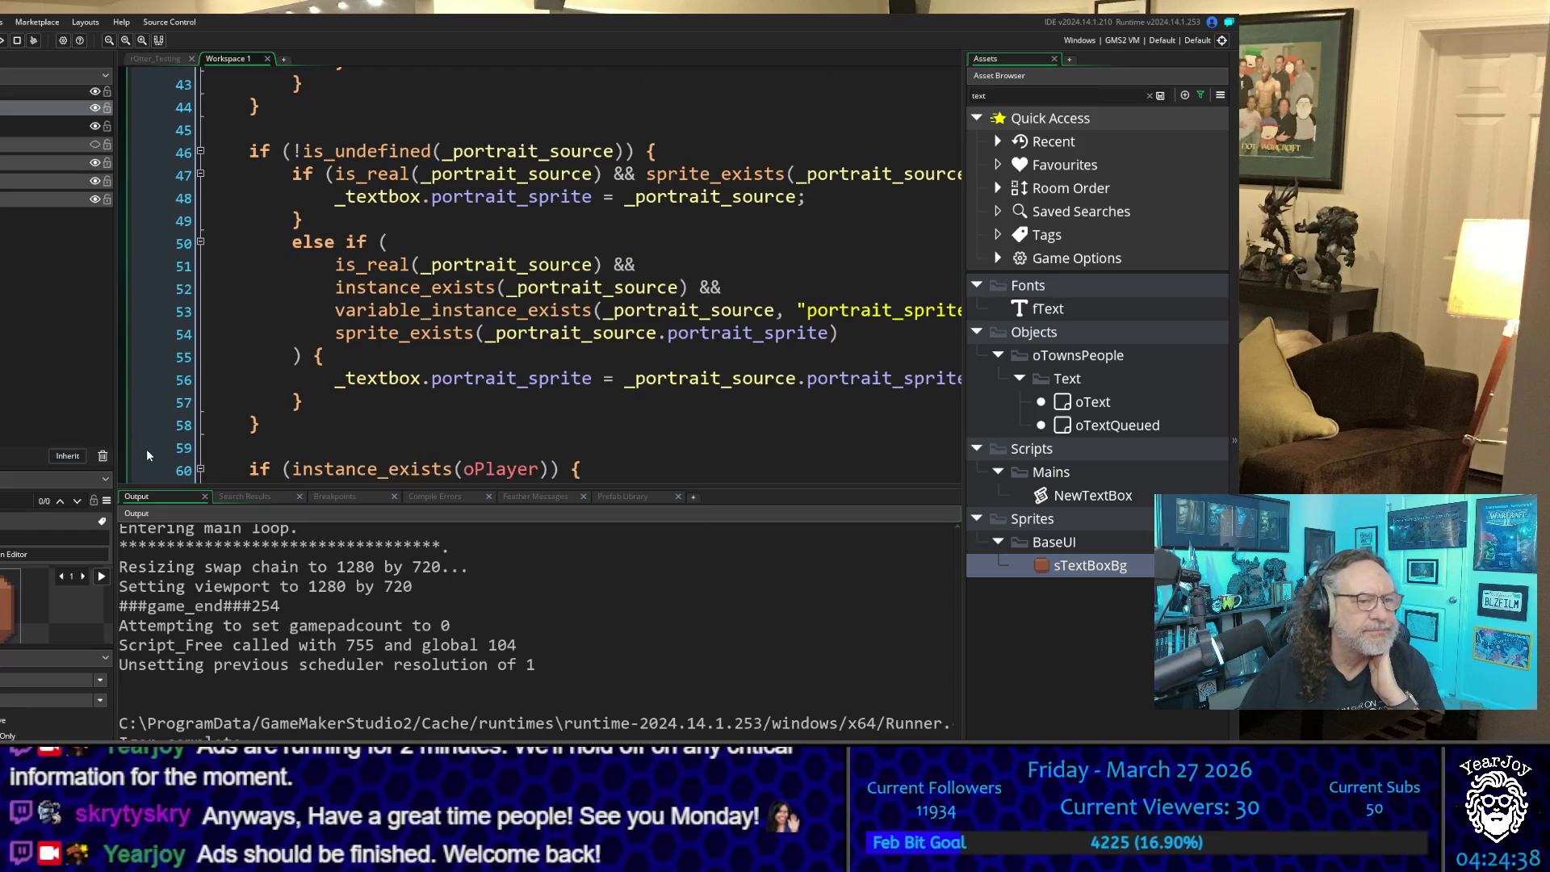
pyautogui.scroll(-7, 136, 434)
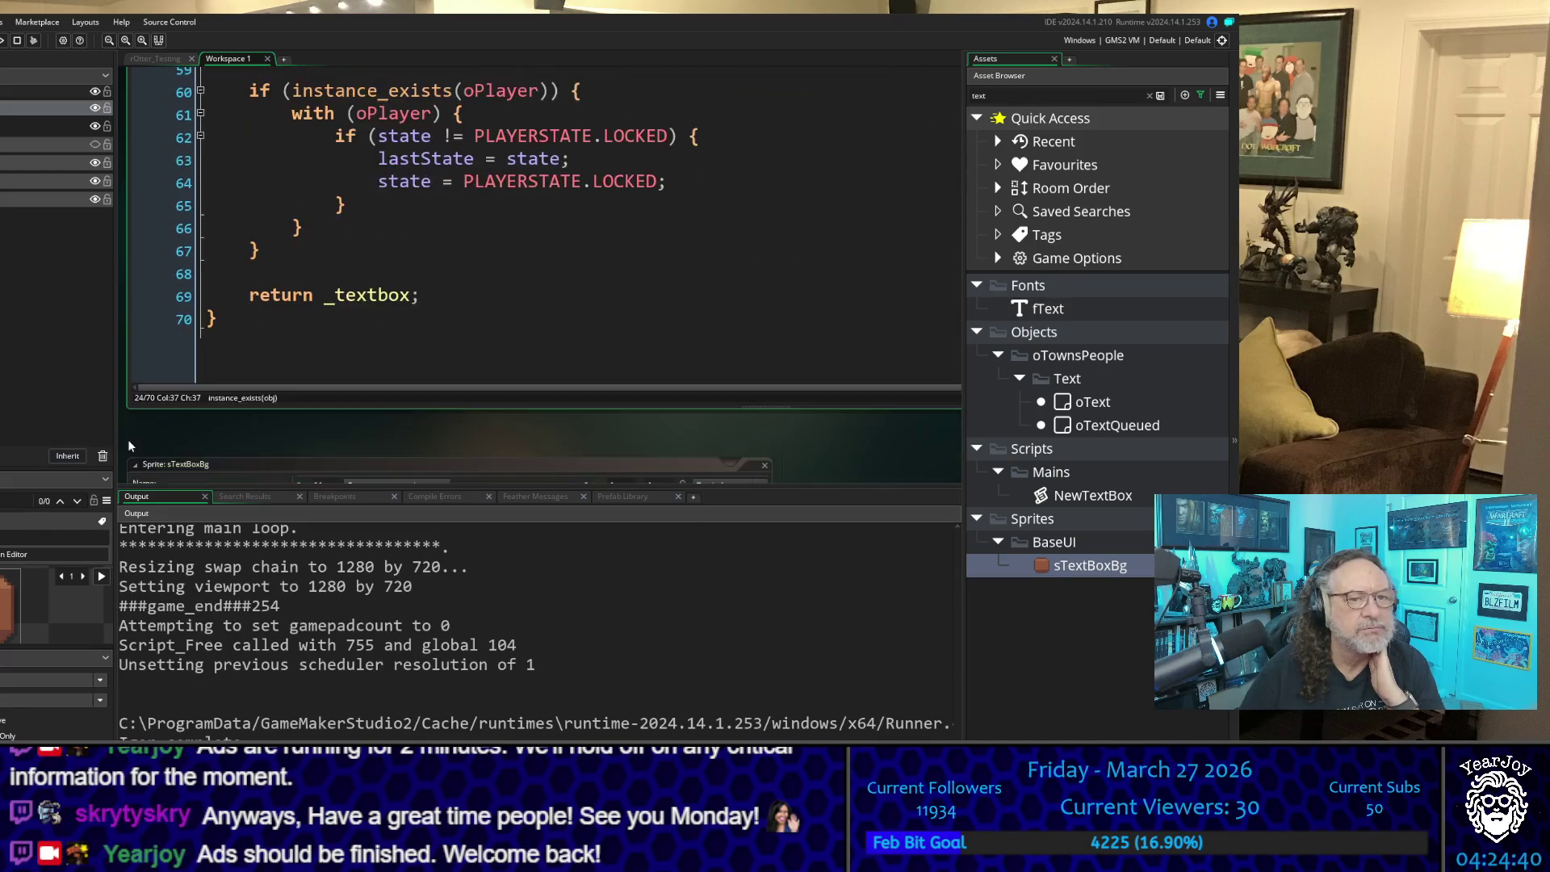
pyautogui.scroll(-8, 129, 446)
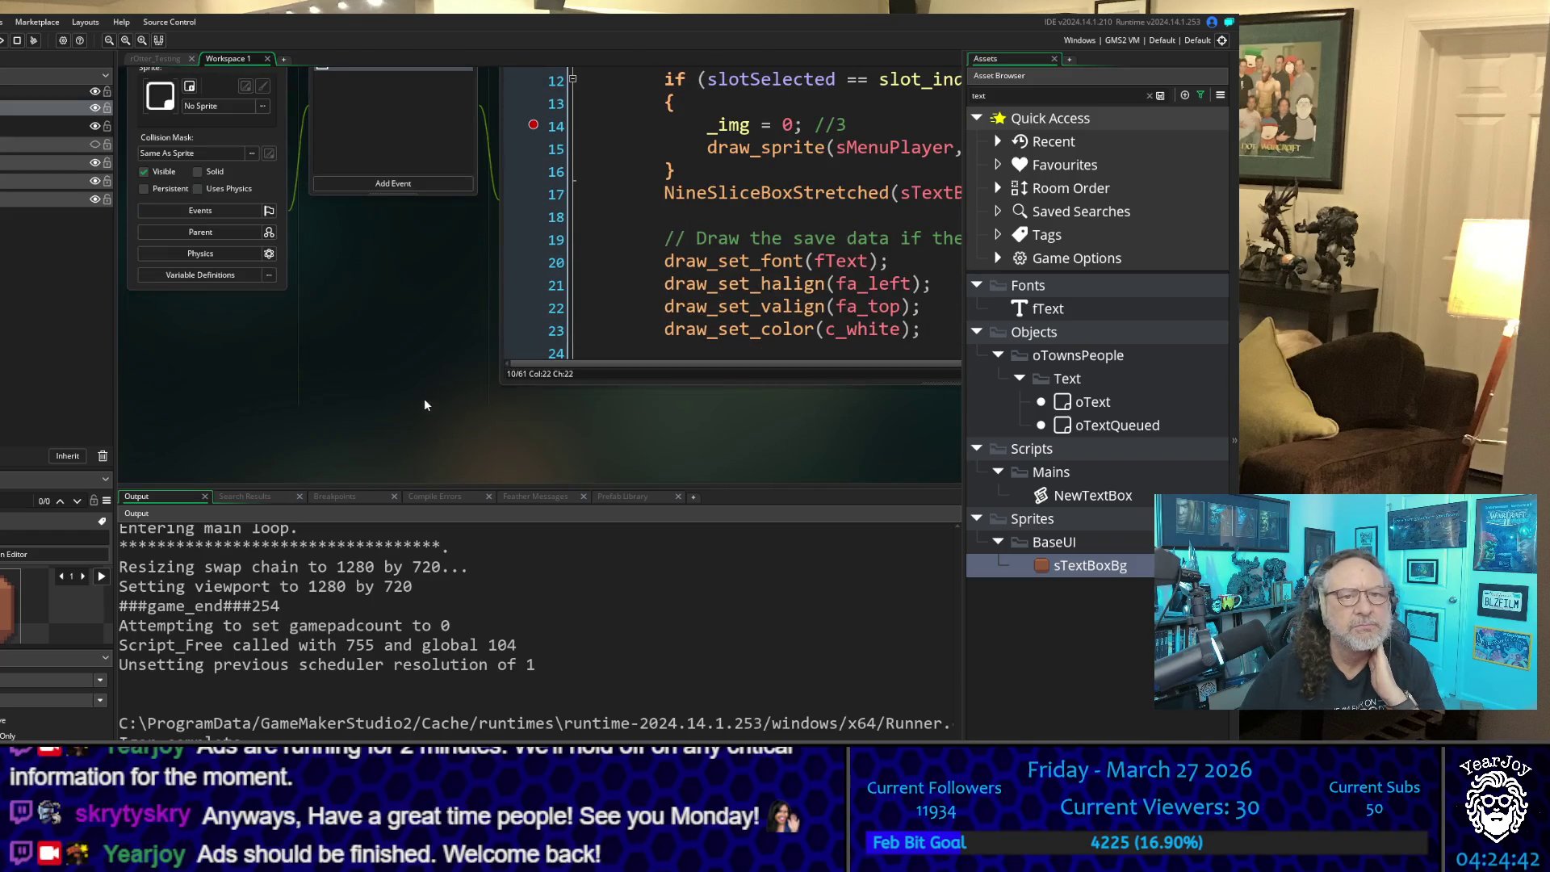
# Step: Change line 14 to '_img = 4' for the selected slot and run the game with F5
pyautogui.doubleClick(789, 127)
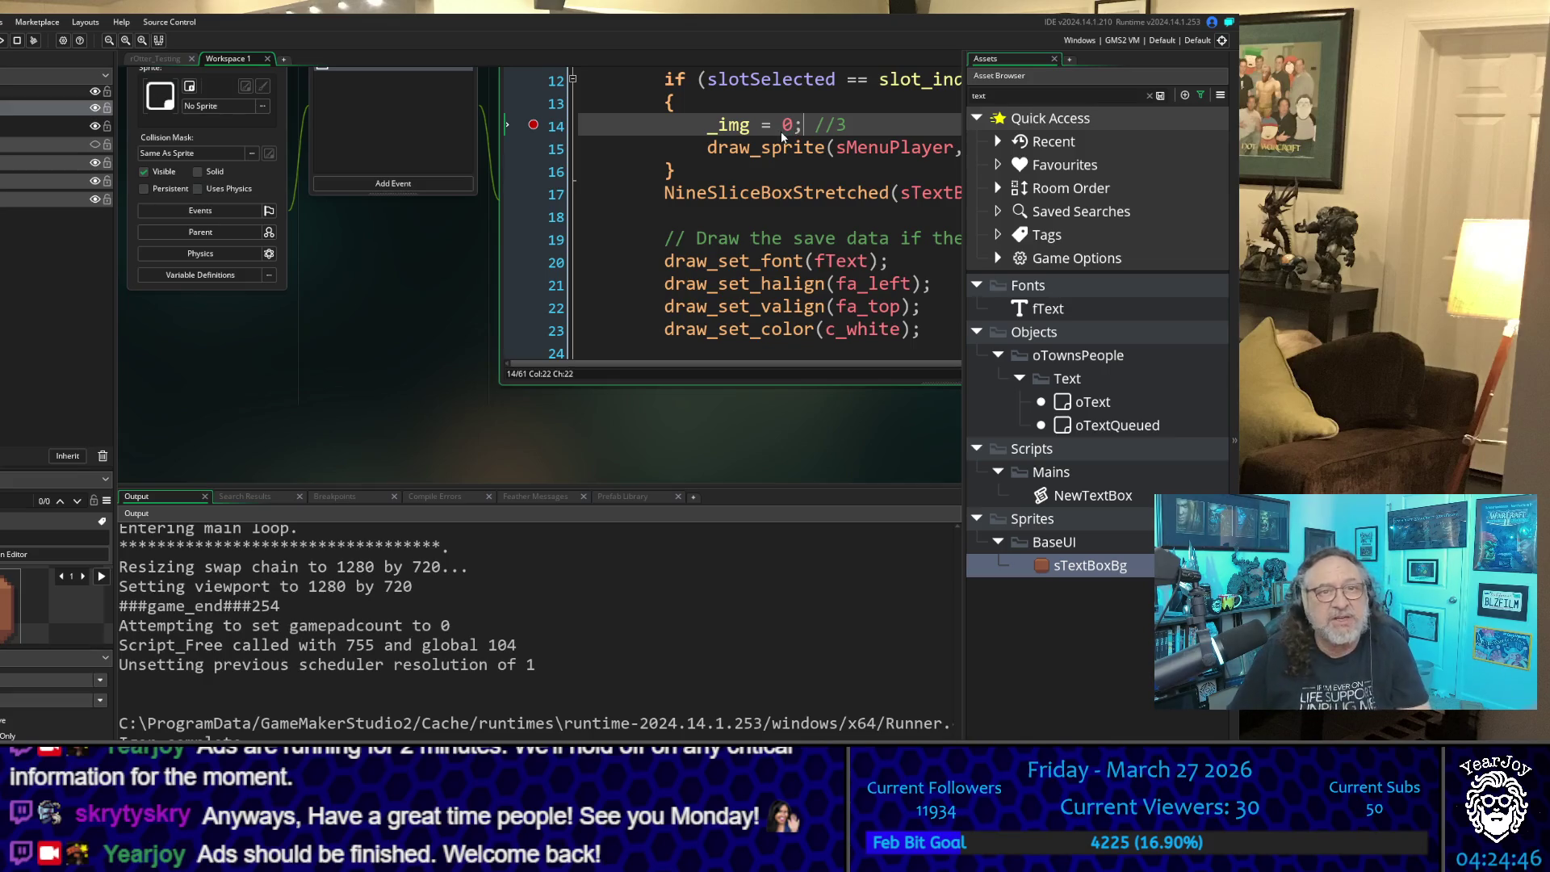
pyautogui.press('Right')
pyautogui.press('Right')
pyautogui.press('Left')
pyautogui.press('Left')
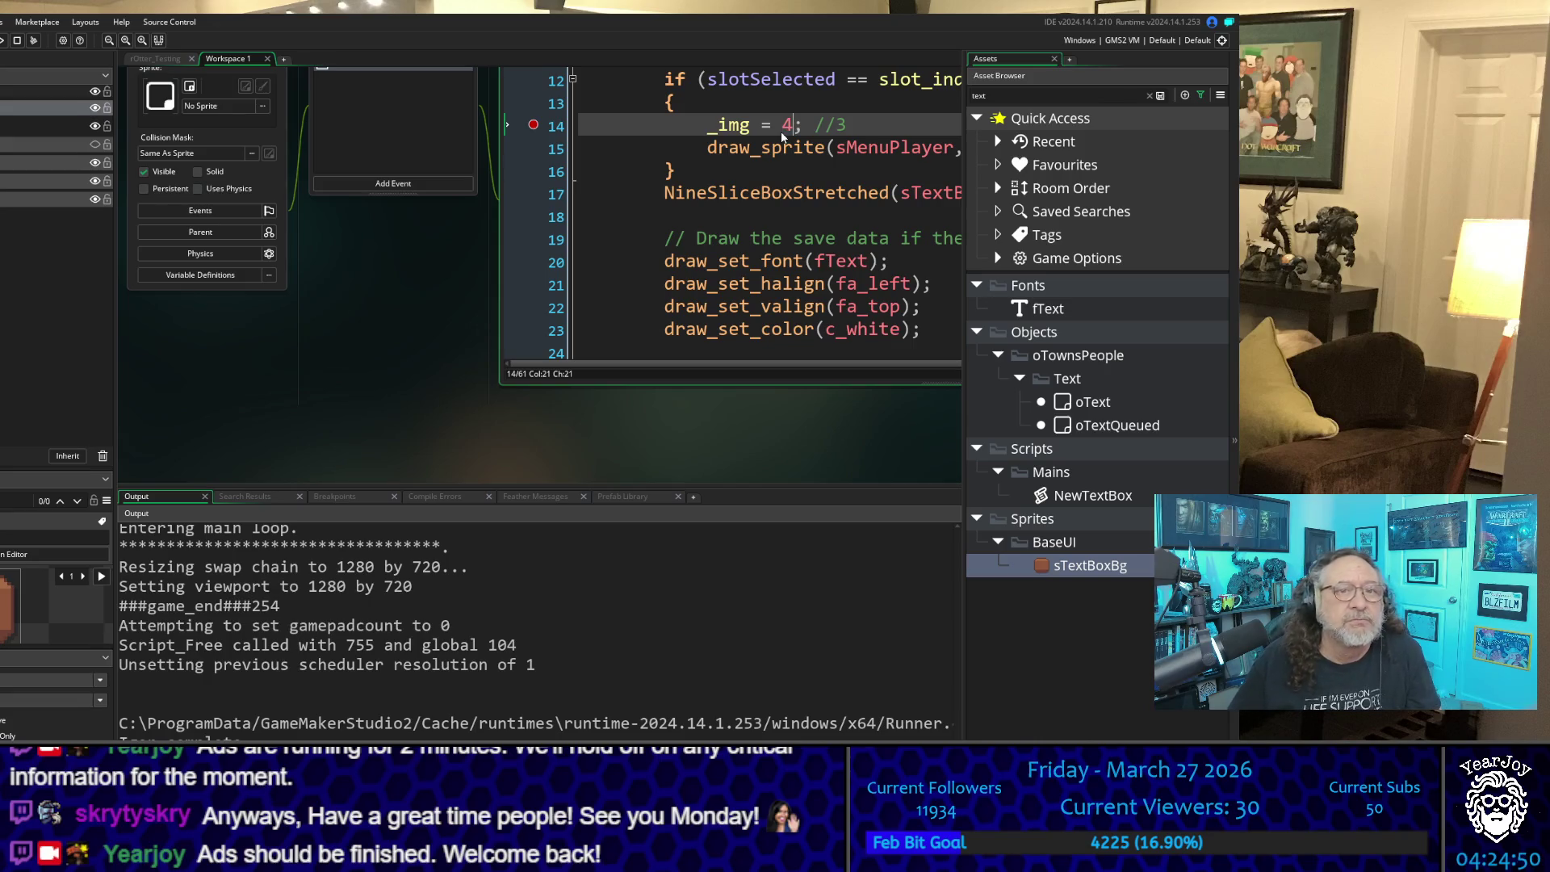
pyautogui.write('4')
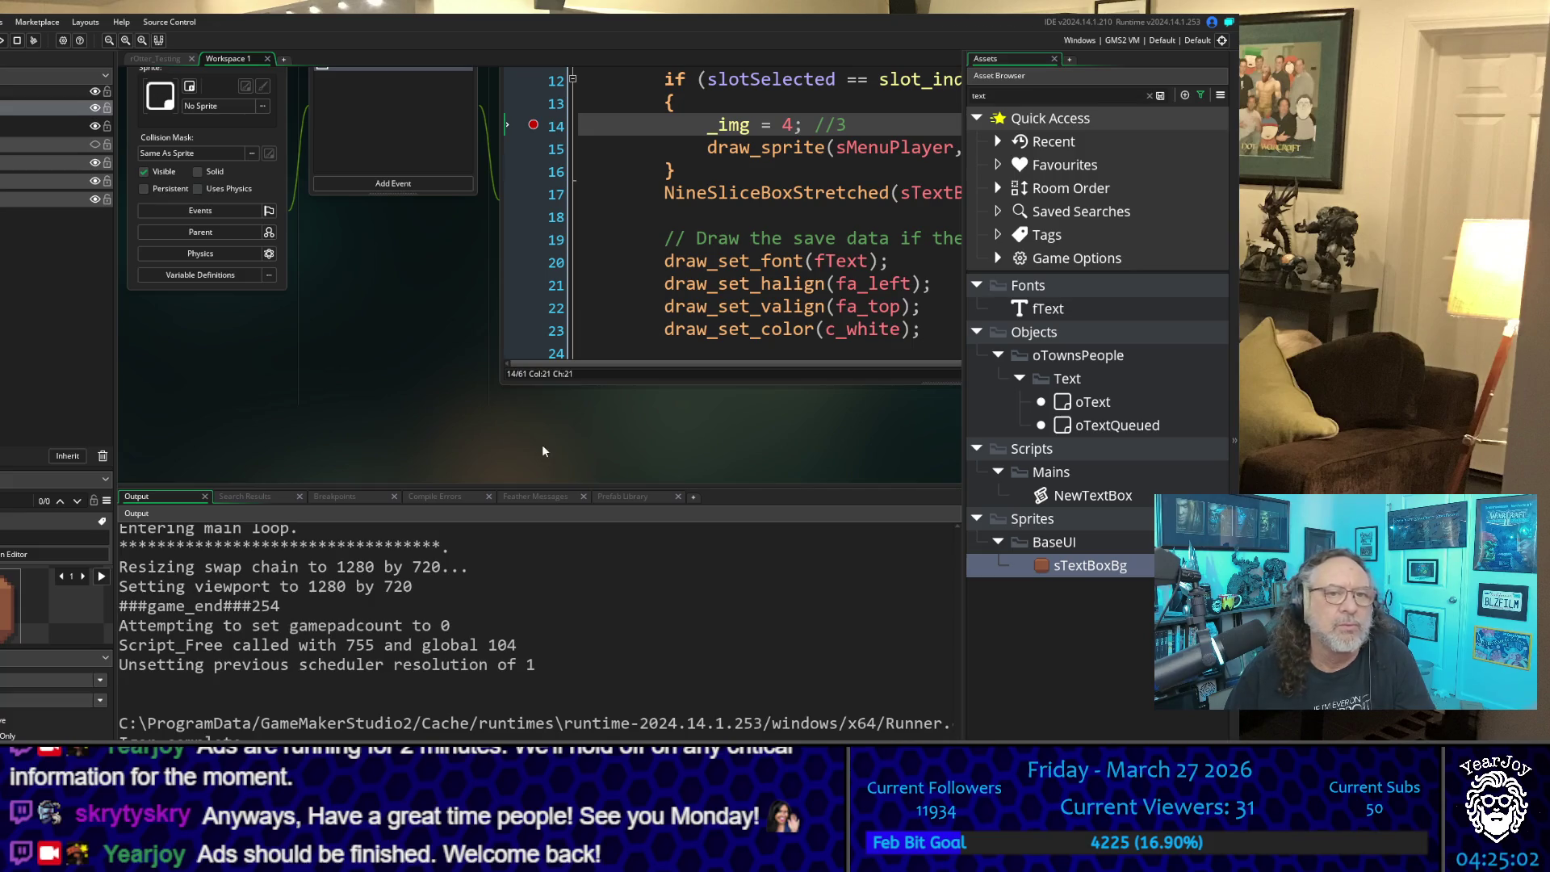
pyautogui.press('F5')
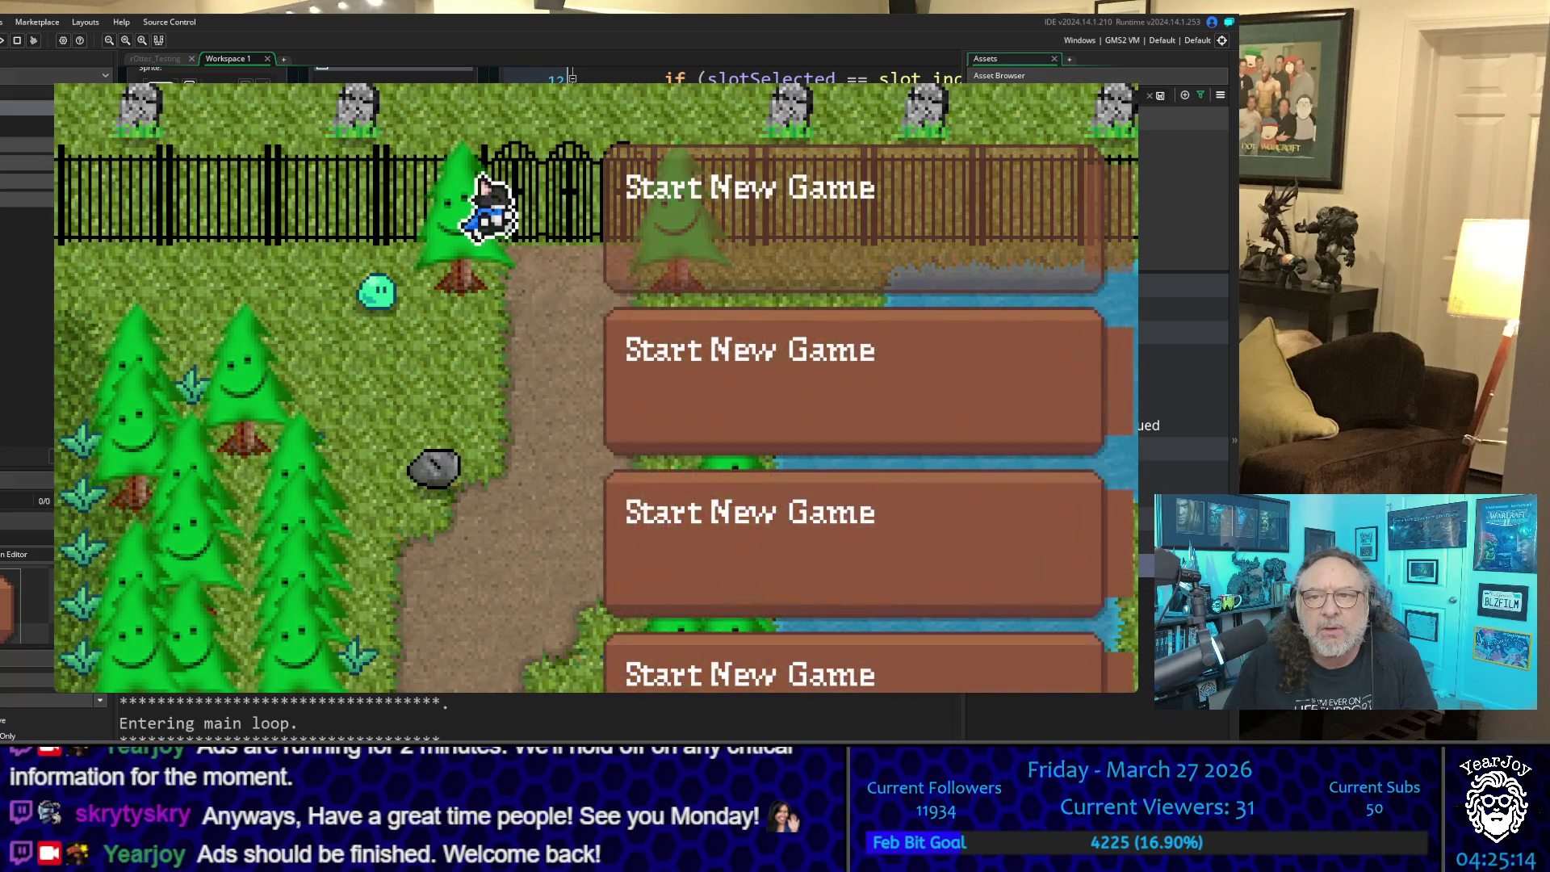
# Step: Walk the character up and down the path toward the gate
pyautogui.press('Down')
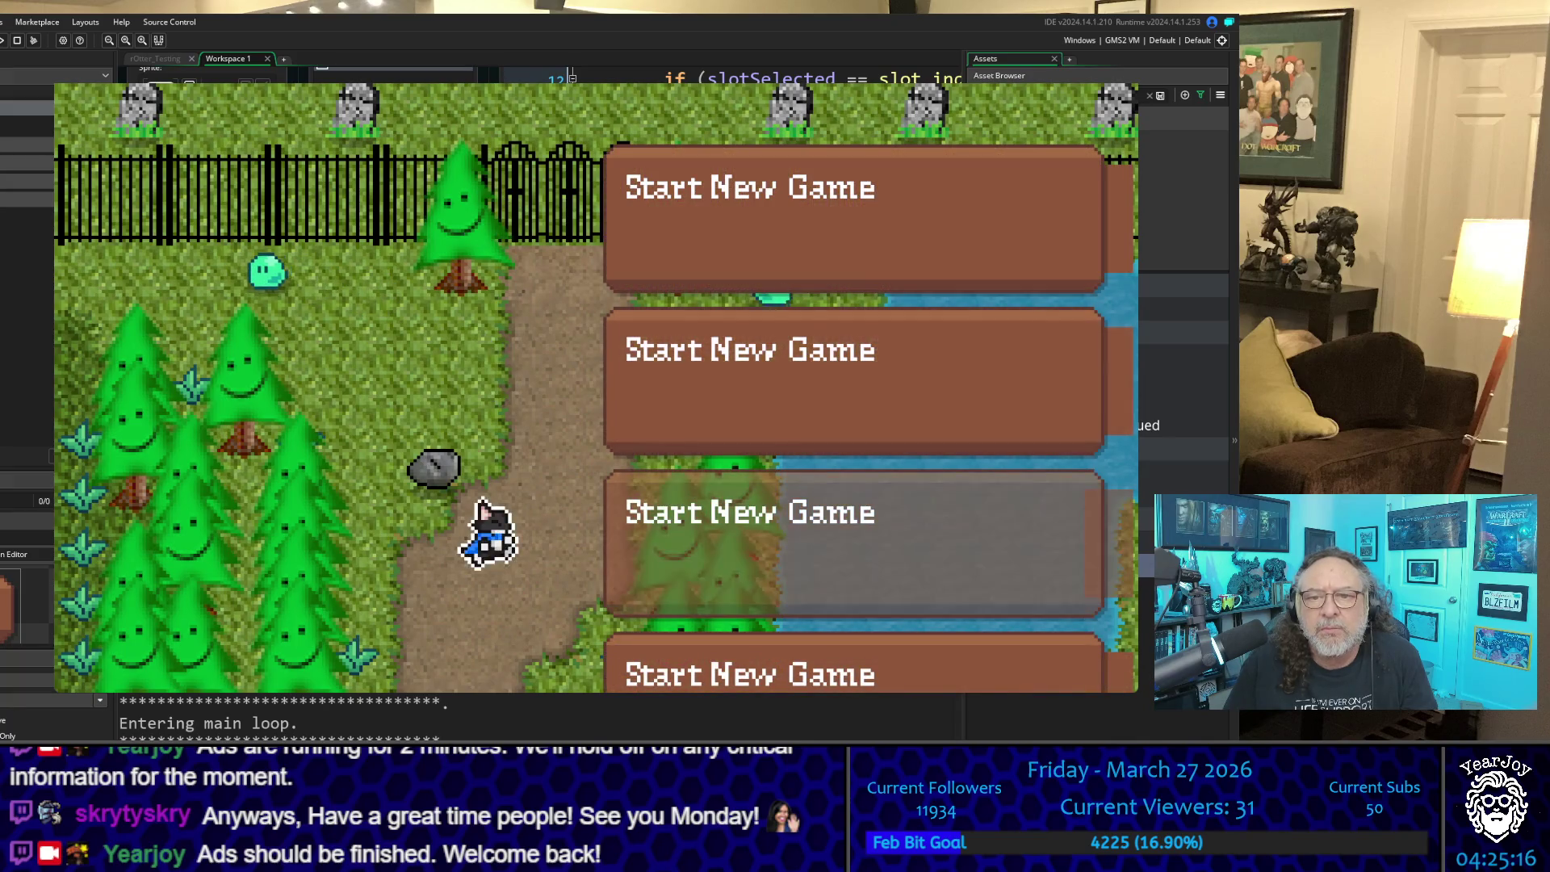
pyautogui.press('Down')
pyautogui.press('Up')
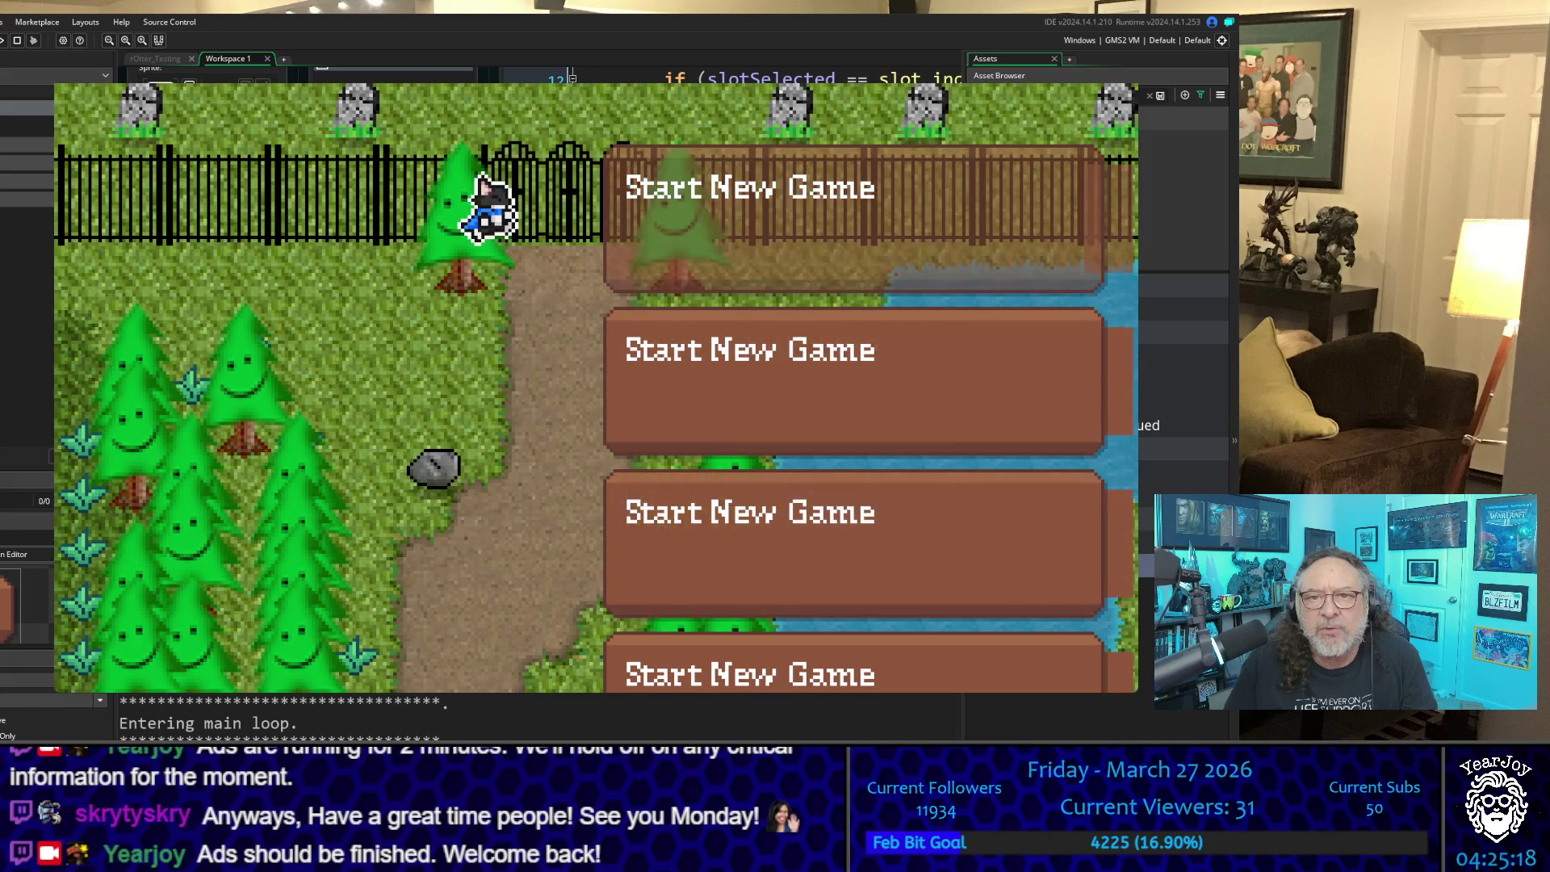
pyautogui.press('Down')
pyautogui.press('Up')
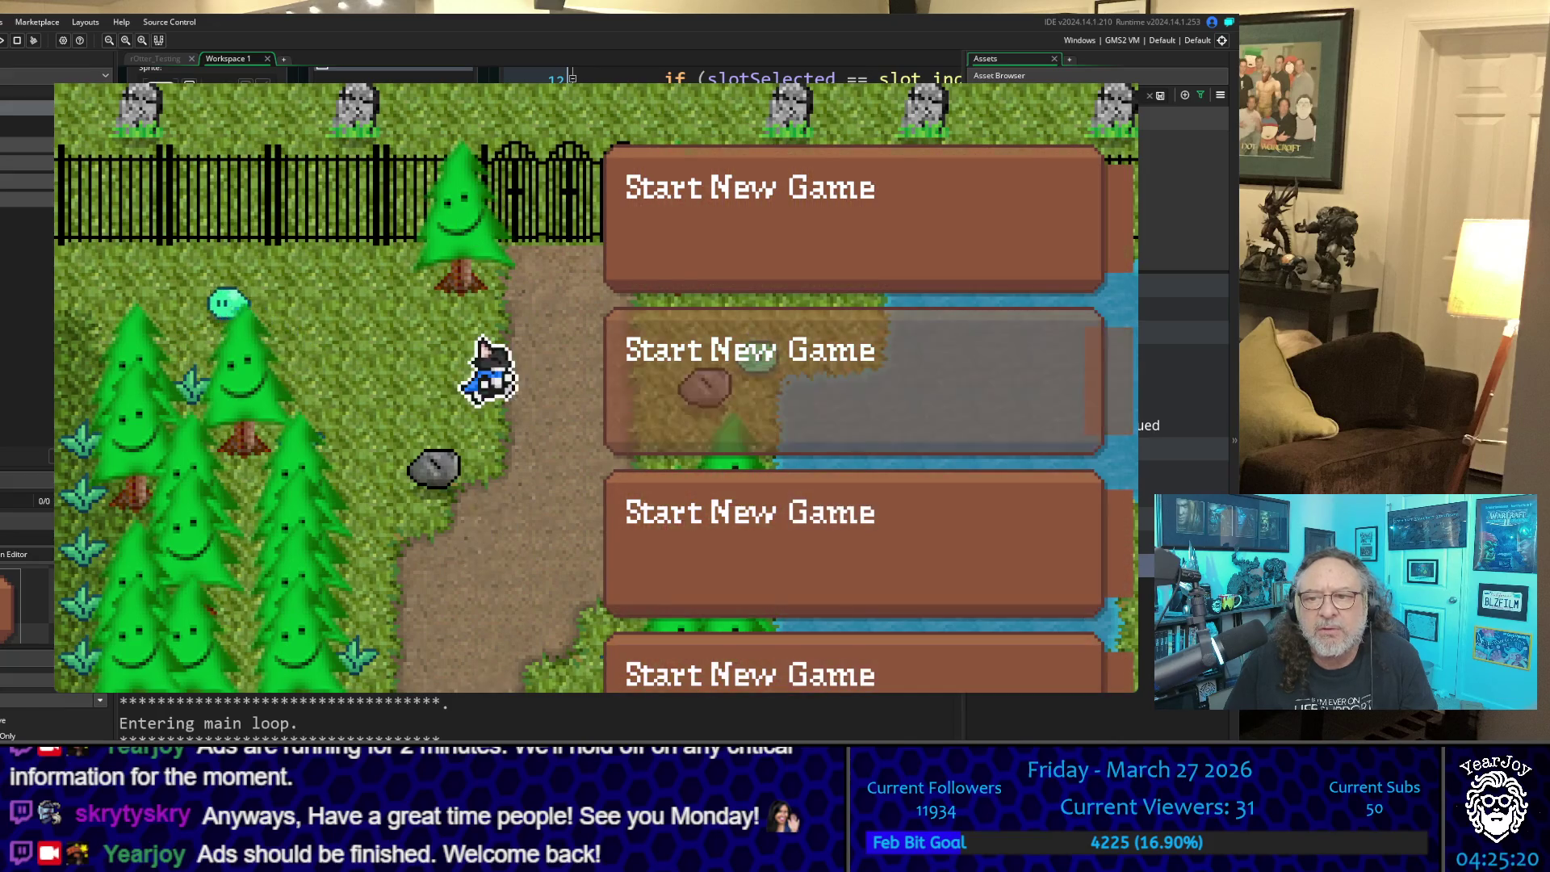
pyautogui.press('Down')
pyautogui.press('Up')
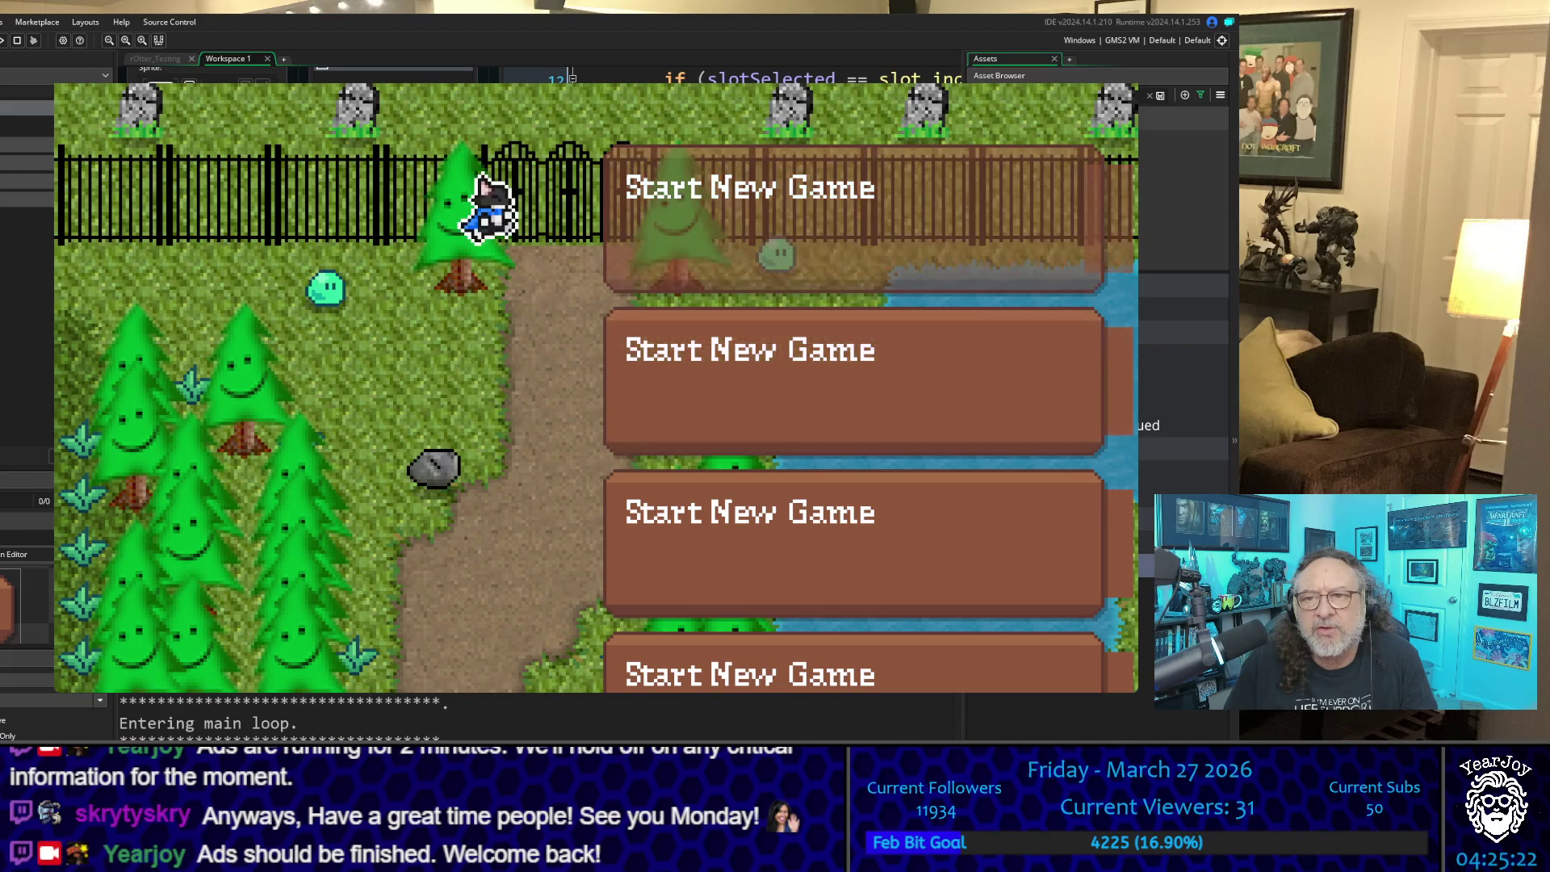
pyautogui.press('Down')
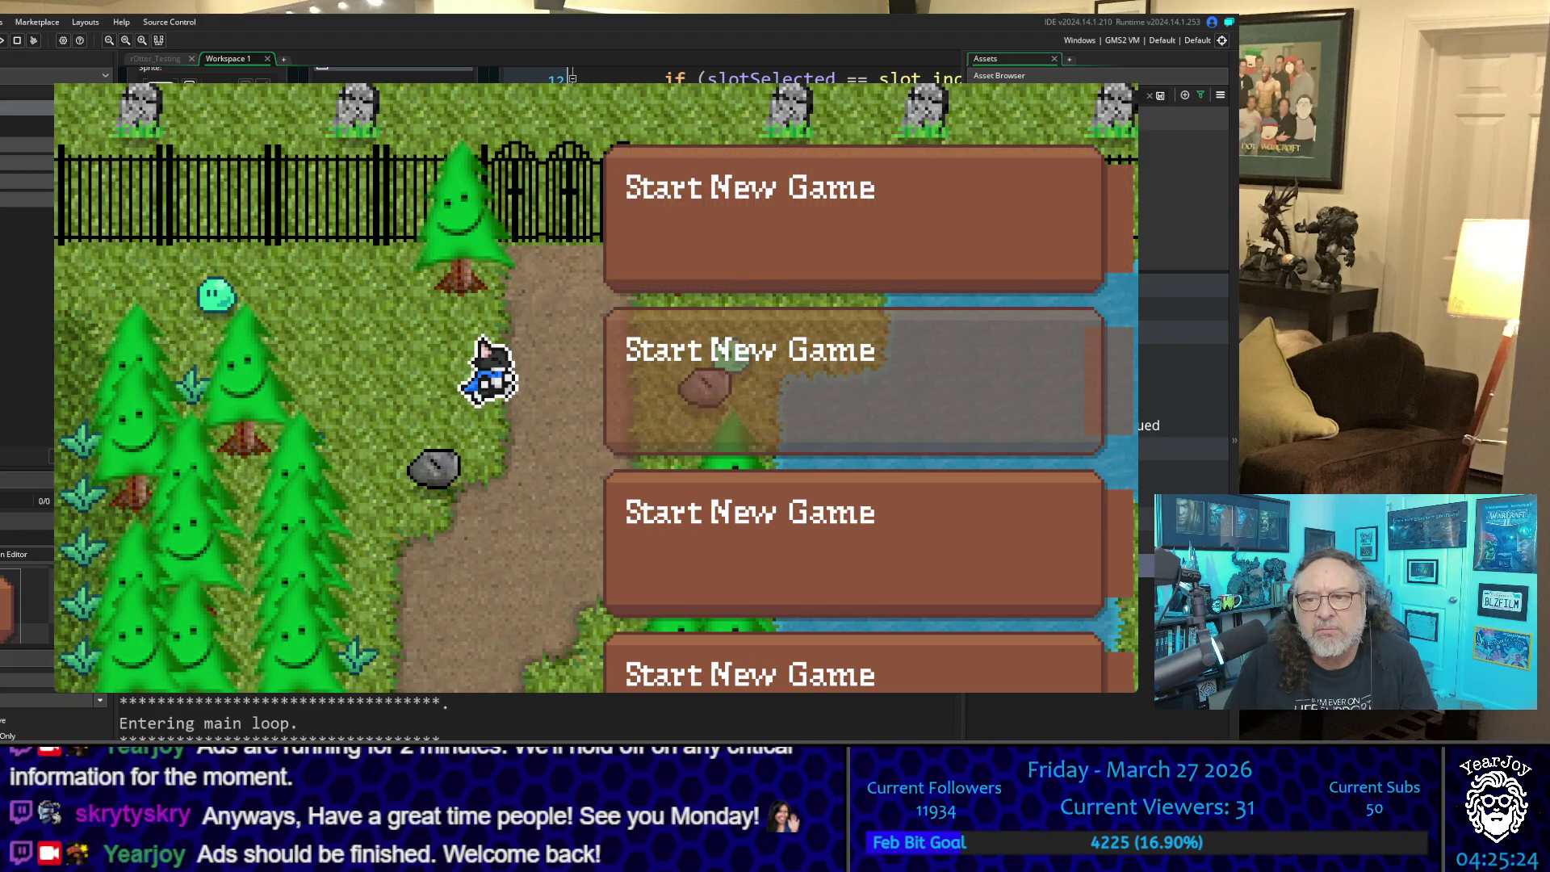
pyautogui.press('Down')
pyautogui.press('Down')
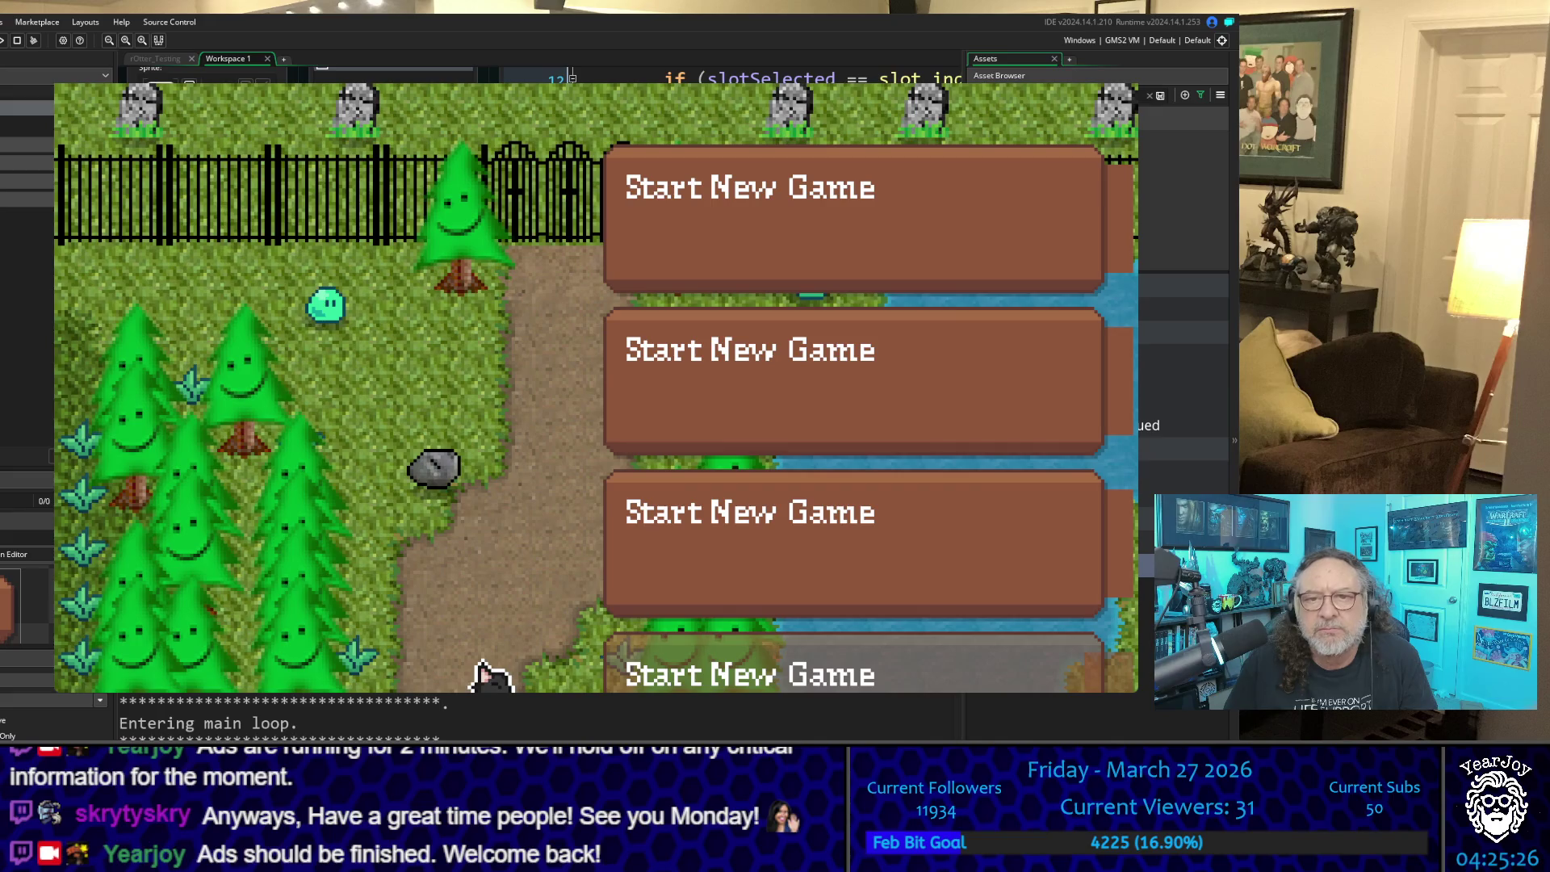
# Step: Enter the fountain courtyard, talk to a villager to open a dialog box, then quit the game
pyautogui.press('Up')
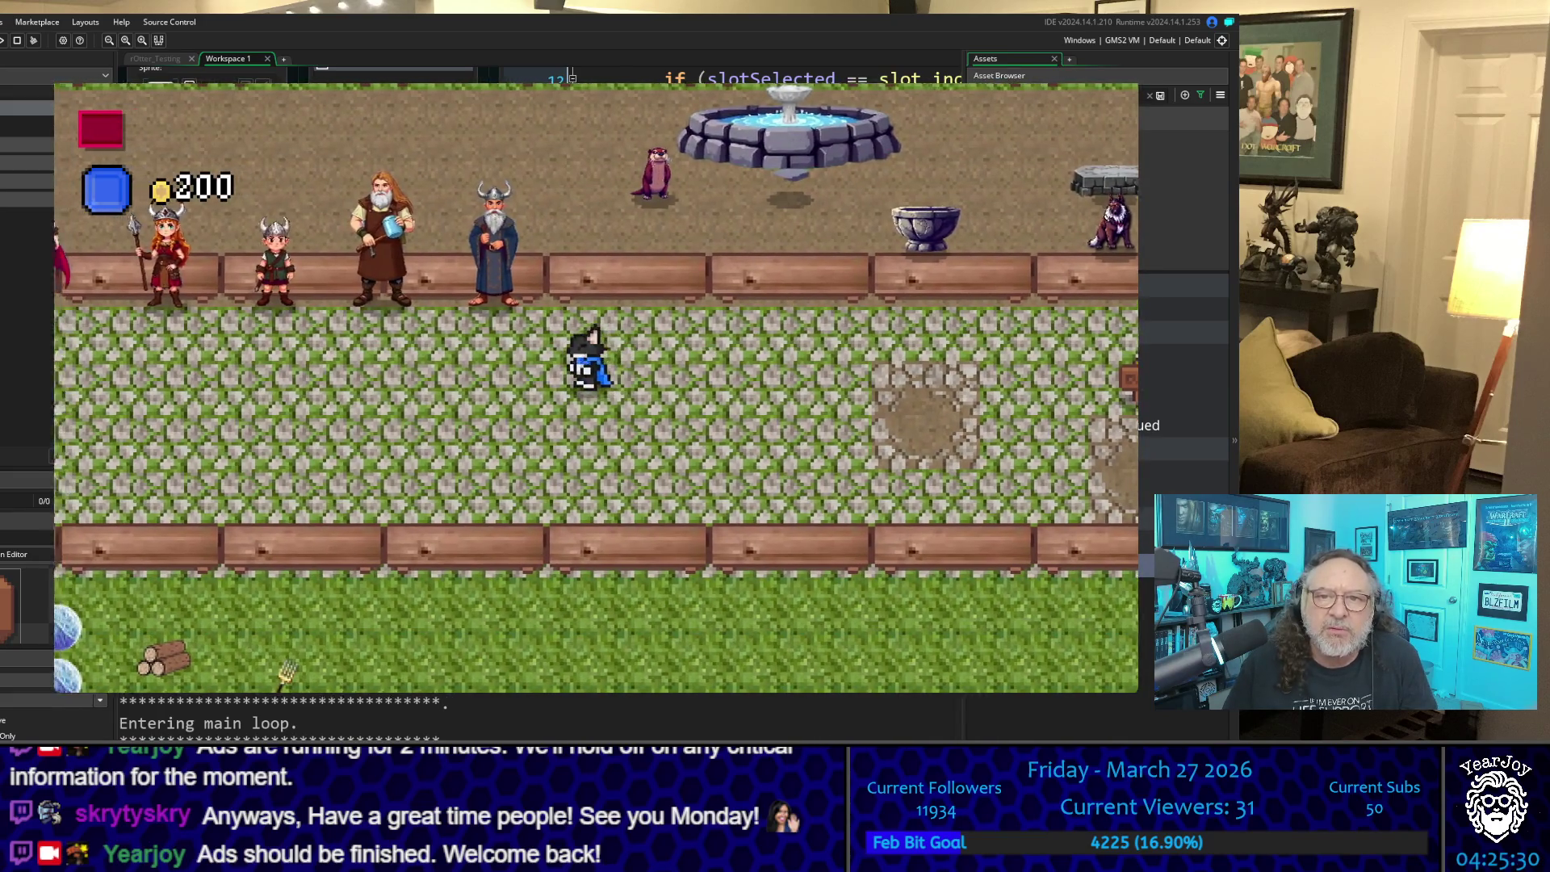
pyautogui.press('Up')
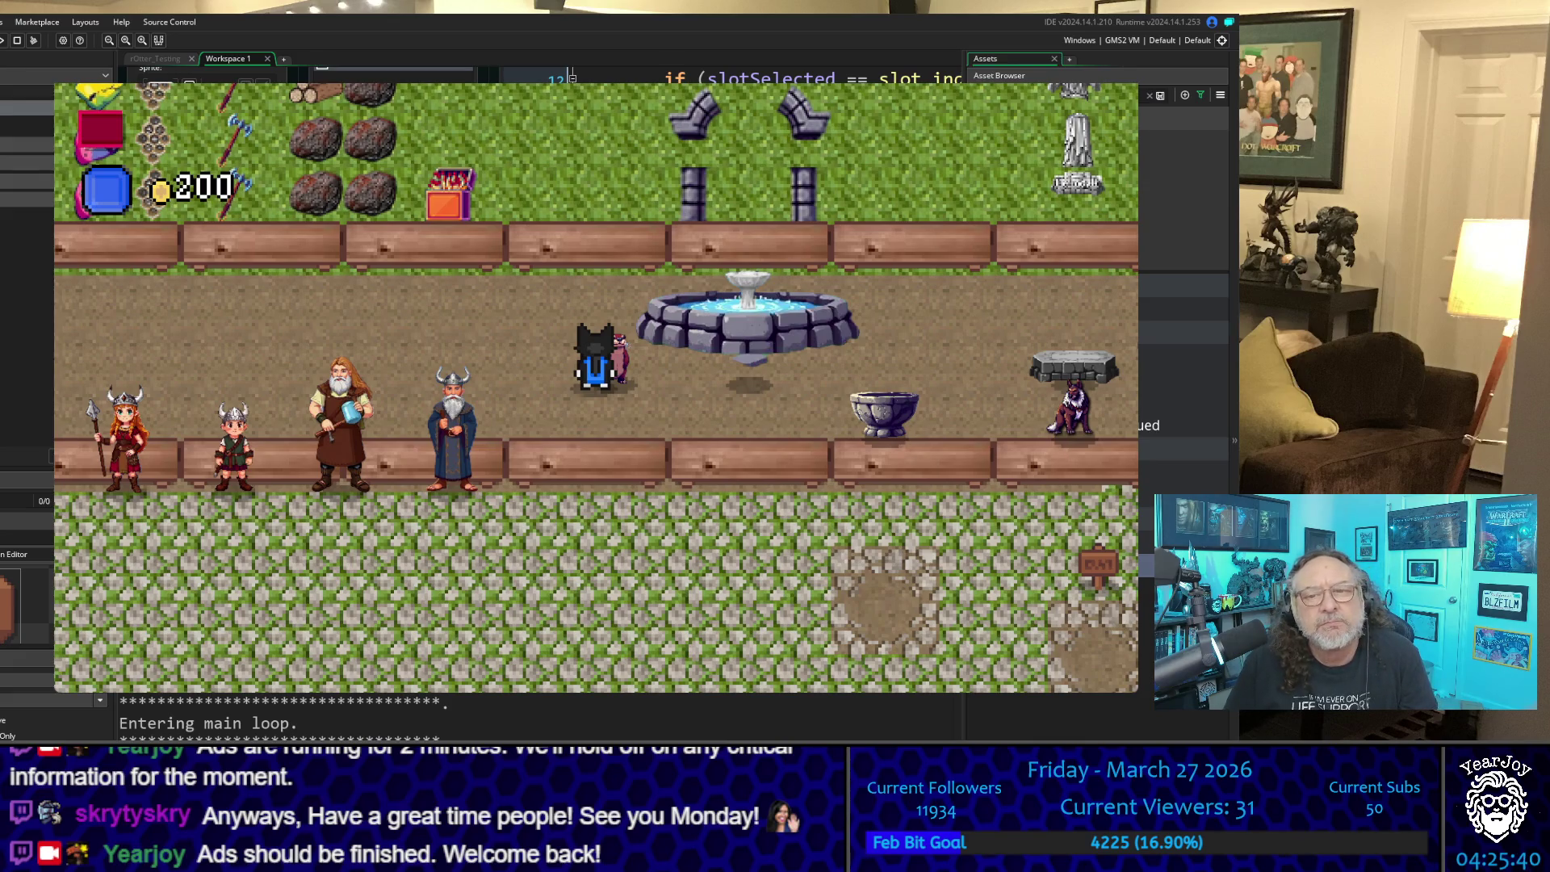
pyautogui.press('space')
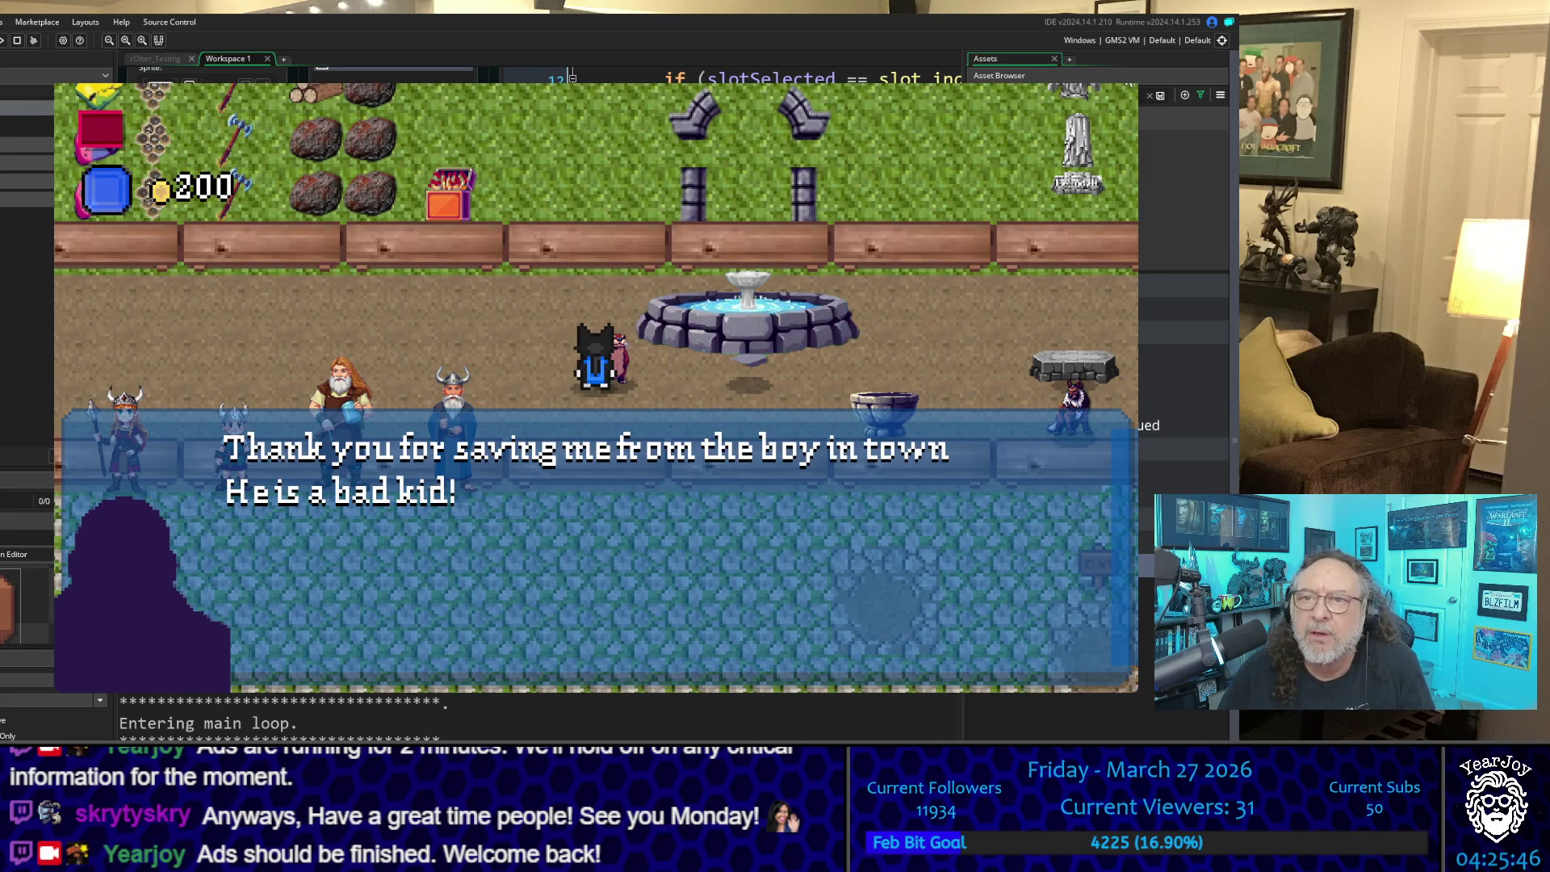
pyautogui.press('Escape')
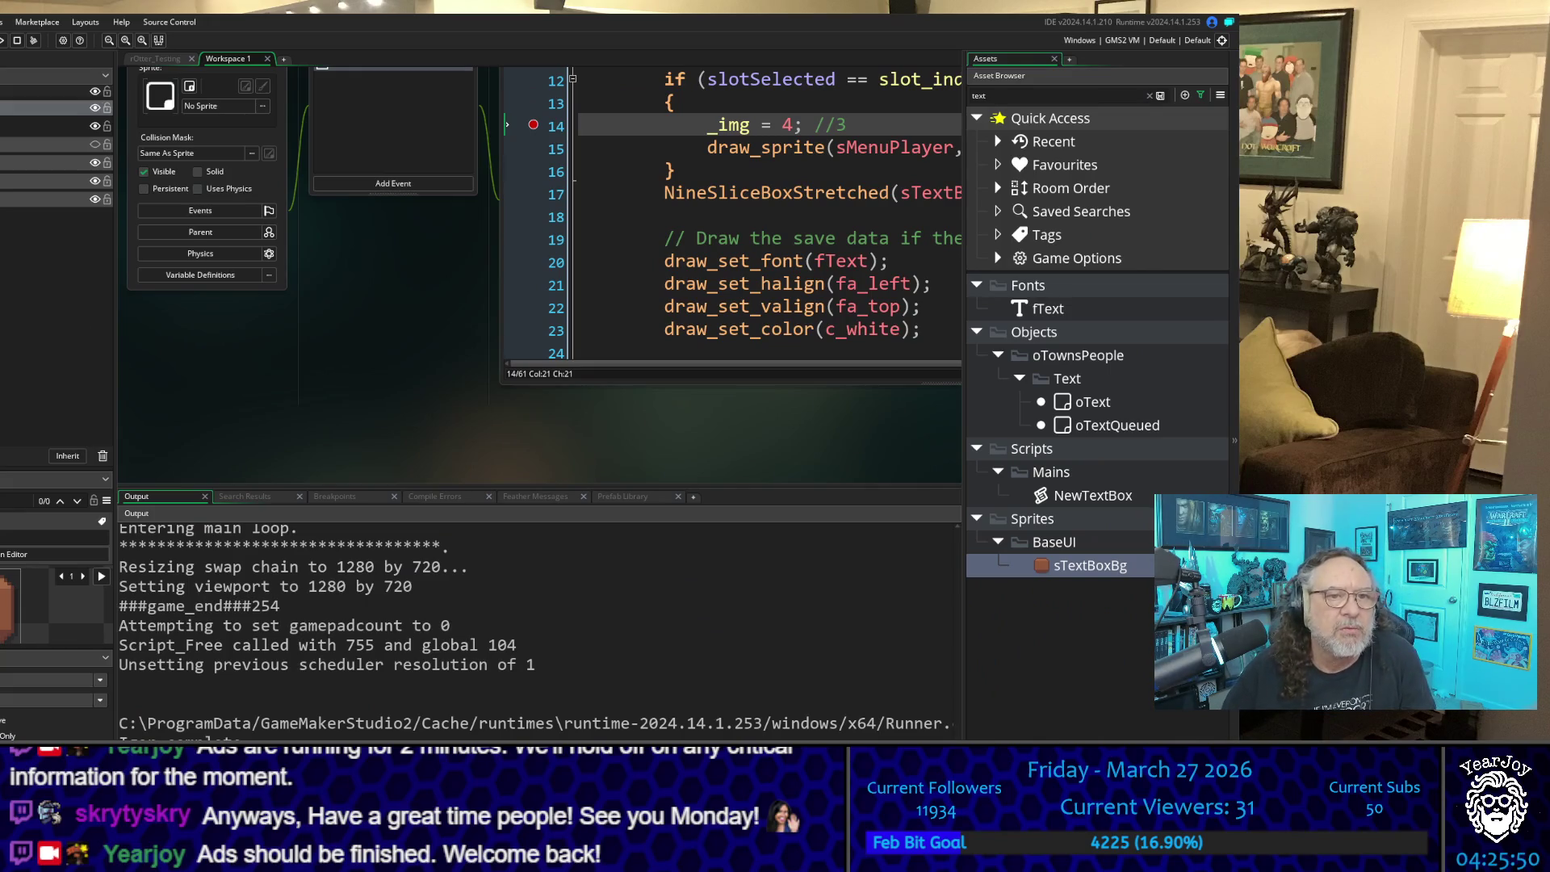
# Step: Set line 11 to '_img = 4' and line 14 to '_img = 0', then rerun with F5
pyautogui.scroll(3, 409, 378)
pyautogui.scroll(-1, 429, 367)
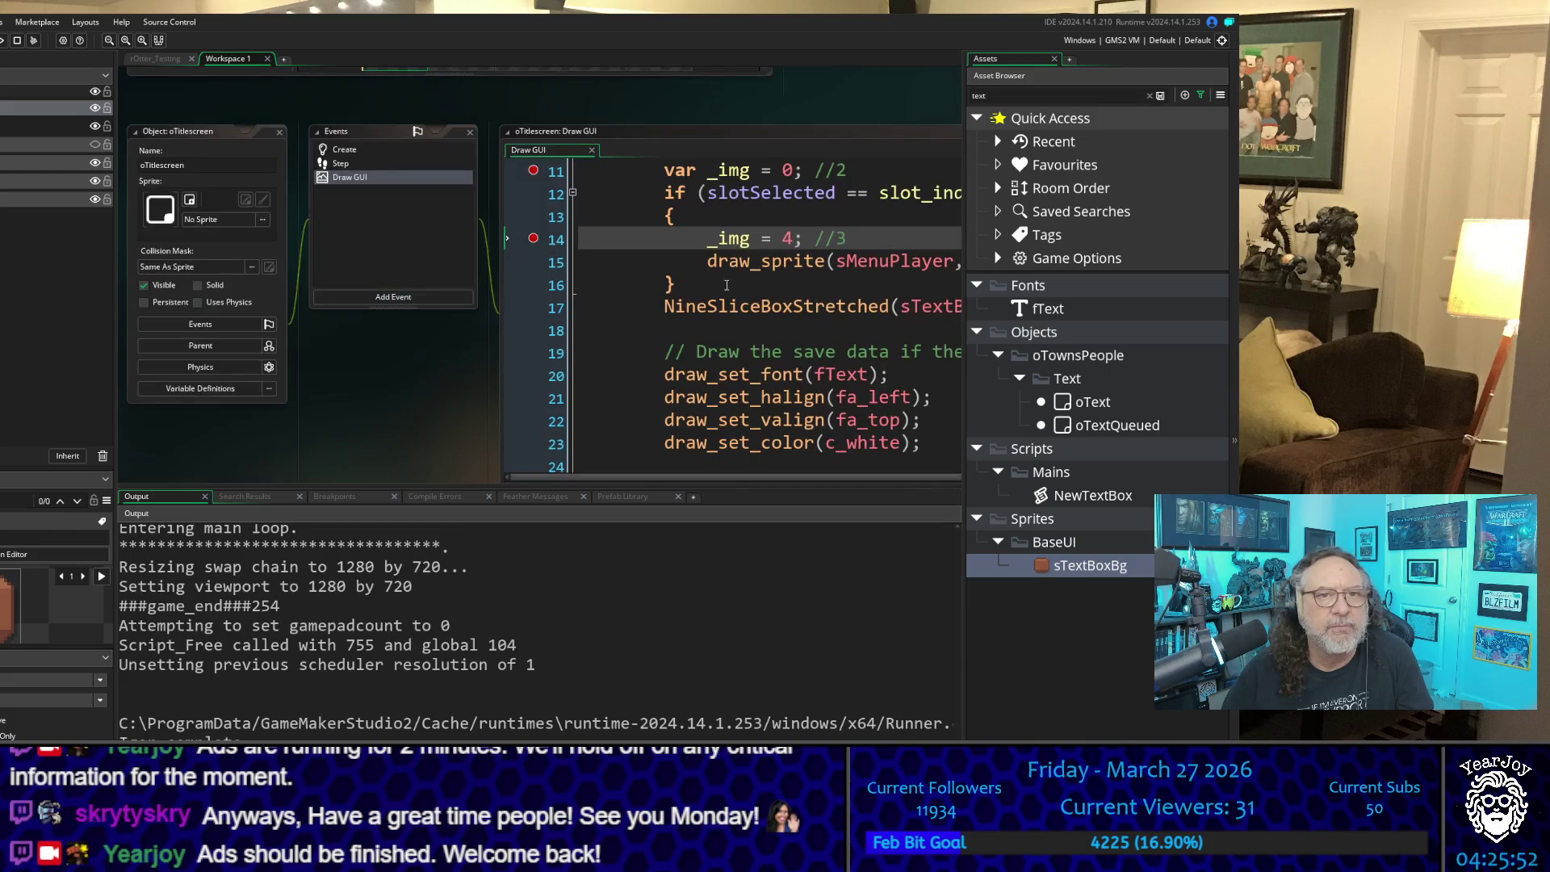
pyautogui.click(787, 173)
pyautogui.moveTo(776, 191)
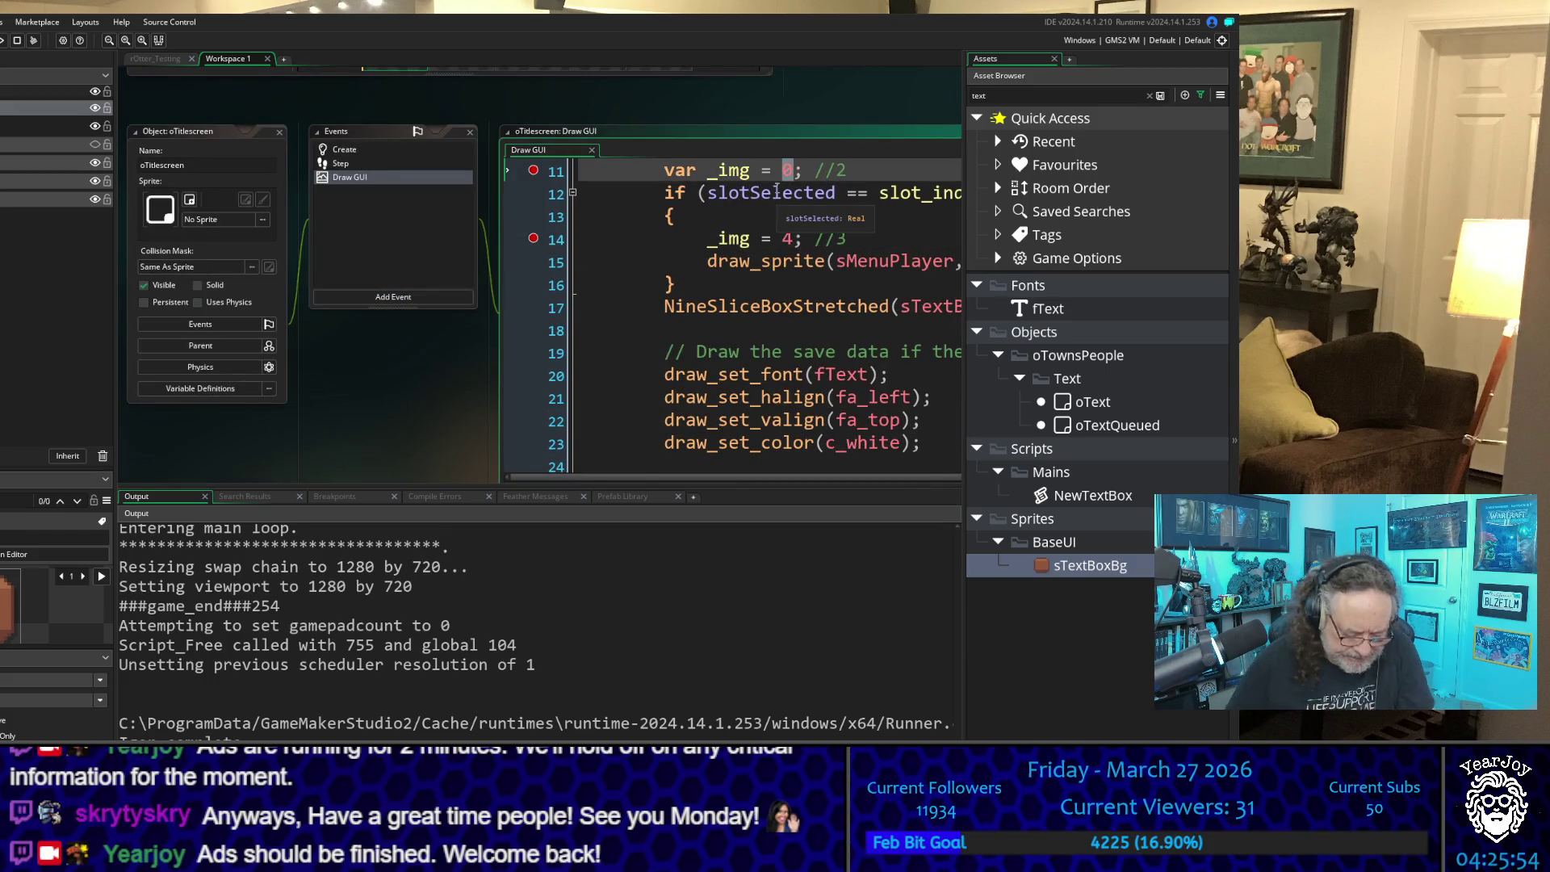
pyautogui.write('4')
pyautogui.press('Down')
pyautogui.press('Down')
pyautogui.press('Down')
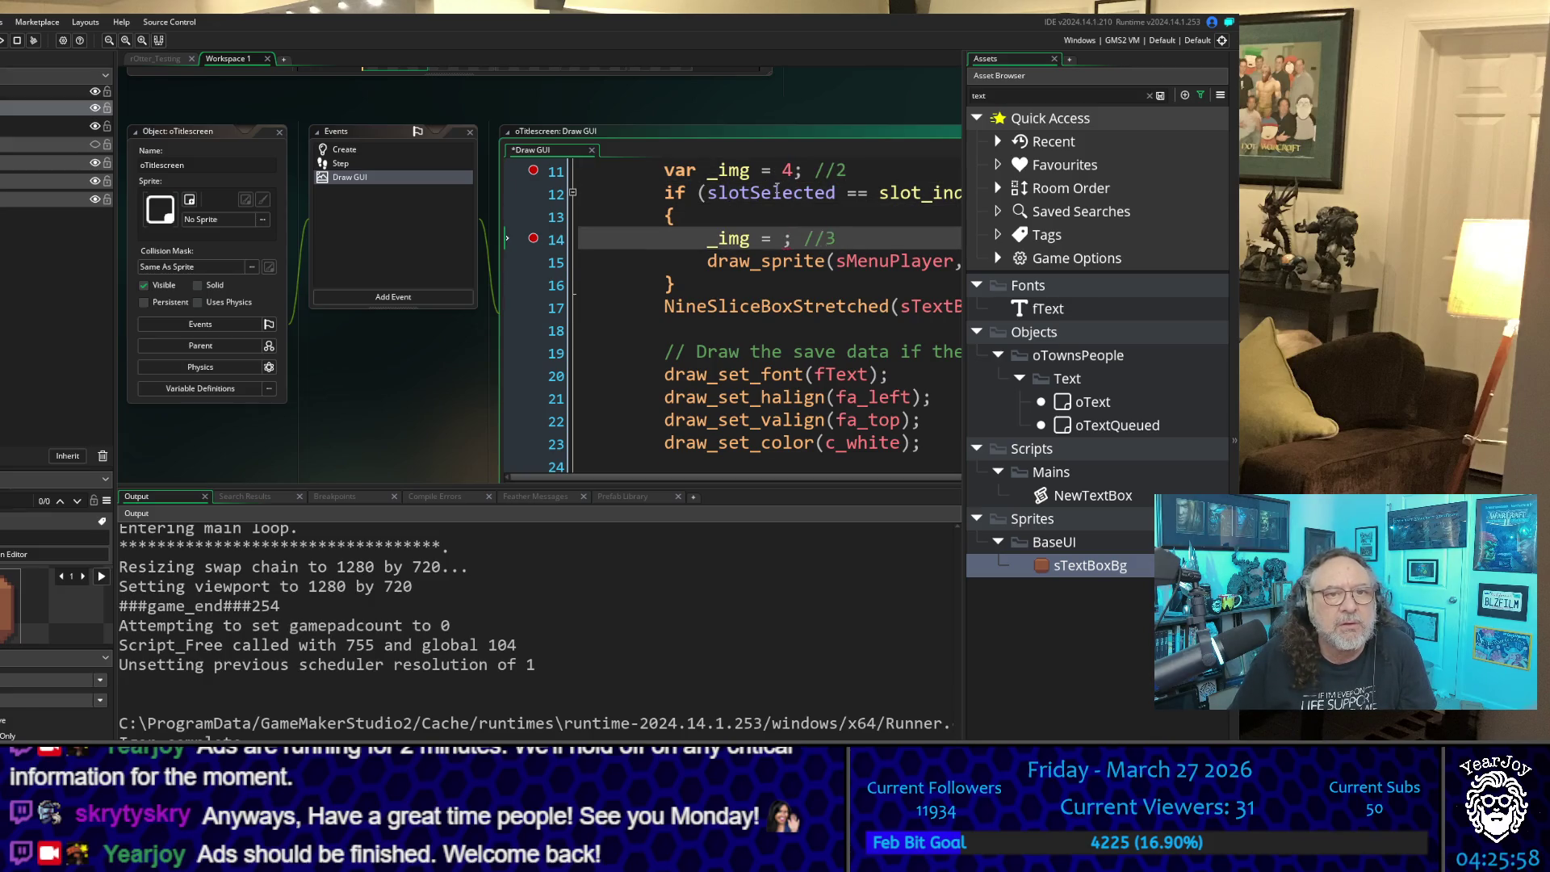
pyautogui.press('Up')
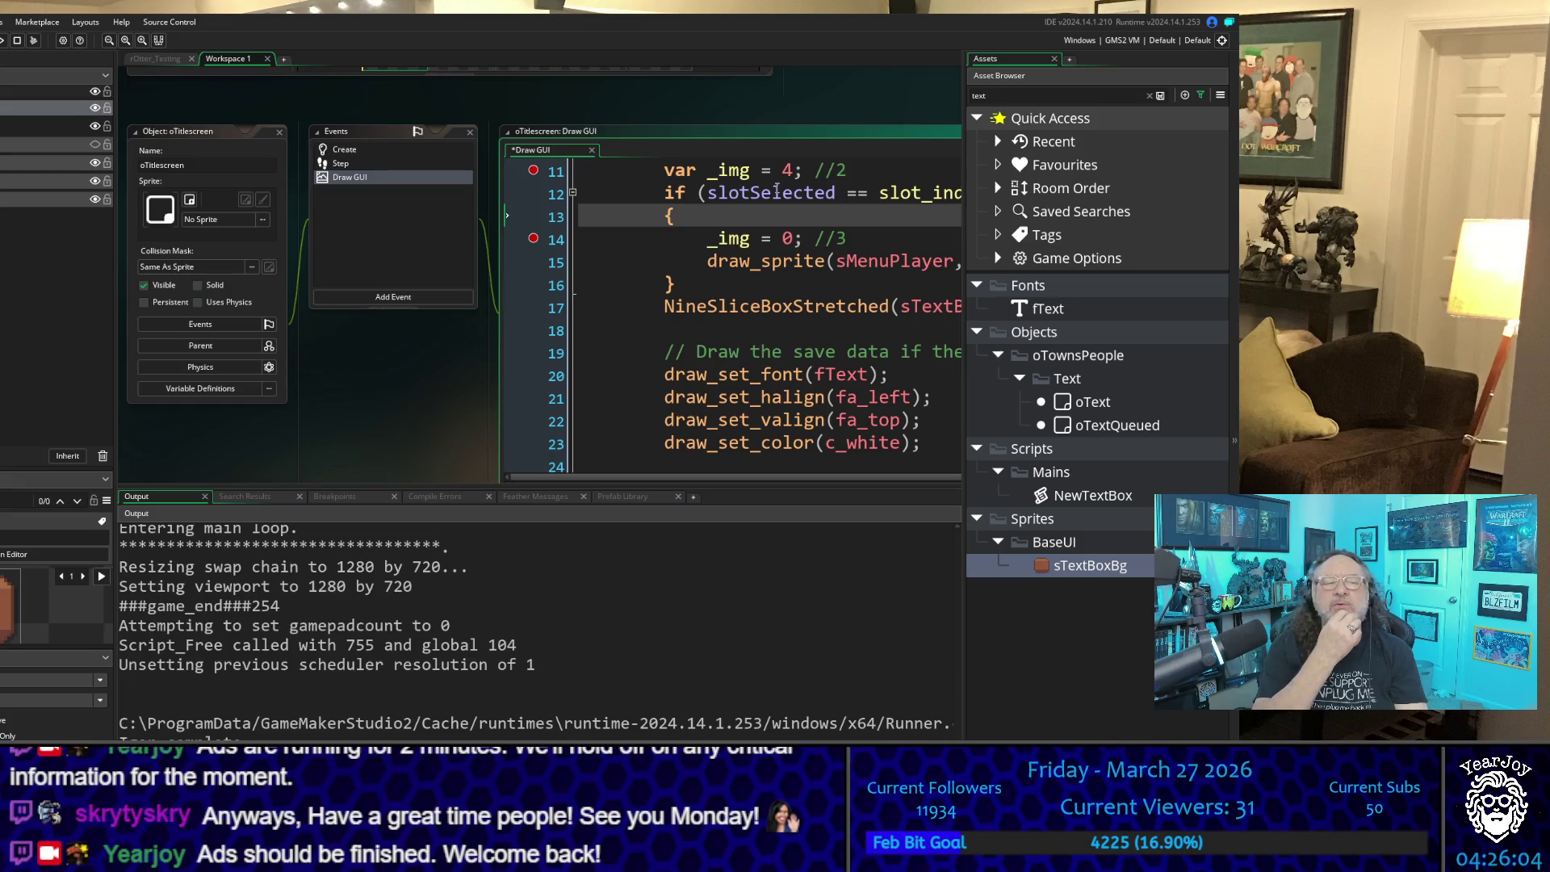
pyautogui.press('F5')
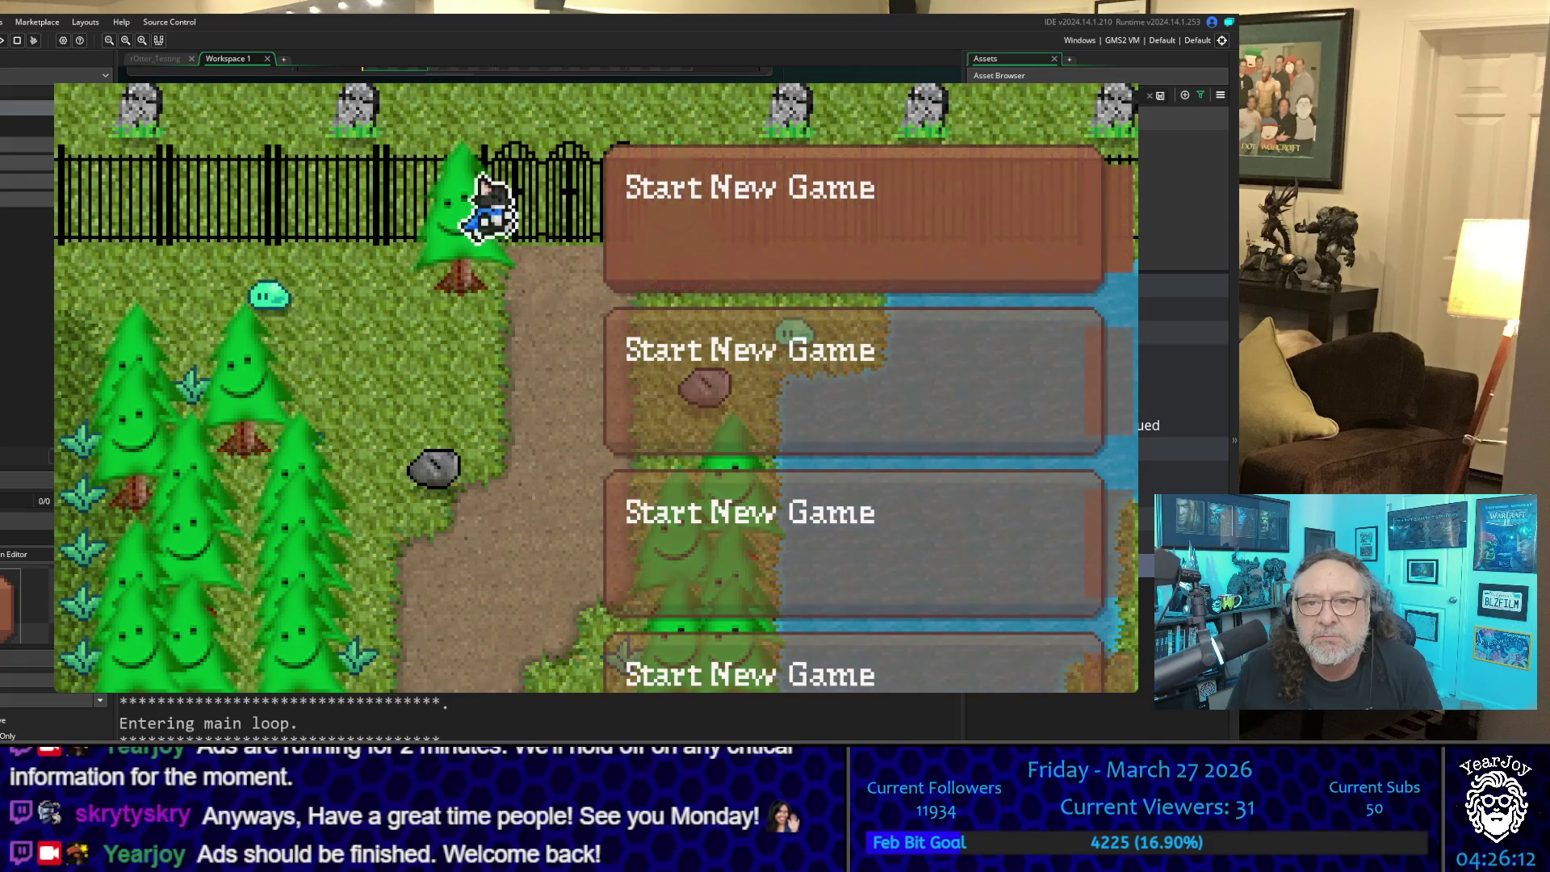
# Step: Move the selection up and down across slots 1 to 4, then quit the game with Escape
pyautogui.press('Down')
pyautogui.press('Up')
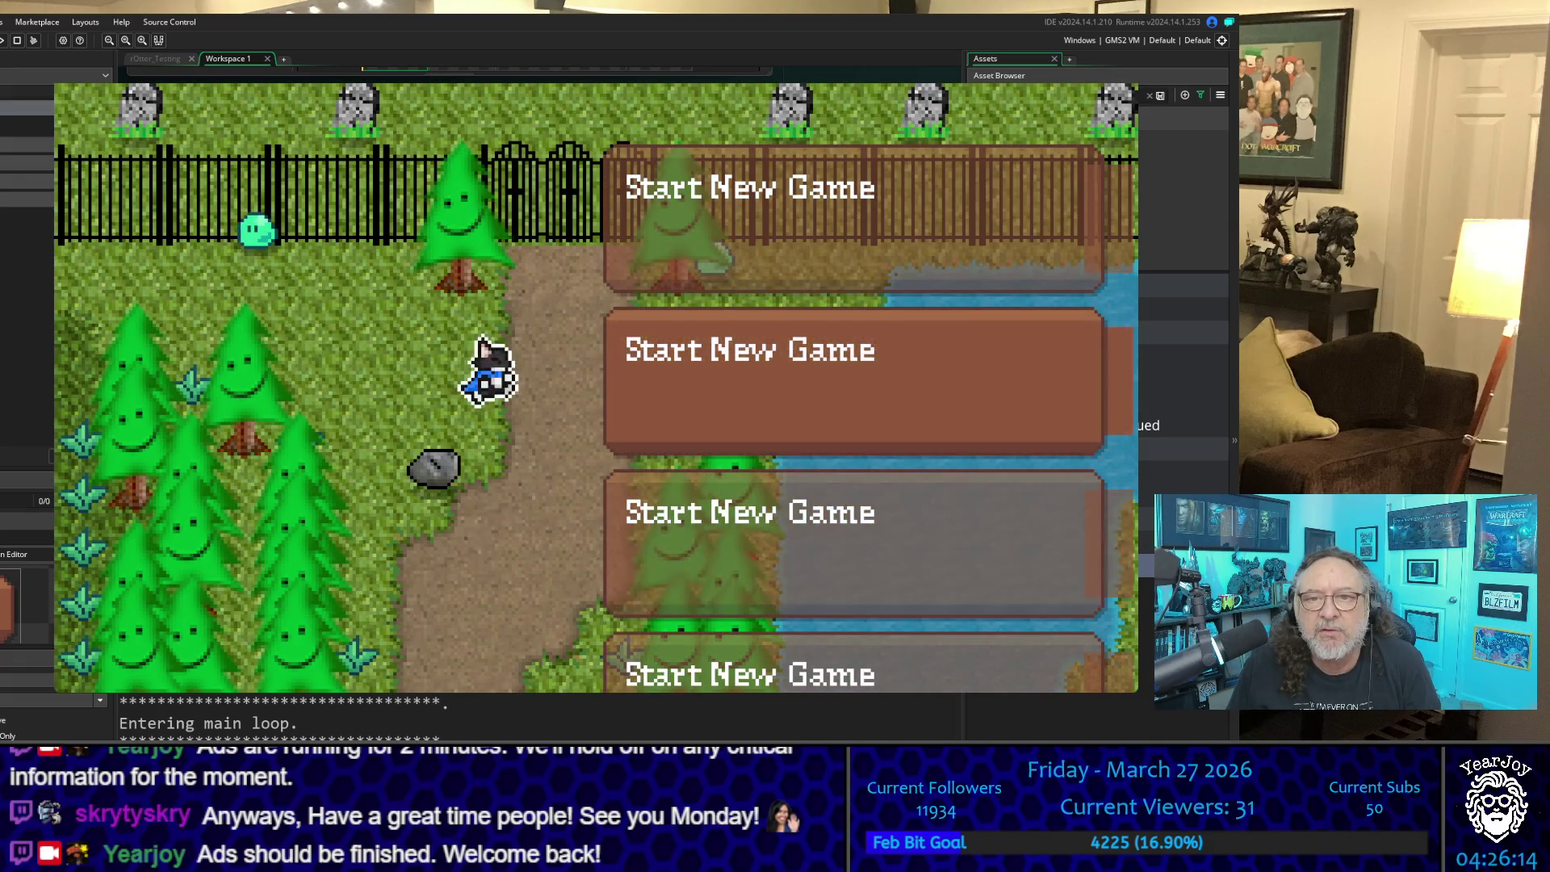
pyautogui.press('Up')
pyautogui.press('Down')
pyautogui.press('Down')
pyautogui.press('Down')
pyautogui.press('Up')
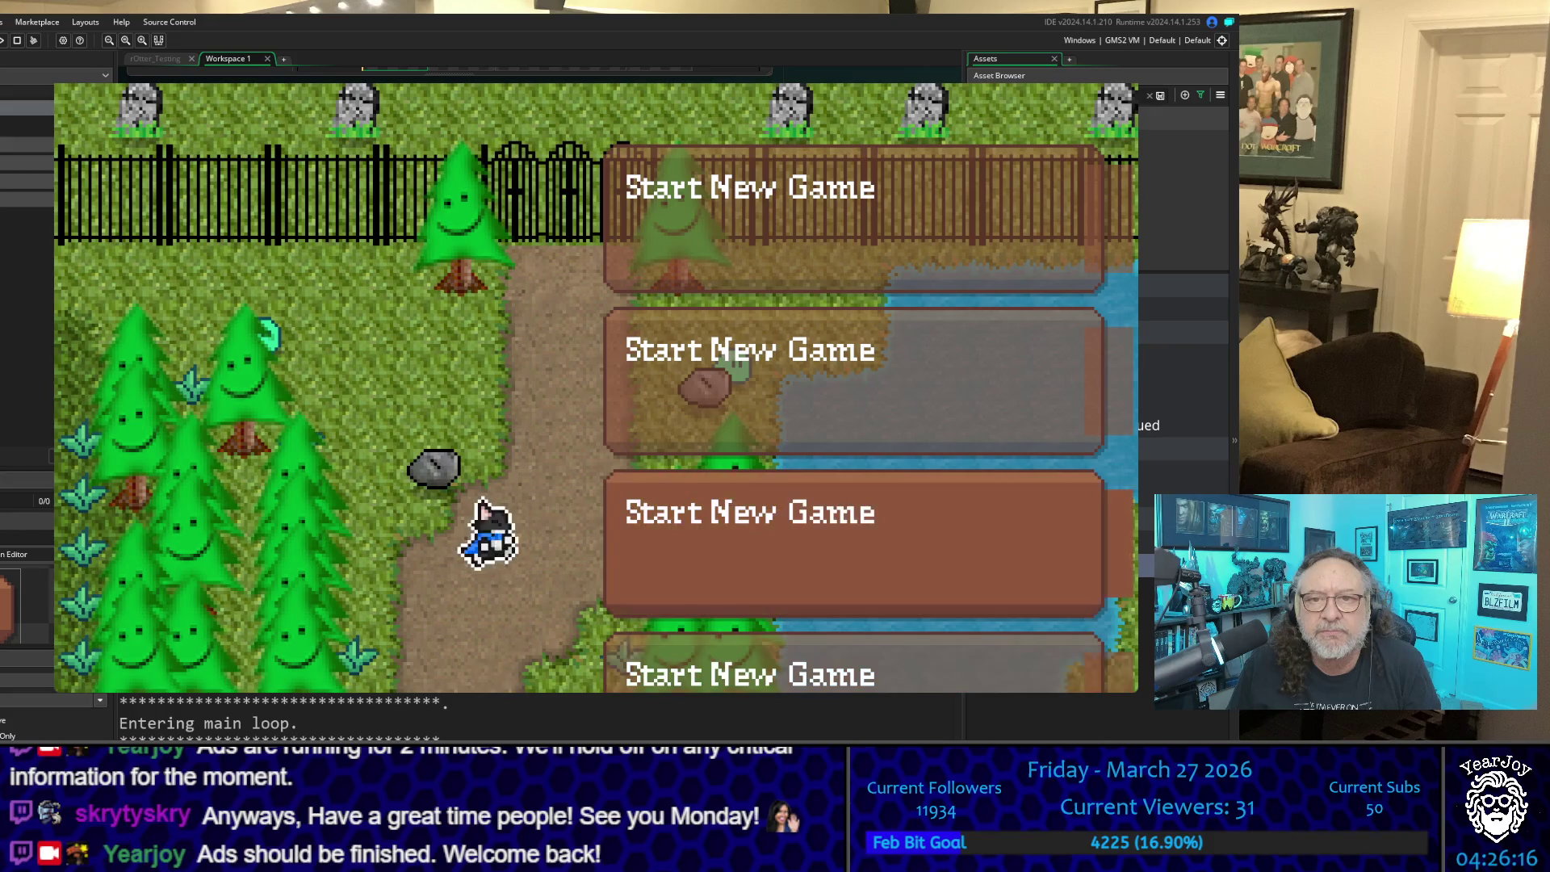
pyautogui.press('Up')
pyautogui.press('Up')
pyautogui.press('Down')
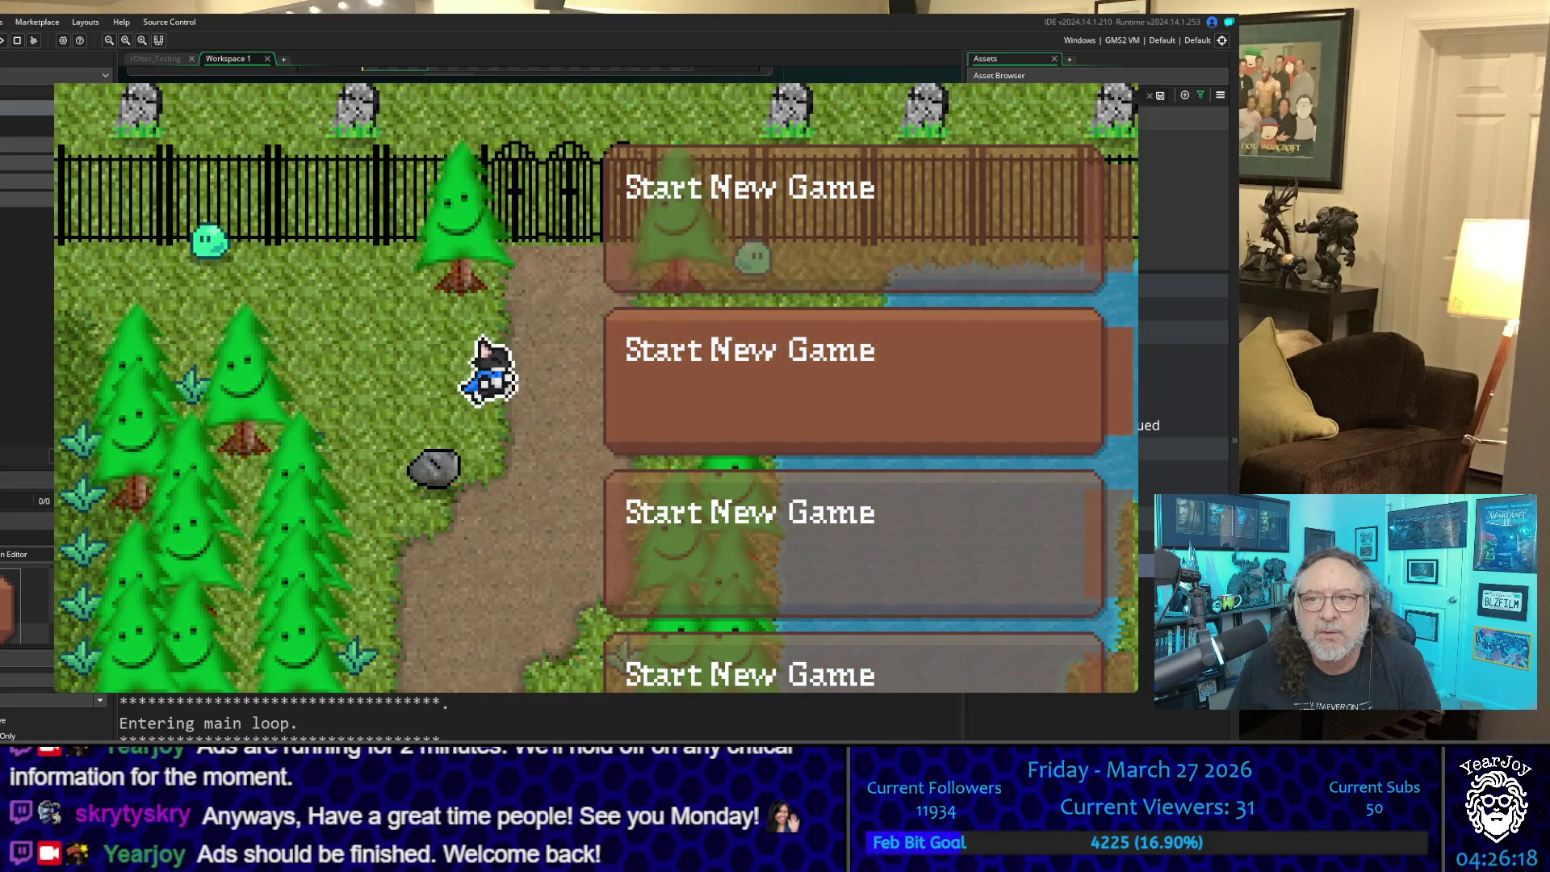
pyautogui.press('Up')
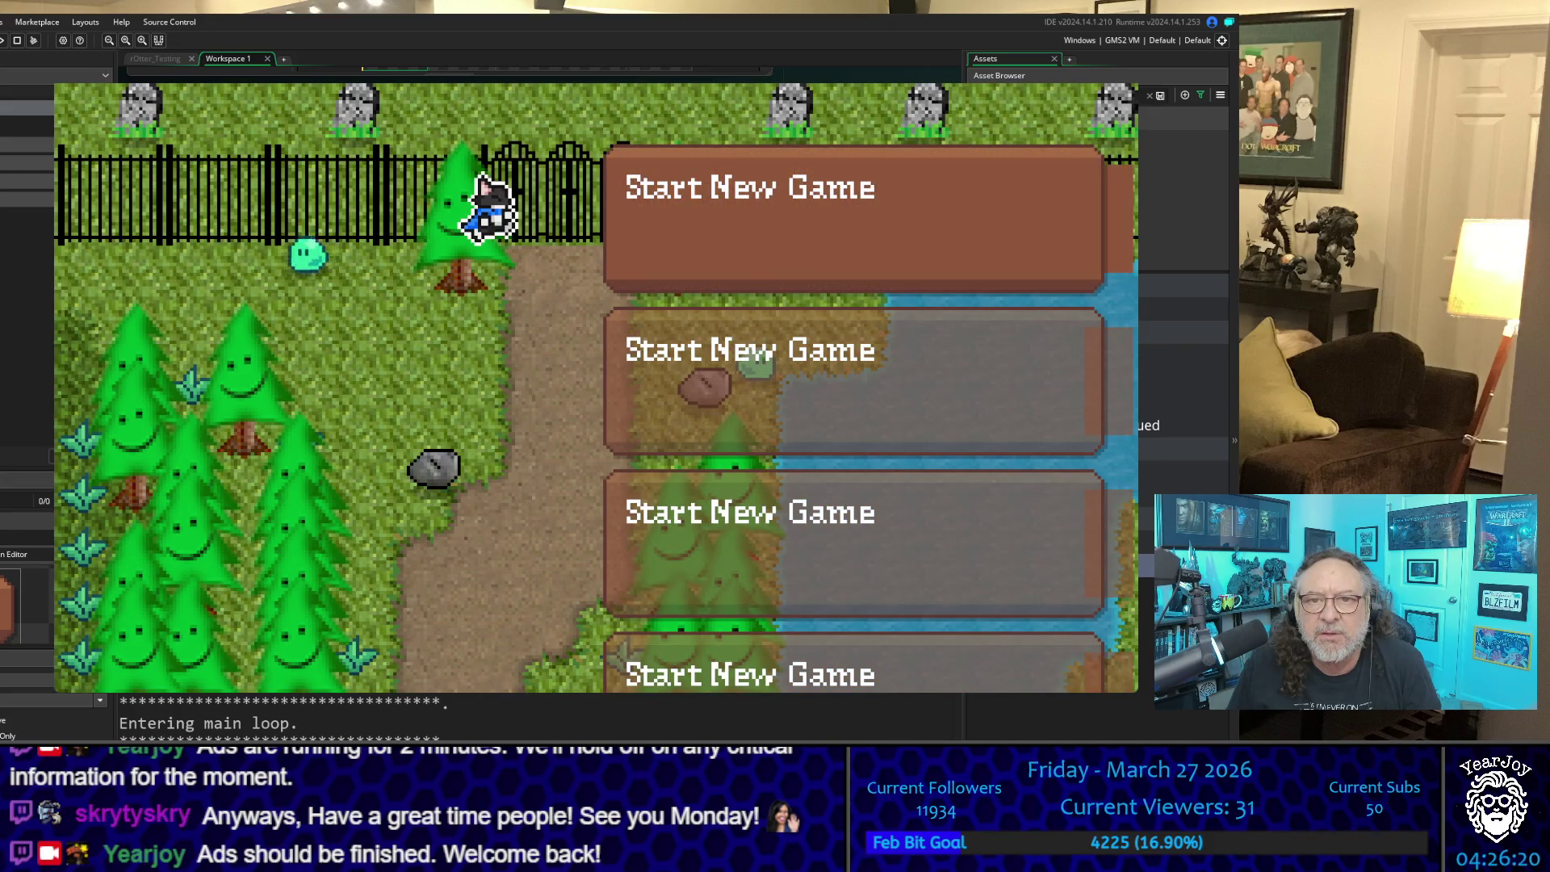
pyautogui.press('Down')
pyautogui.press('Up')
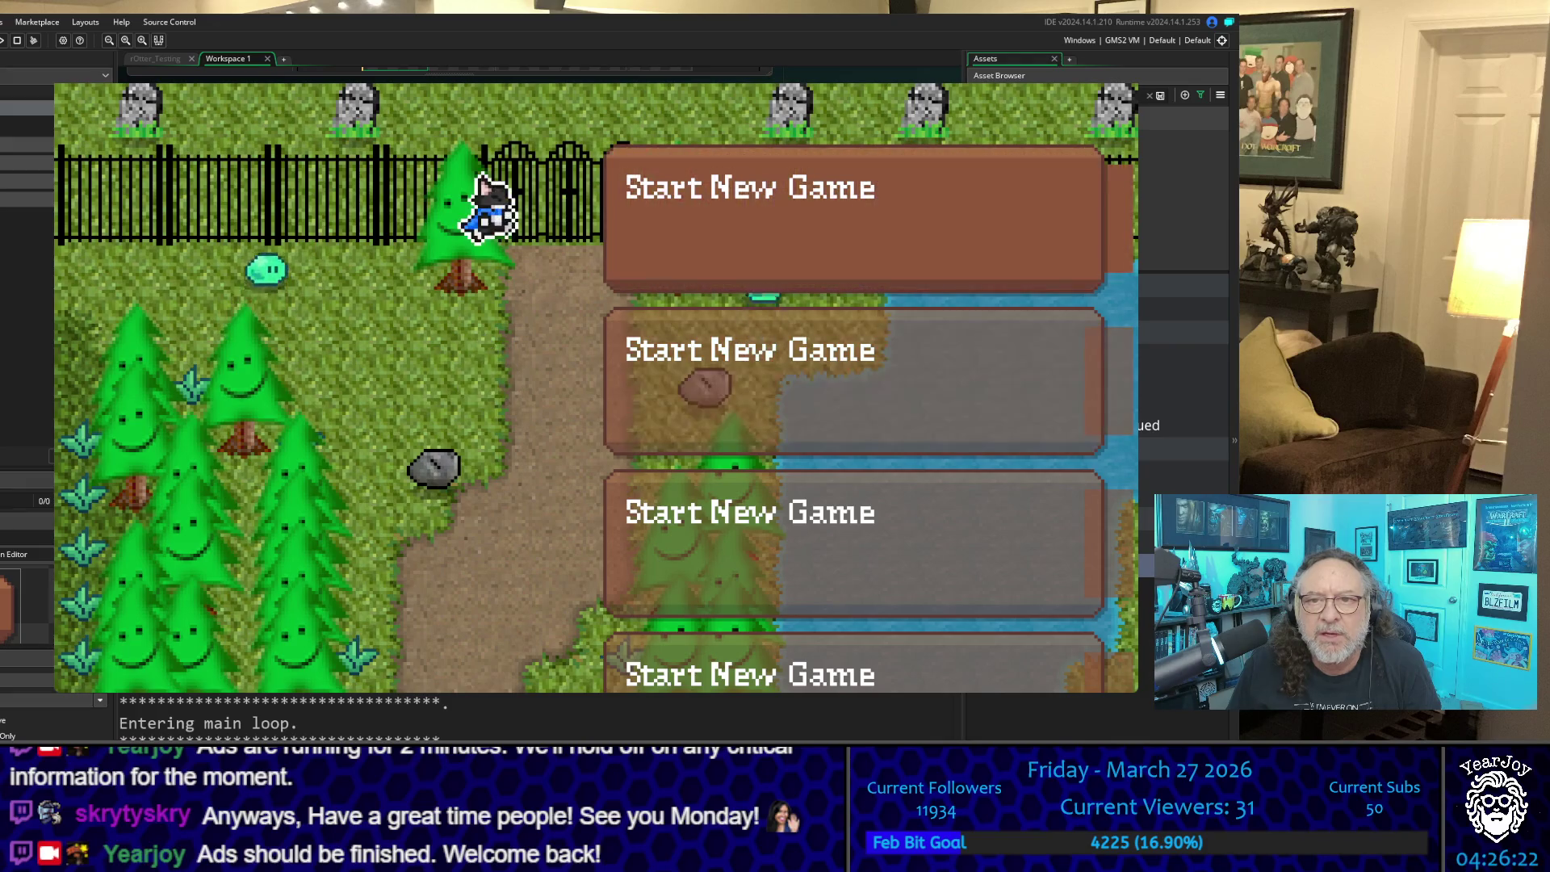
pyautogui.press('Down')
pyautogui.press('Down')
pyautogui.press('Down')
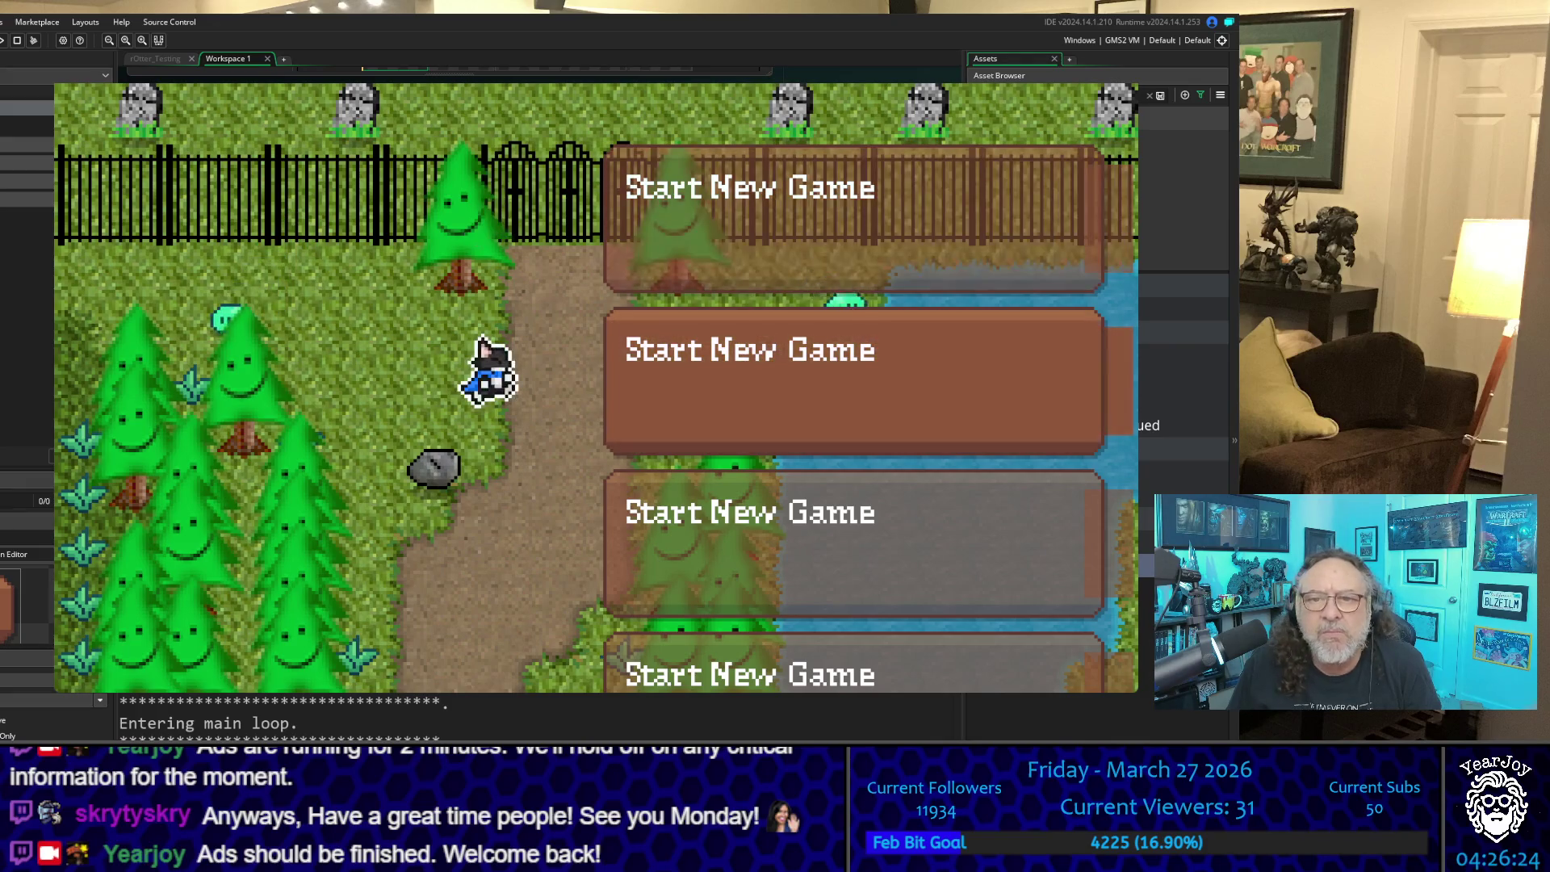
pyautogui.press('Up')
pyautogui.press('Up')
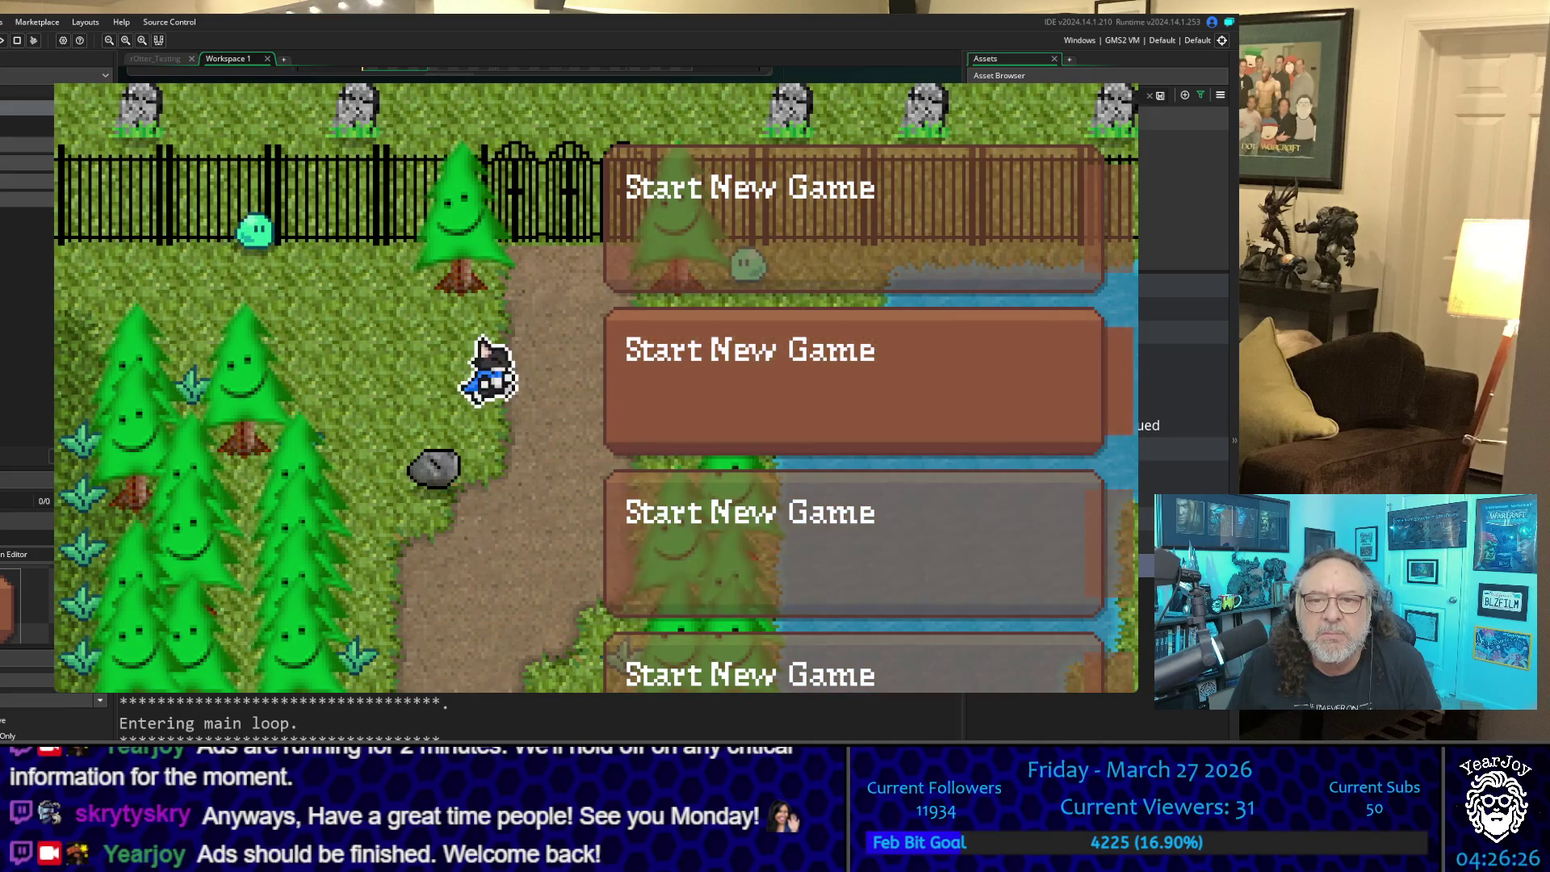
pyautogui.press('Up')
pyautogui.press('Down')
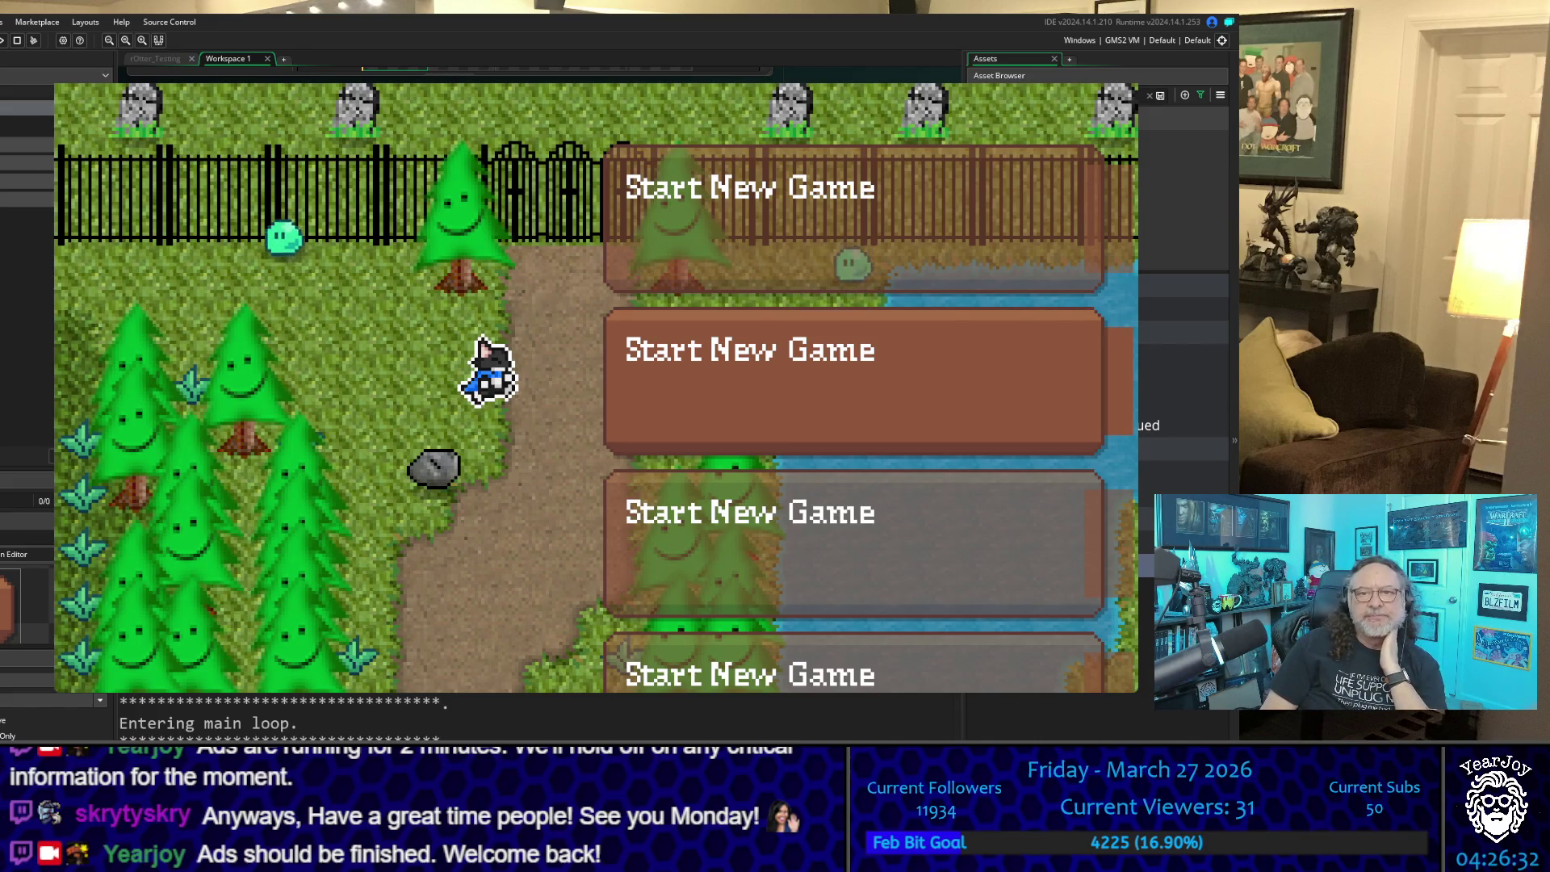
pyautogui.press('Up')
pyautogui.press('Down')
pyautogui.press('Up')
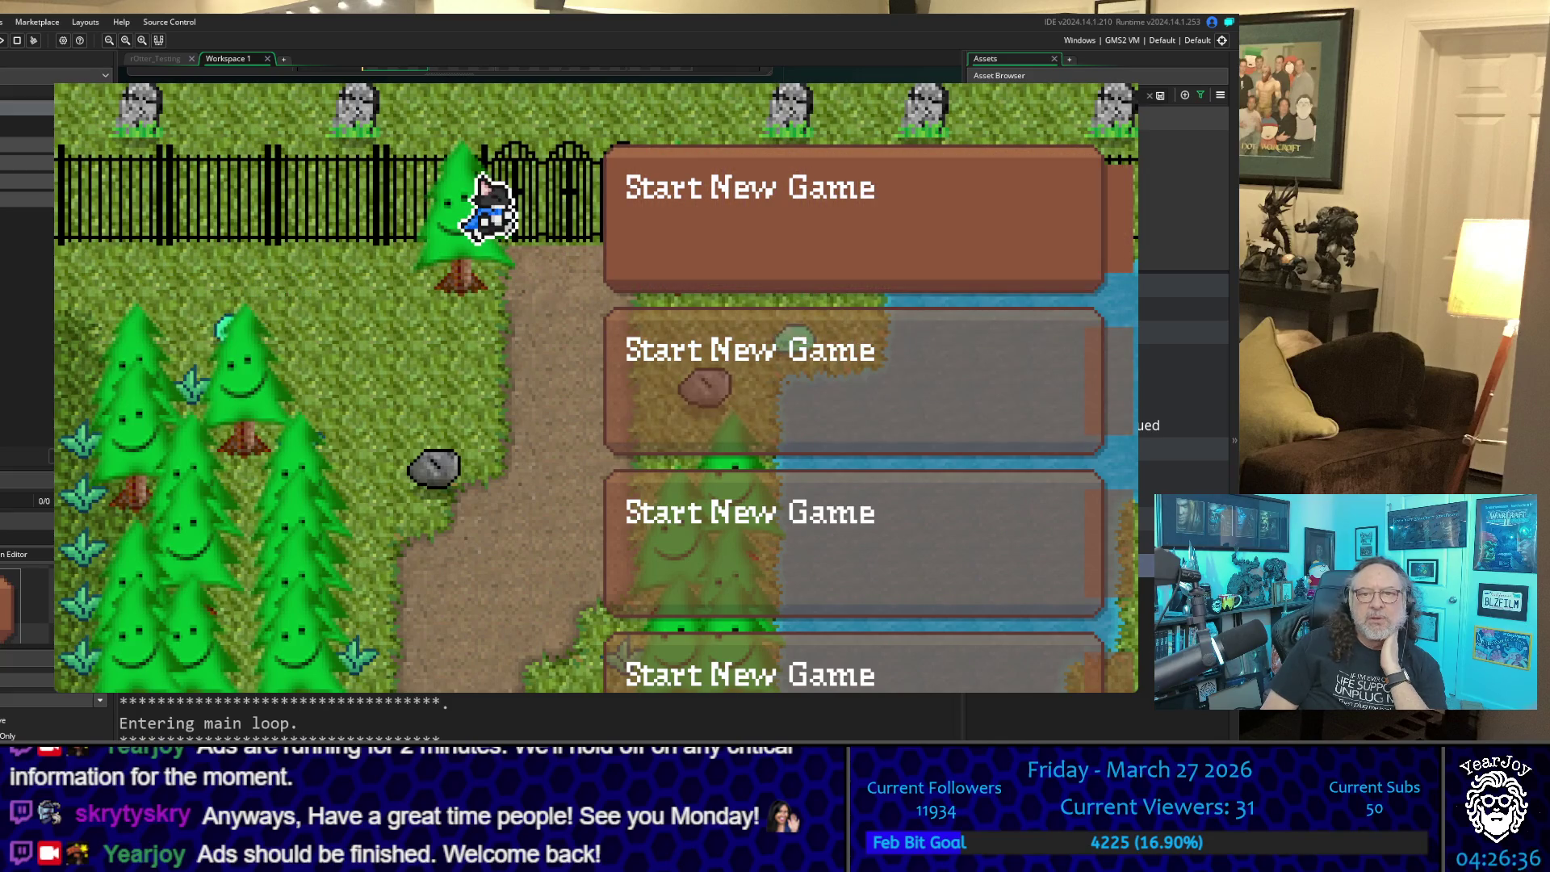
pyautogui.press('Down')
pyautogui.press('Down')
pyautogui.press('Up')
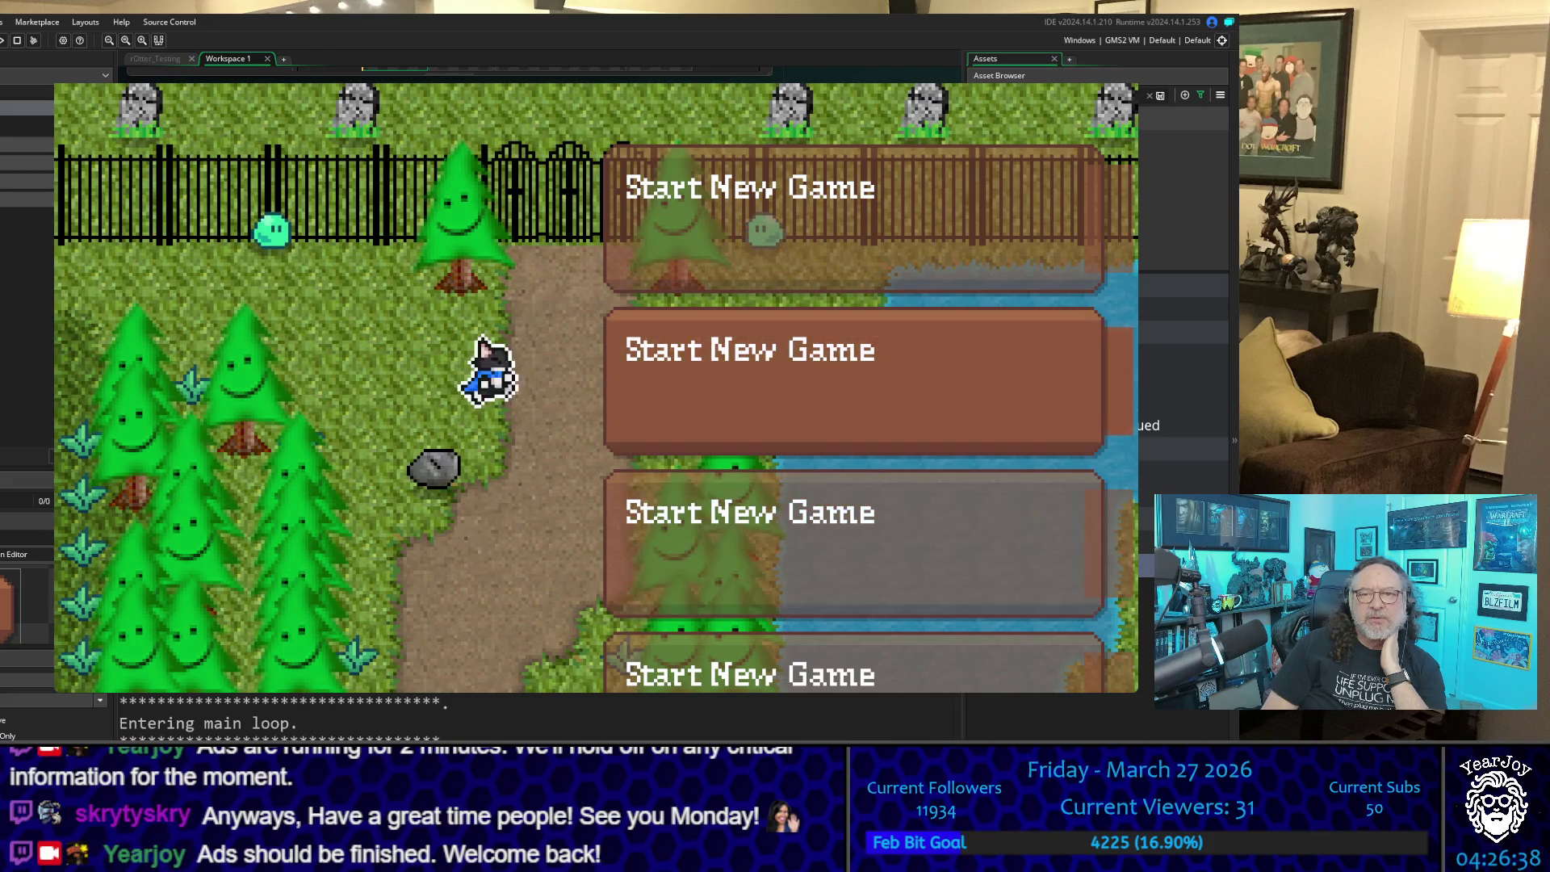
pyautogui.press('Up')
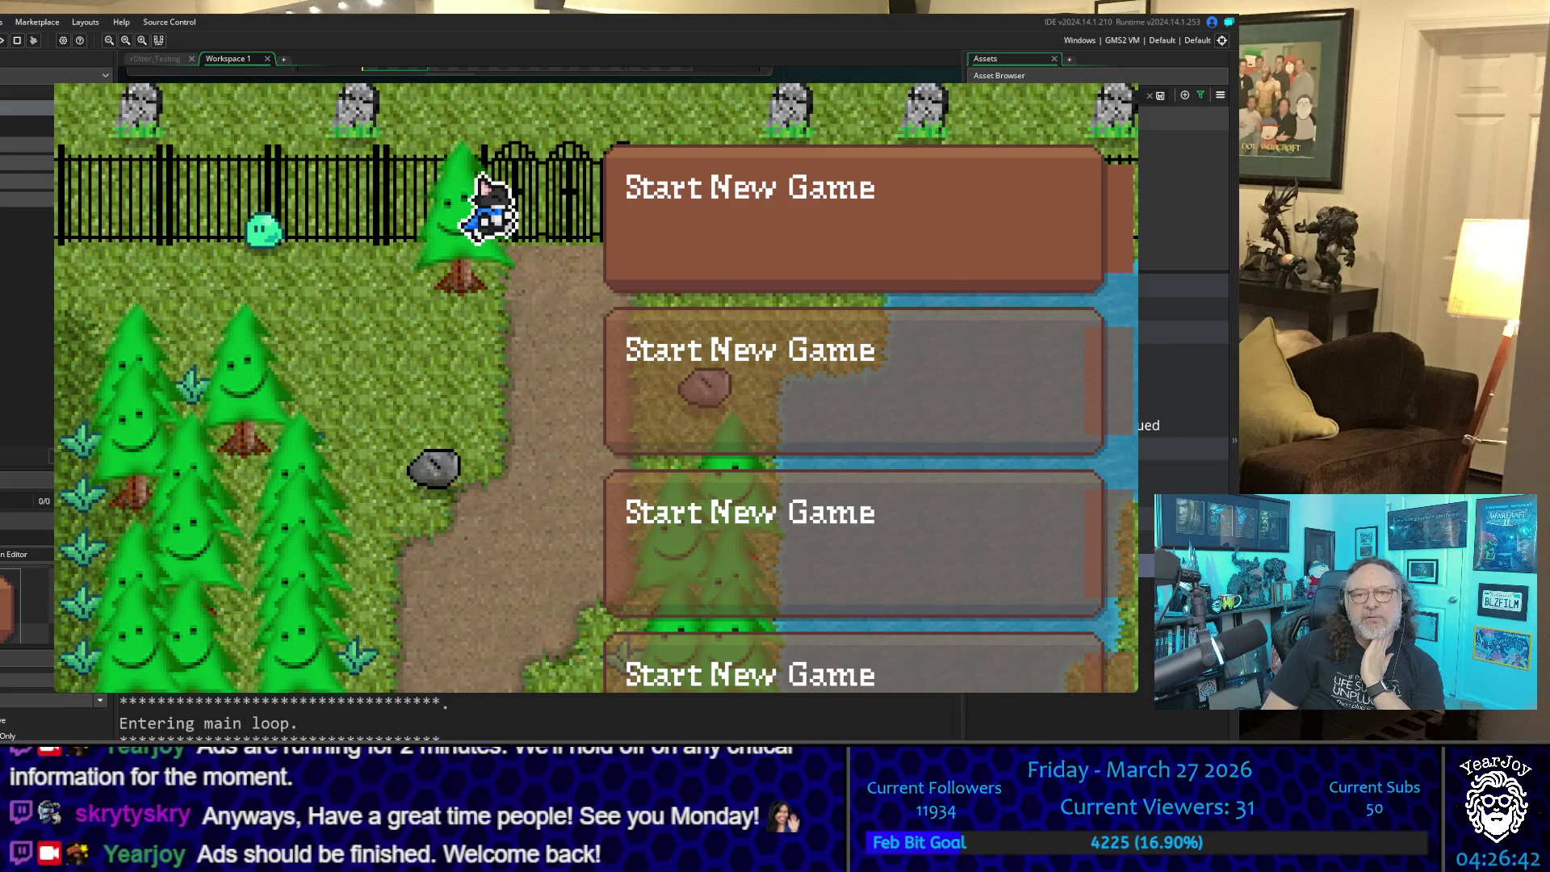
pyautogui.press('Down')
pyautogui.press('Up')
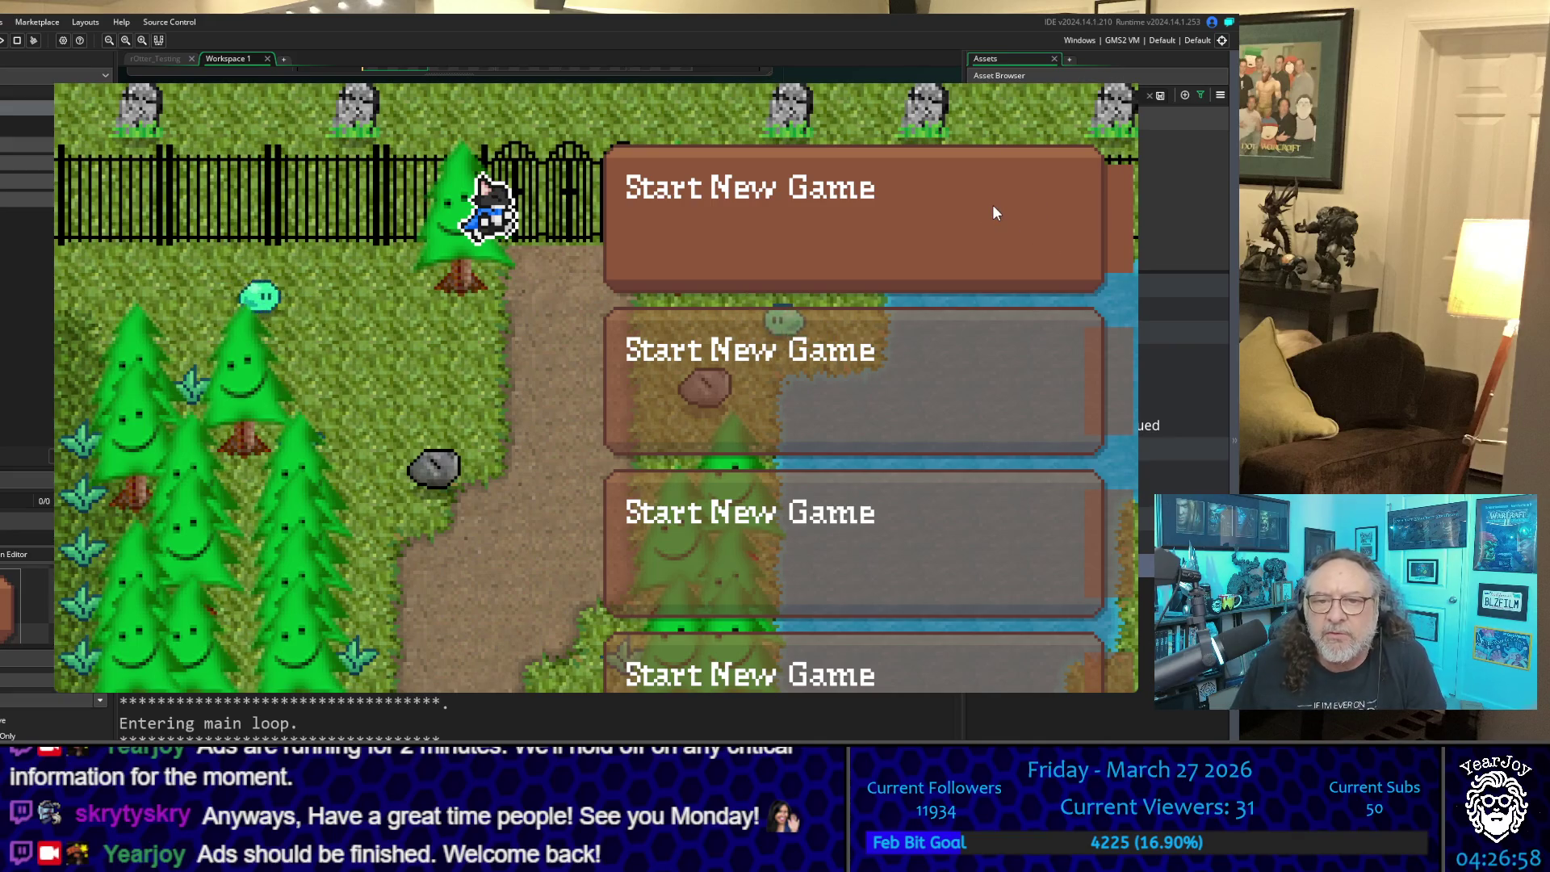
pyautogui.press('Down')
pyautogui.press('Up')
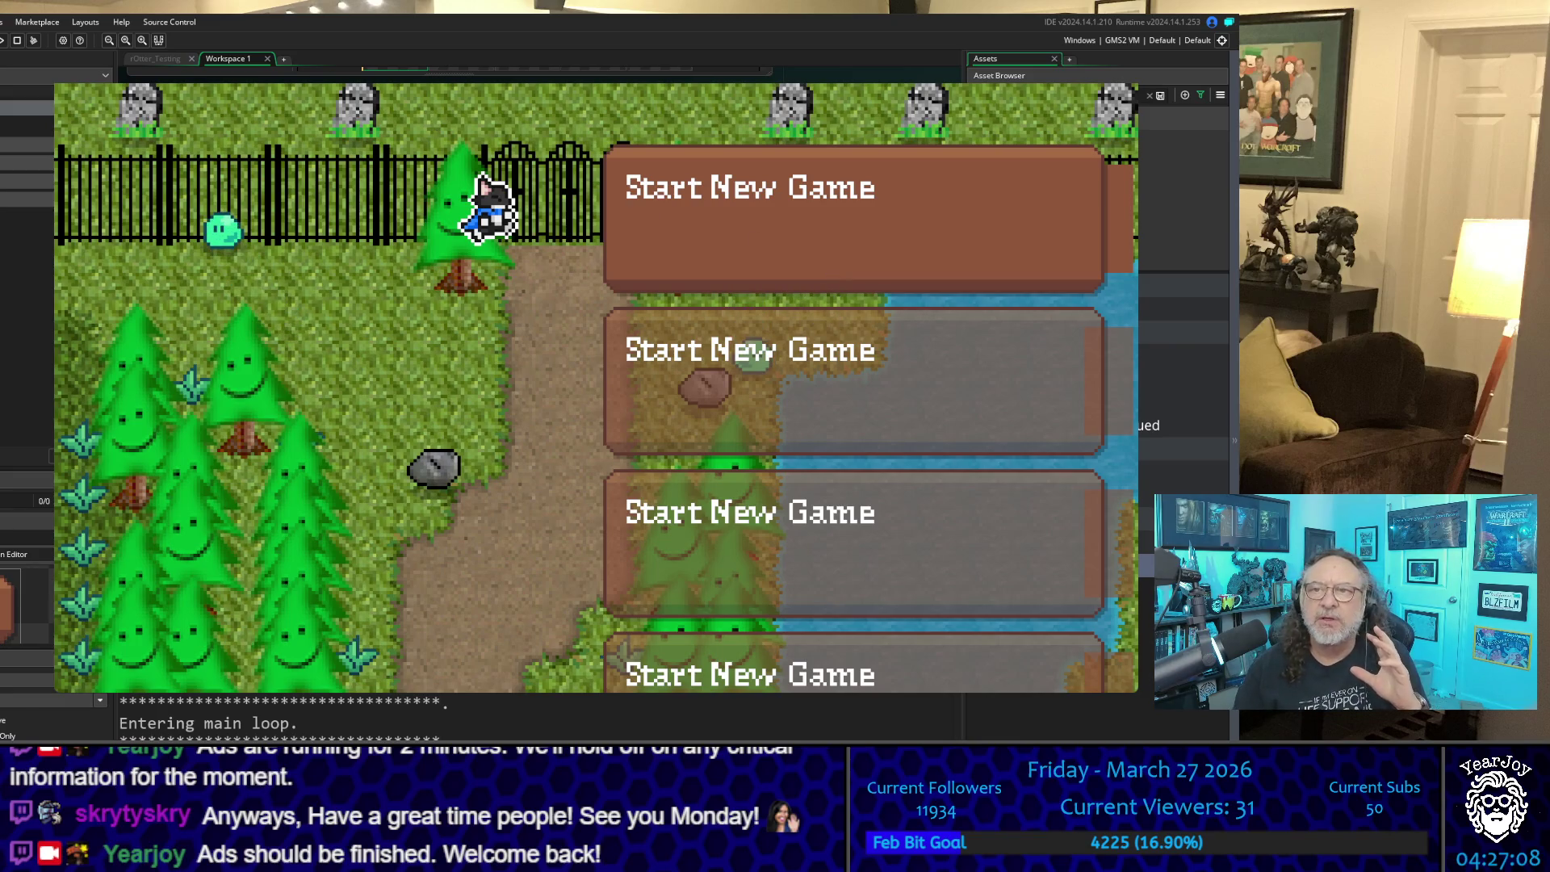
pyautogui.press('Escape')
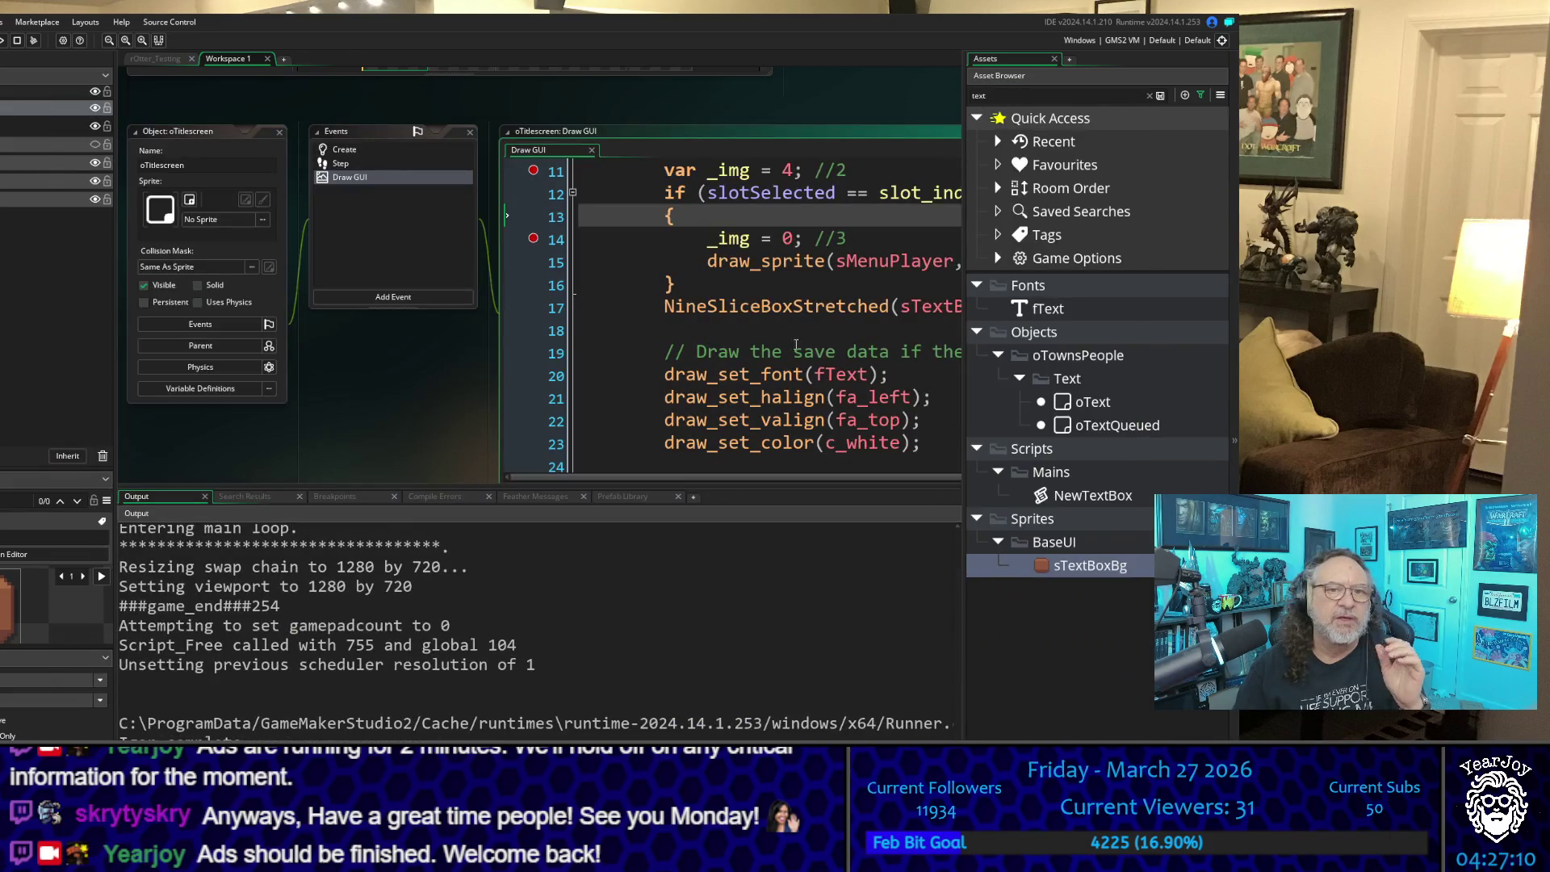
# Step: Pan the workspace from the Draw GUI code toward the sTextBoxBg sprite window
pyautogui.click(821, 331)
pyautogui.moveTo(417, 409)
pyautogui.mouseDown()
pyautogui.moveTo(305, 342)
pyautogui.moveTo(132, 338)
pyautogui.mouseUp()
pyautogui.moveTo(666, 476); pyautogui.dragTo(569, 482)
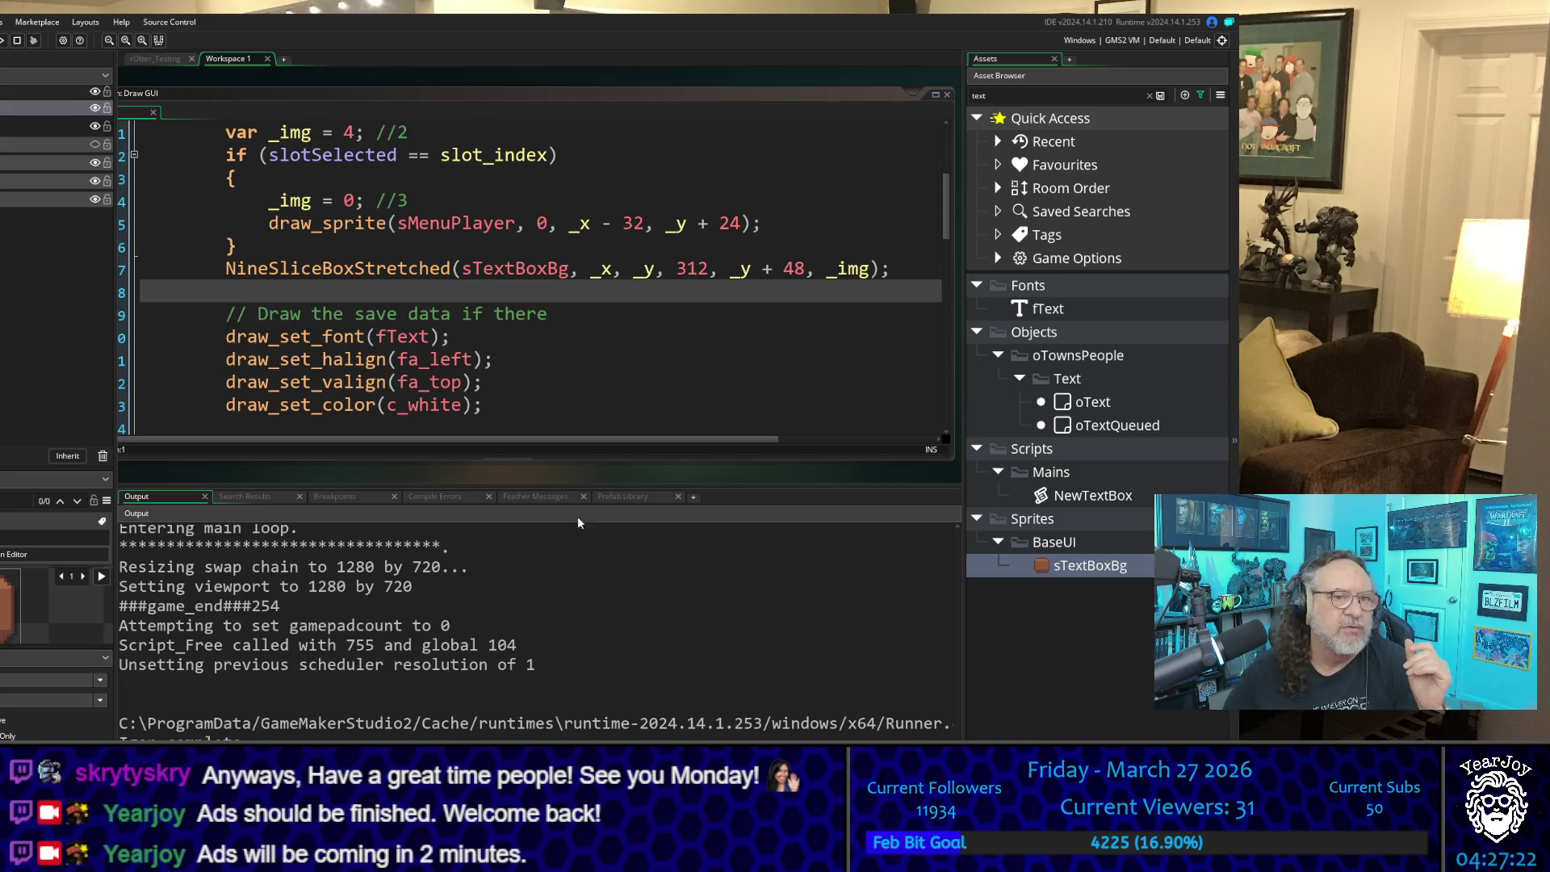
pyautogui.scroll(-3, 378, 405)
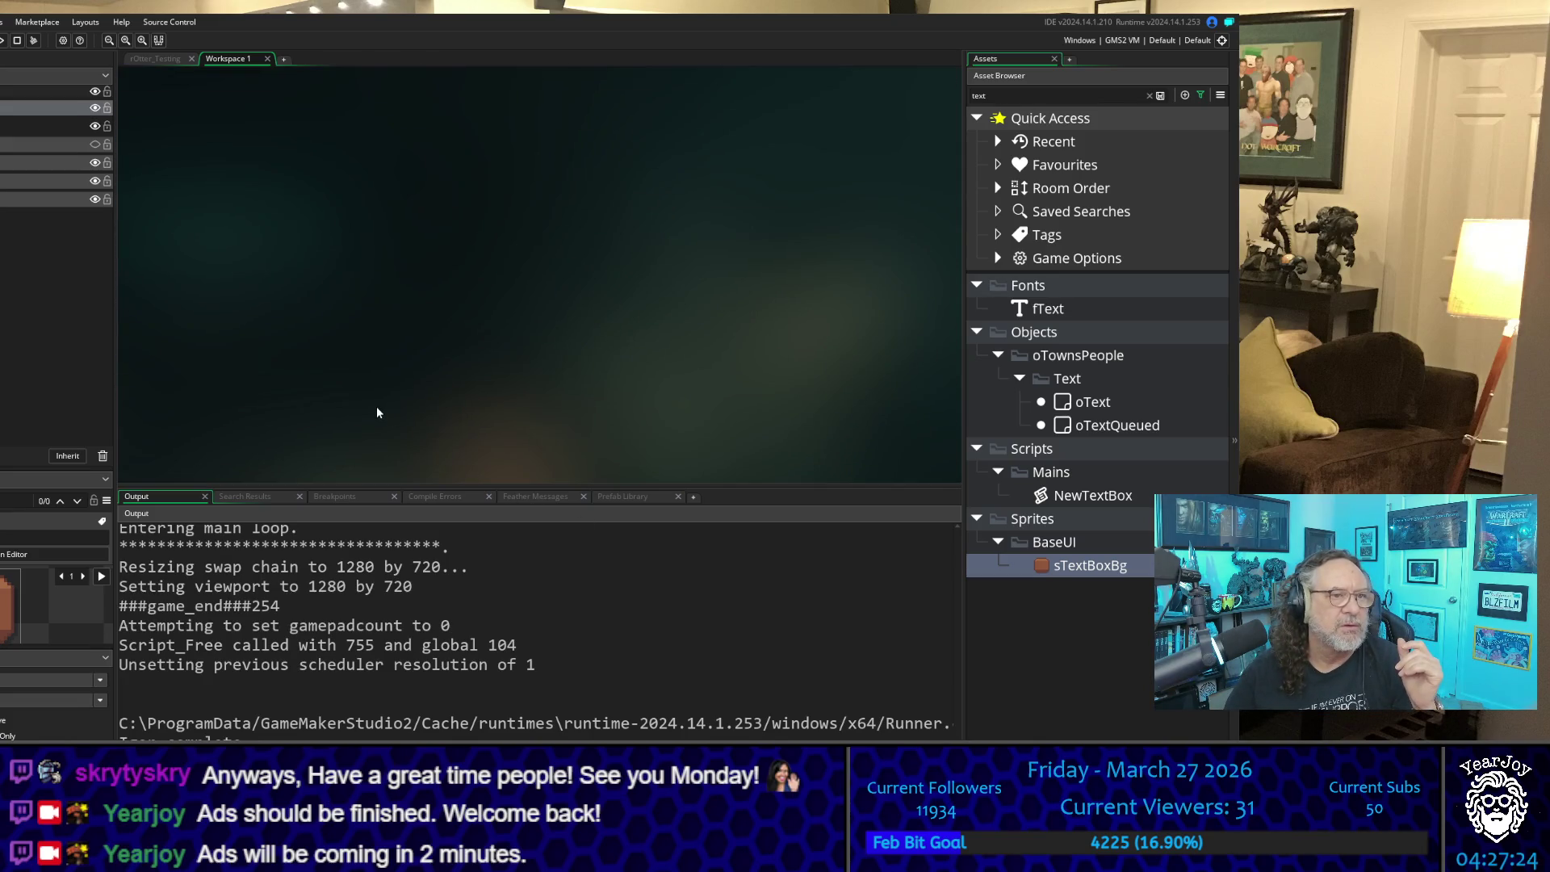
# Step: Bring the sTextBoxBg sprite window into view and open its image for editing
pyautogui.scroll(8, 376, 405)
pyautogui.scroll(3, 377, 412)
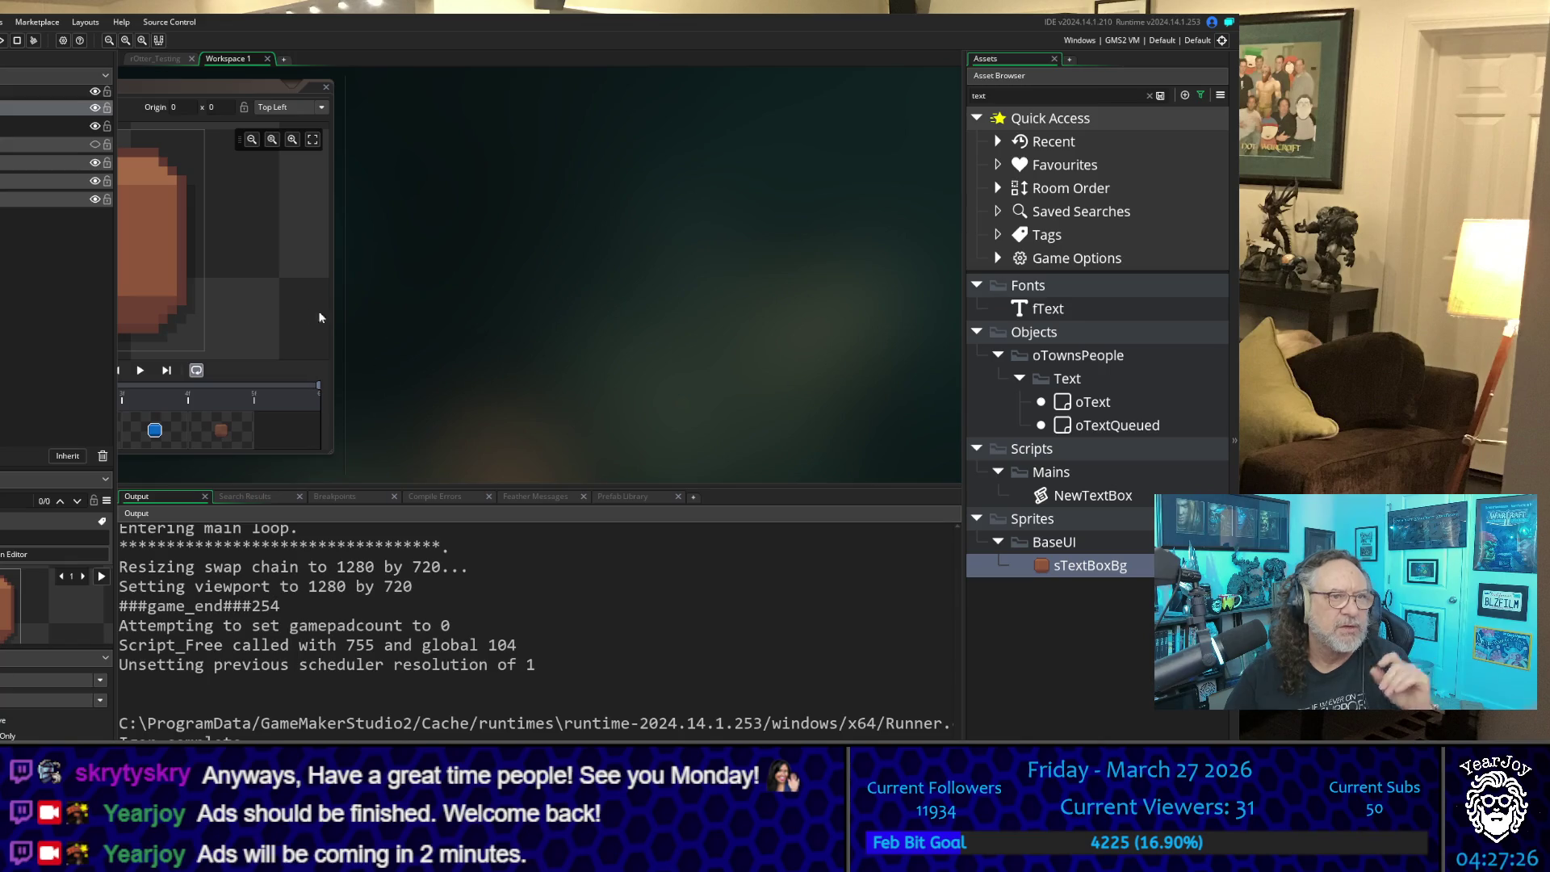
pyautogui.moveTo(371, 328); pyautogui.dragTo(770, 324)
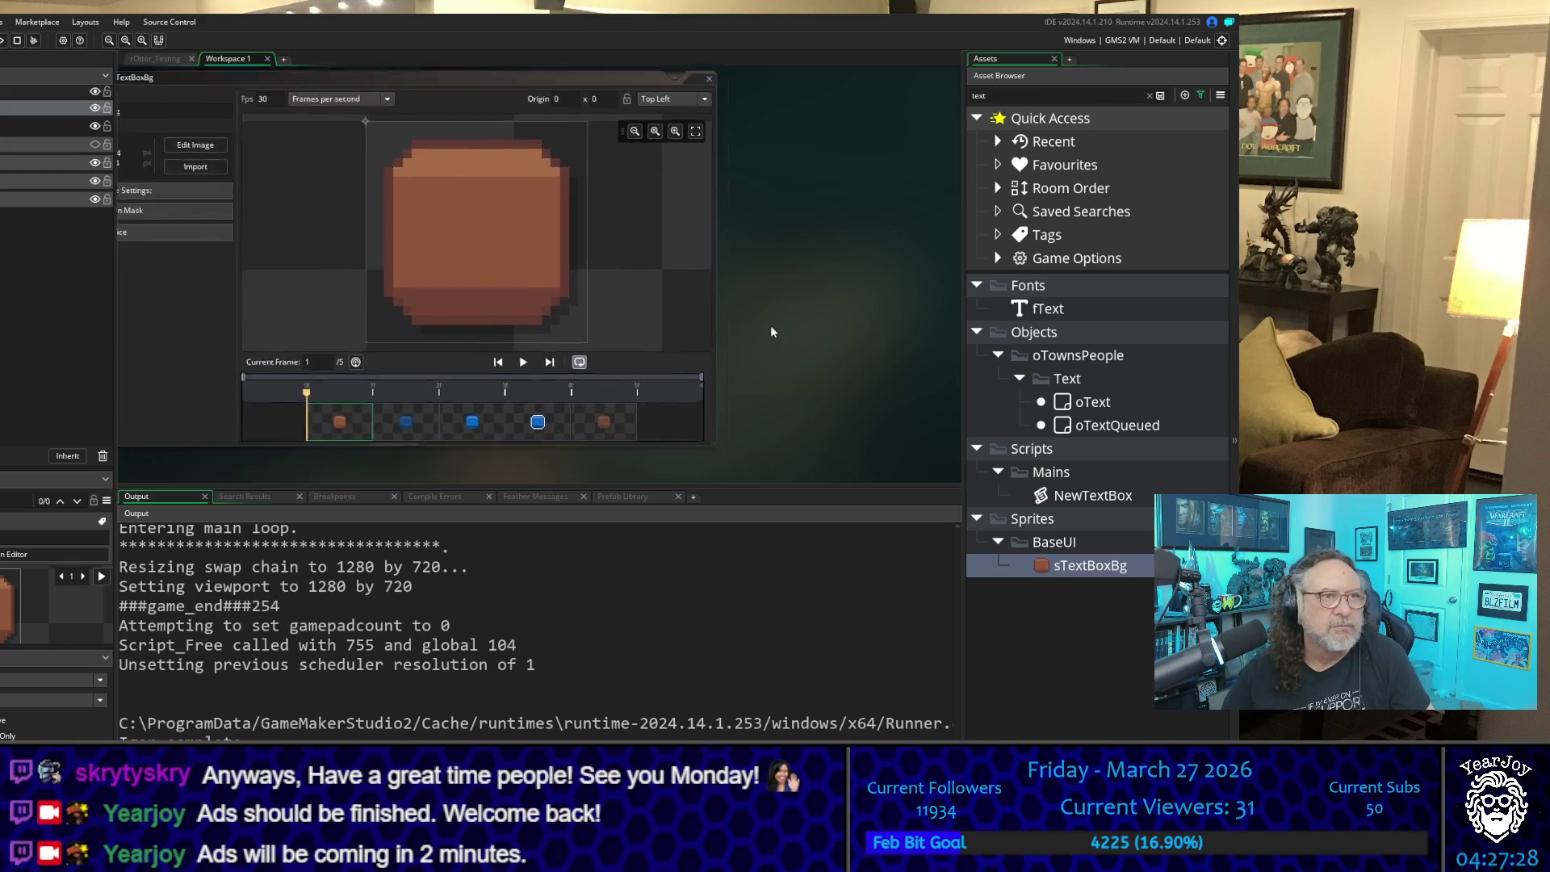
pyautogui.click(303, 174)
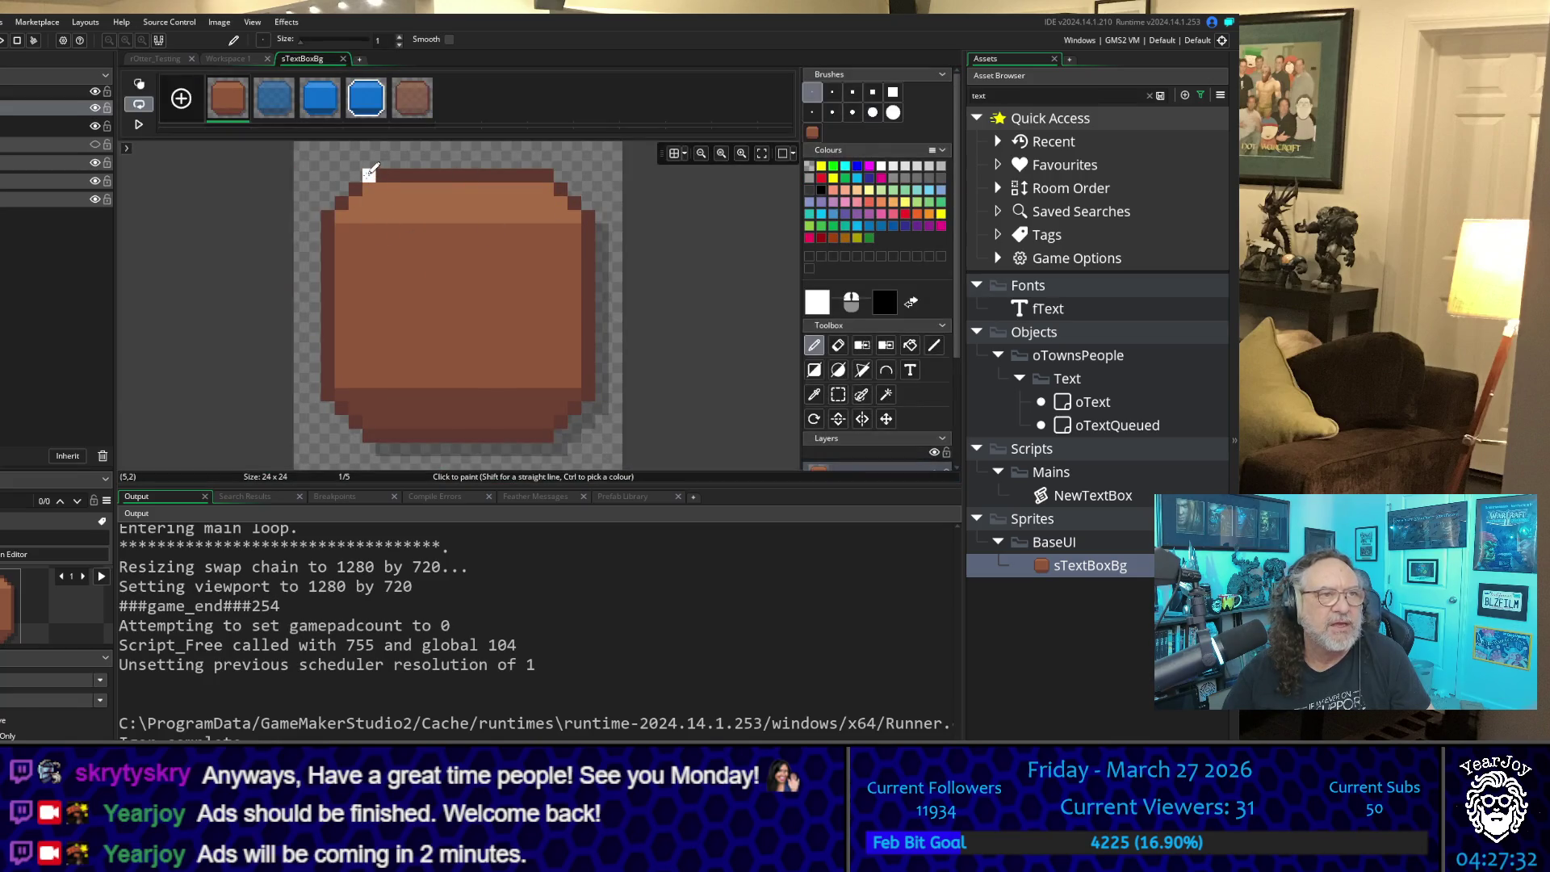
# Step: Make rectangular selections along the box's edges and over its inner area
pyautogui.click(837, 394)
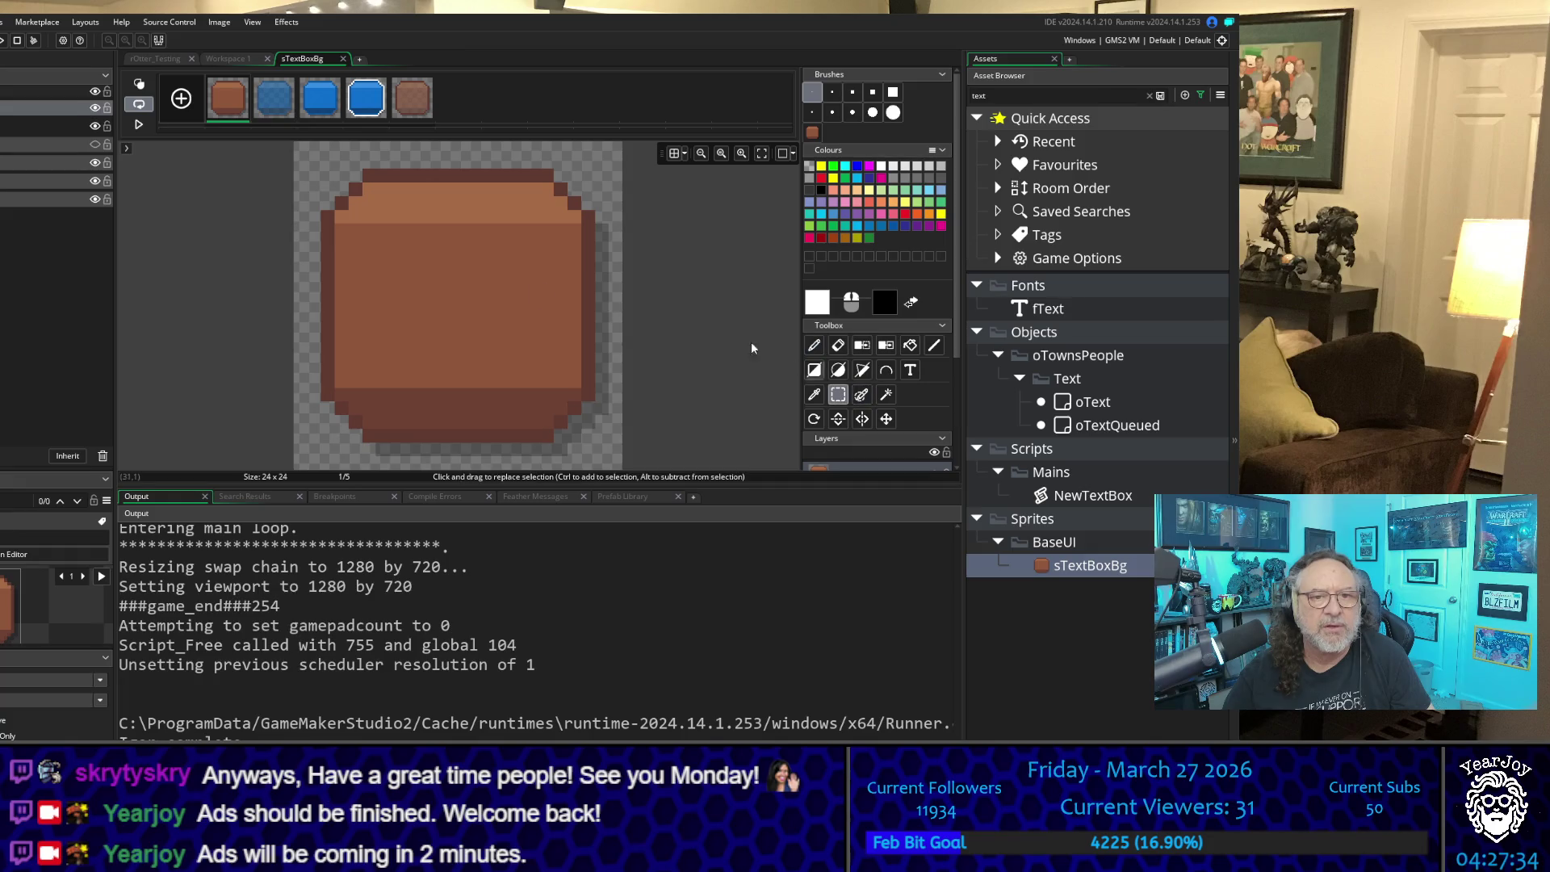
pyautogui.moveTo(374, 176); pyautogui.dragTo(543, 216)
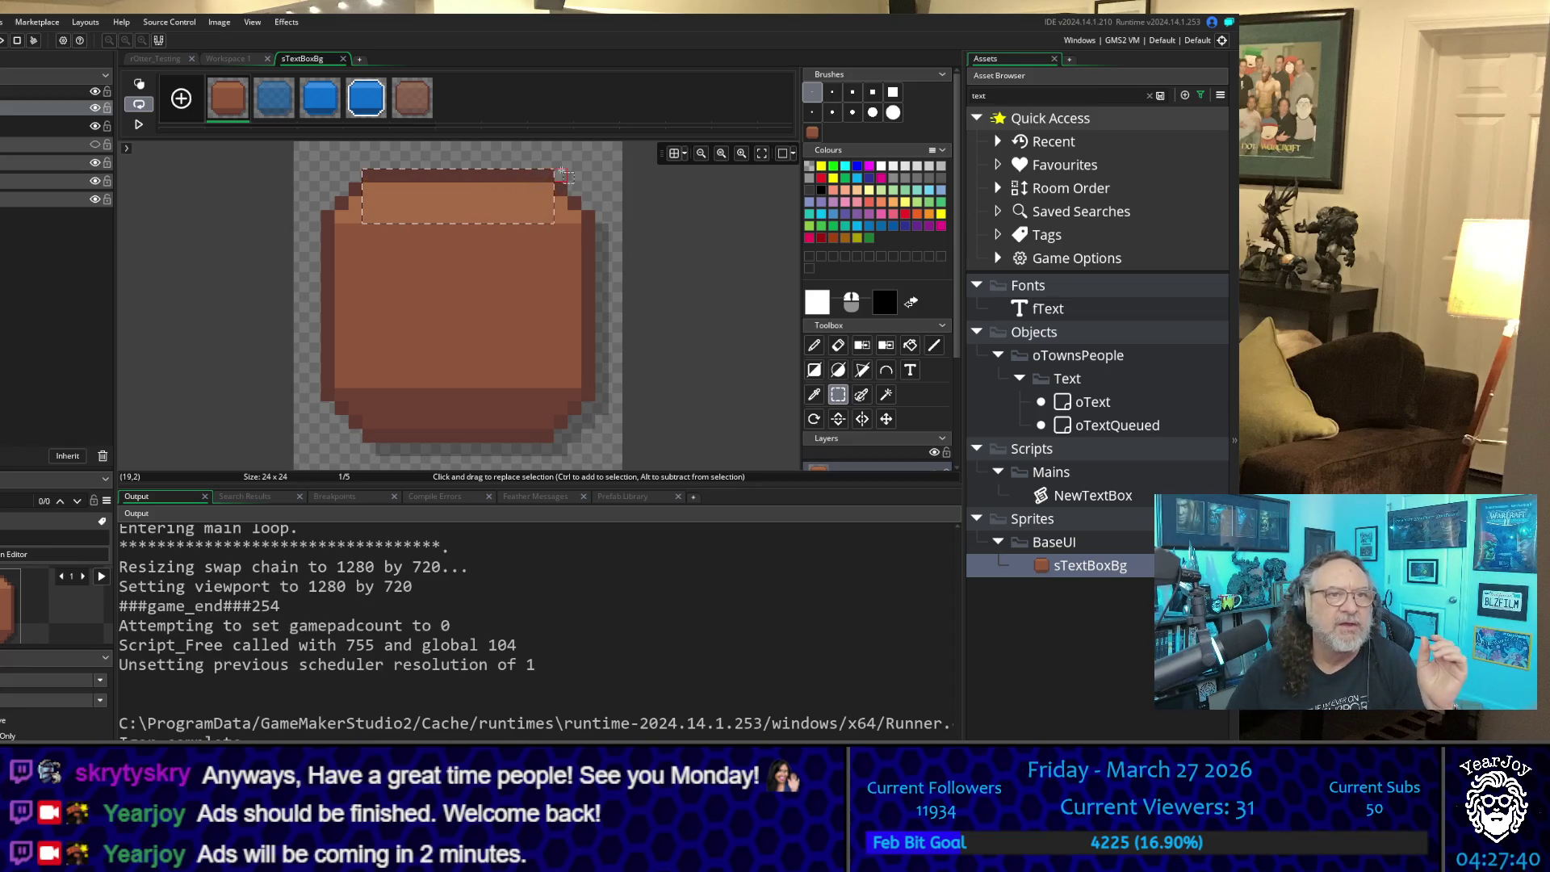
pyautogui.moveTo(557, 171); pyautogui.dragTo(620, 221)
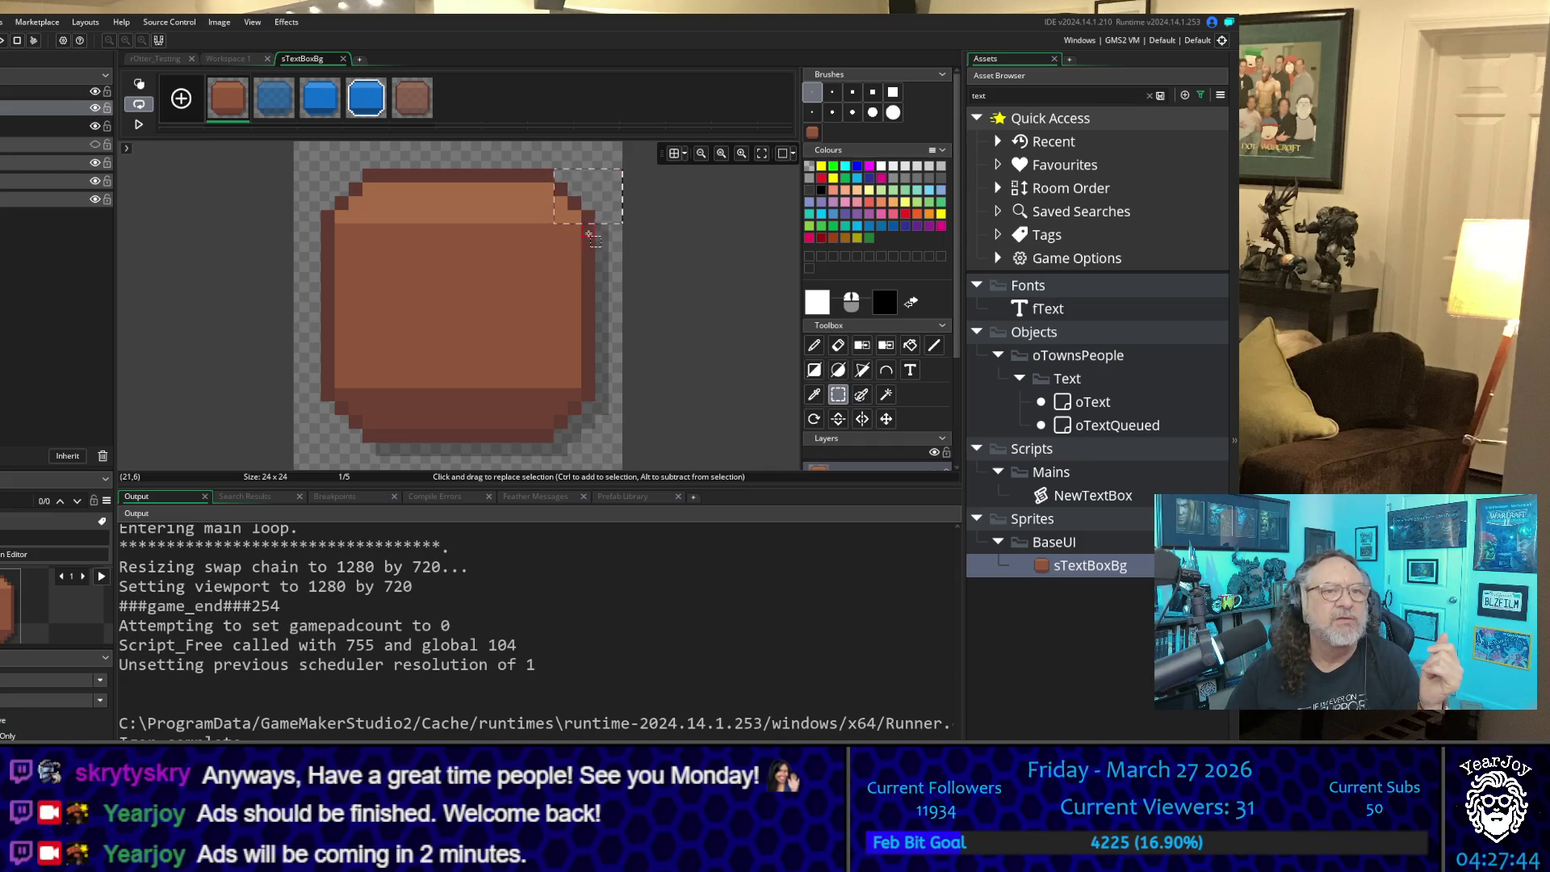
pyautogui.moveTo(583, 235)
pyautogui.mouseDown()
pyautogui.moveTo(621, 309)
pyautogui.moveTo(622, 401)
pyautogui.mouseUp()
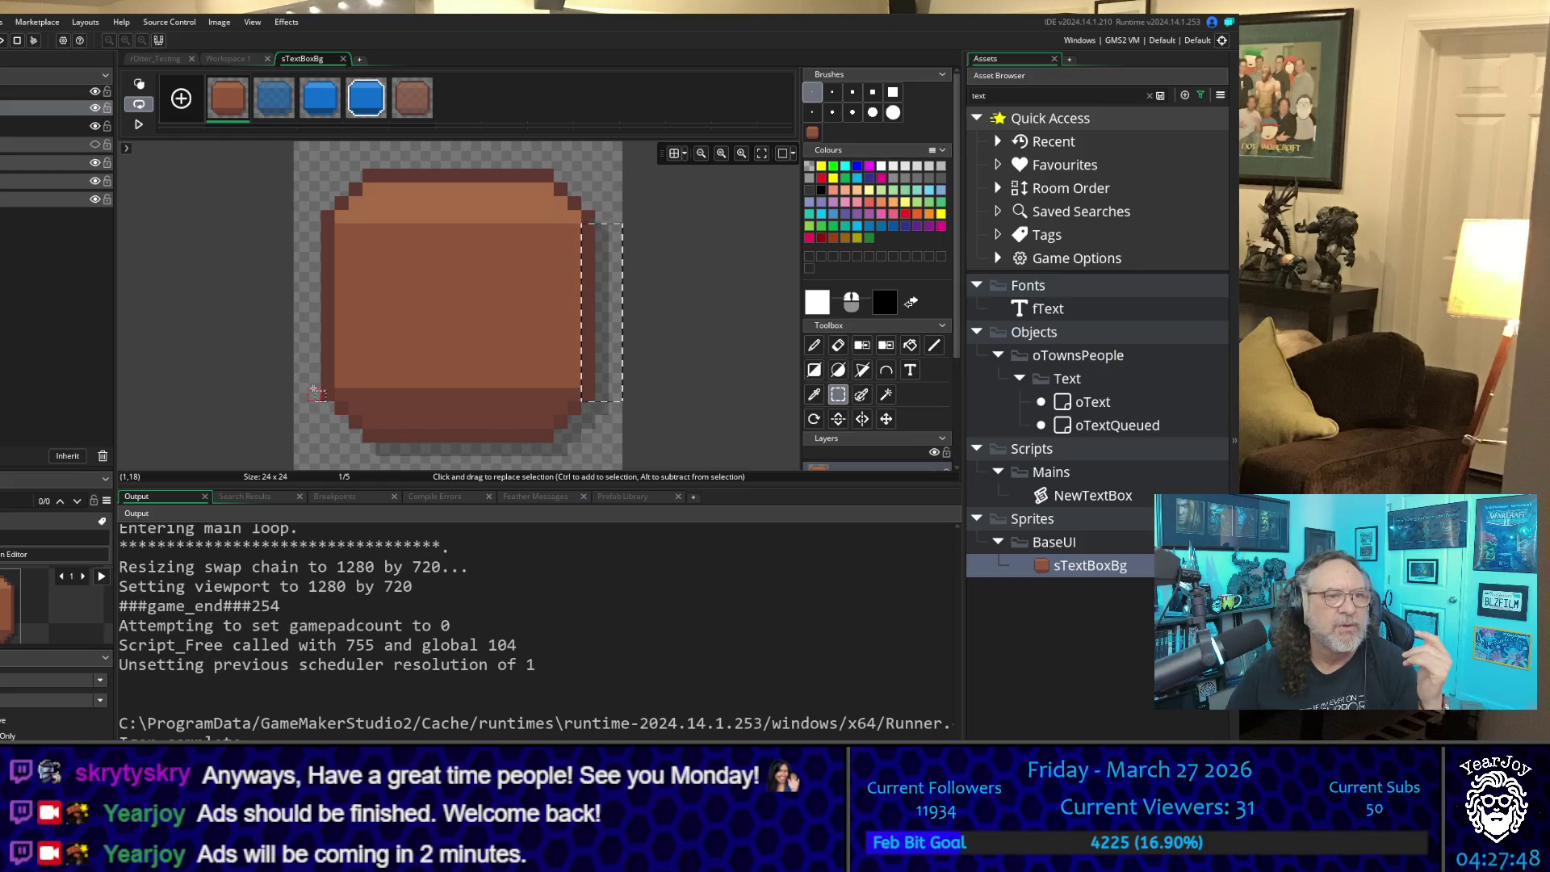
pyautogui.moveTo(368, 395)
pyautogui.mouseDown()
pyautogui.moveTo(457, 436)
pyautogui.moveTo(547, 440)
pyautogui.mouseUp()
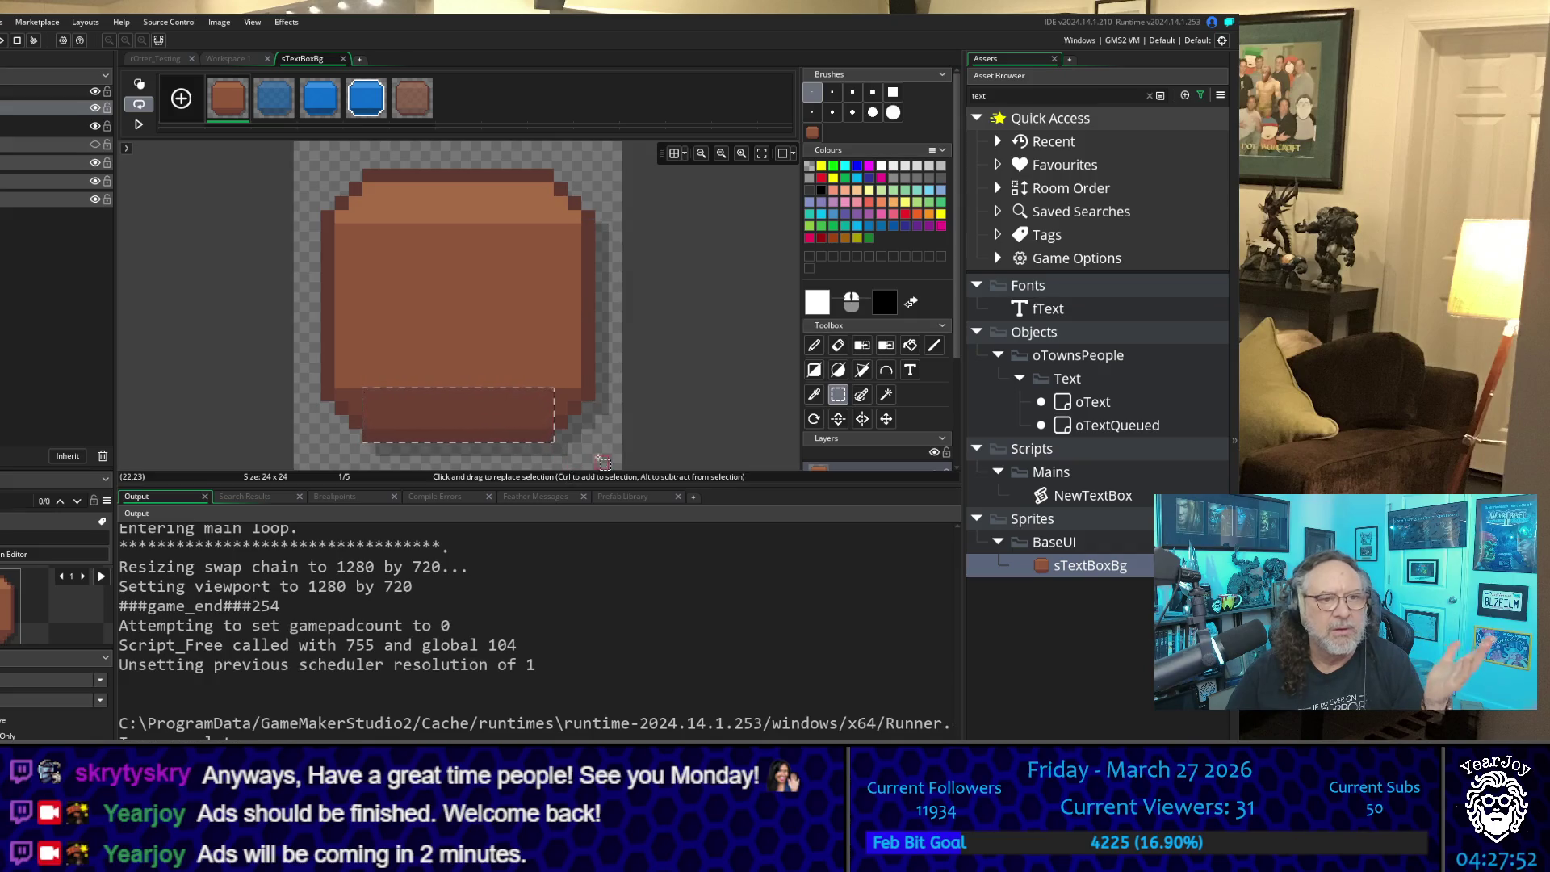
pyautogui.moveTo(342, 232); pyautogui.dragTo(499, 293)
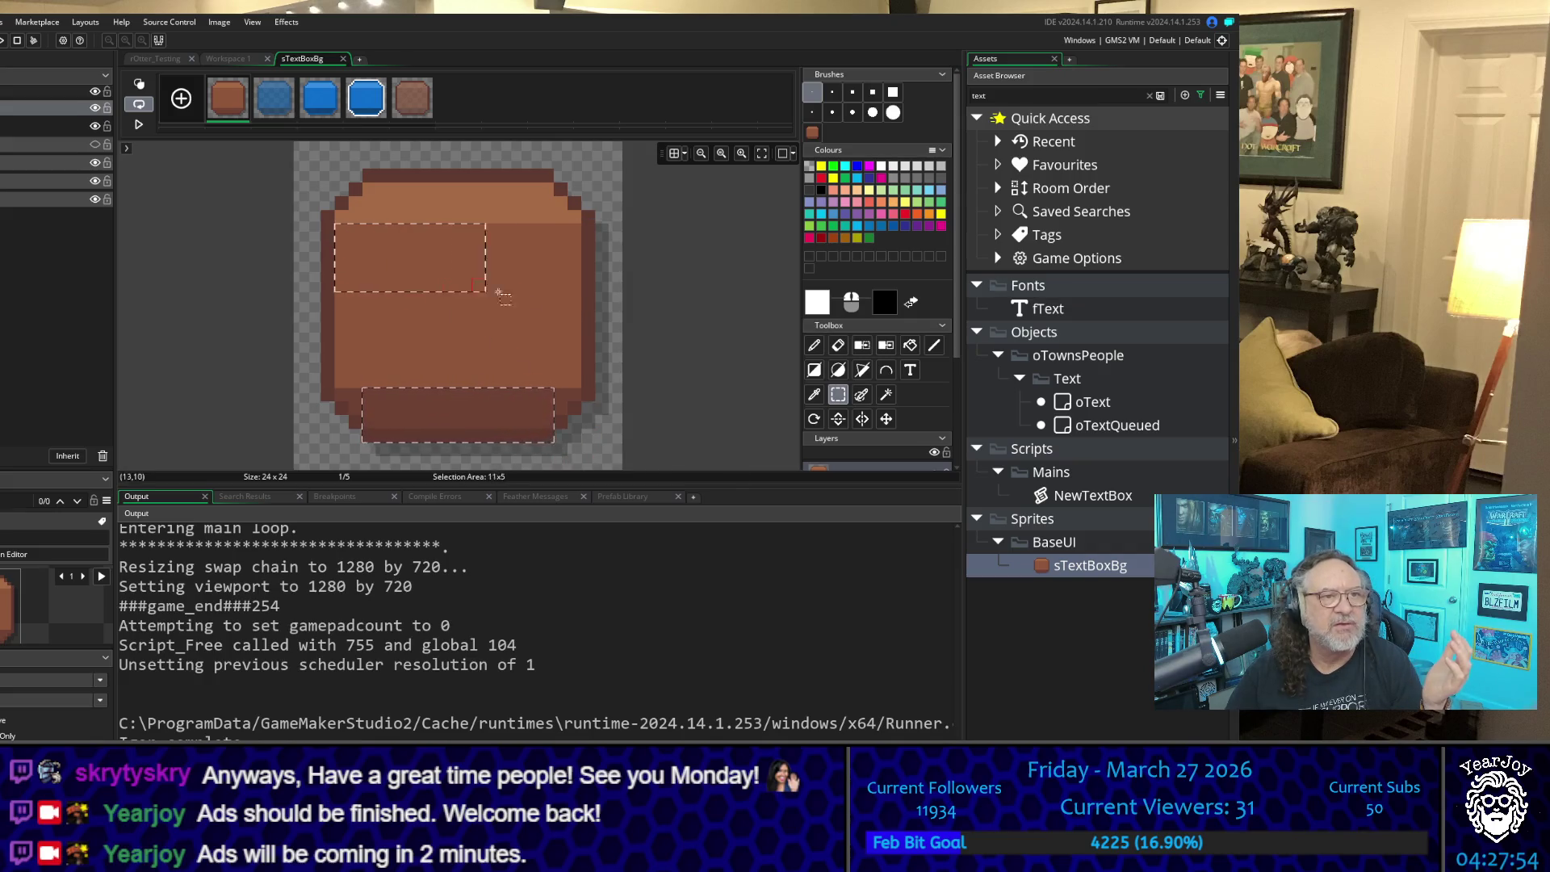
pyautogui.moveTo(580, 381); pyautogui.dragTo(580, 381)
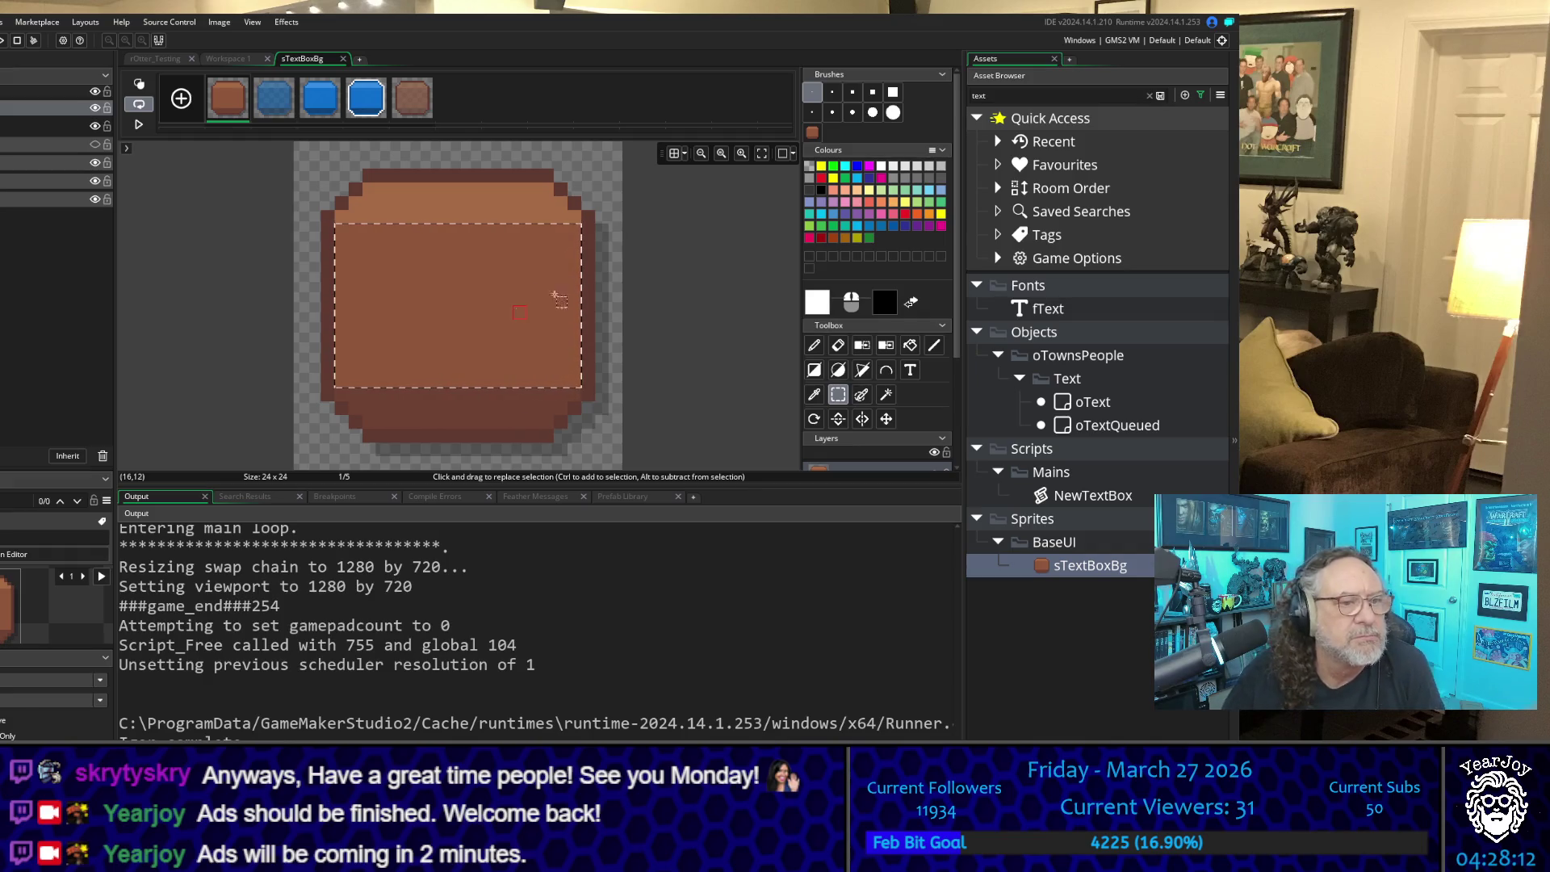
# Step: Switch to the Pencil tool in the sTextBoxBg image editor
pyautogui.scroll(-1, 581, 291)
pyautogui.scroll(1, 590, 291)
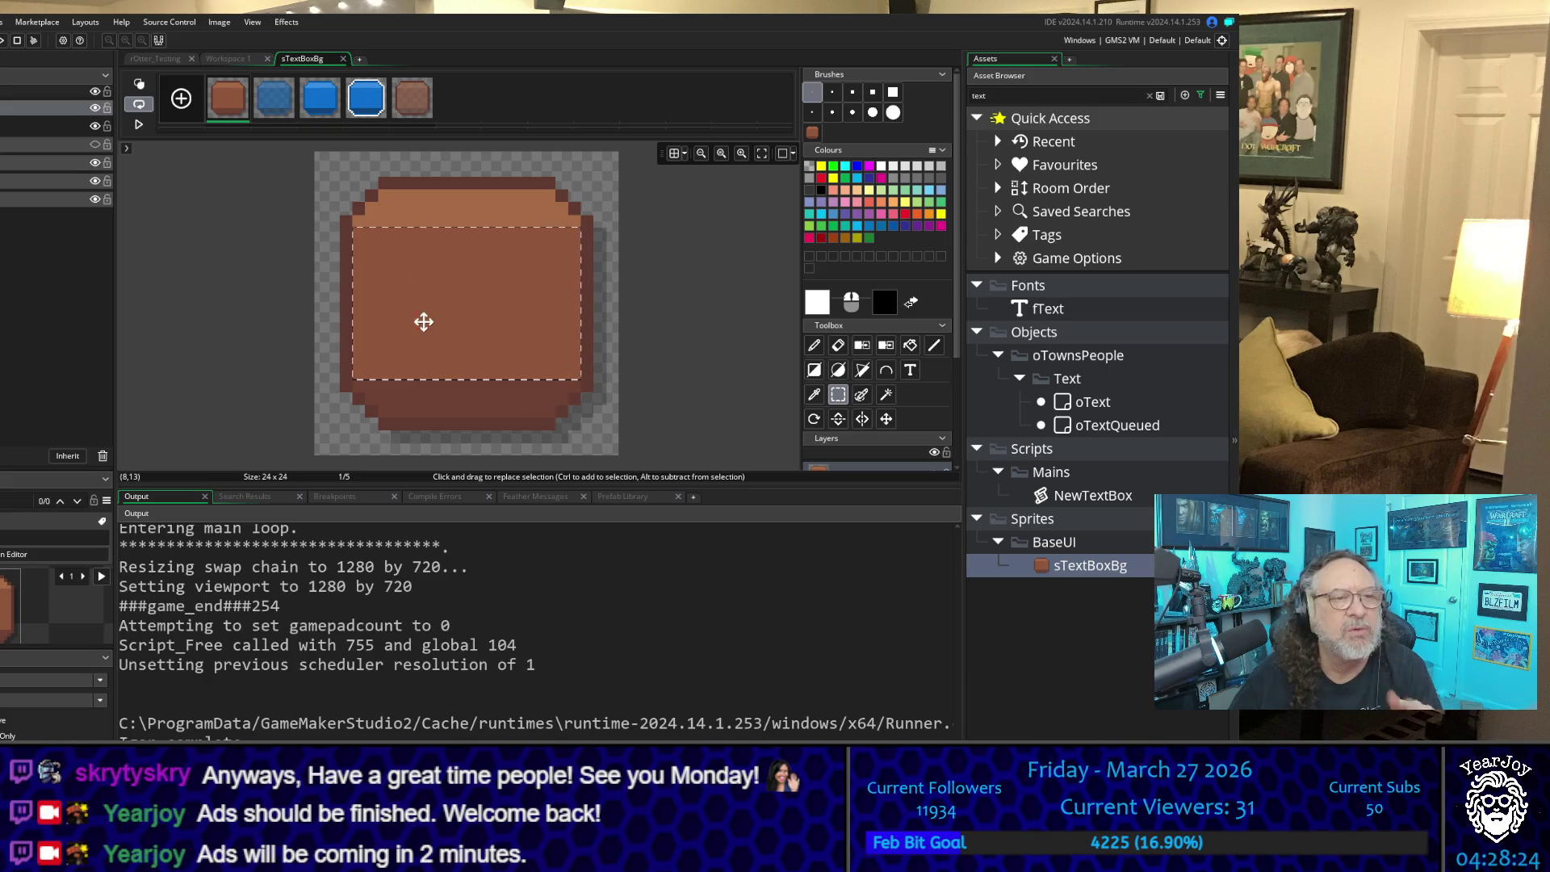
pyautogui.scroll(-2, 374, 210)
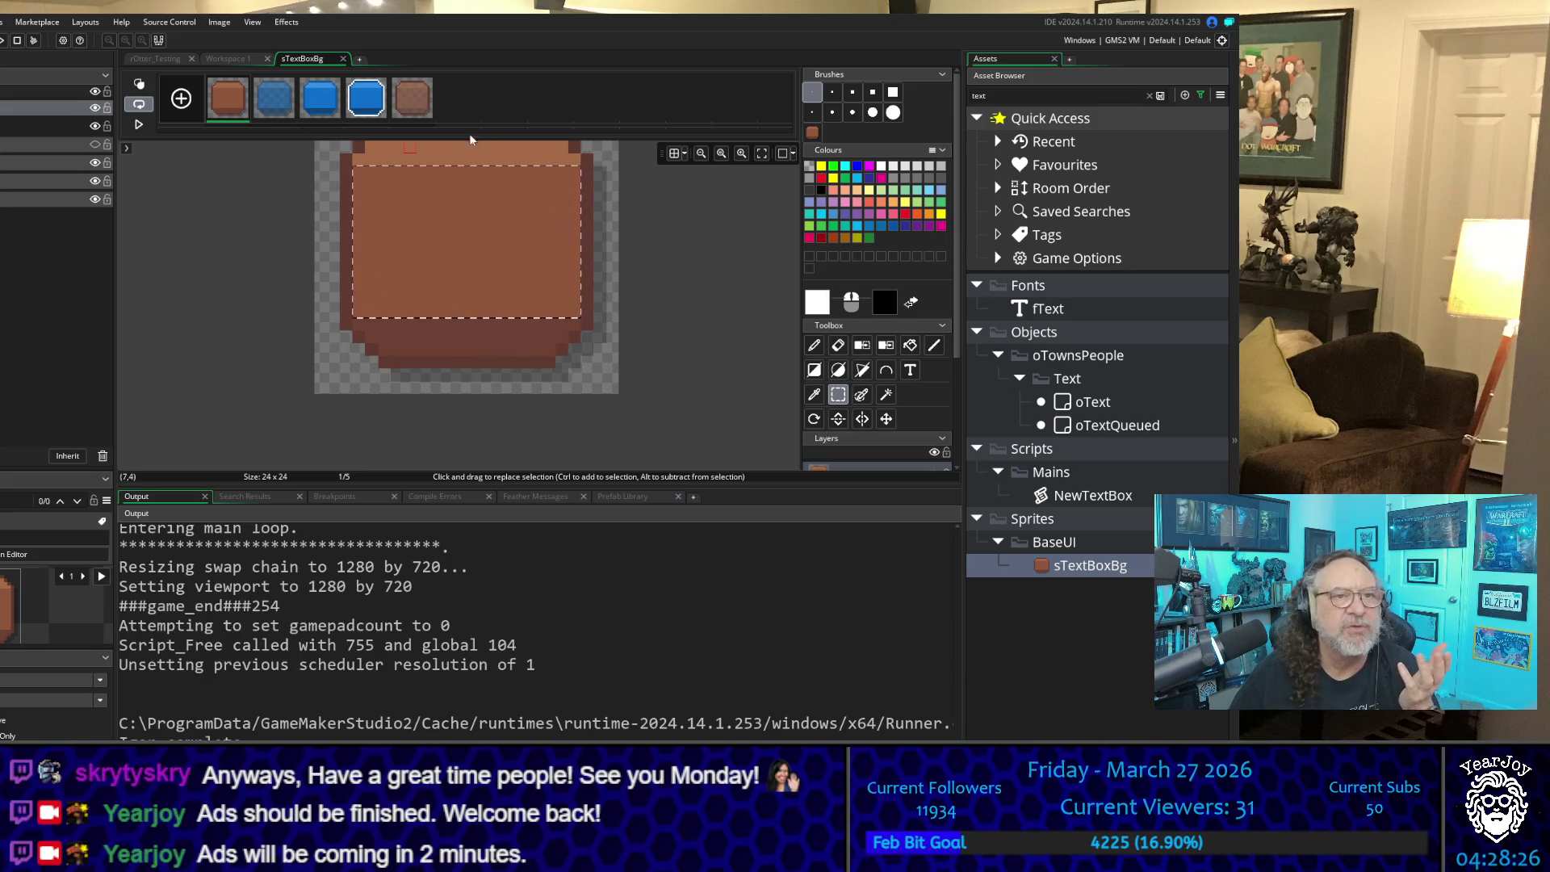
pyautogui.scroll(2, 557, 307)
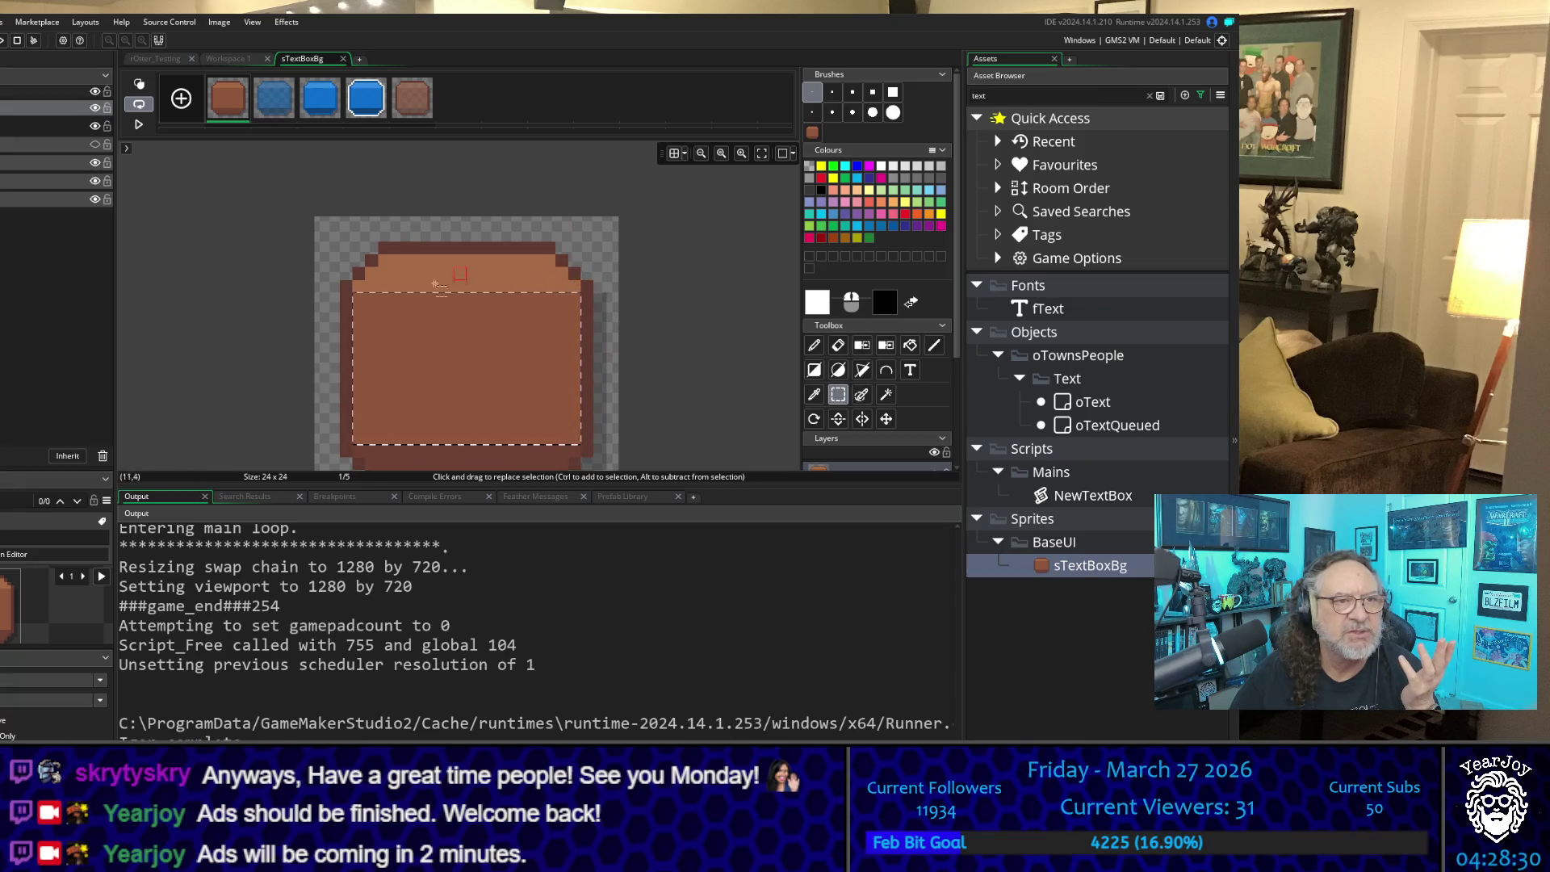
pyautogui.scroll(-3, 361, 339)
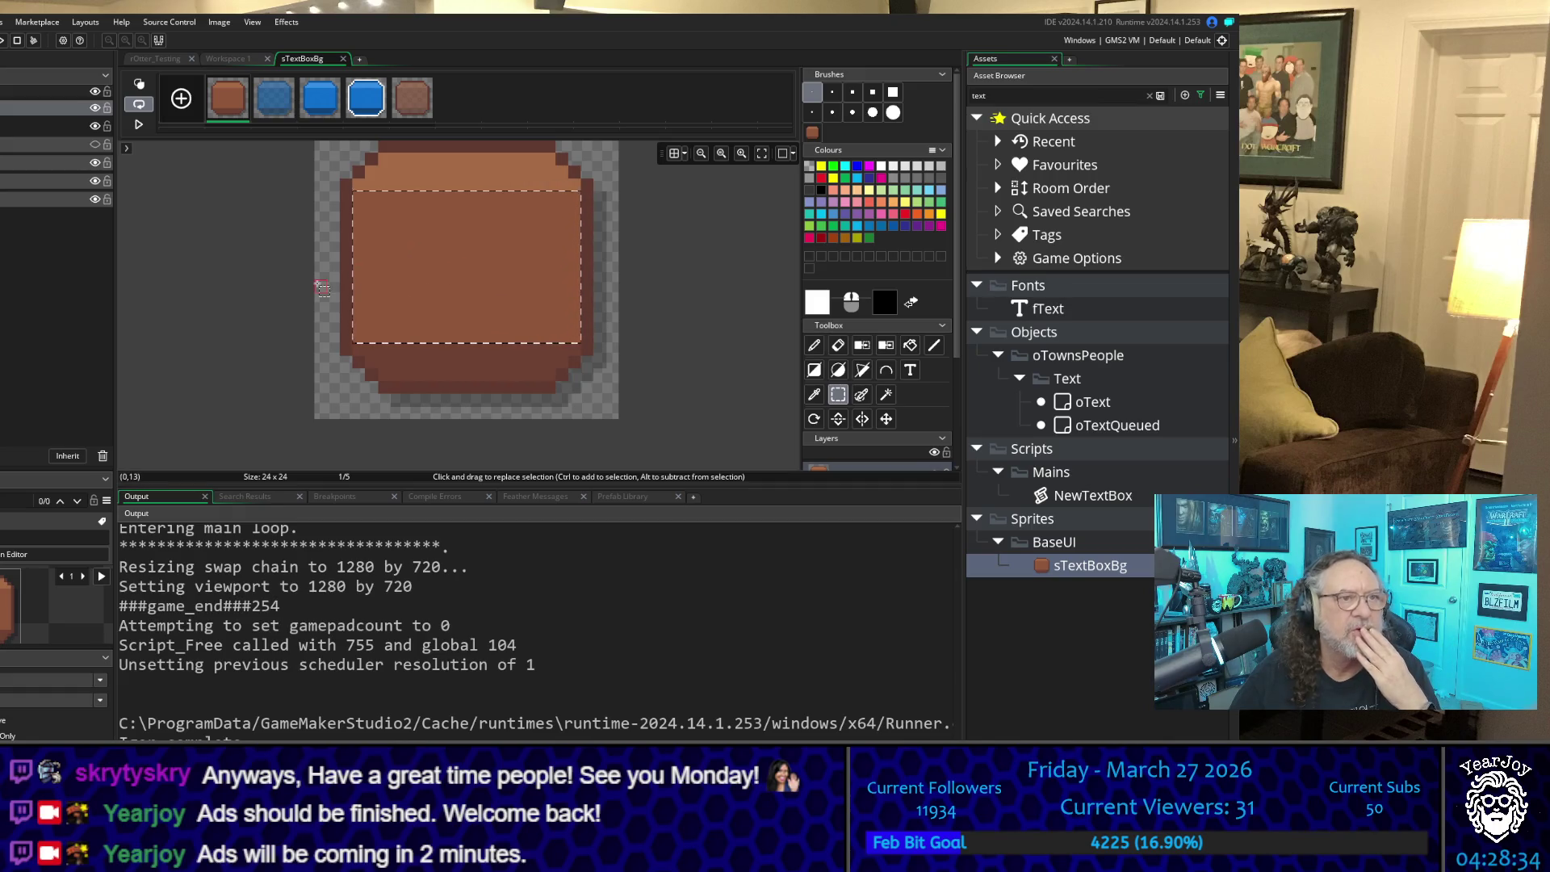
pyautogui.scroll(3, 321, 289)
pyautogui.scroll(-1, 321, 288)
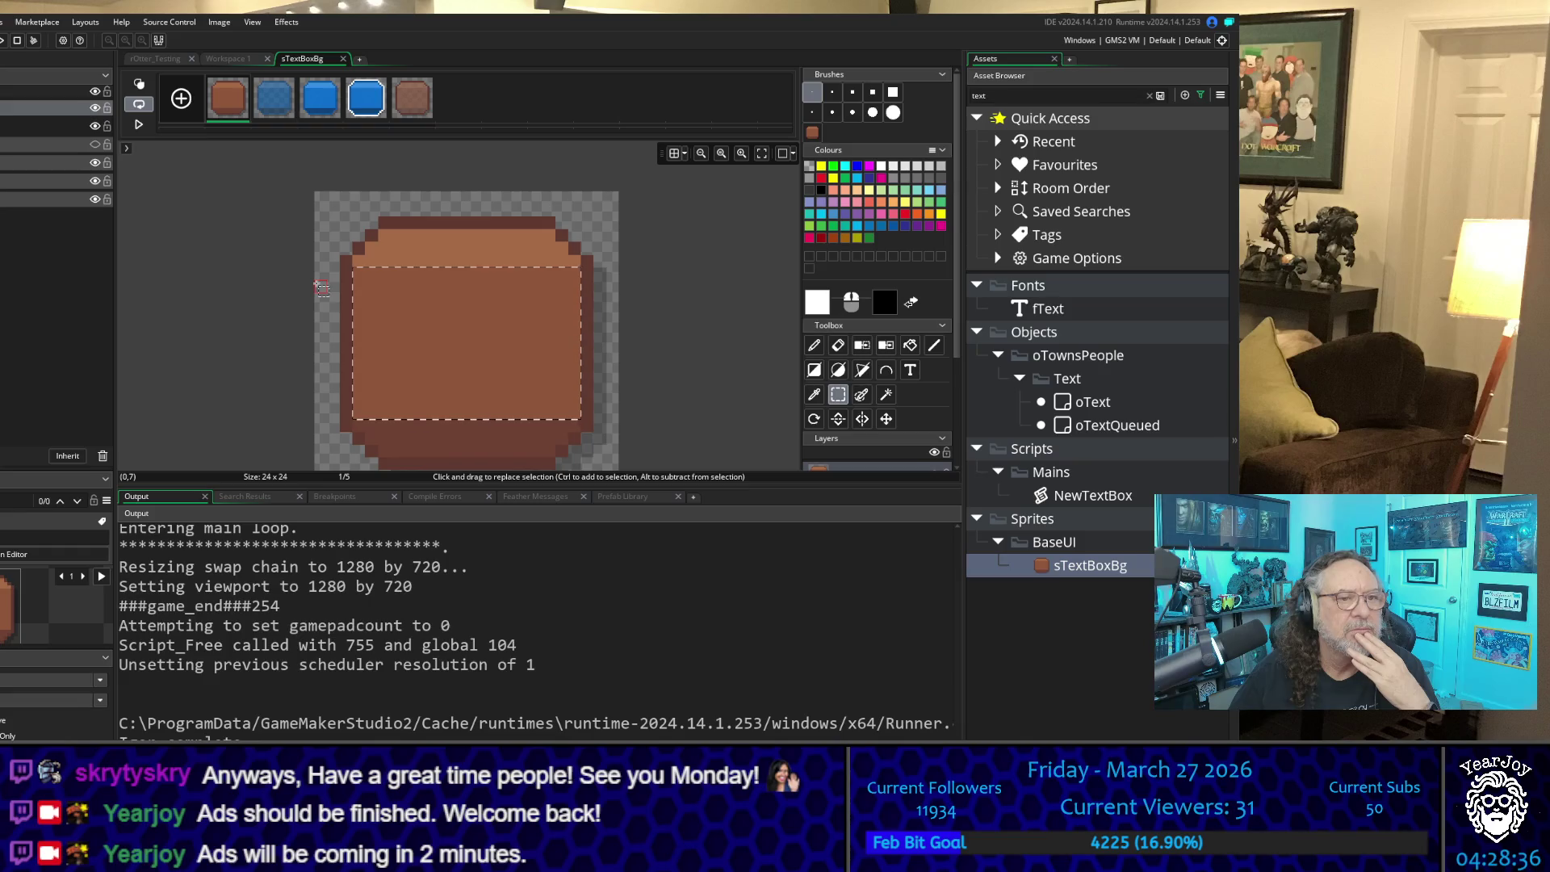
pyautogui.click(818, 345)
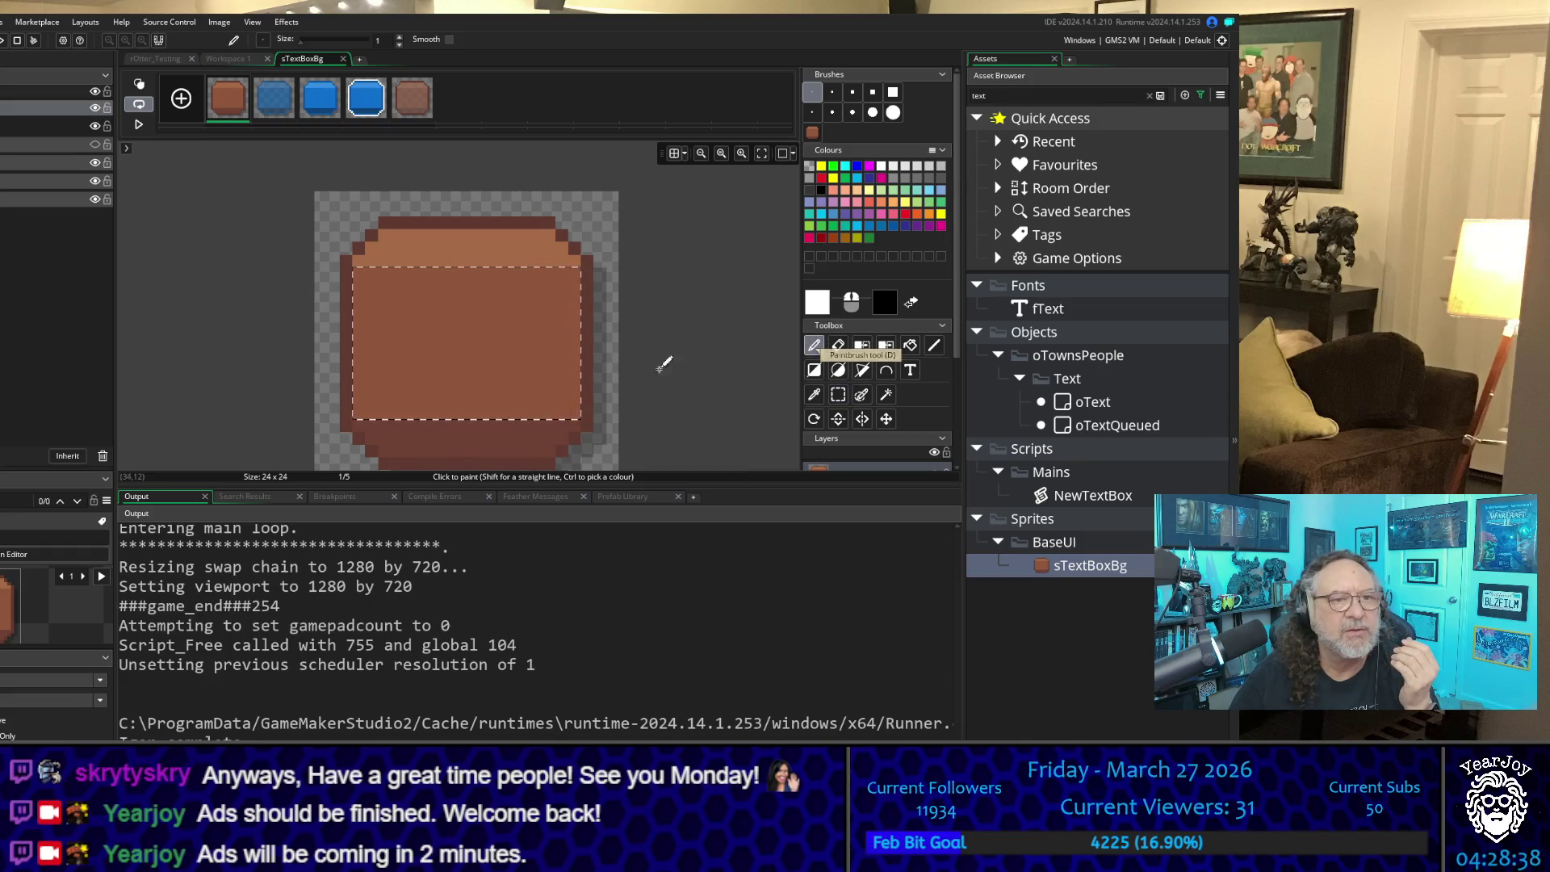
# Step: Sample the dark brown, clear the selection and repaint the third row along the box top
pyautogui.click(813, 393)
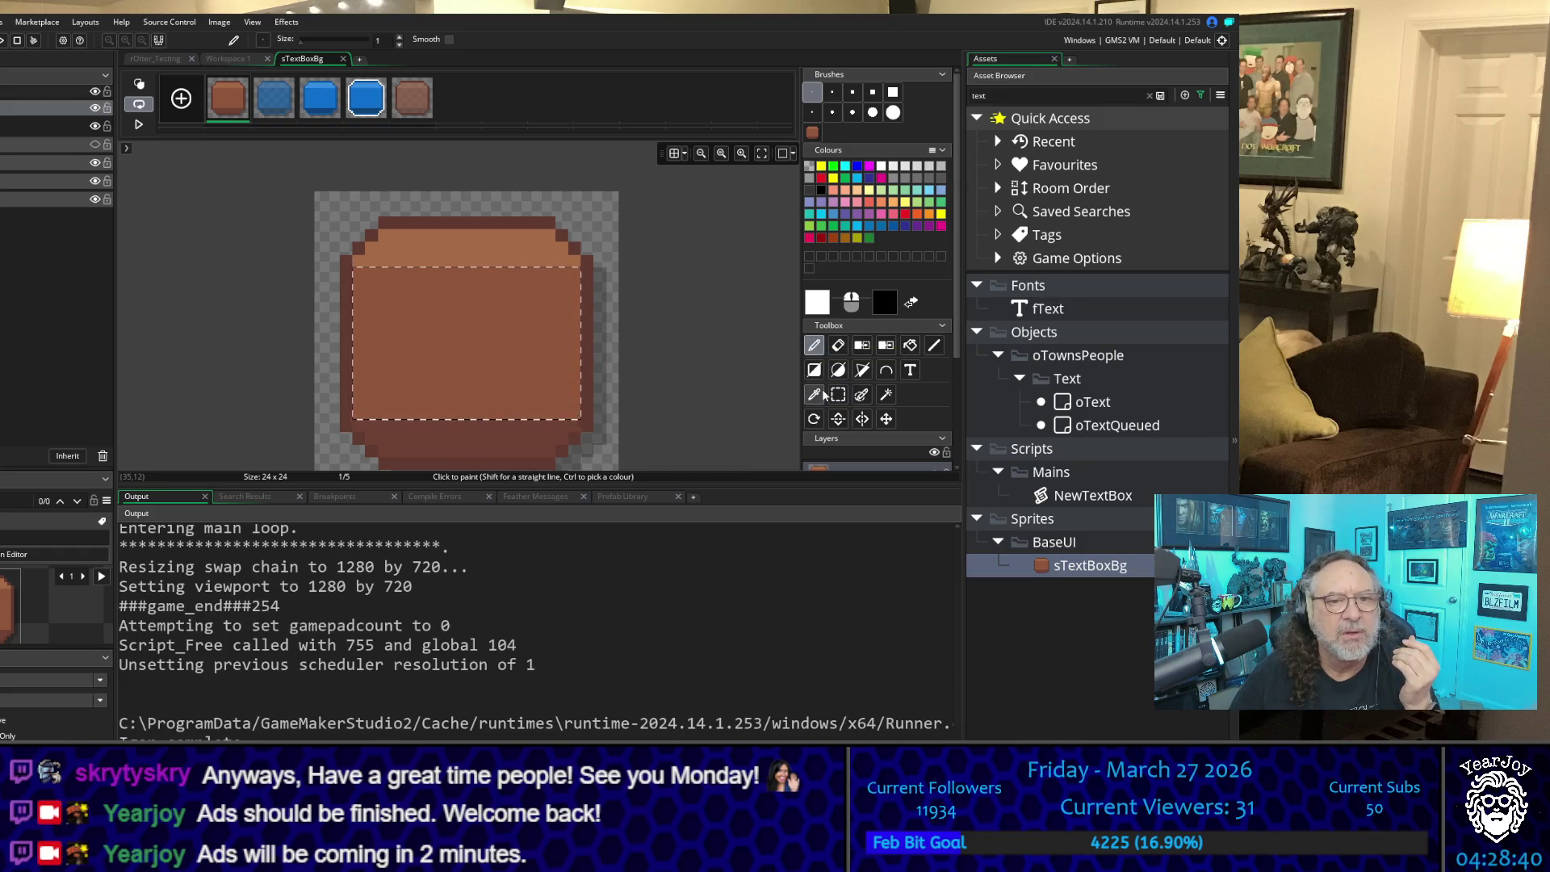
pyautogui.click(587, 410)
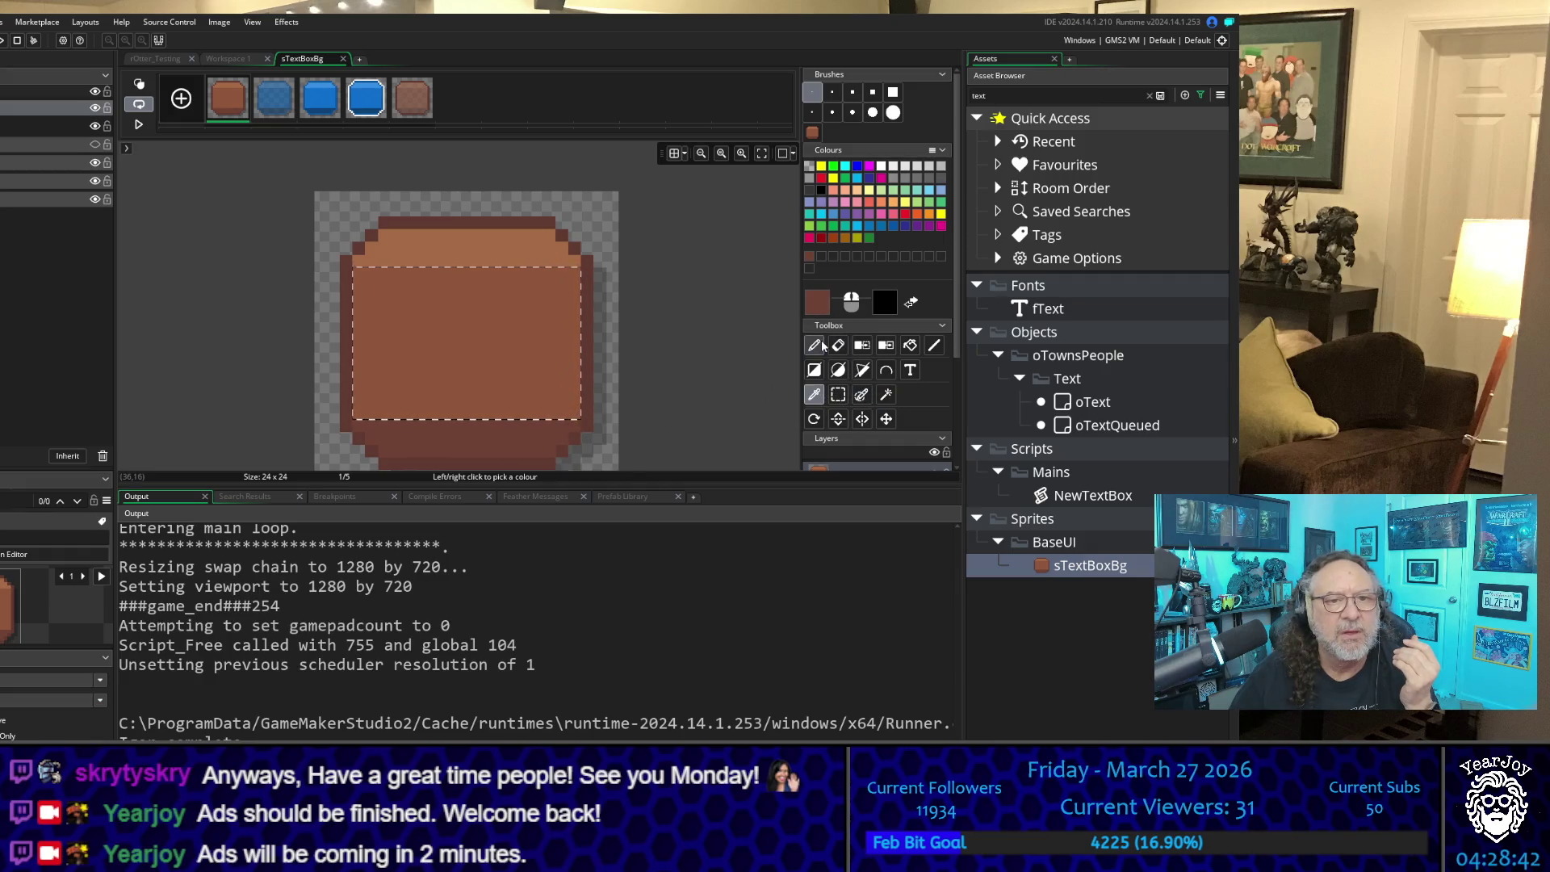
pyautogui.click(814, 344)
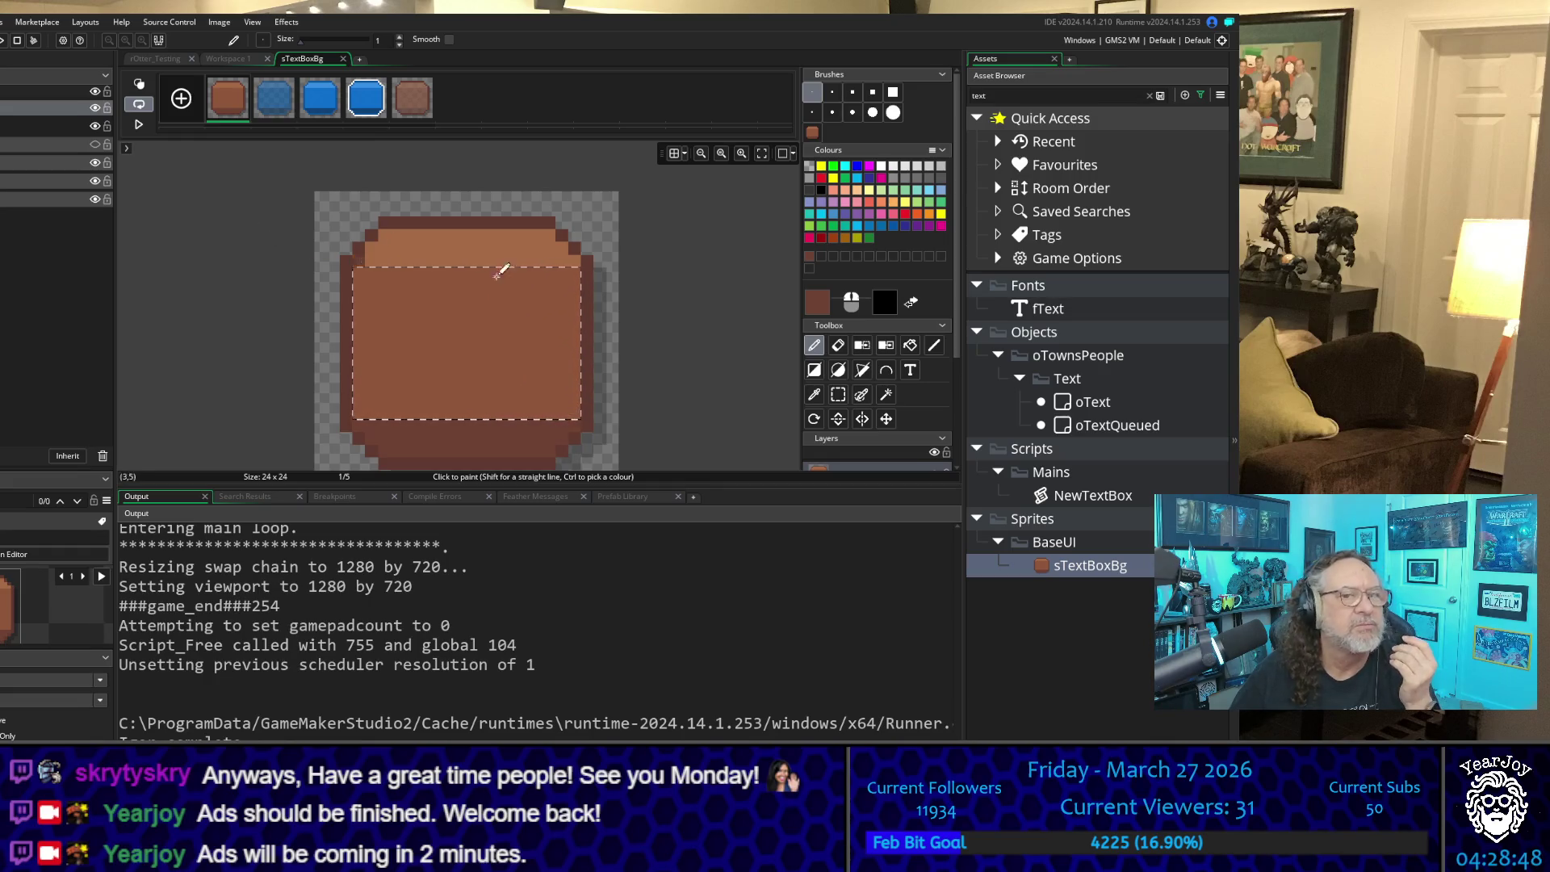
pyautogui.click(838, 395)
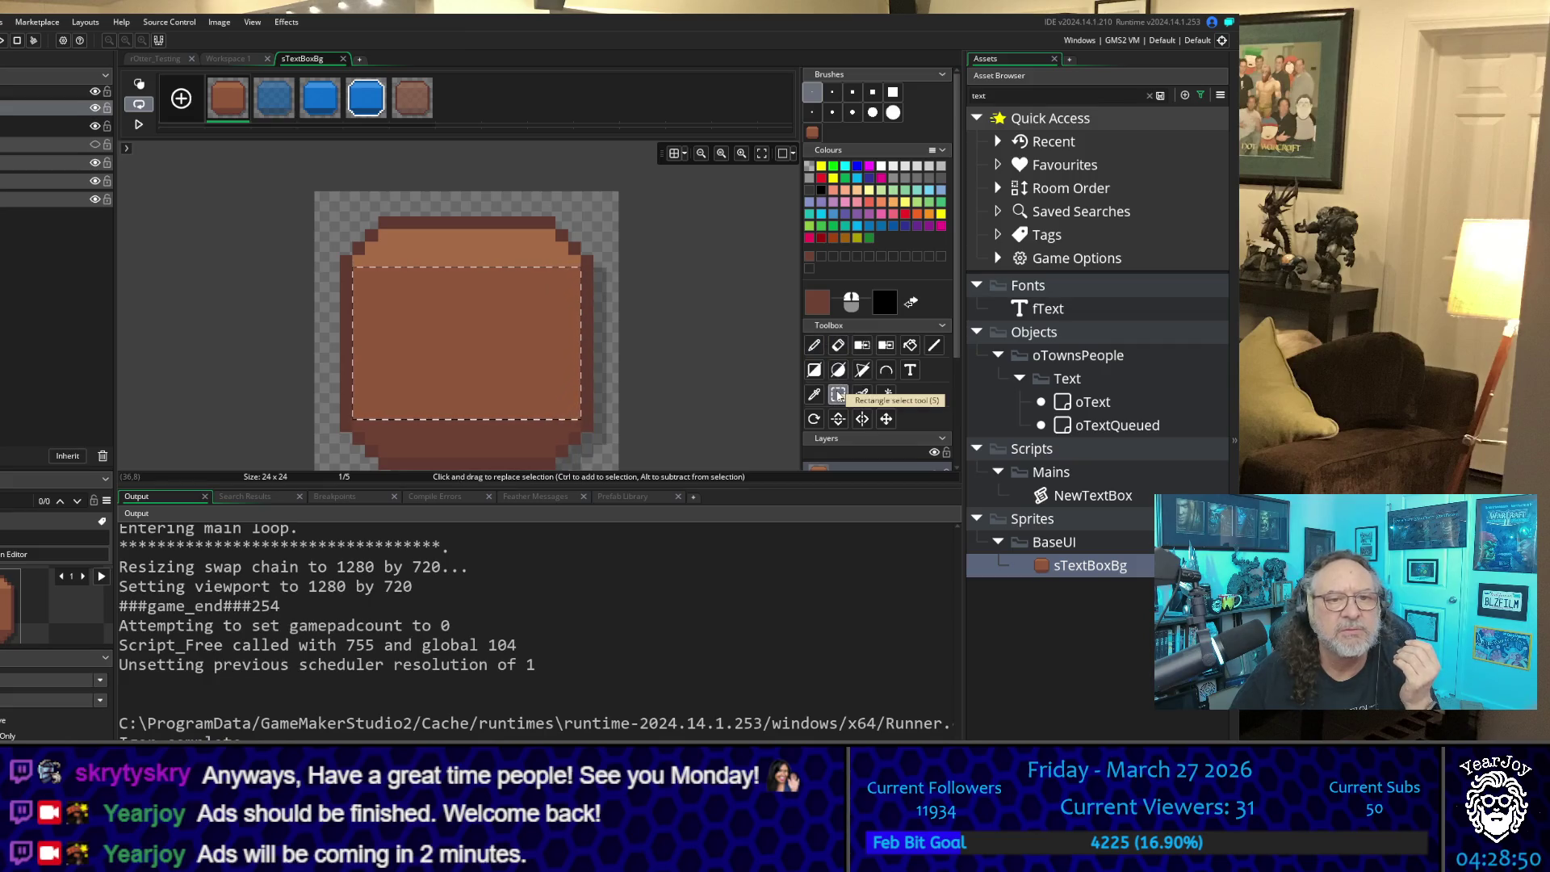
pyautogui.click(662, 297)
pyautogui.click(815, 347)
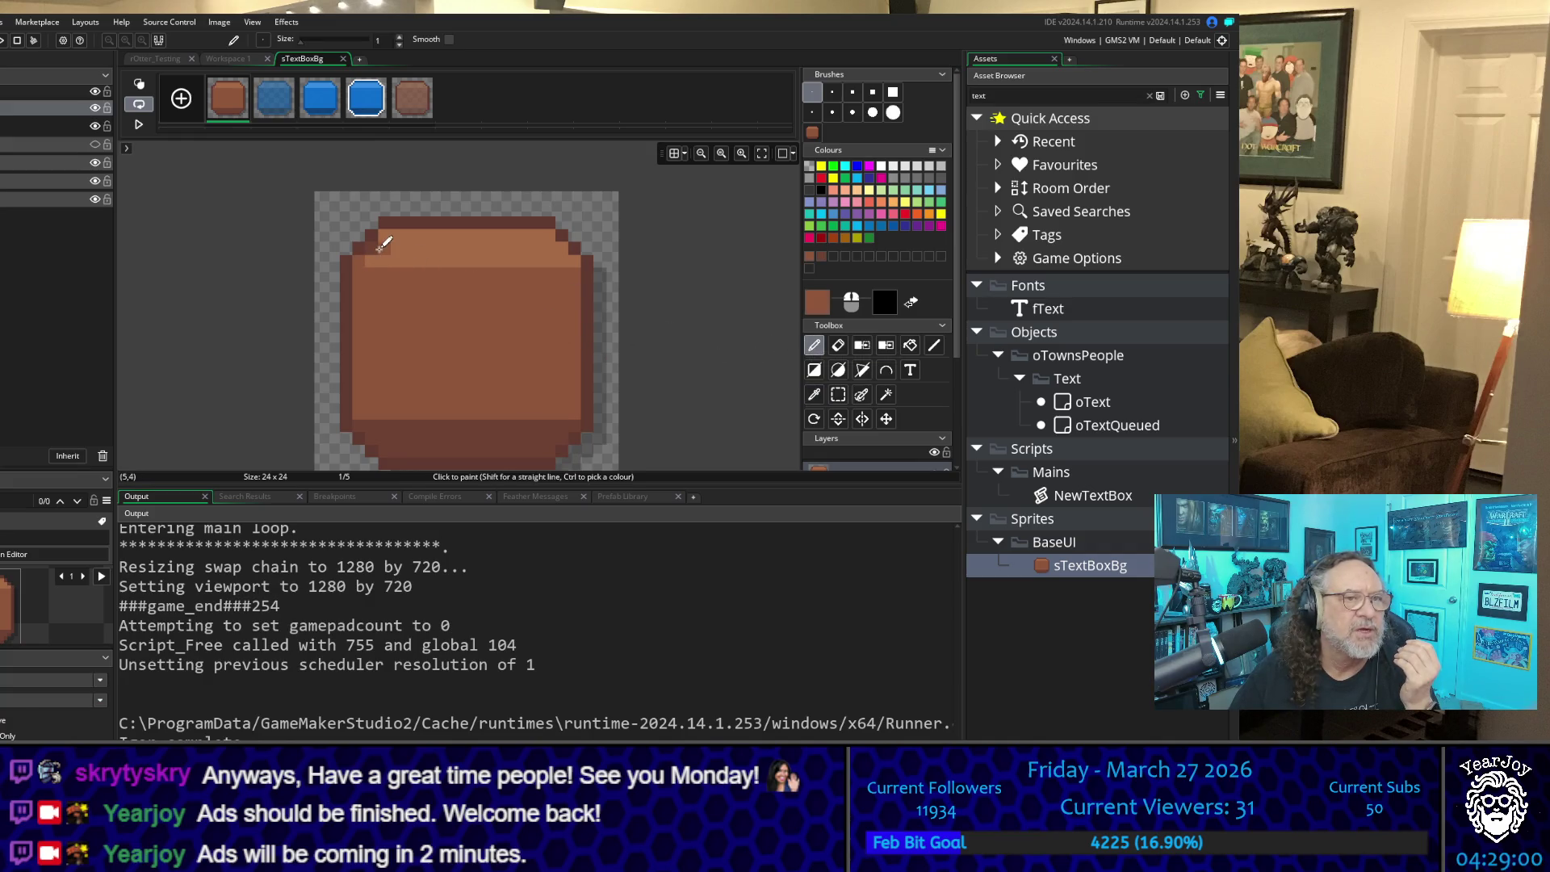
pyautogui.moveTo(390, 232); pyautogui.dragTo(542, 232)
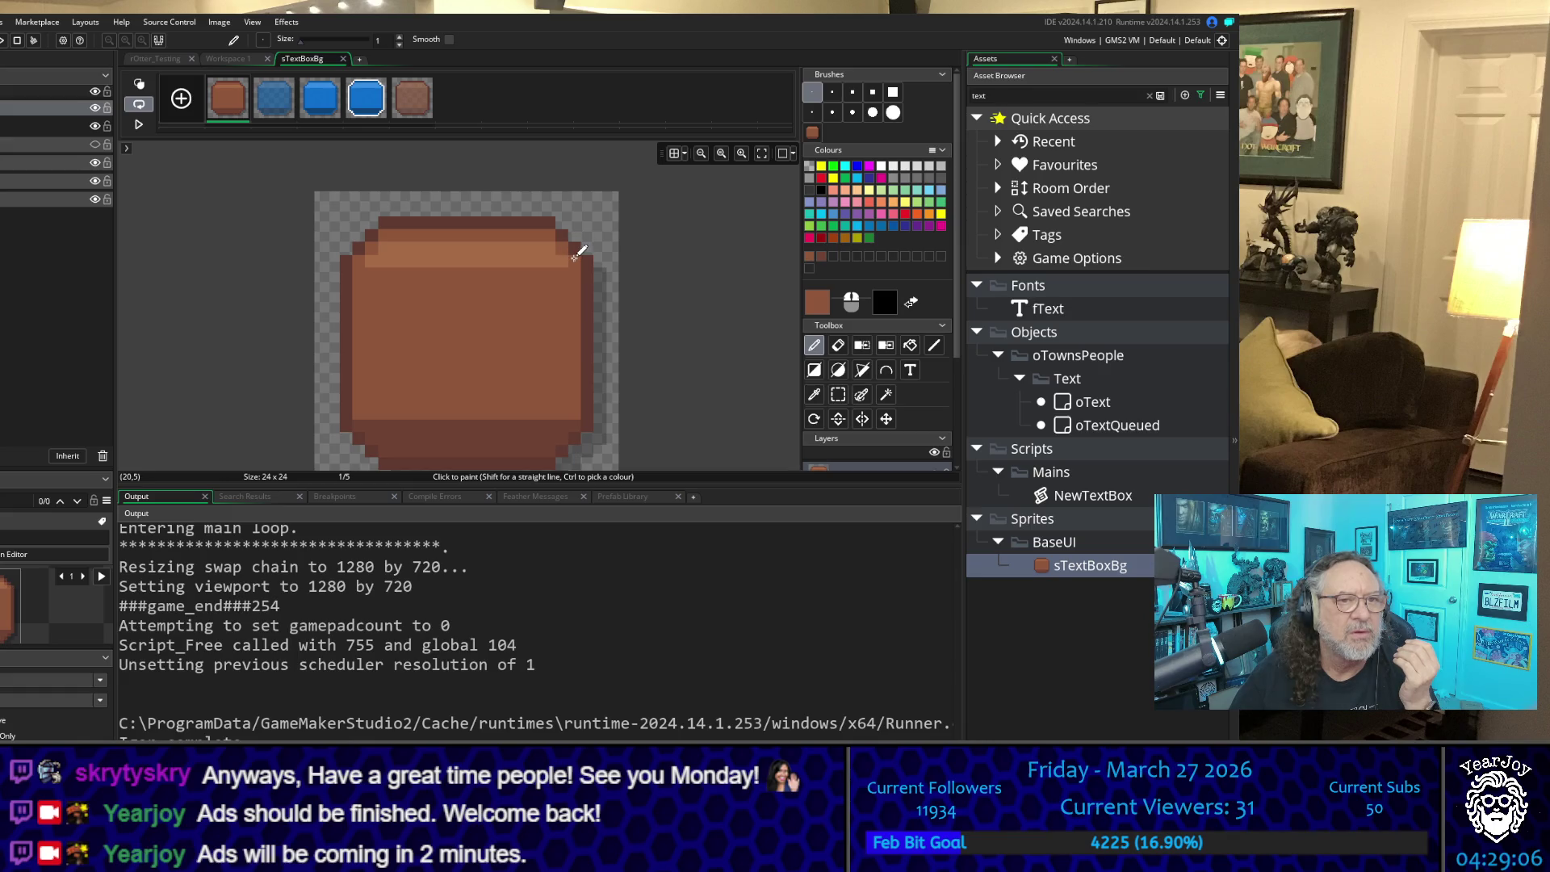
# Step: Sample a lighter brown and paint the row under the top outline with it
pyautogui.click(813, 394)
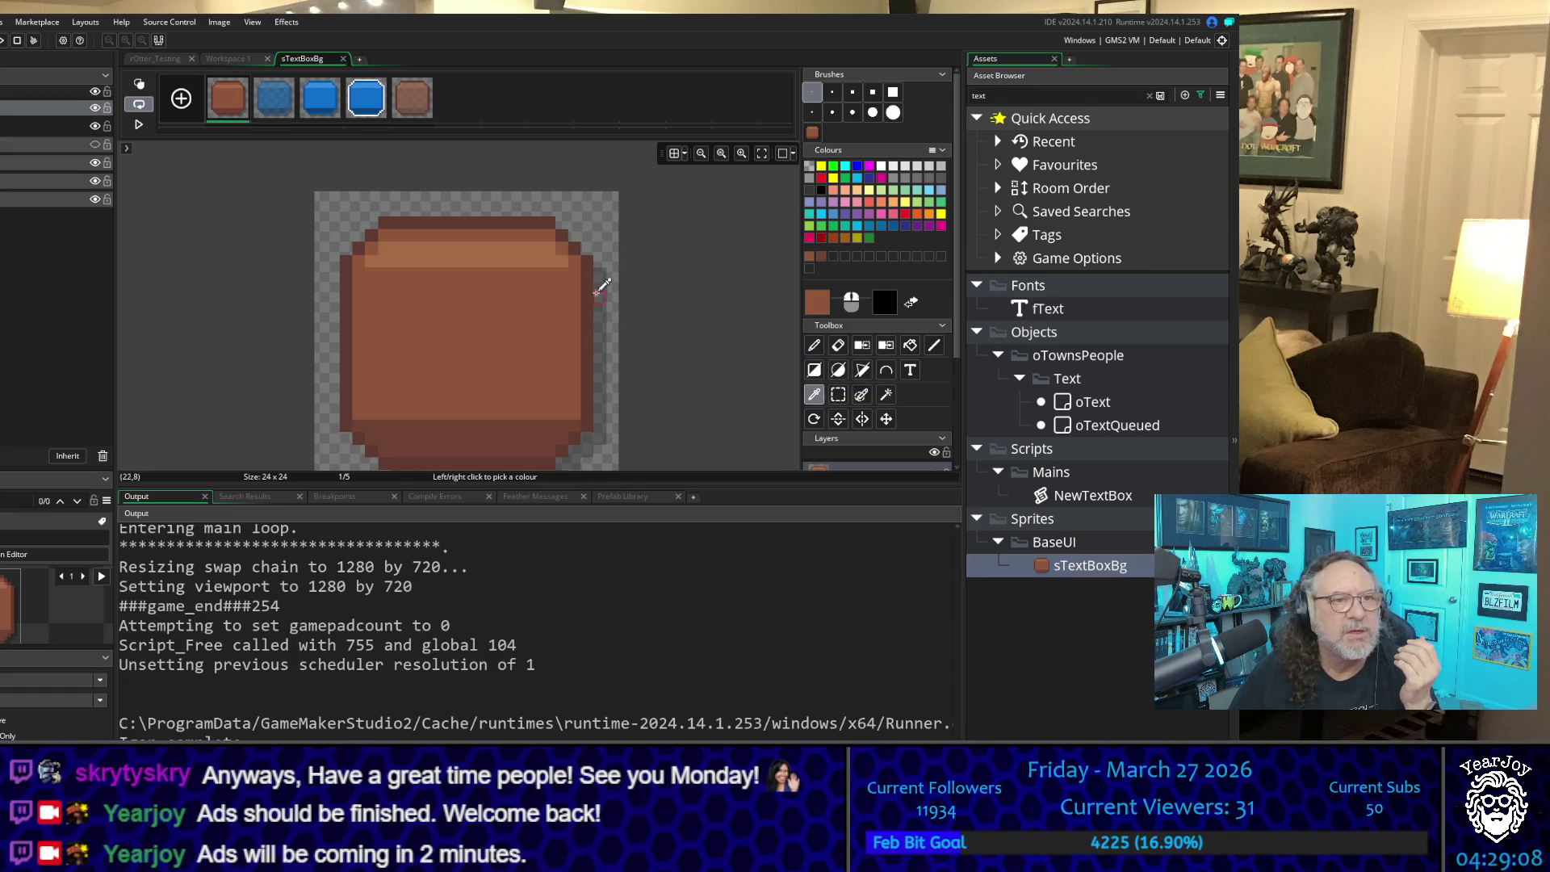
pyautogui.click(814, 345)
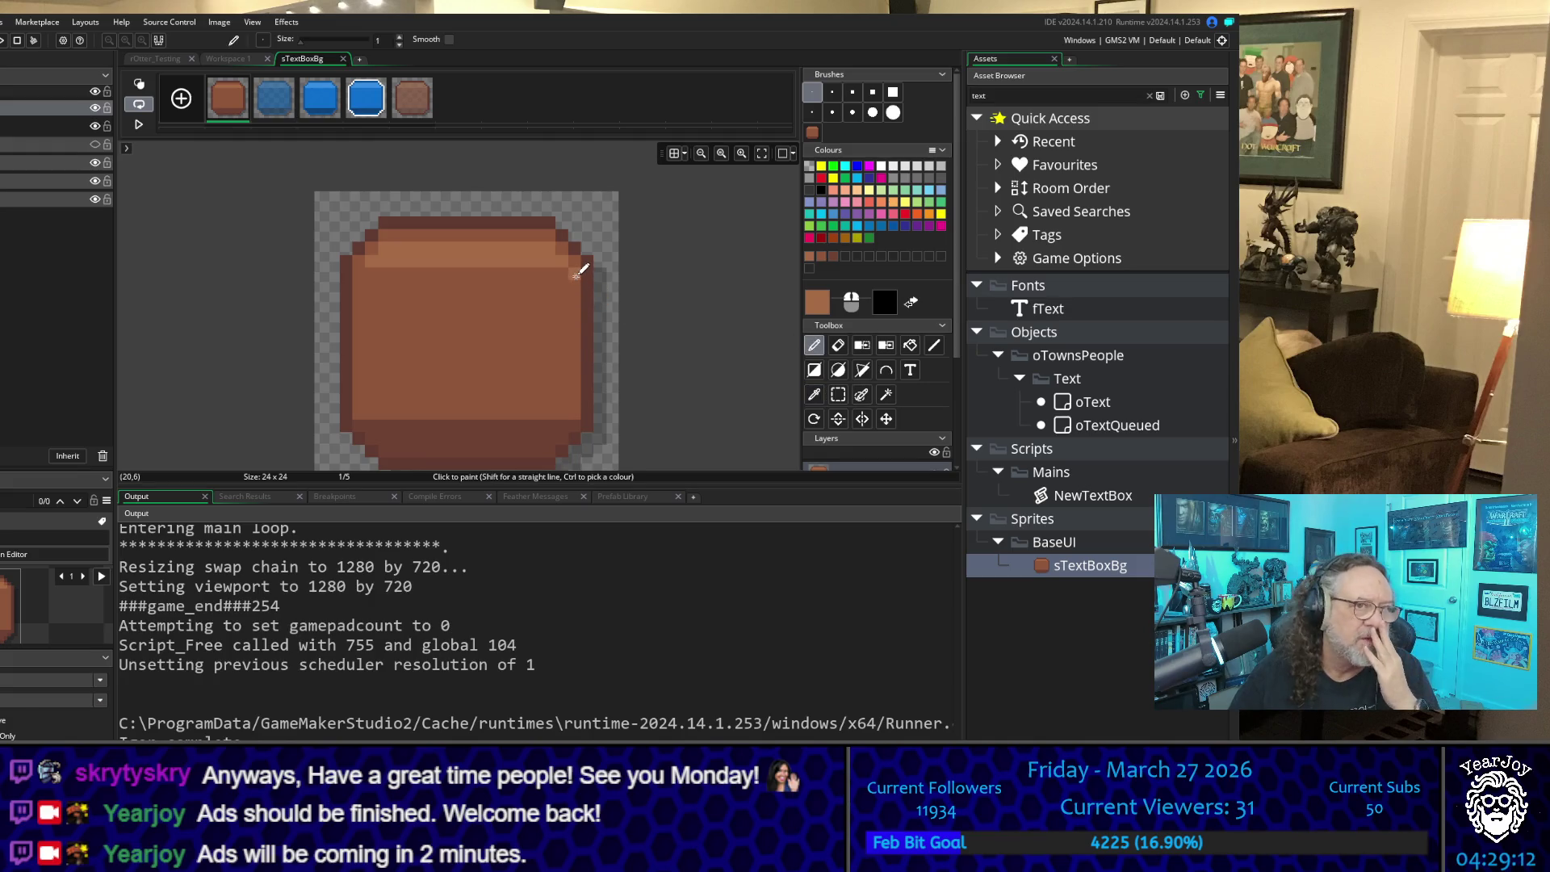
pyautogui.click(814, 394)
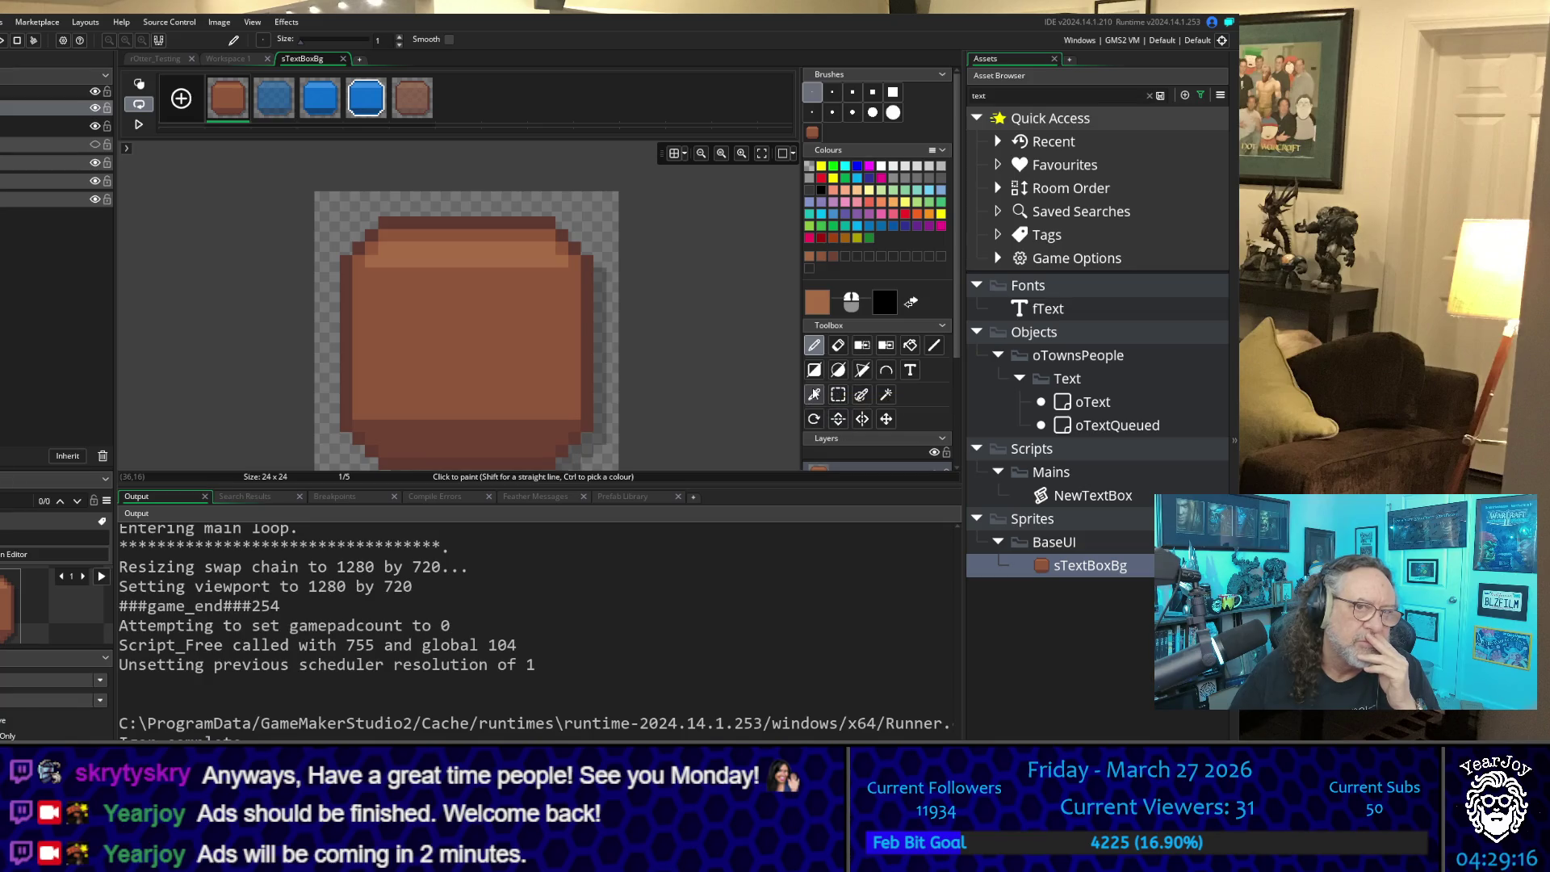
pyautogui.click(814, 345)
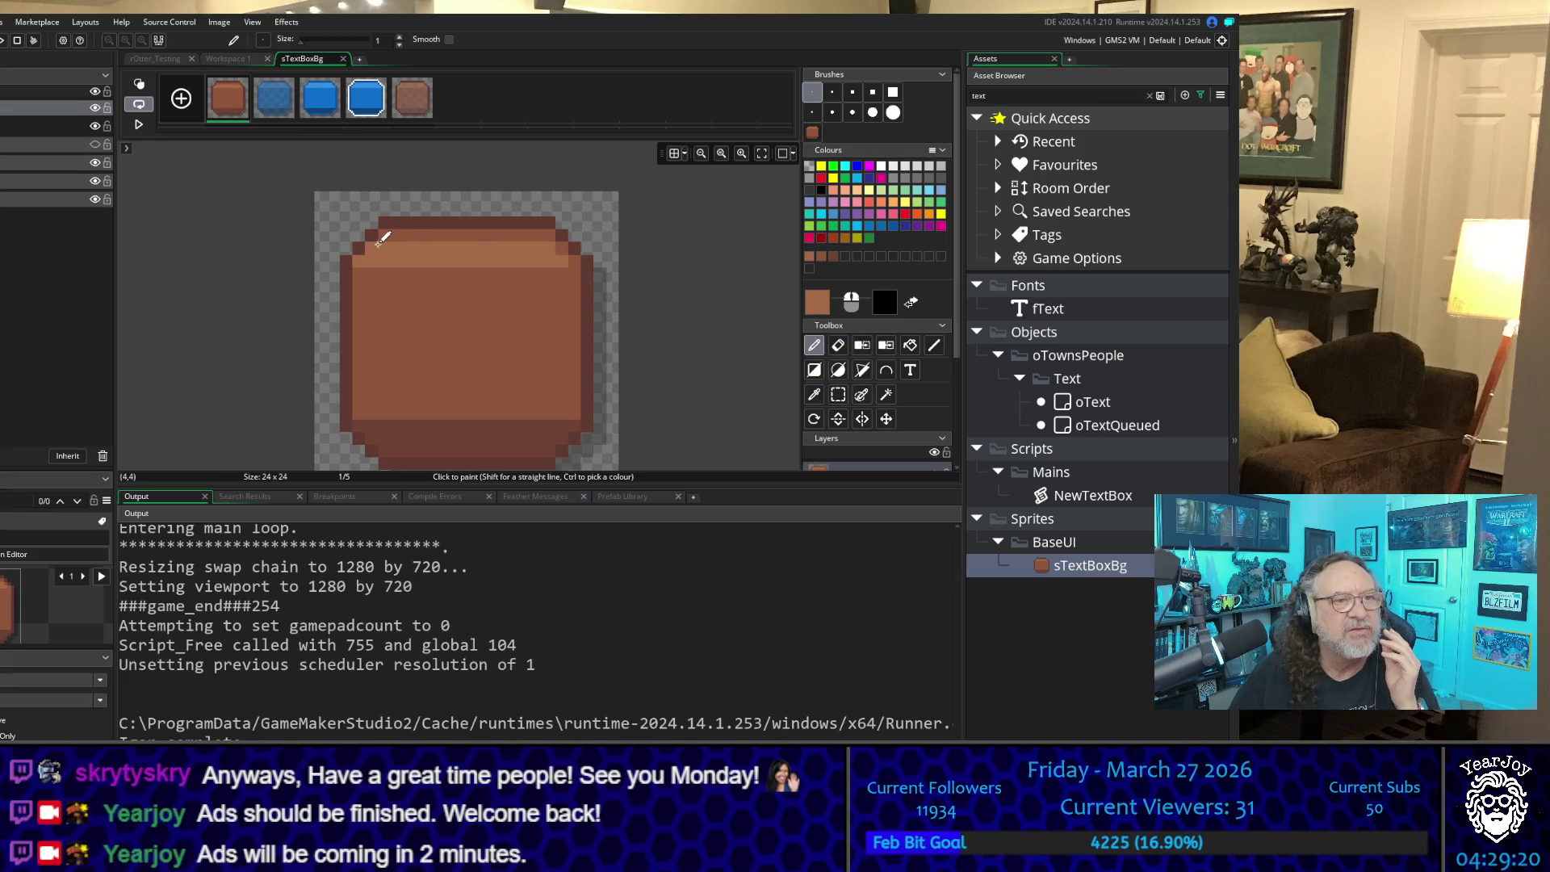
pyautogui.moveTo(380, 237); pyautogui.dragTo(538, 240)
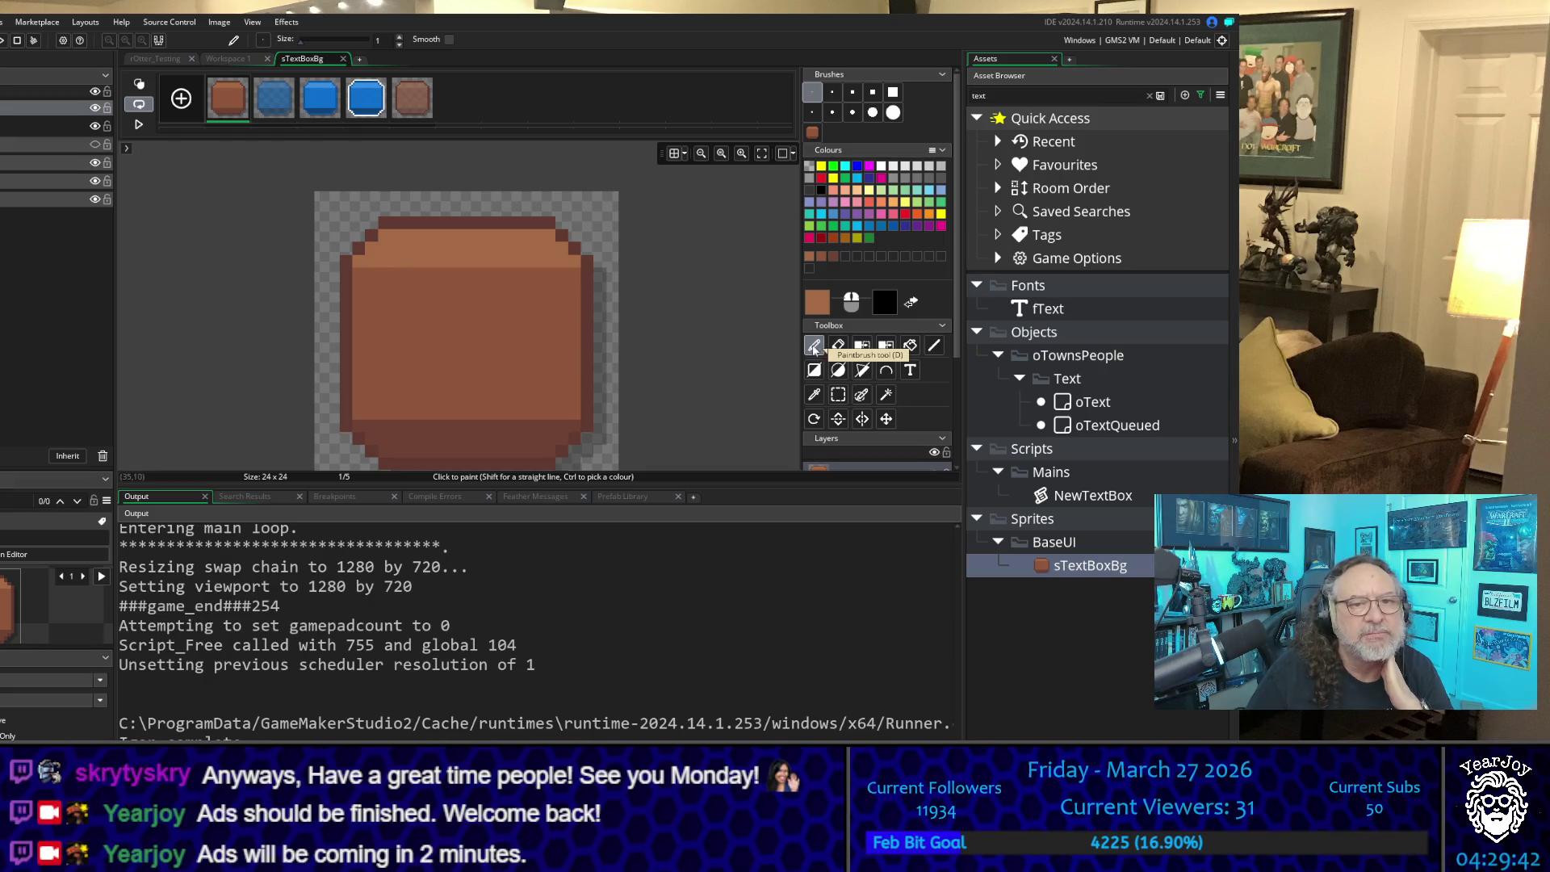
pyautogui.click(814, 393)
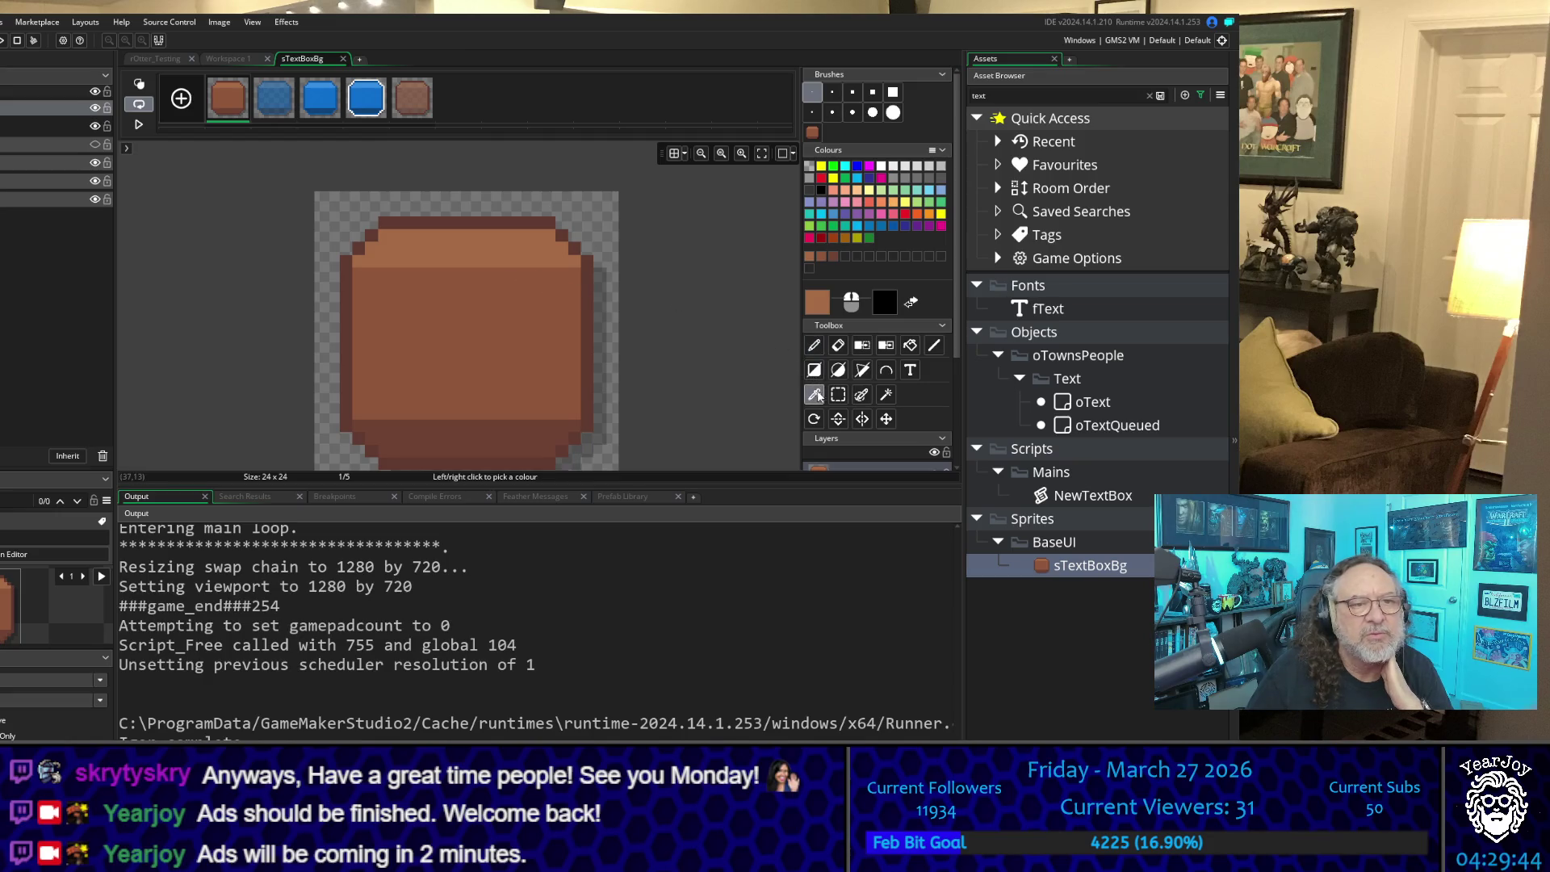
# Step: Sample the darker outline brown, undo a stray pixel, and paint the box's left and top edges
pyautogui.click(349, 277)
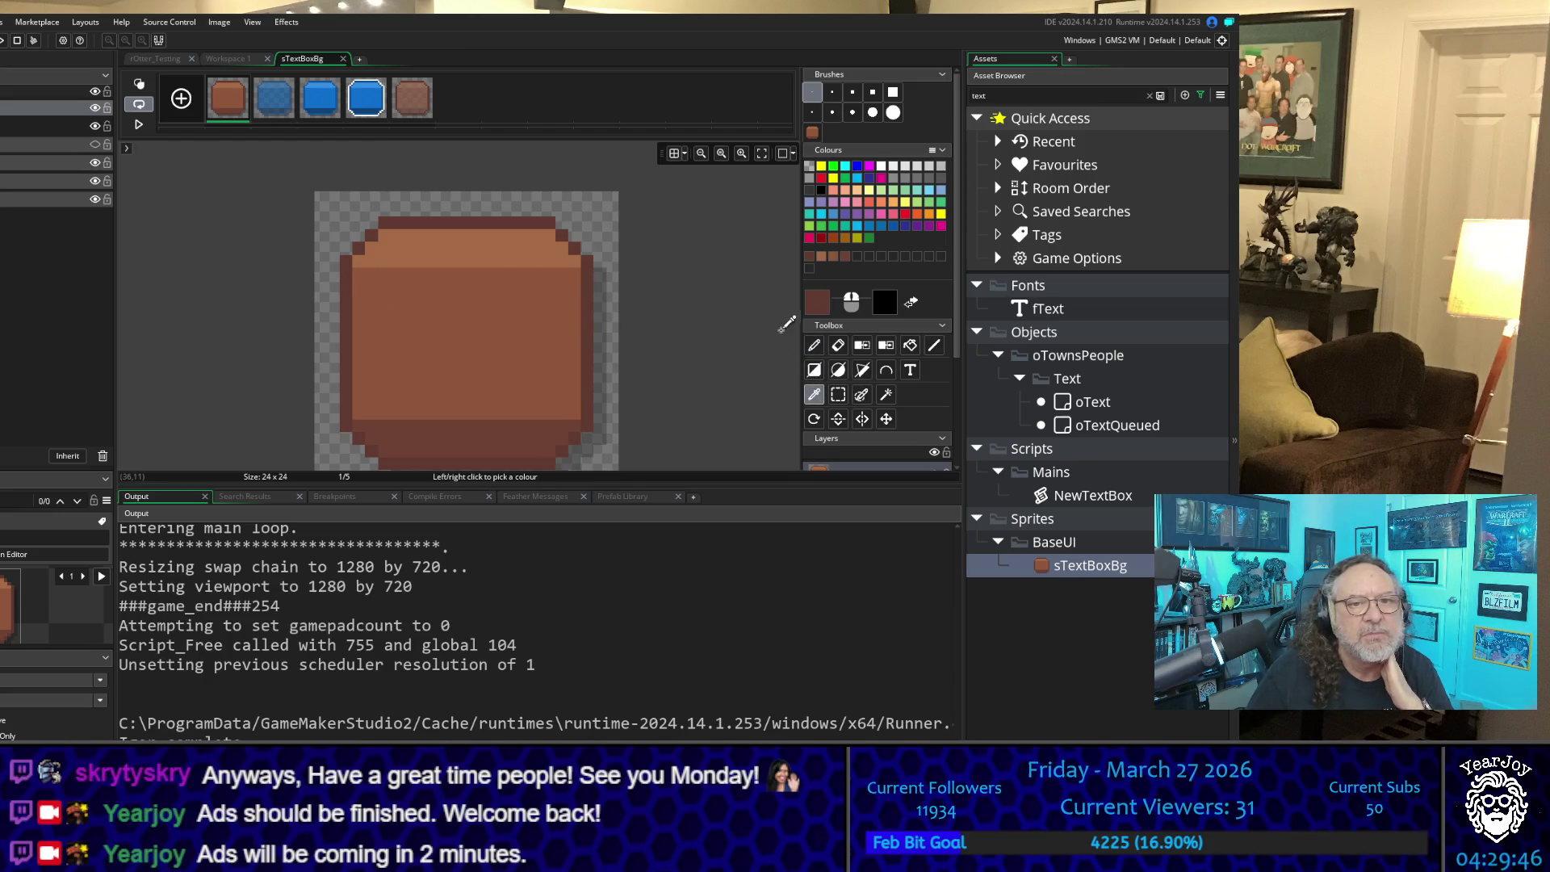
pyautogui.click(814, 345)
pyautogui.click(485, 285)
pyautogui.hotkey('ctrl', 'z')
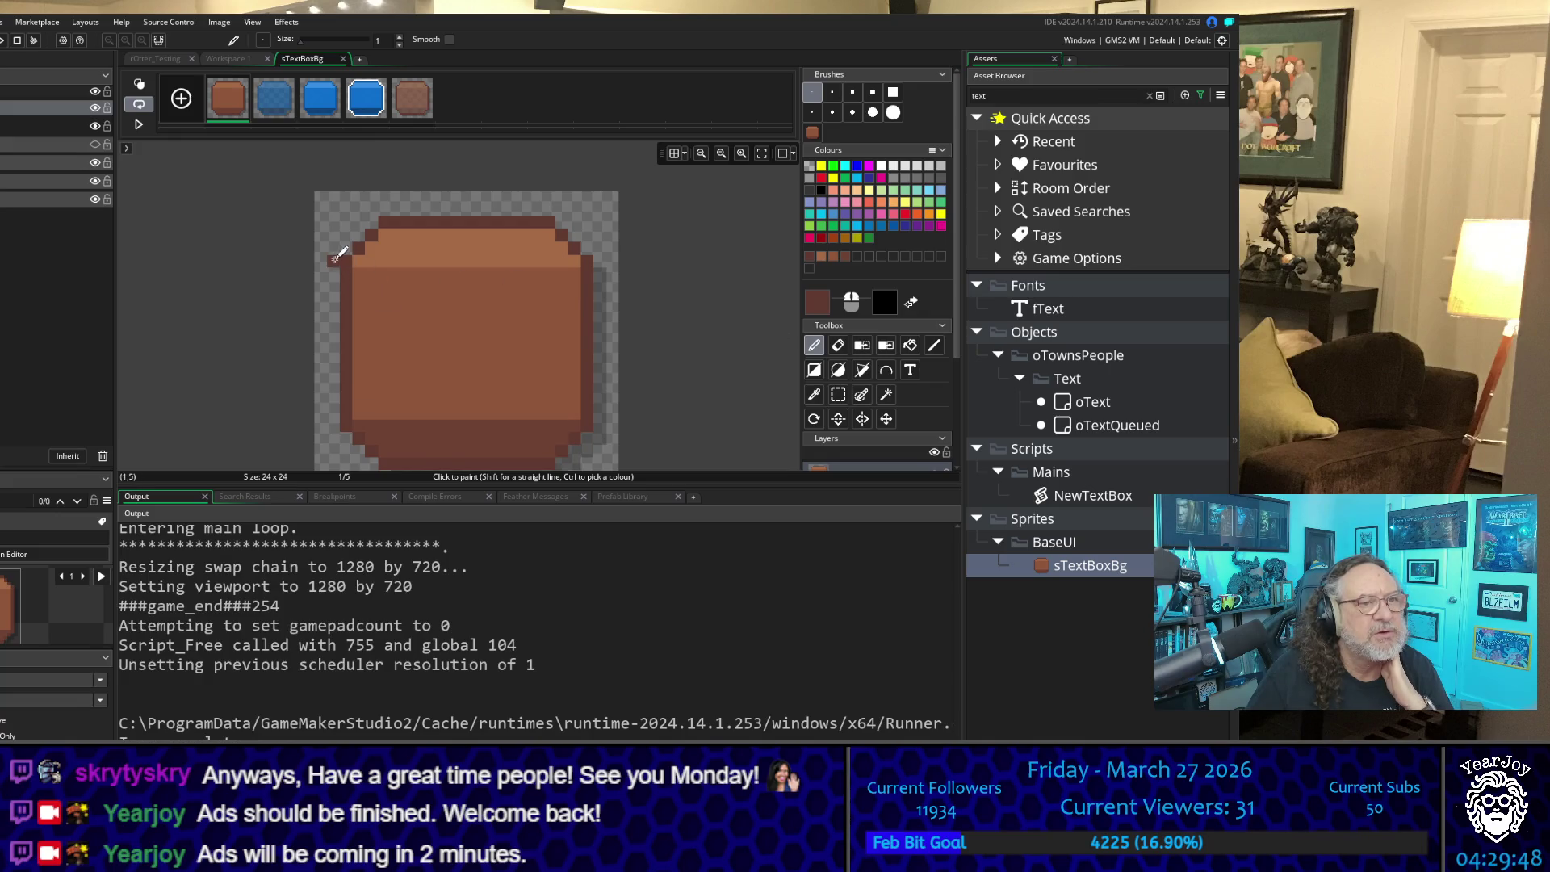
pyautogui.moveTo(335, 259)
pyautogui.mouseDown()
pyautogui.moveTo(335, 403)
pyautogui.moveTo(355, 448)
pyautogui.mouseUp()
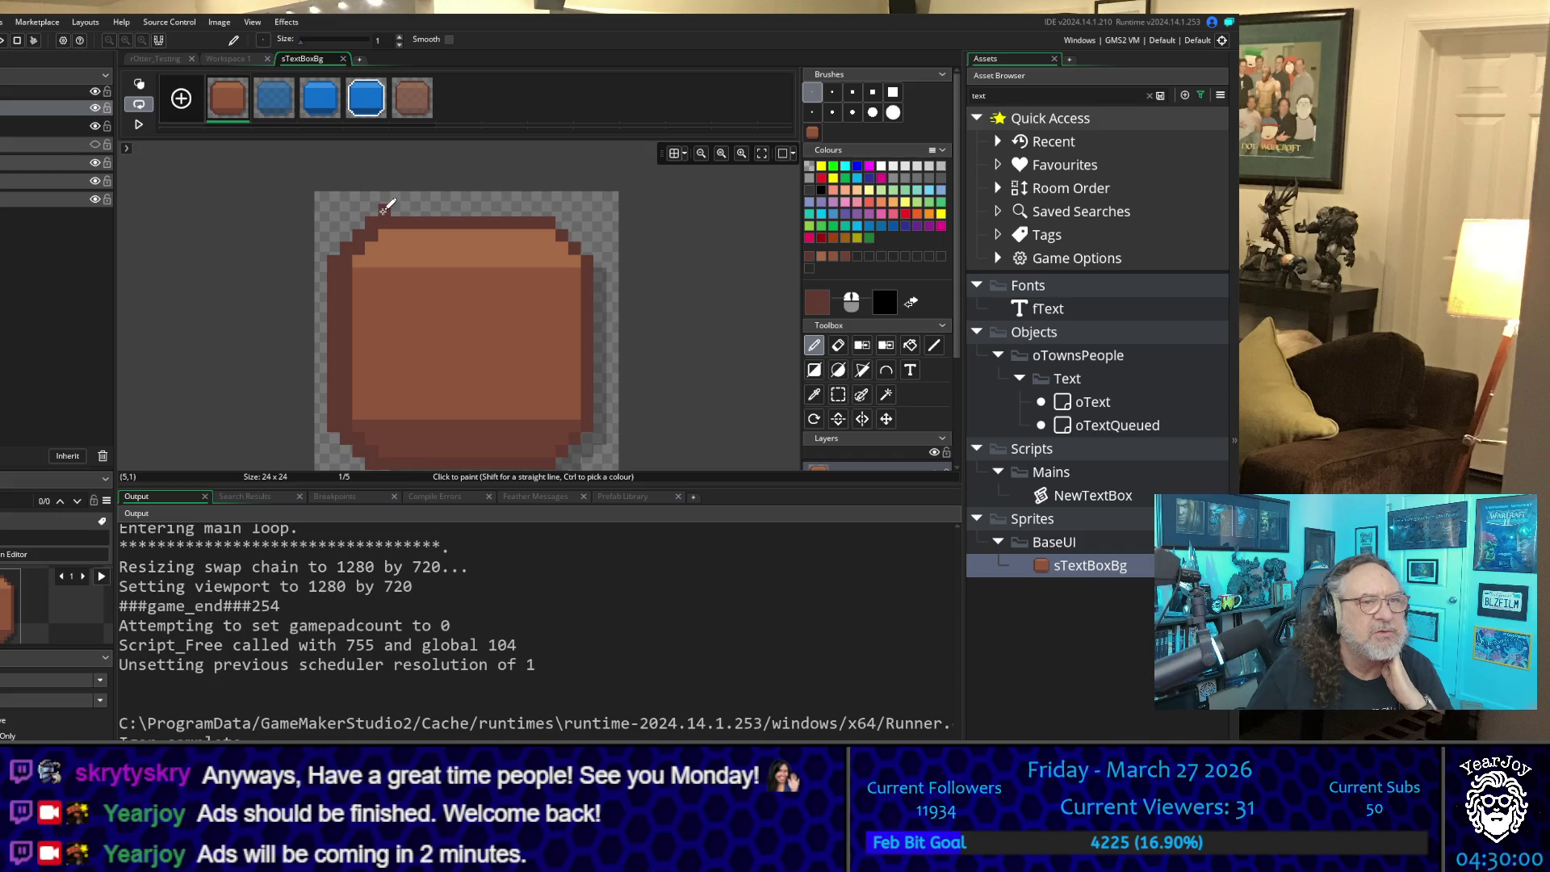
pyautogui.moveTo(384, 209)
pyautogui.mouseDown()
pyautogui.moveTo(529, 207)
pyautogui.moveTo(607, 248)
pyautogui.moveTo(604, 284)
pyautogui.mouseUp()
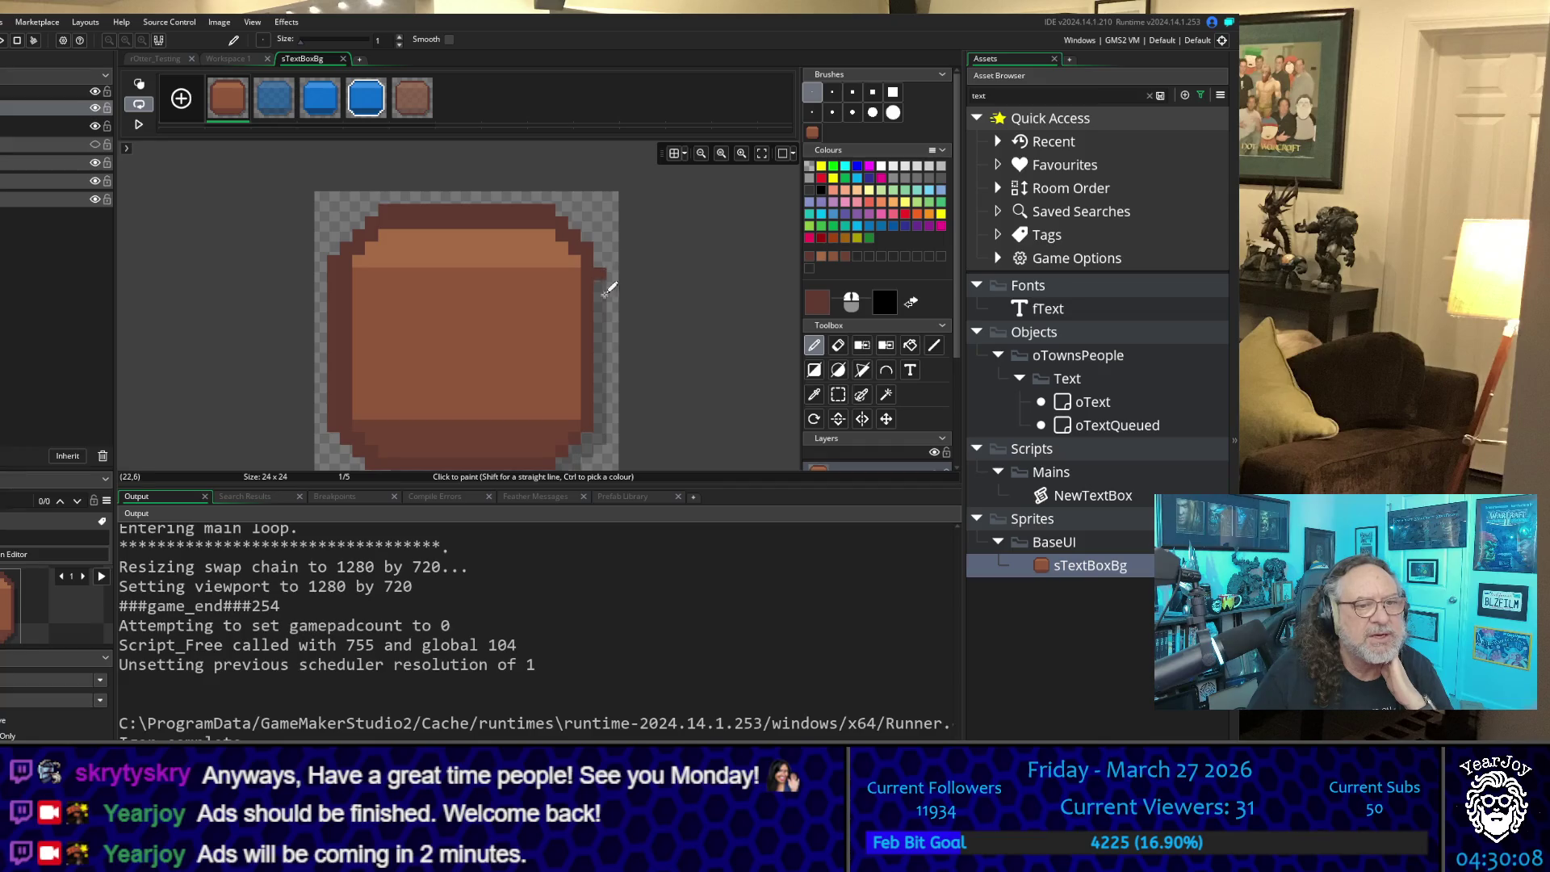
# Step: Sample transparency from the empty canvas corner and repaint the strip along the box's bottom row
pyautogui.scroll(-1, 575, 326)
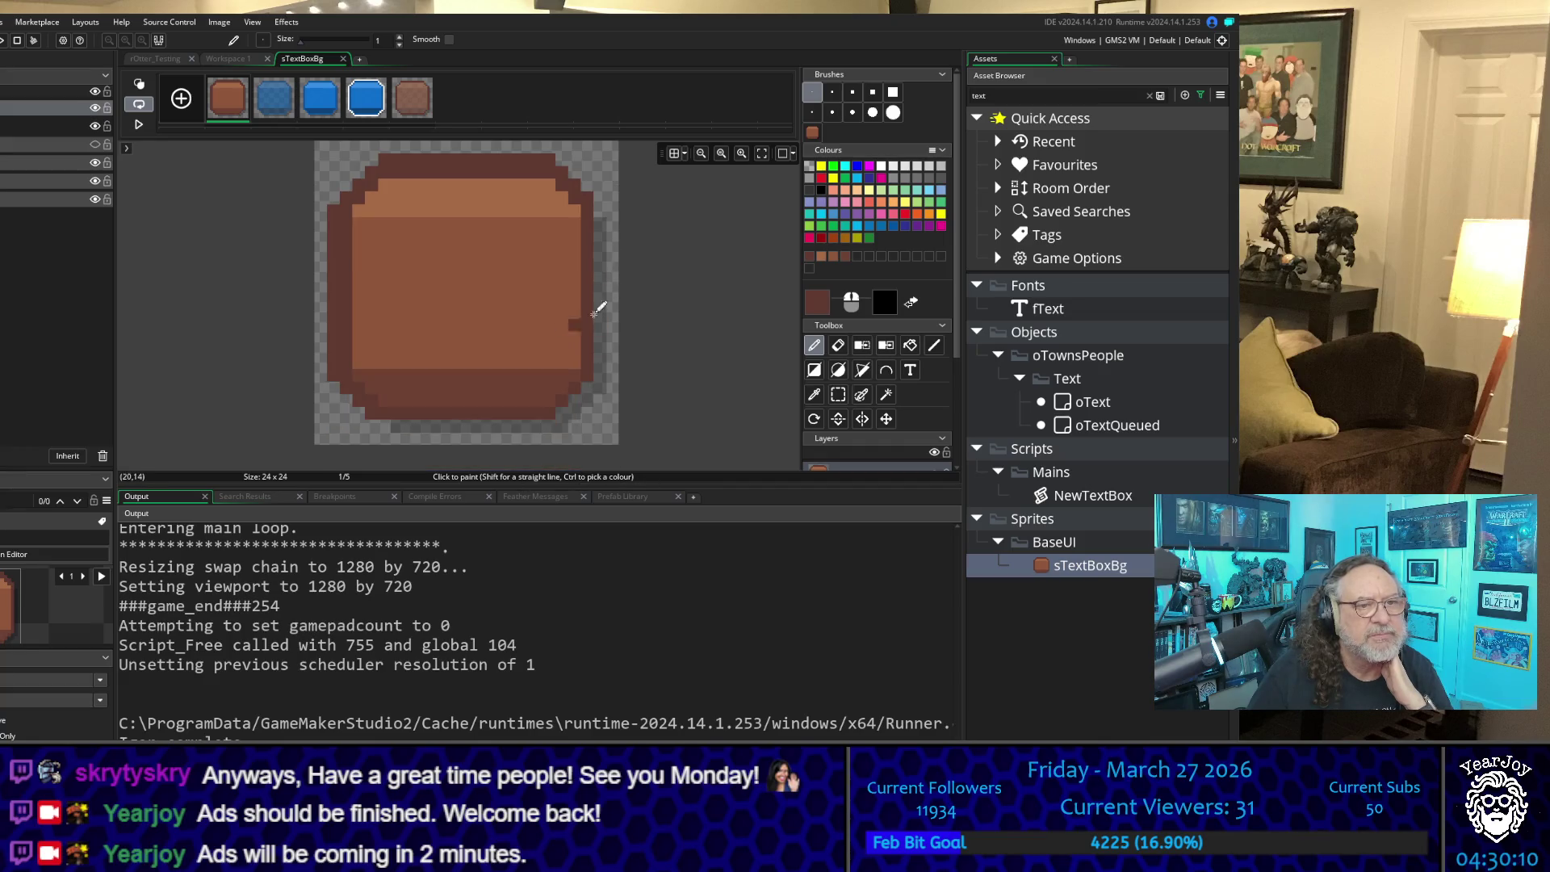
pyautogui.click(813, 394)
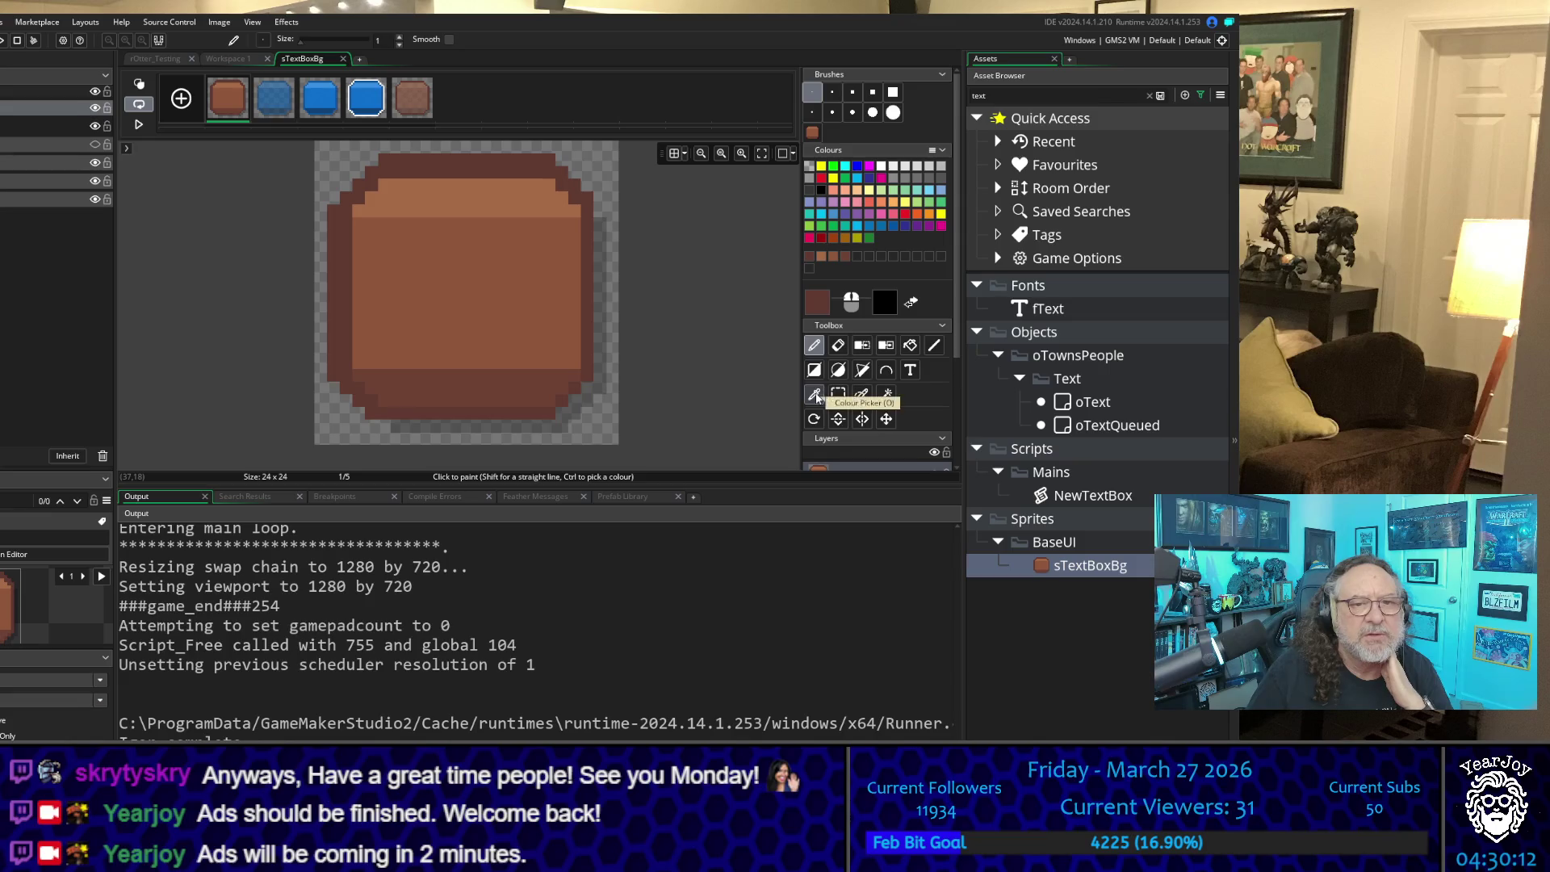
pyautogui.click(601, 386)
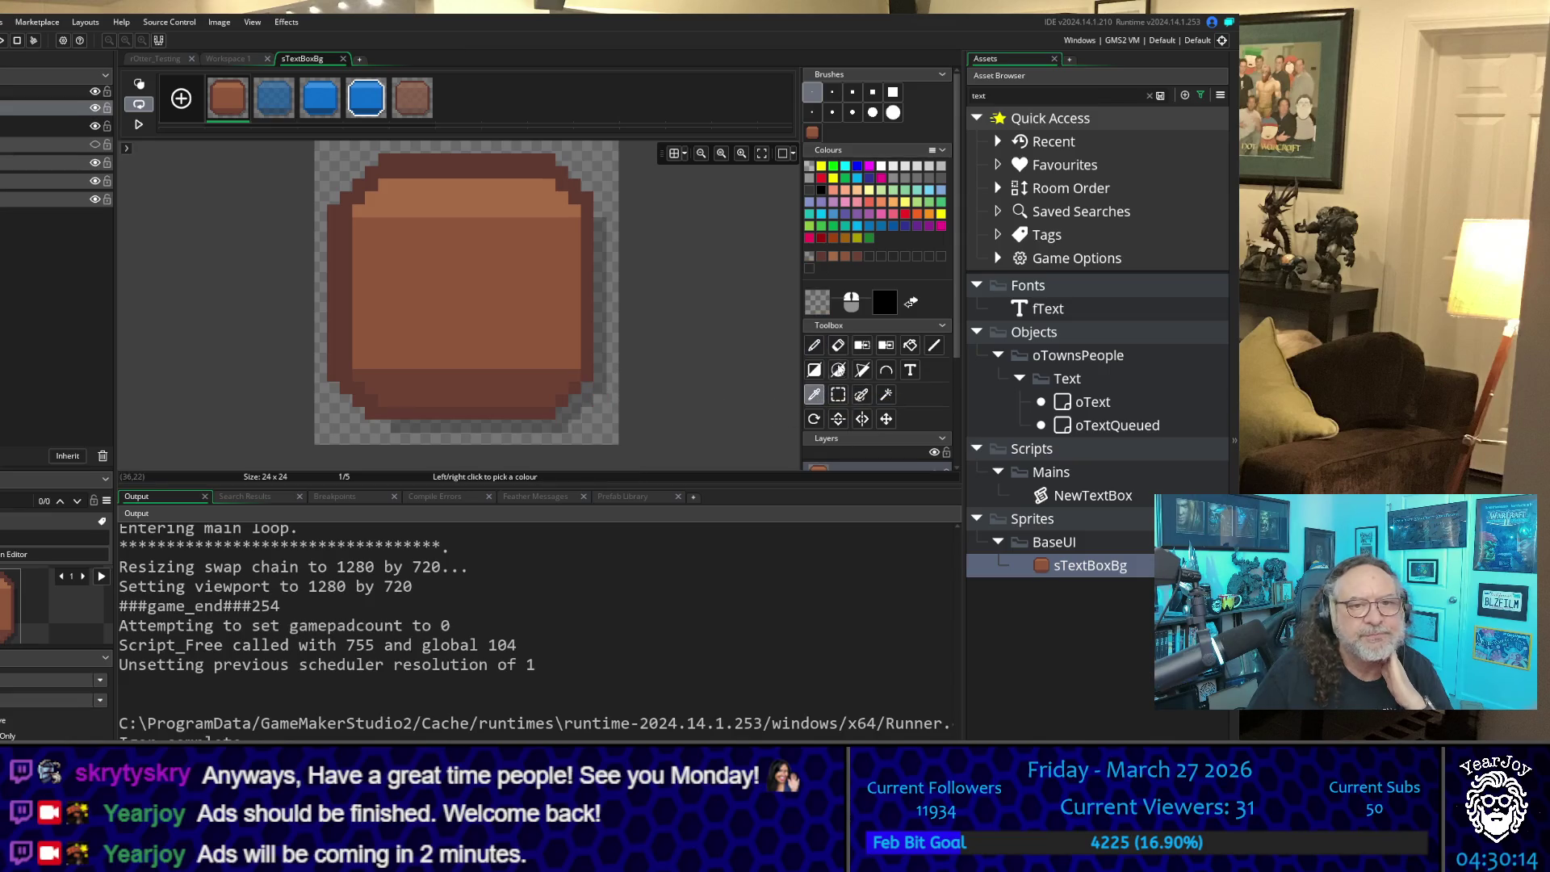
pyautogui.click(813, 345)
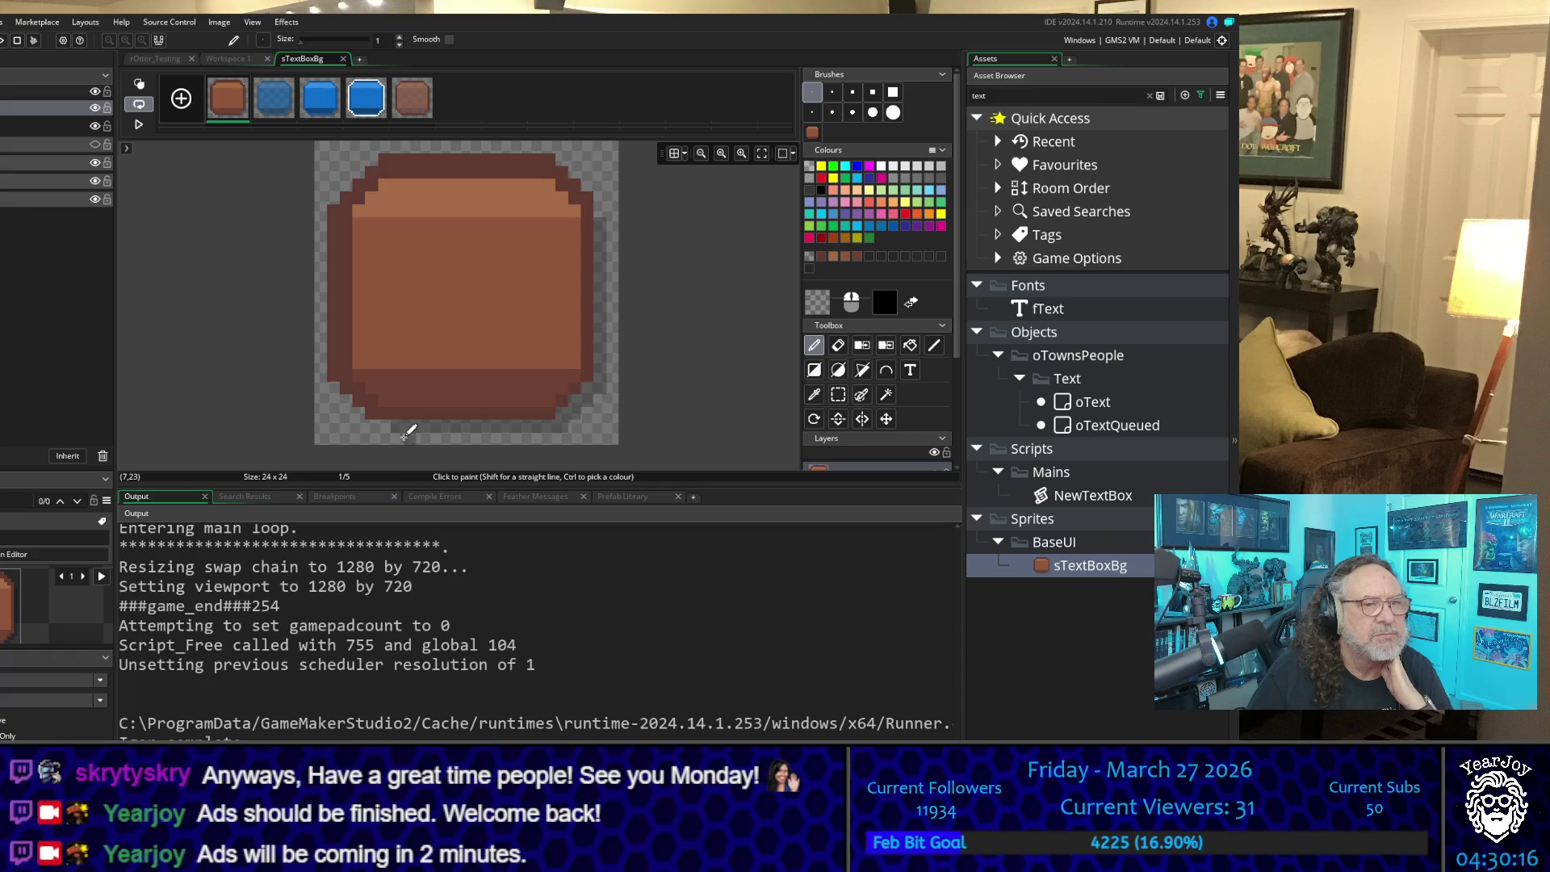
pyautogui.moveTo(401, 436); pyautogui.dragTo(572, 436)
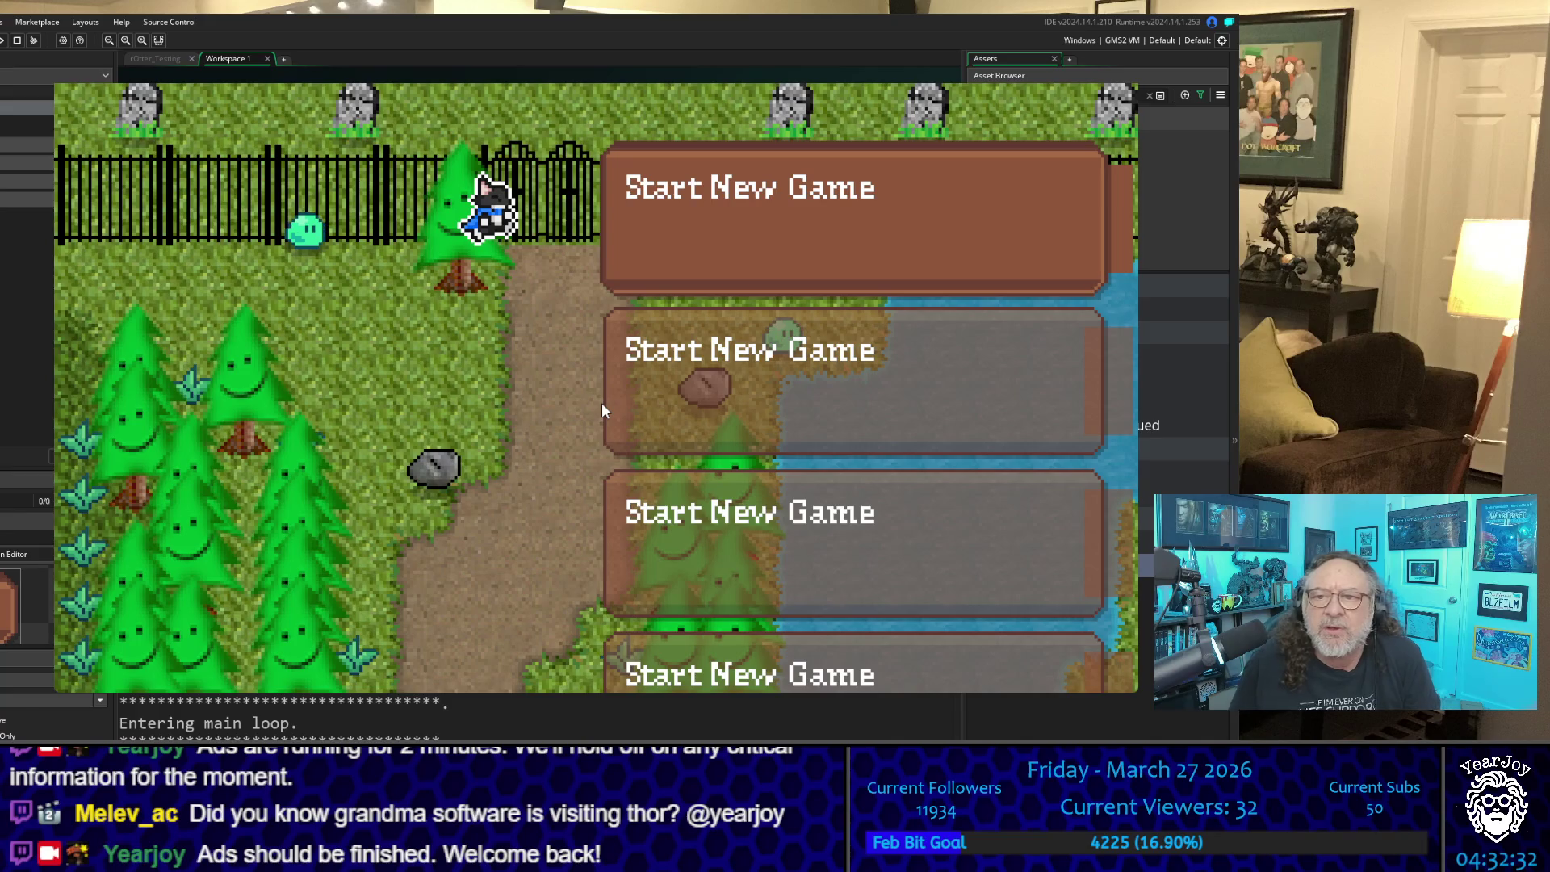
# Step: Step the menu highlight between the first three save slots in the running game
pyautogui.press('Down')
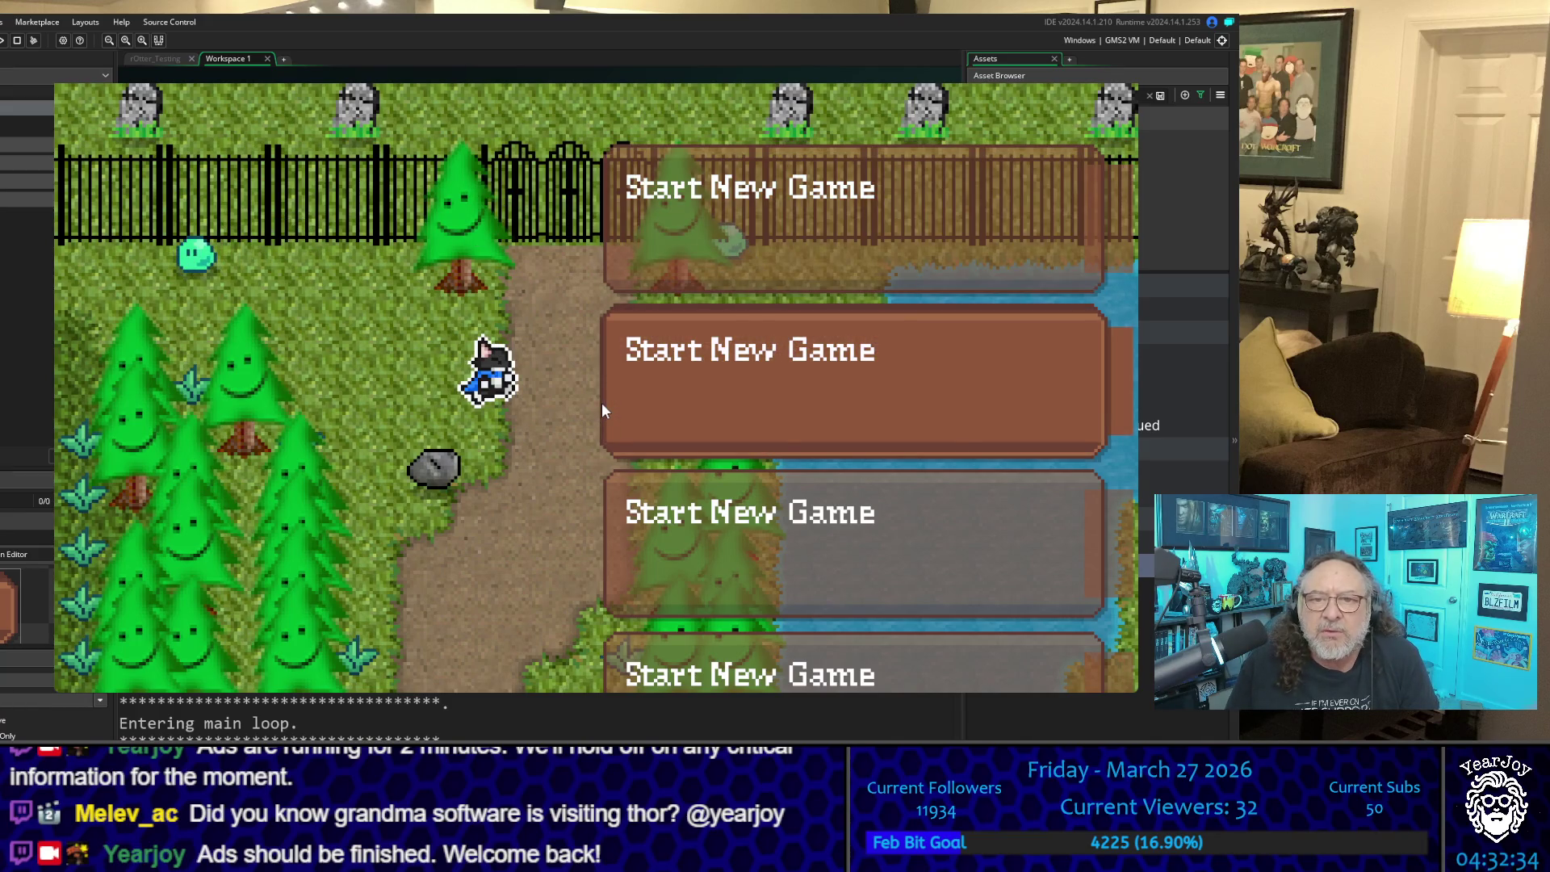
pyautogui.press('Up')
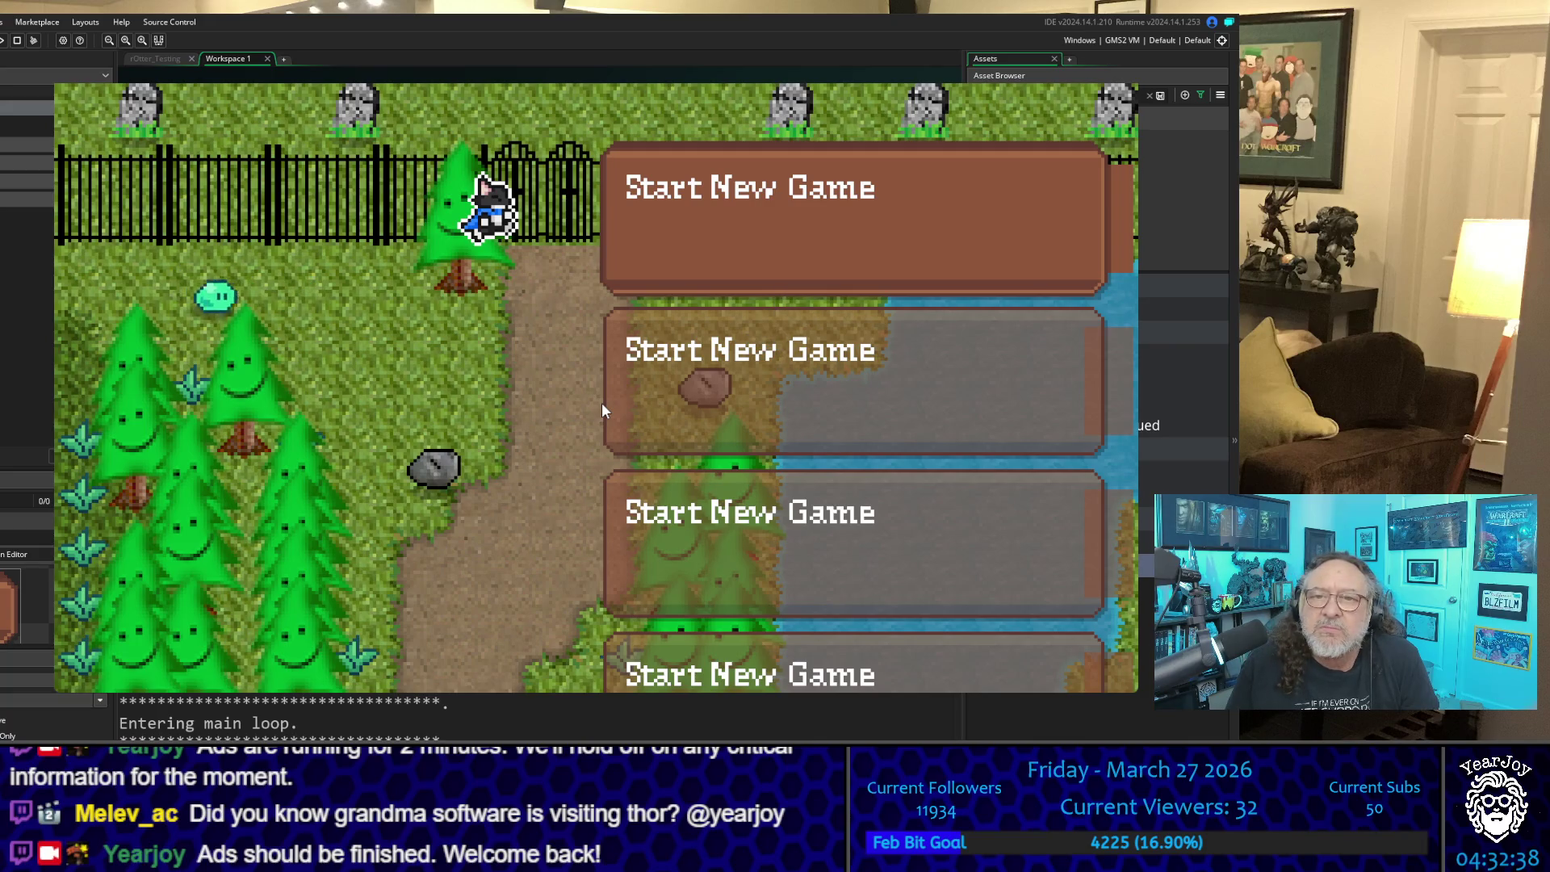
pyautogui.press('Down')
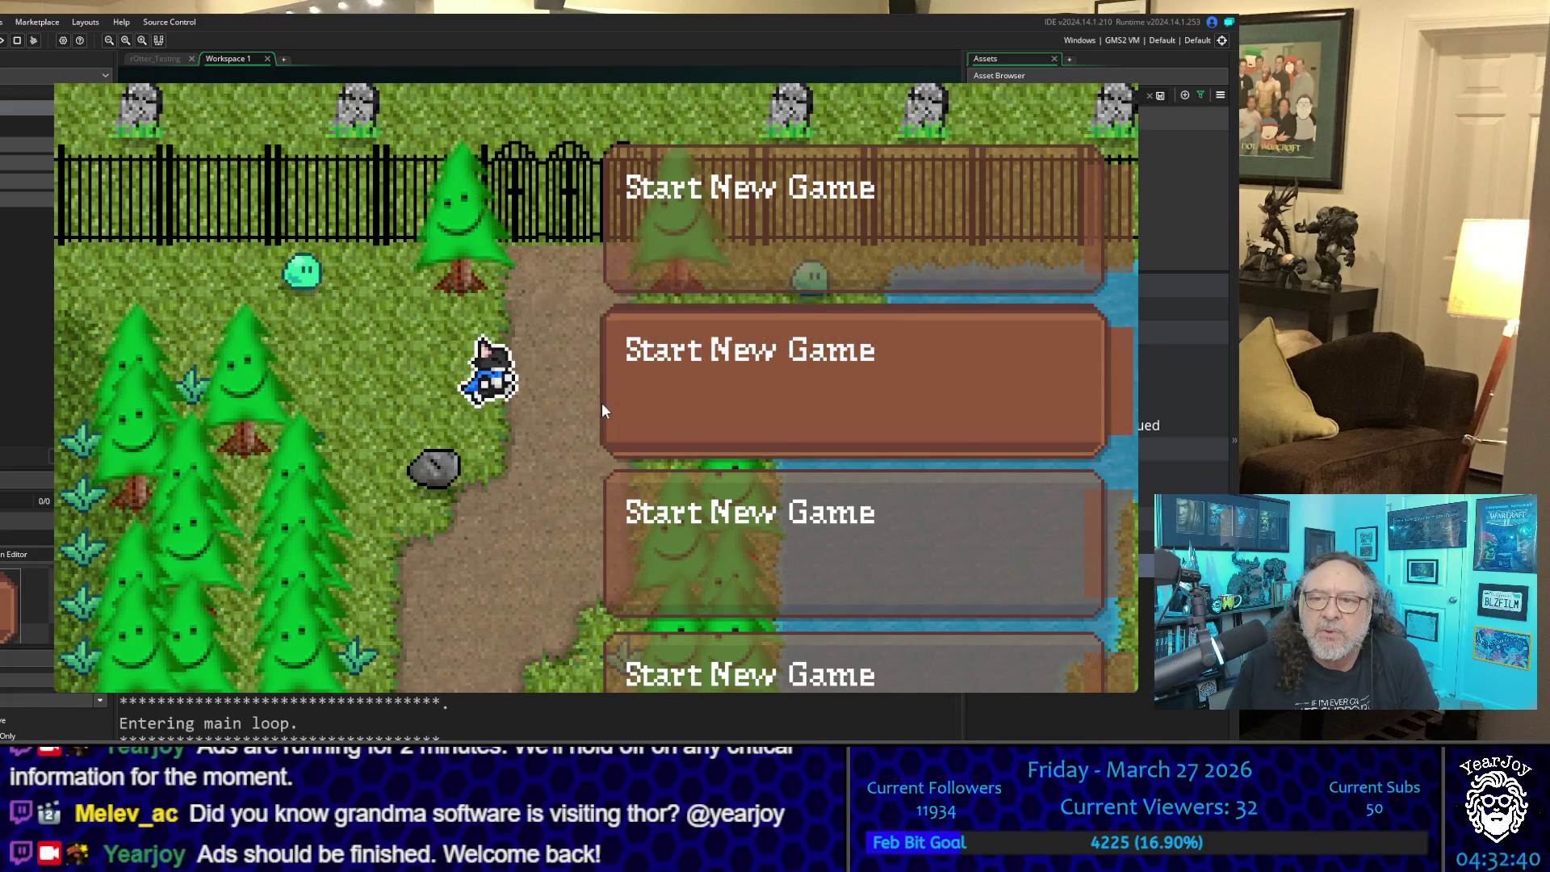
pyautogui.press('Down')
pyautogui.press('Up')
pyautogui.press('Up')
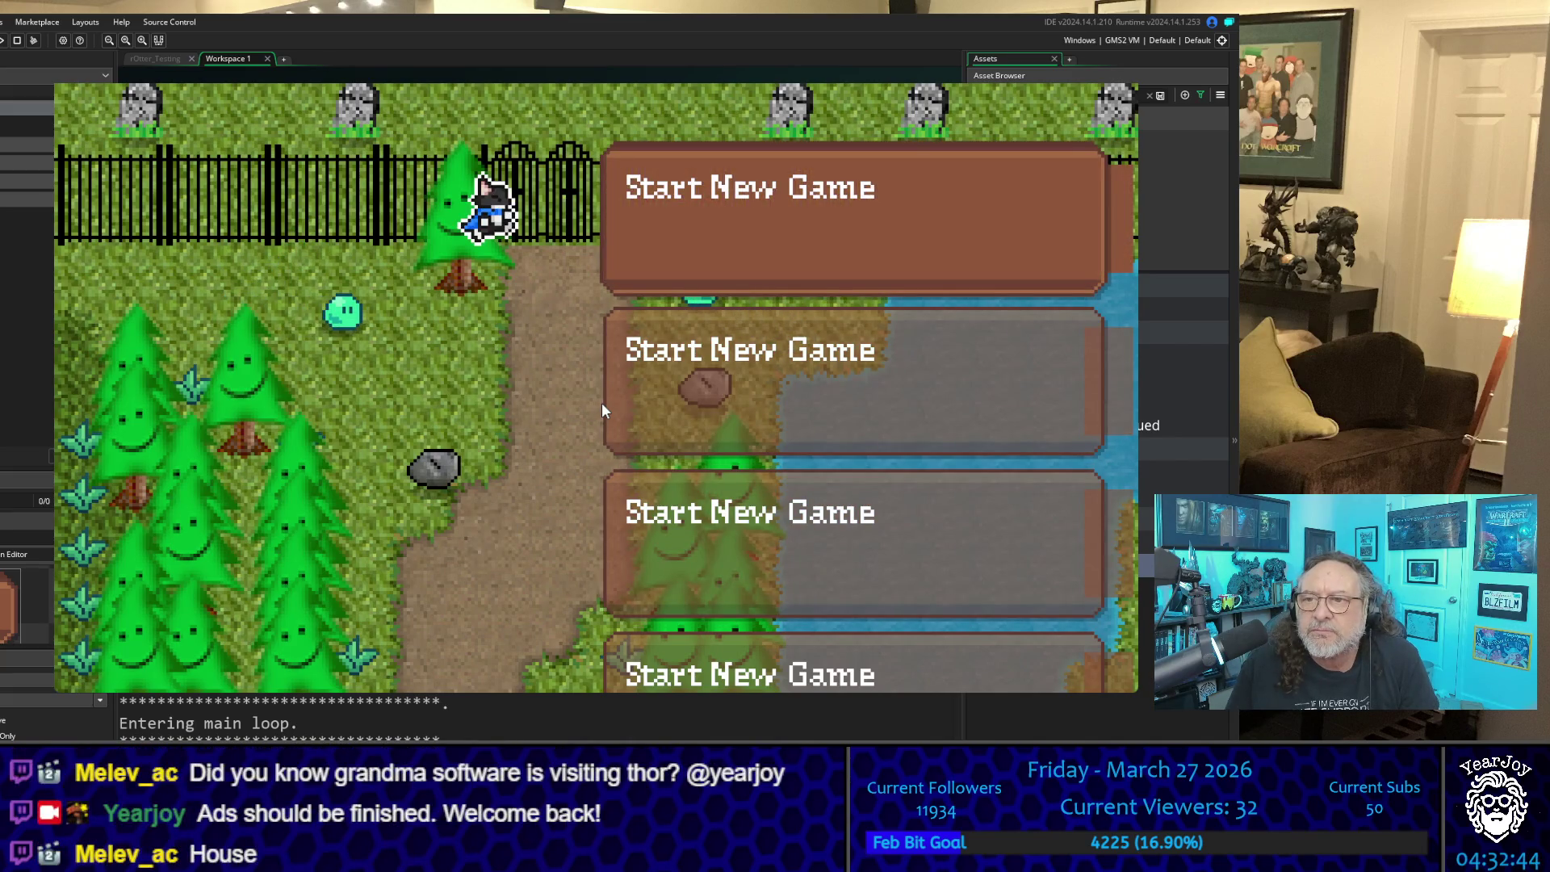
pyautogui.press('Down')
pyautogui.press('Up')
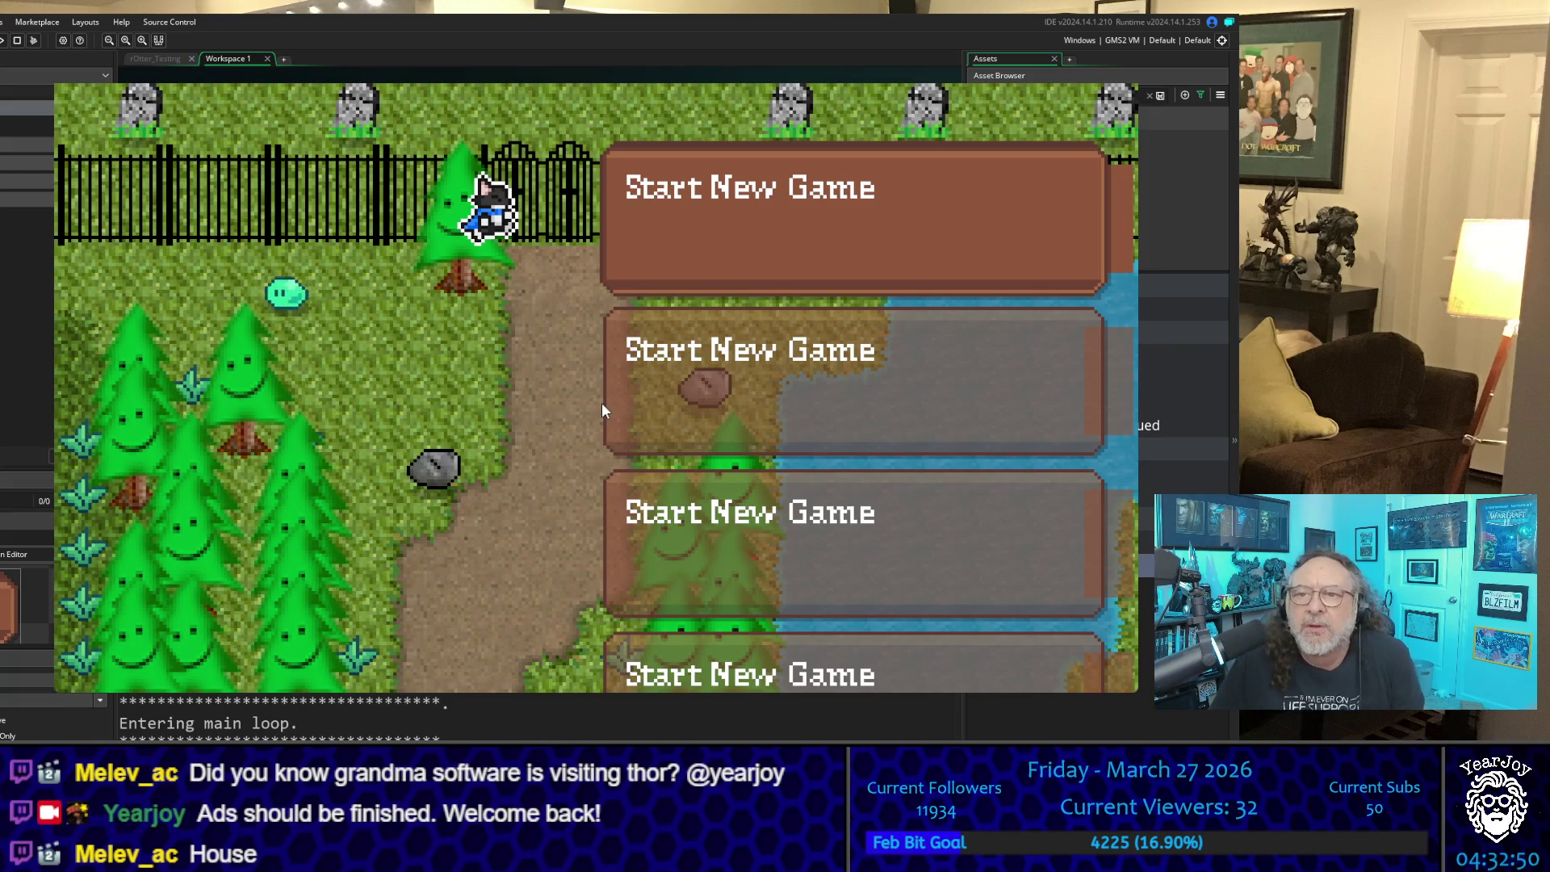
# Step: Compare the highlighted and unselected slot frames, then stop the game with Escape
pyautogui.press('Down')
pyautogui.press('Up')
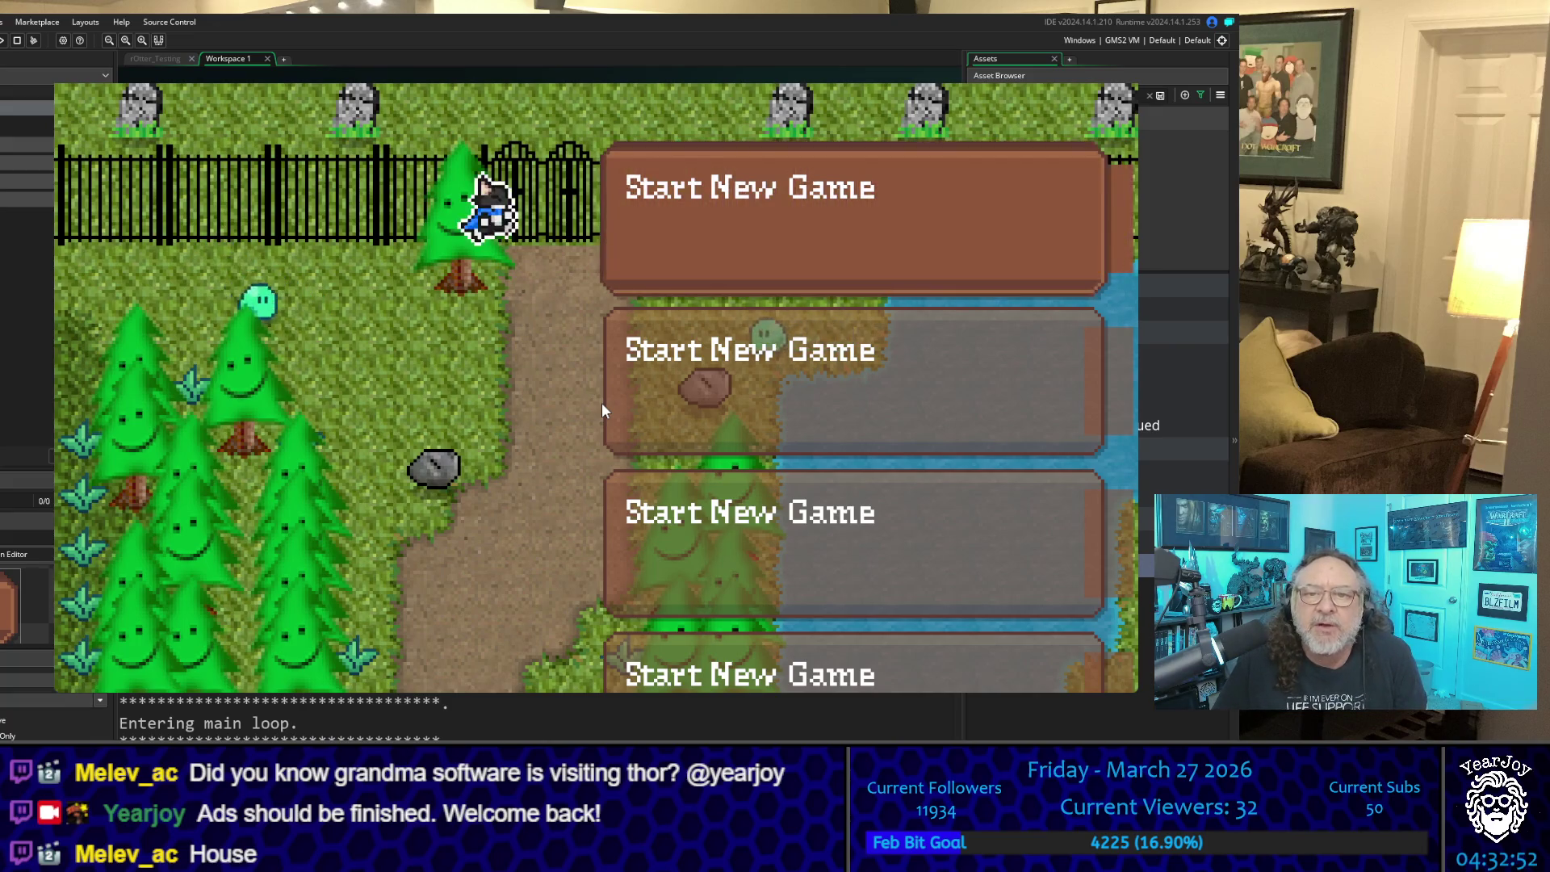
pyautogui.press('Down')
pyautogui.press('Up')
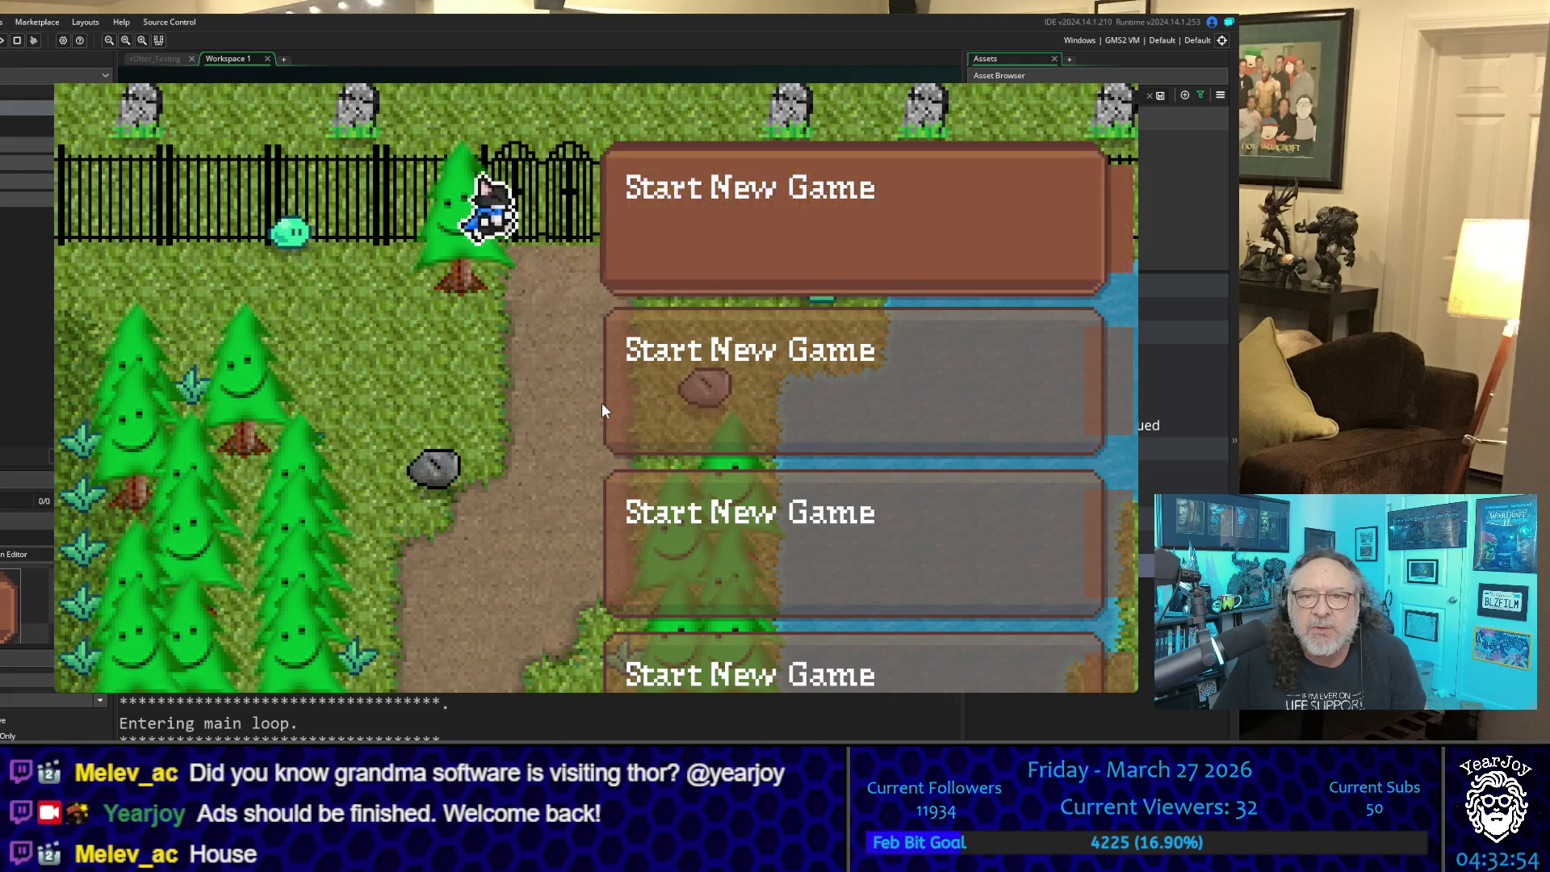
pyautogui.press('Down')
pyautogui.press('Down')
pyautogui.press('Up')
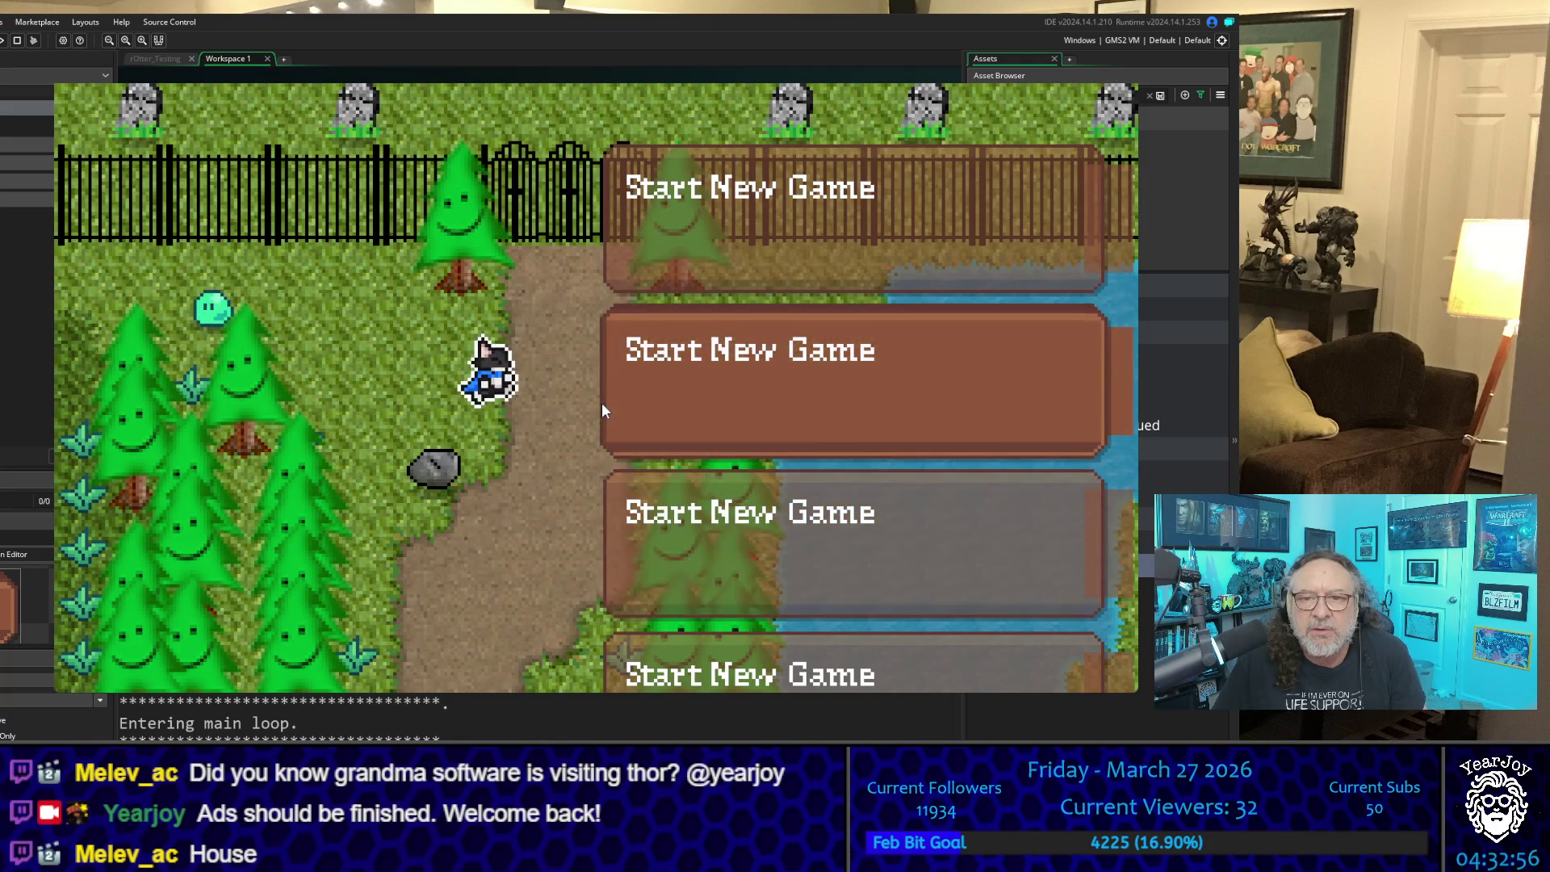
pyautogui.press('Down')
pyautogui.press('Up')
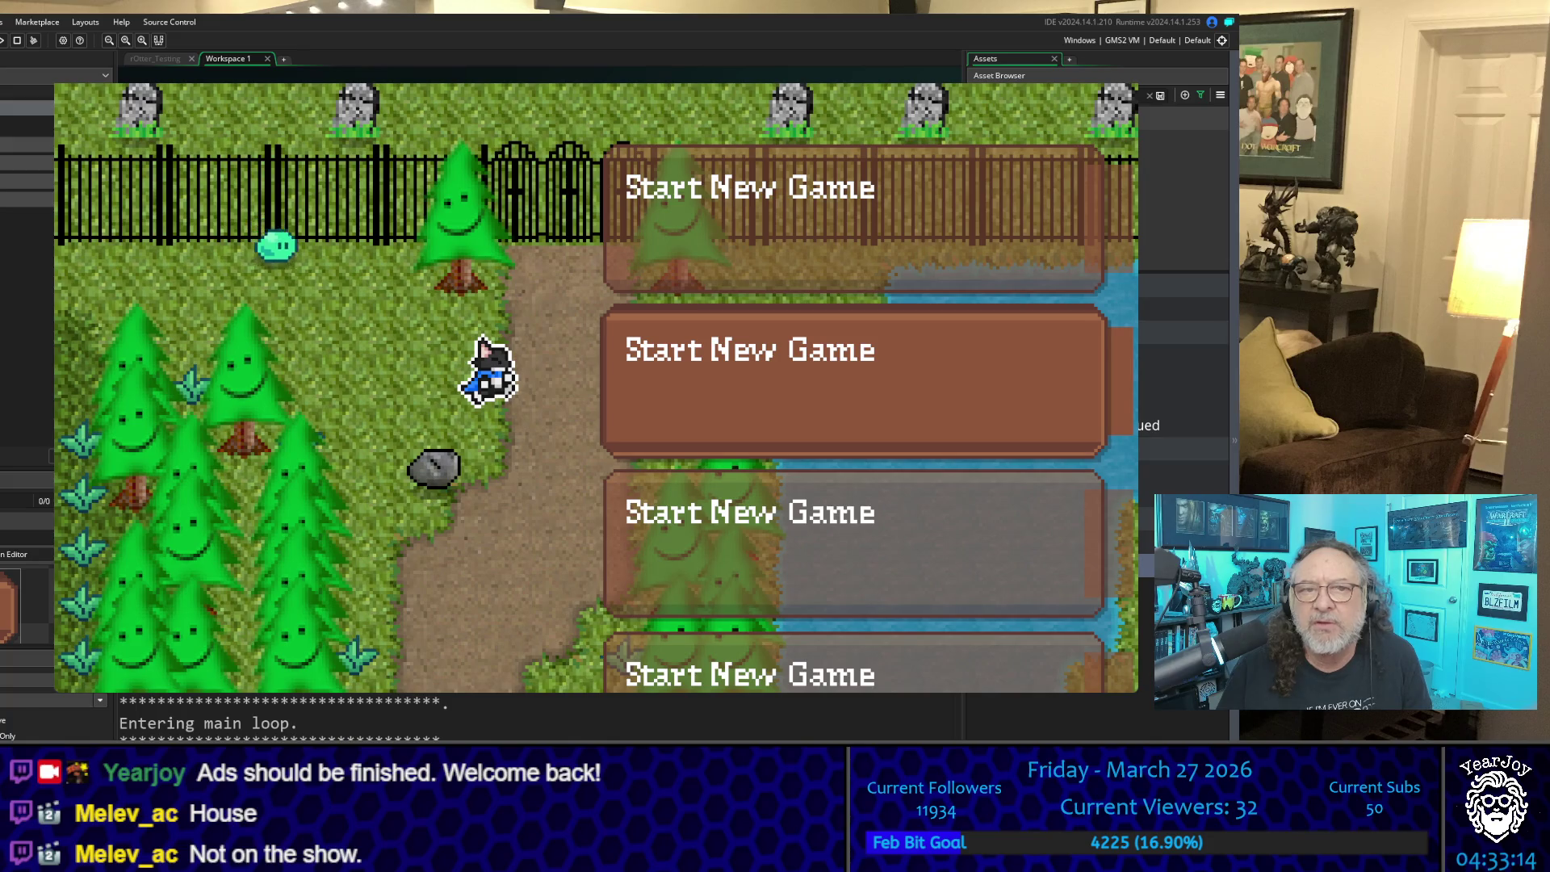
pyautogui.press('Escape')
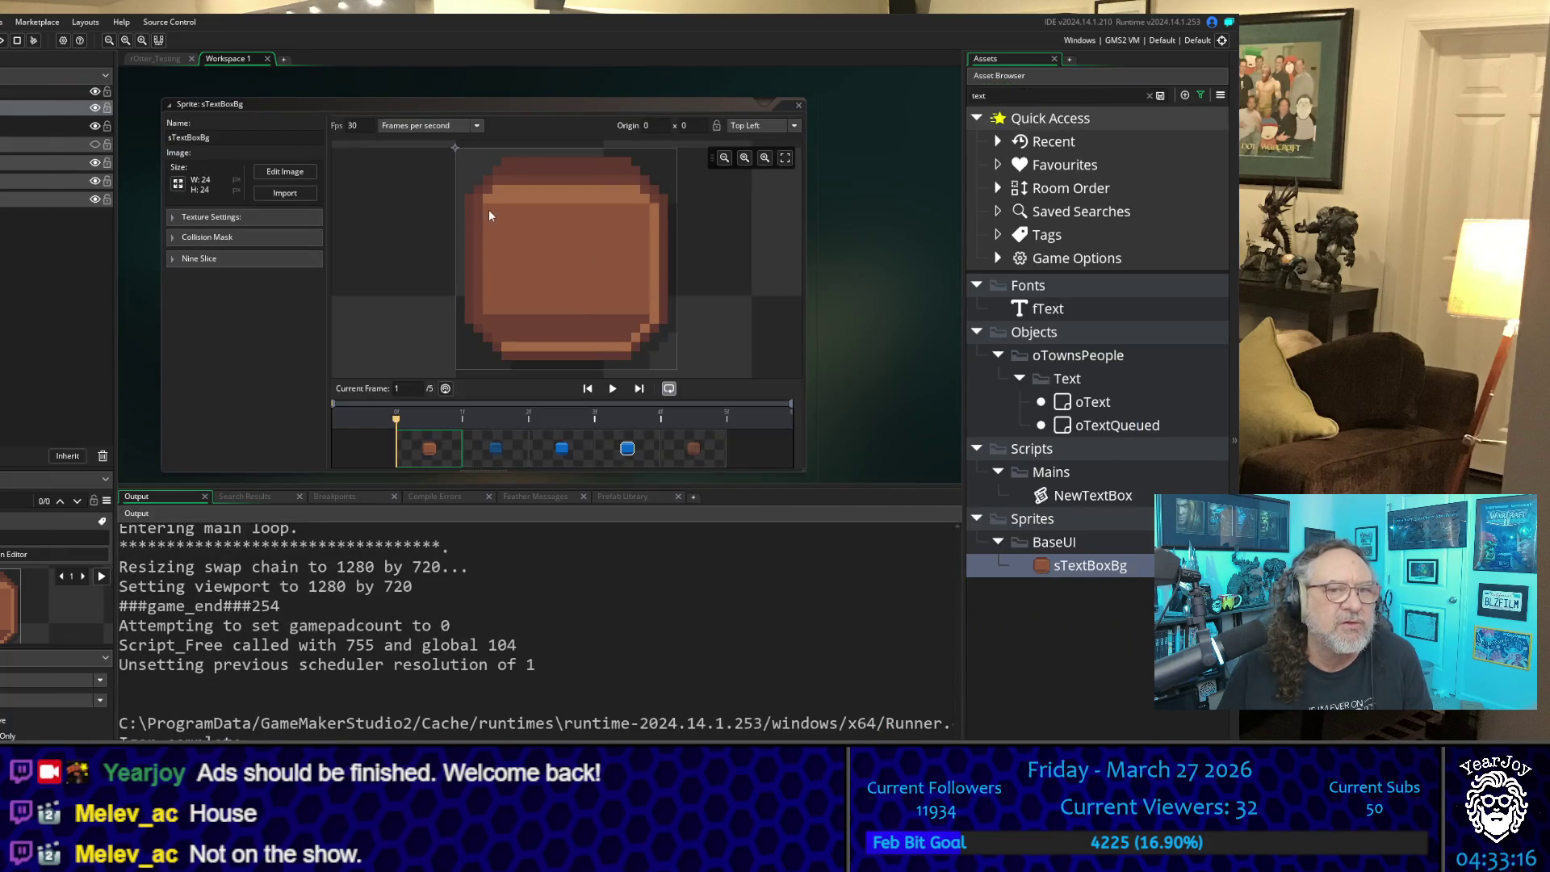
# Step: Open sTextBoxBg's image for pixel editing and sample its light brown fill colour
pyautogui.click(300, 172)
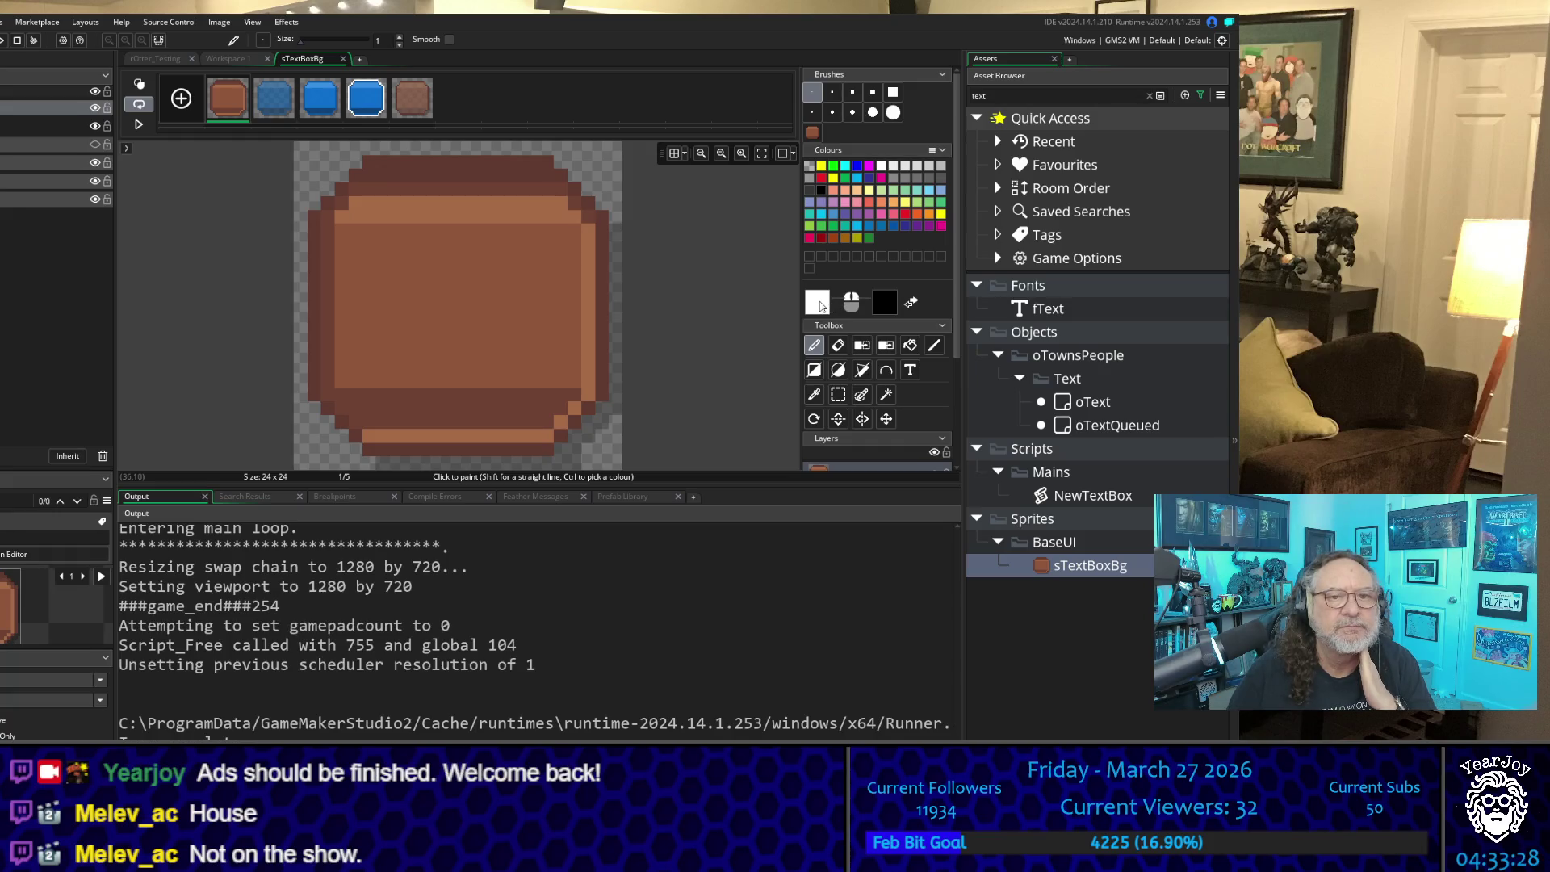
pyautogui.click(814, 394)
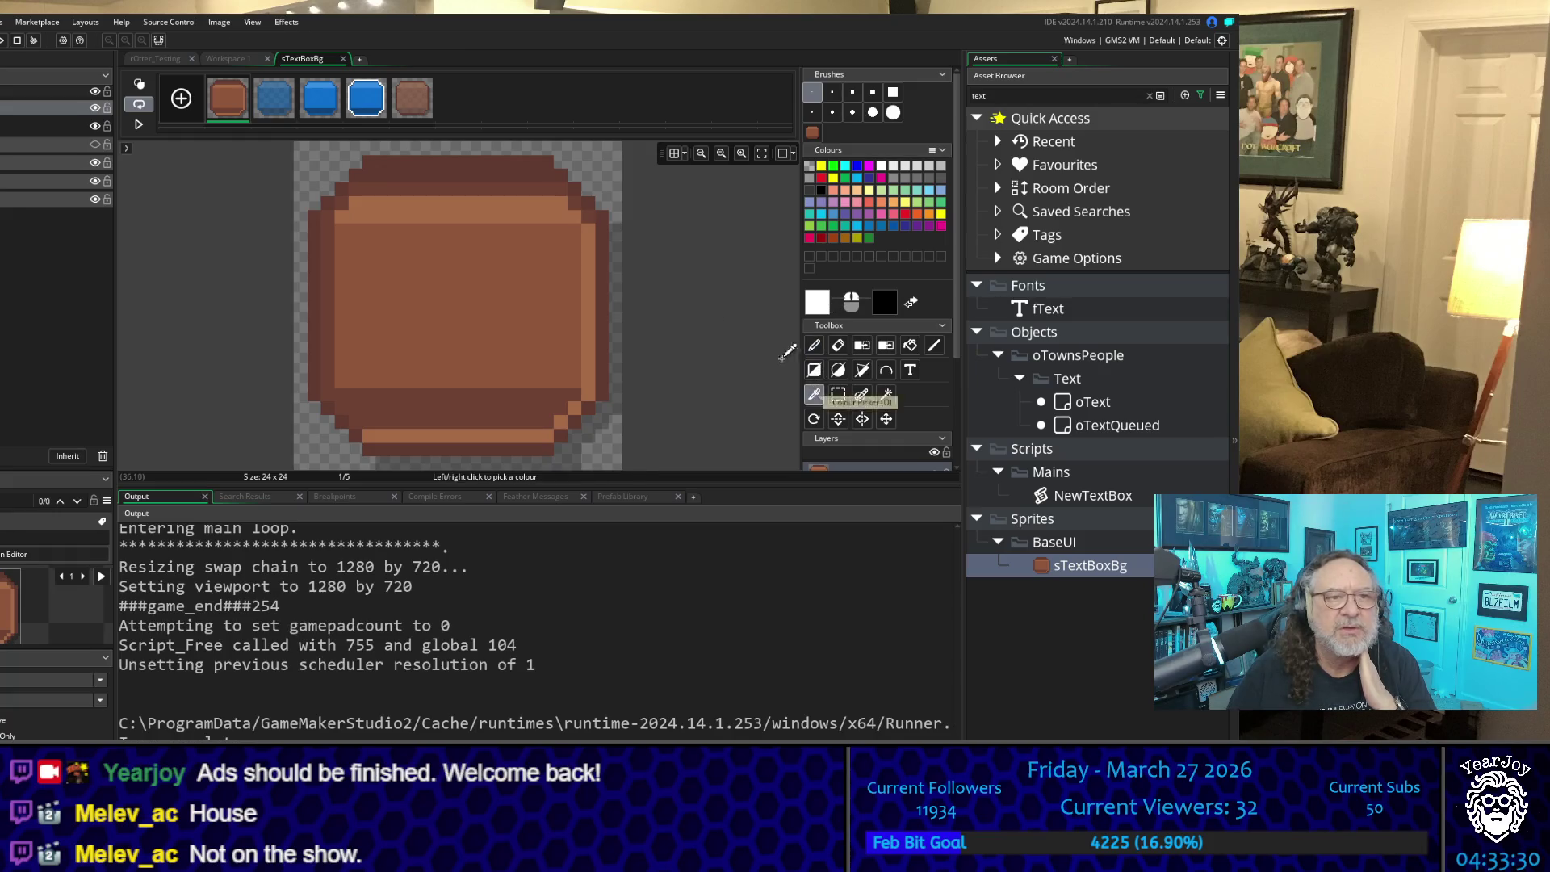
pyautogui.click(490, 209)
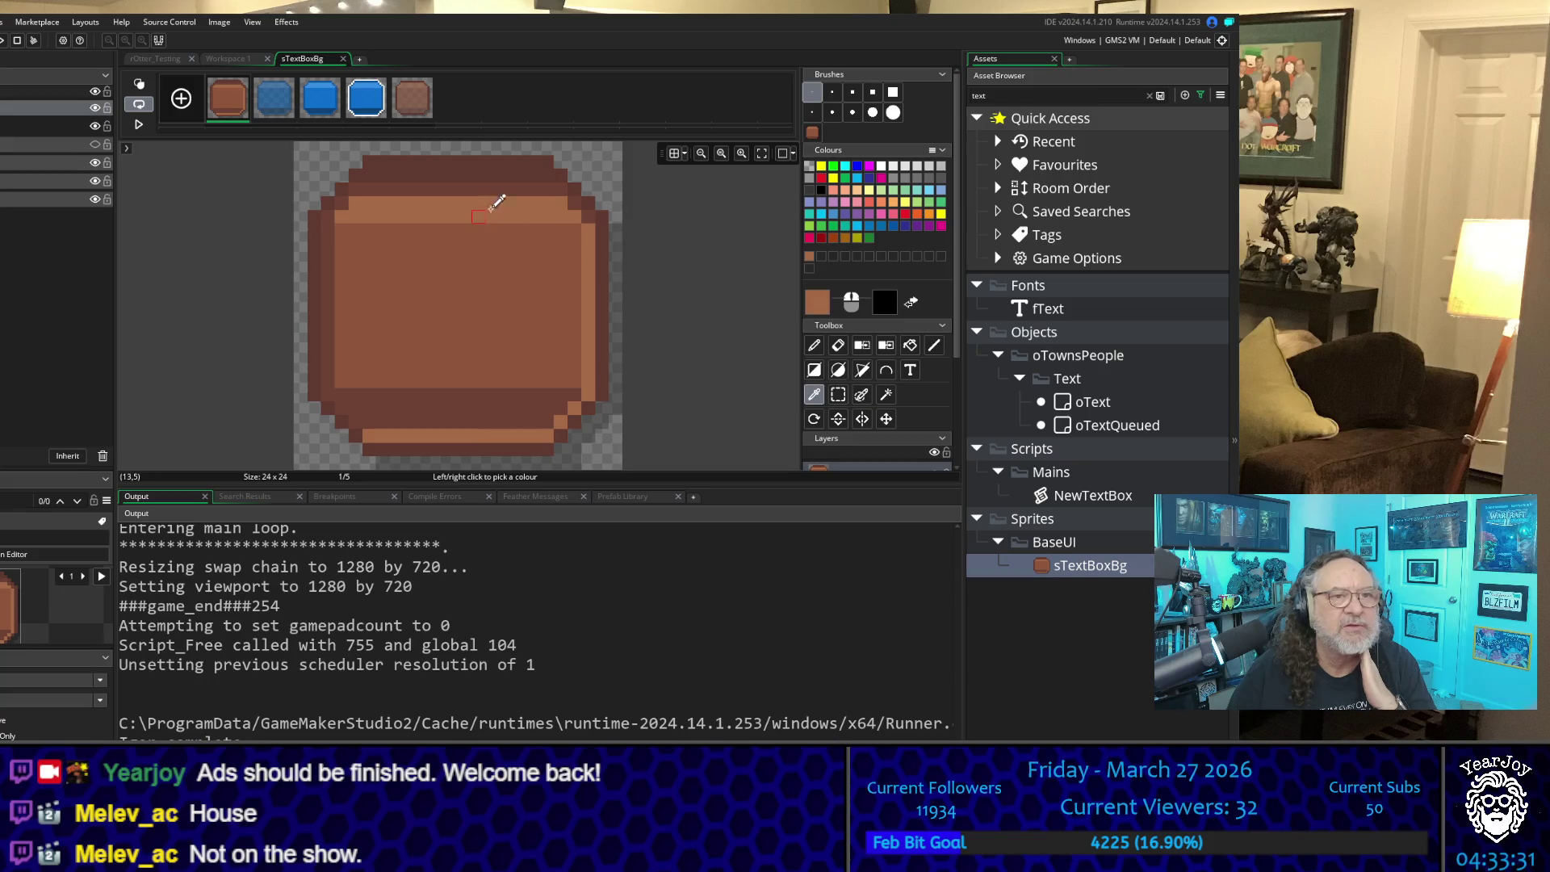
pyautogui.click(814, 345)
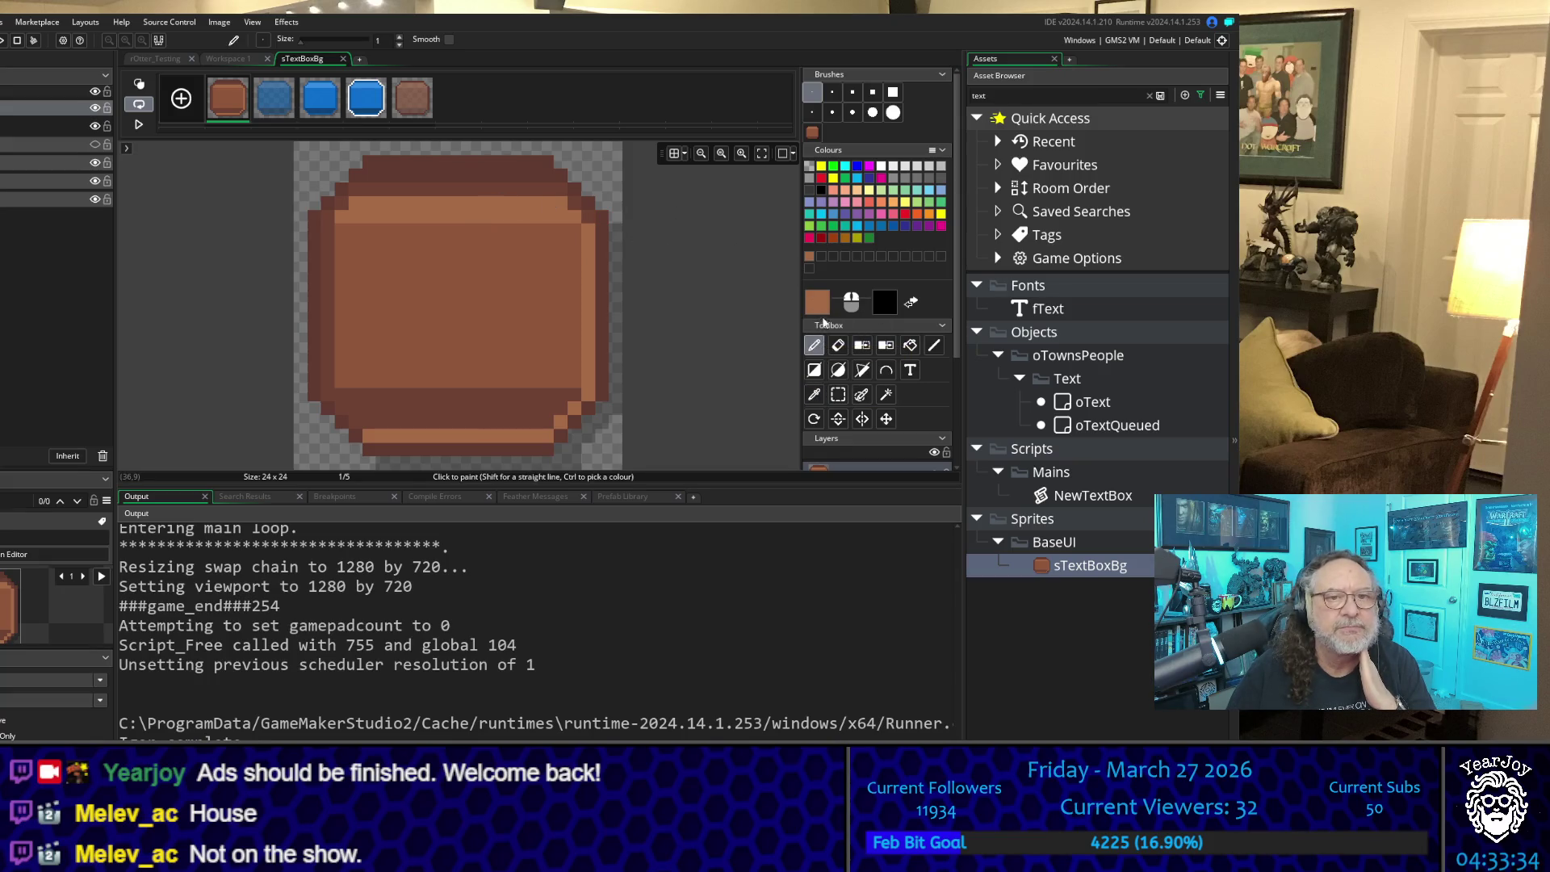
# Step: Raise the colour's Value to a lighter orange (D38558) and paint the first top-edge pixel
pyautogui.click(818, 302)
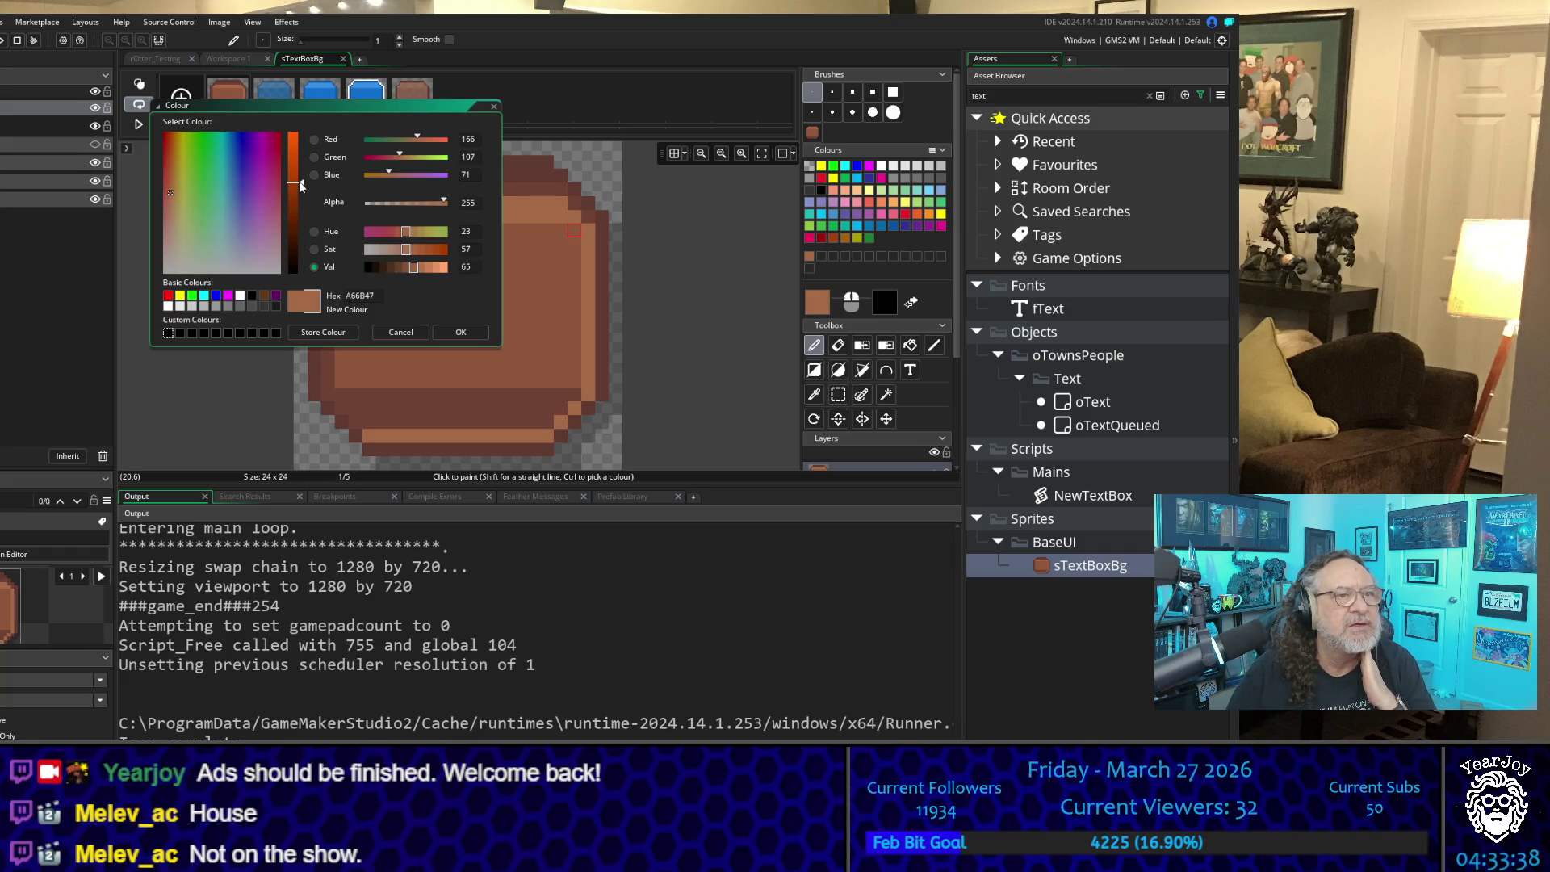
pyautogui.moveTo(300, 182); pyautogui.dragTo(296, 156)
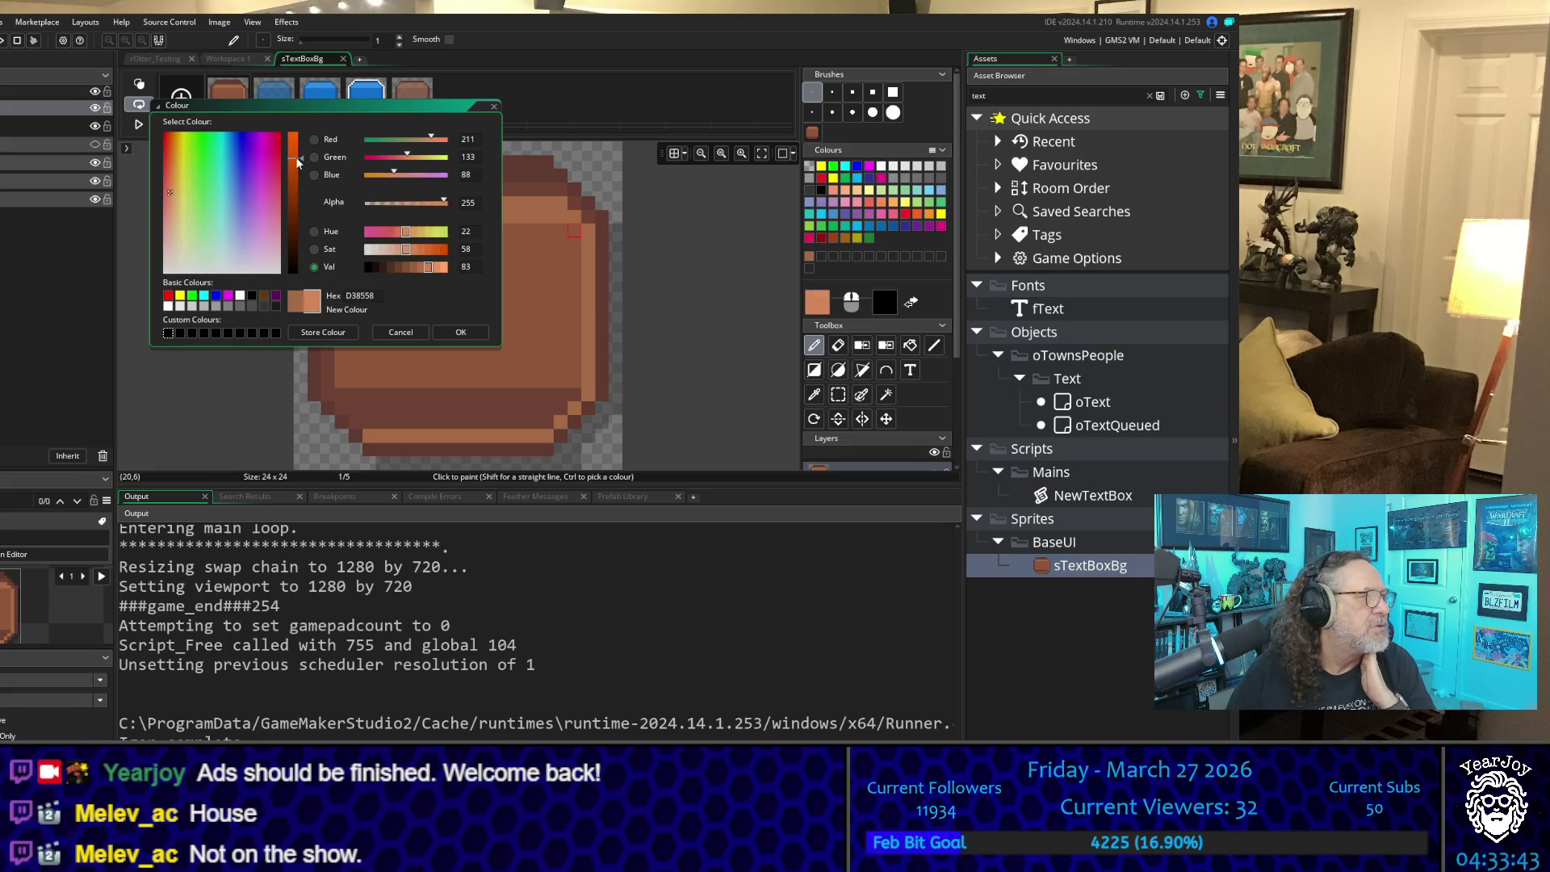
pyautogui.click(470, 335)
pyautogui.click(369, 175)
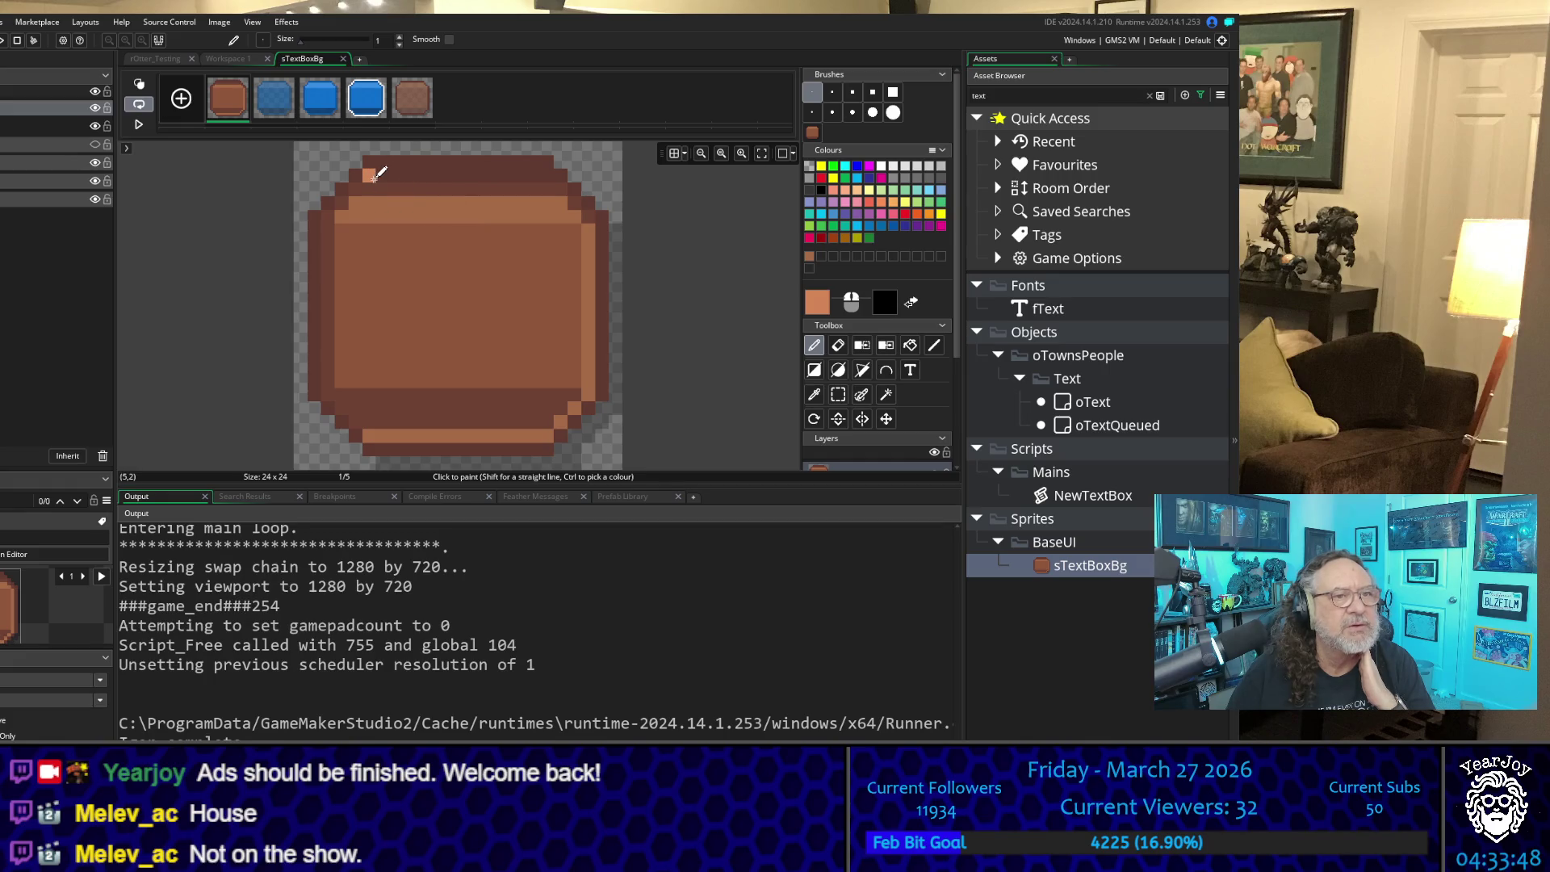
# Step: Draw light orange highlight lines along the box's top and right edges
pyautogui.moveTo(373, 177)
pyautogui.mouseDown()
pyautogui.moveTo(521, 176)
pyautogui.moveTo(593, 219)
pyautogui.mouseUp()
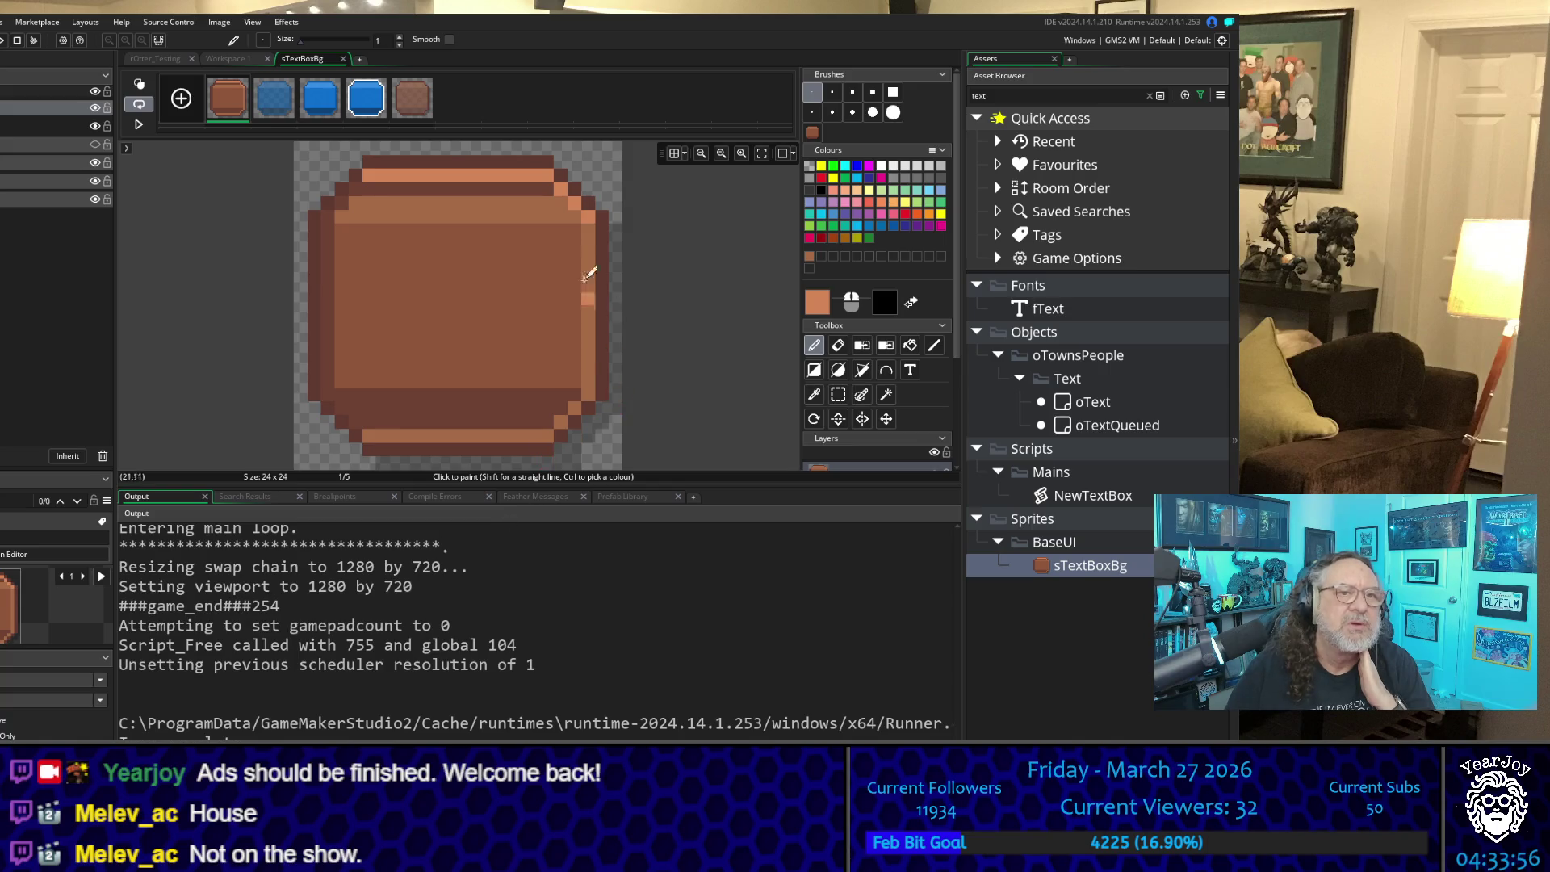
pyautogui.click(588, 225)
pyautogui.moveTo(590, 233); pyautogui.dragTo(588, 389)
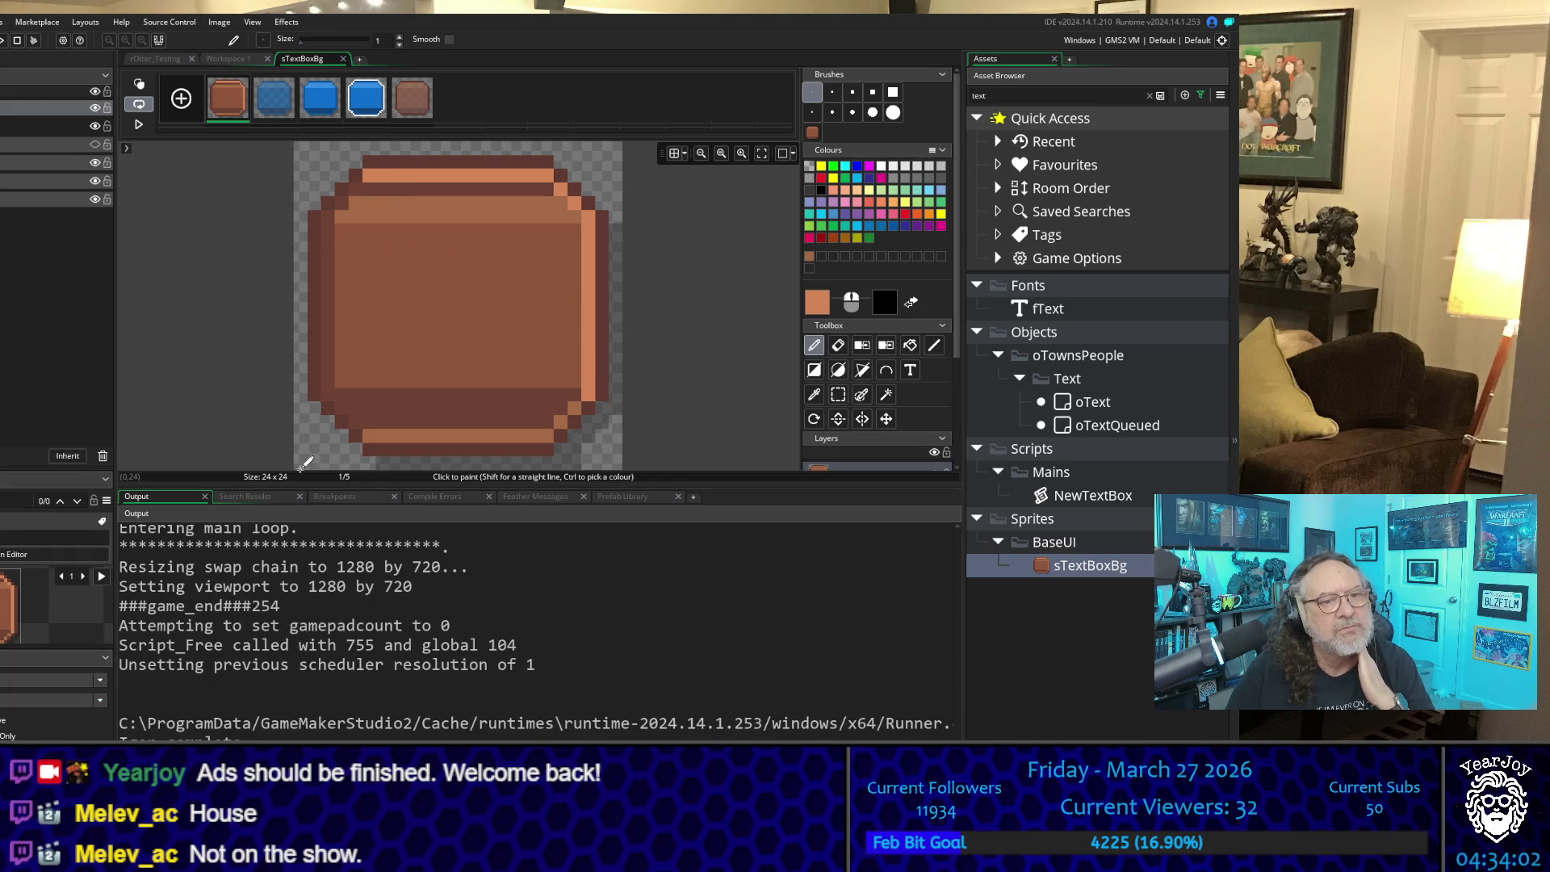
pyautogui.click(520, 421)
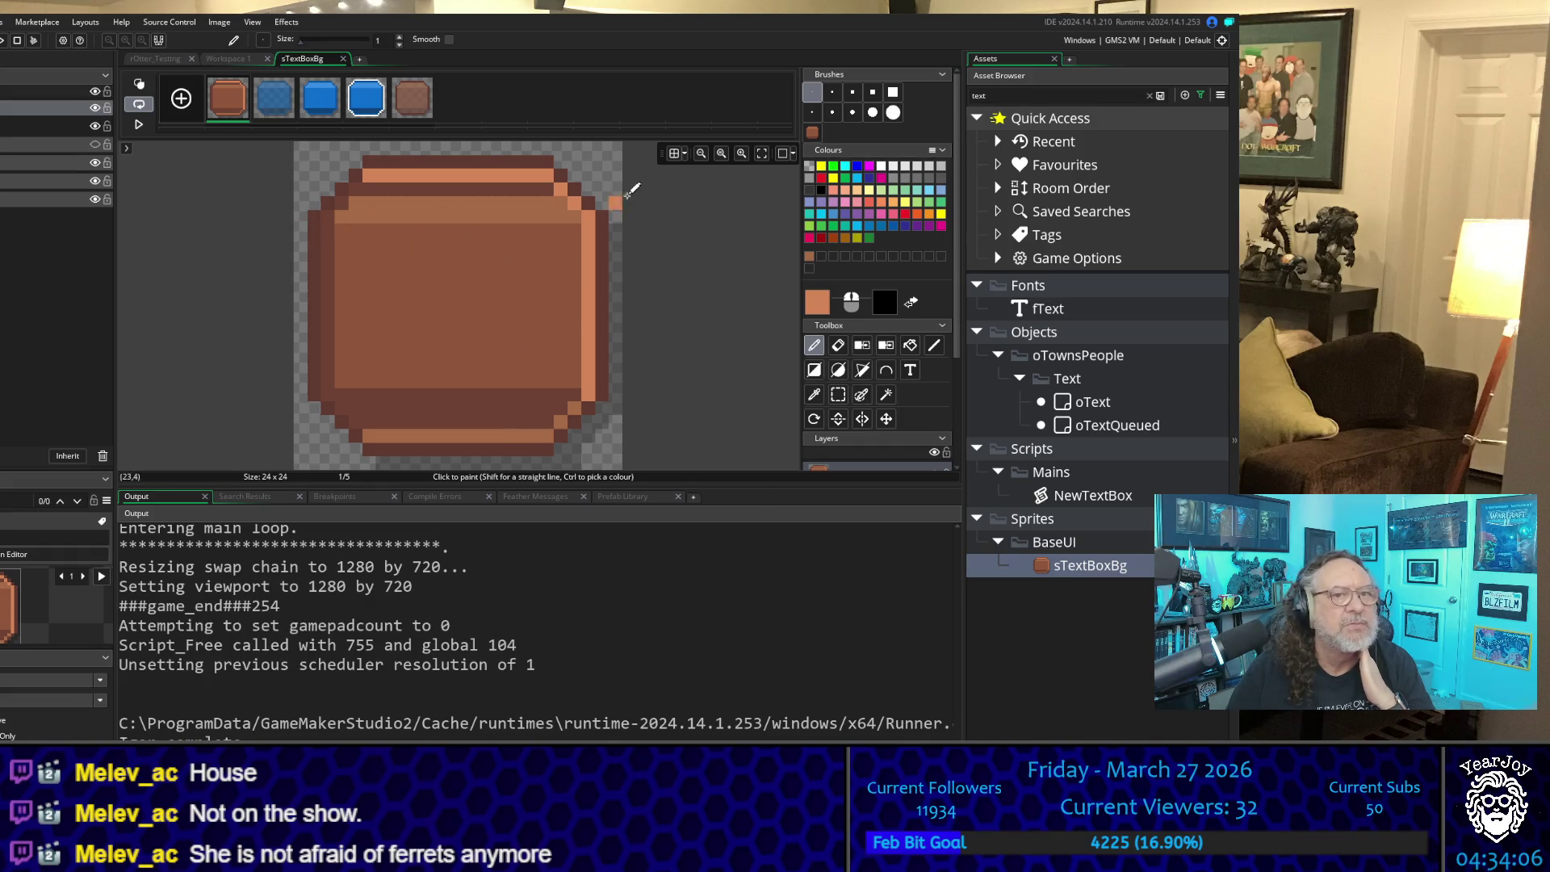
# Step: Resample a colour from the sprite's top area and paint another highlight row along the top edge
pyautogui.click(814, 394)
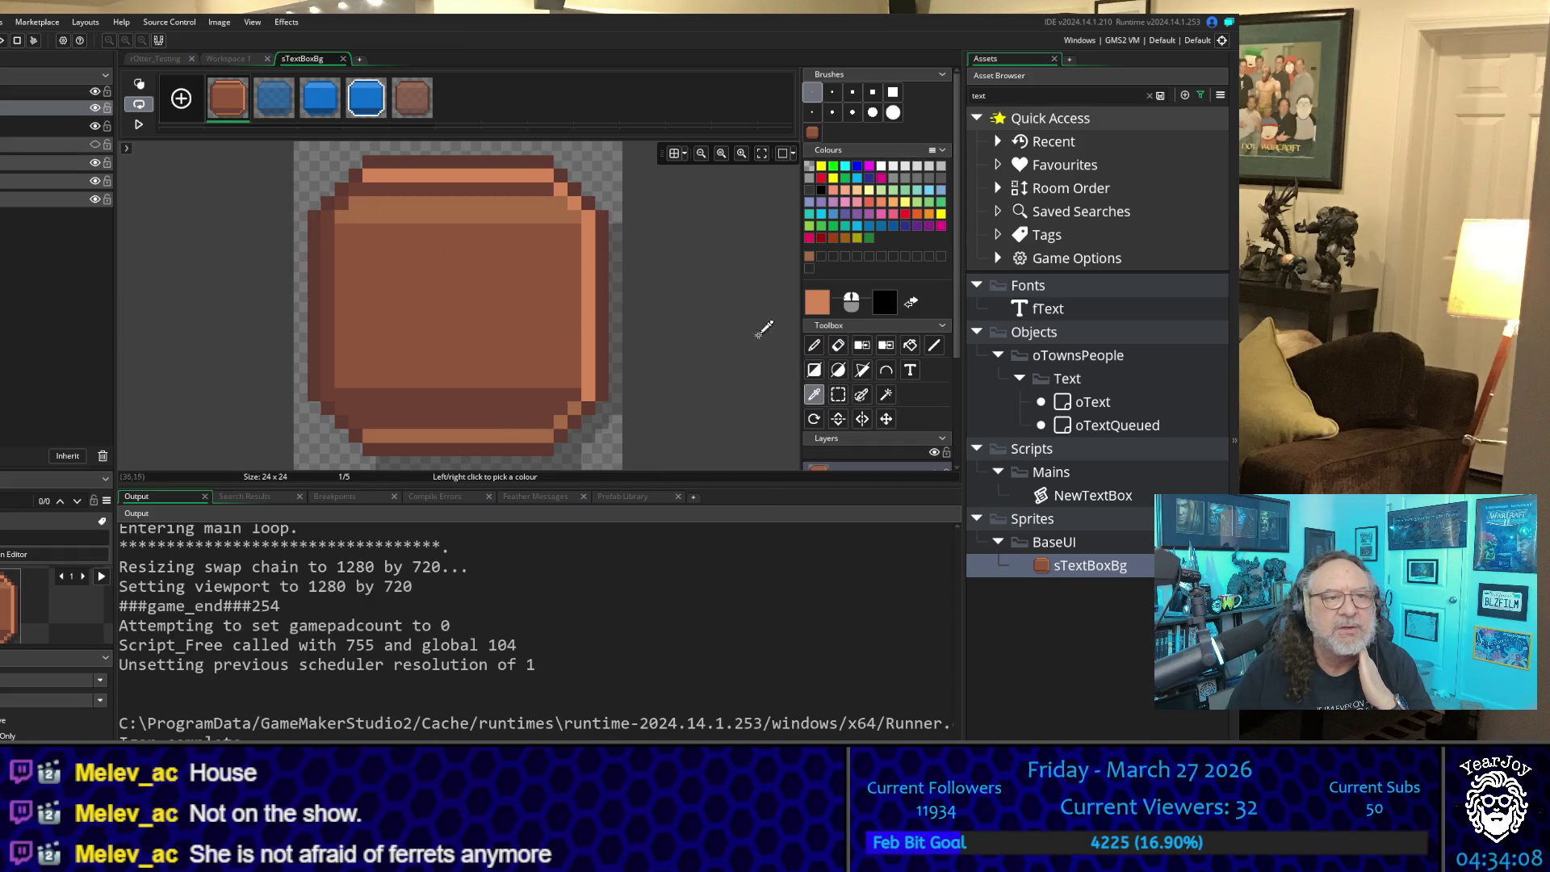
pyautogui.click(529, 211)
pyautogui.click(814, 345)
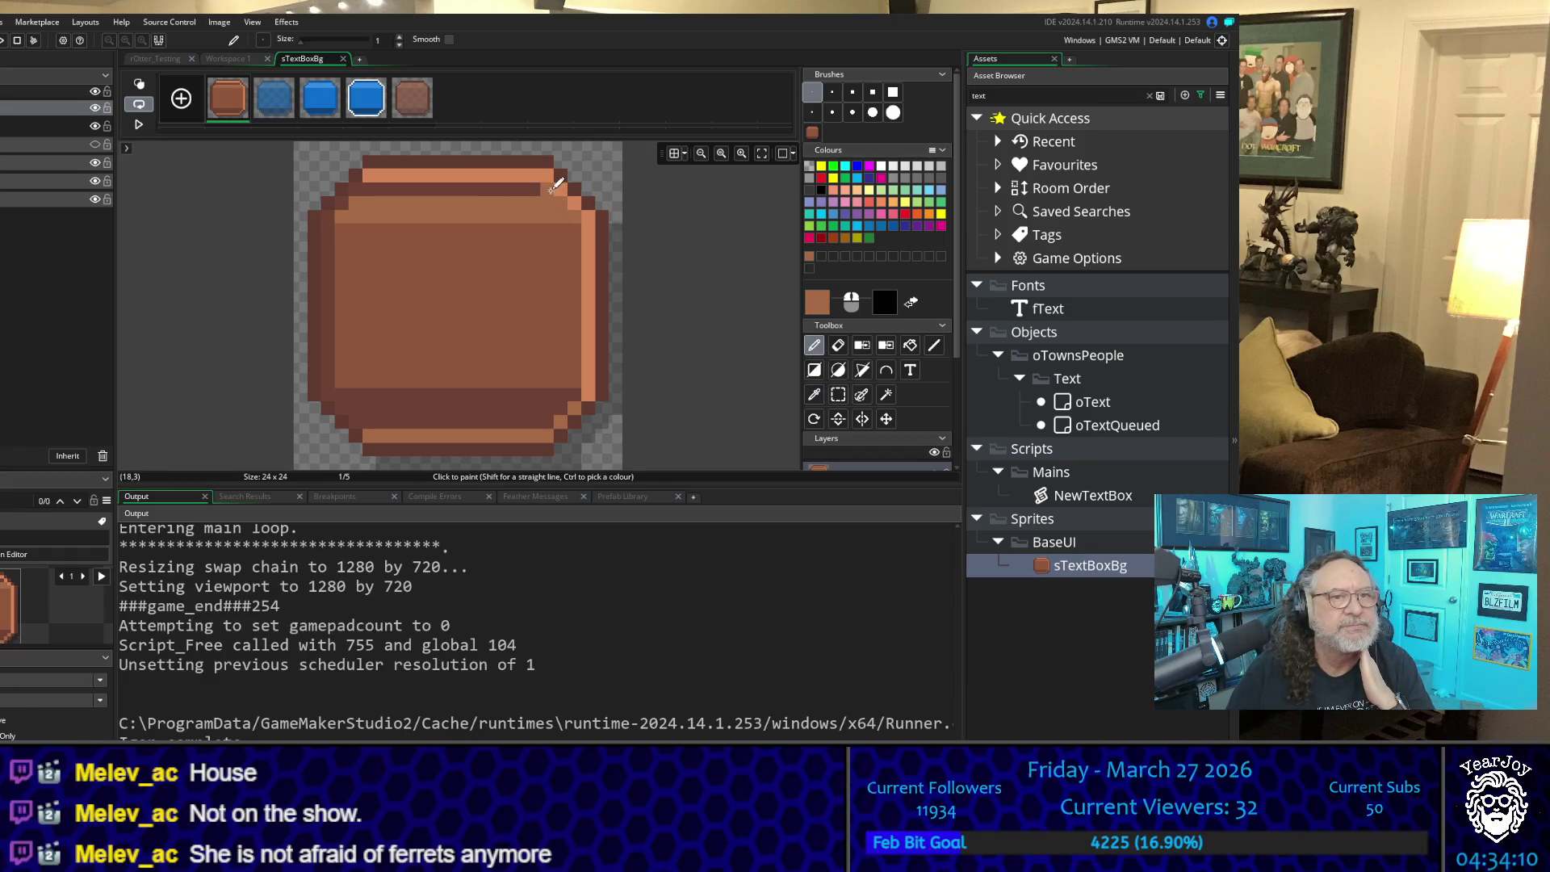
pyautogui.moveTo(552, 189); pyautogui.dragTo(372, 184)
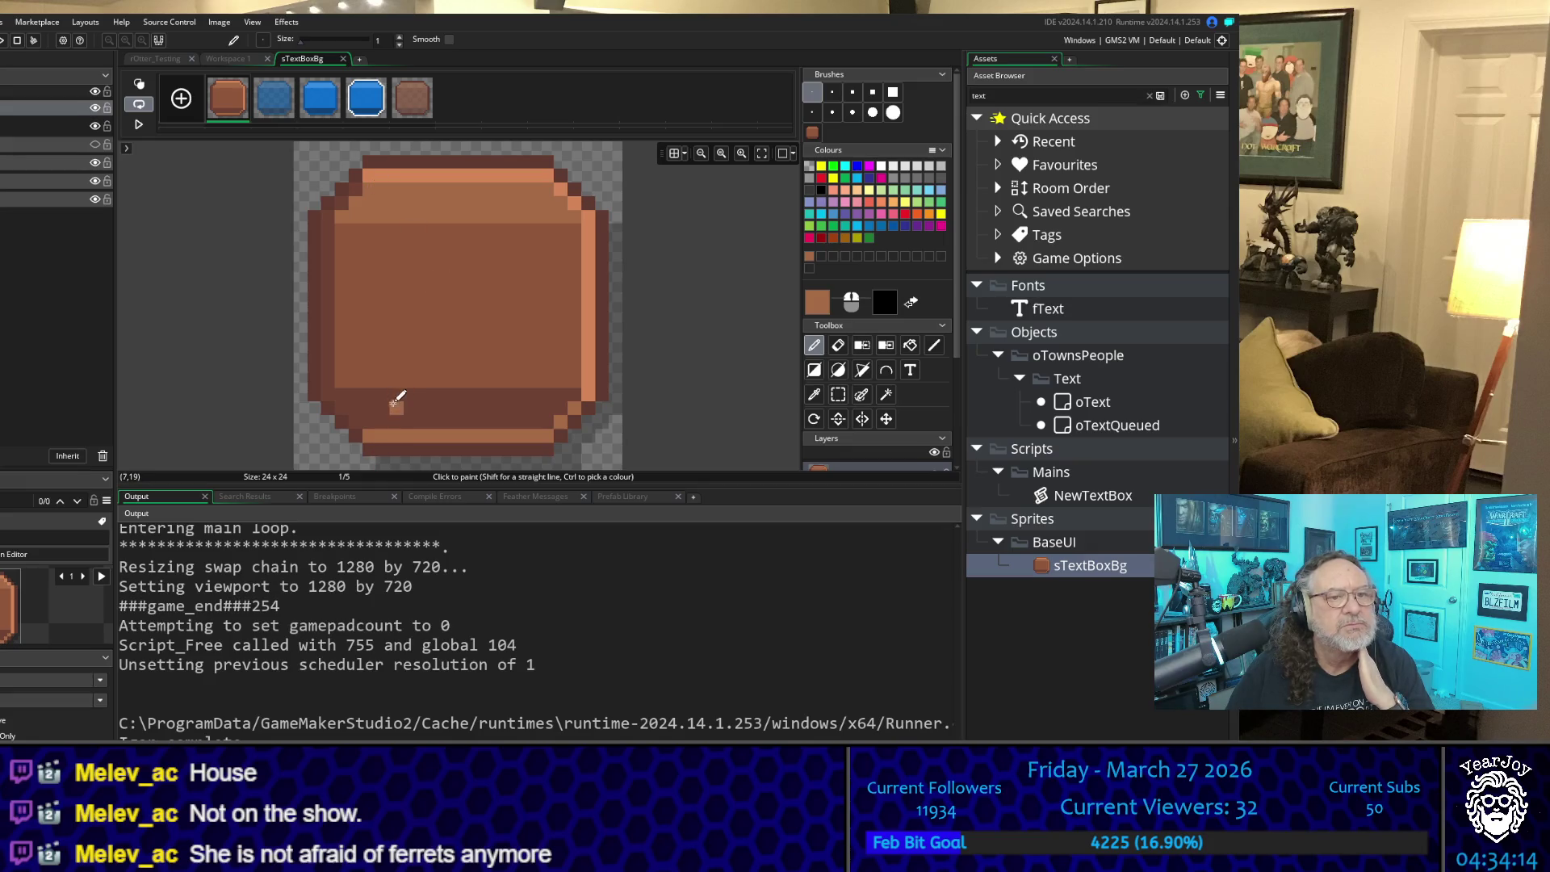
# Step: Sample the dark brown outline and paint over the left end of the bottom light band
pyautogui.click(814, 394)
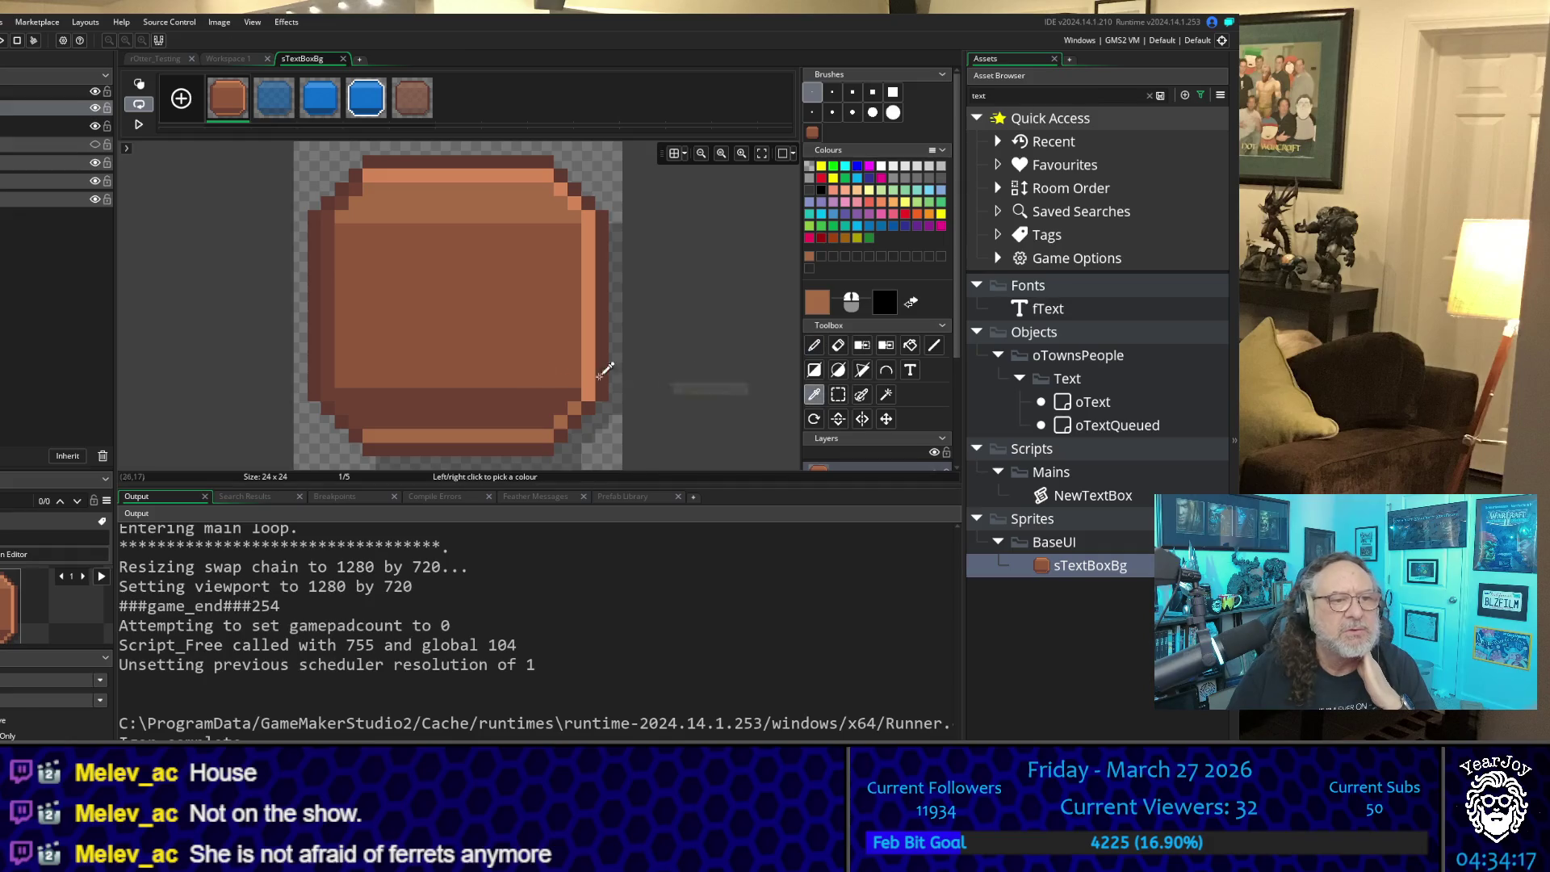
pyautogui.click(332, 198)
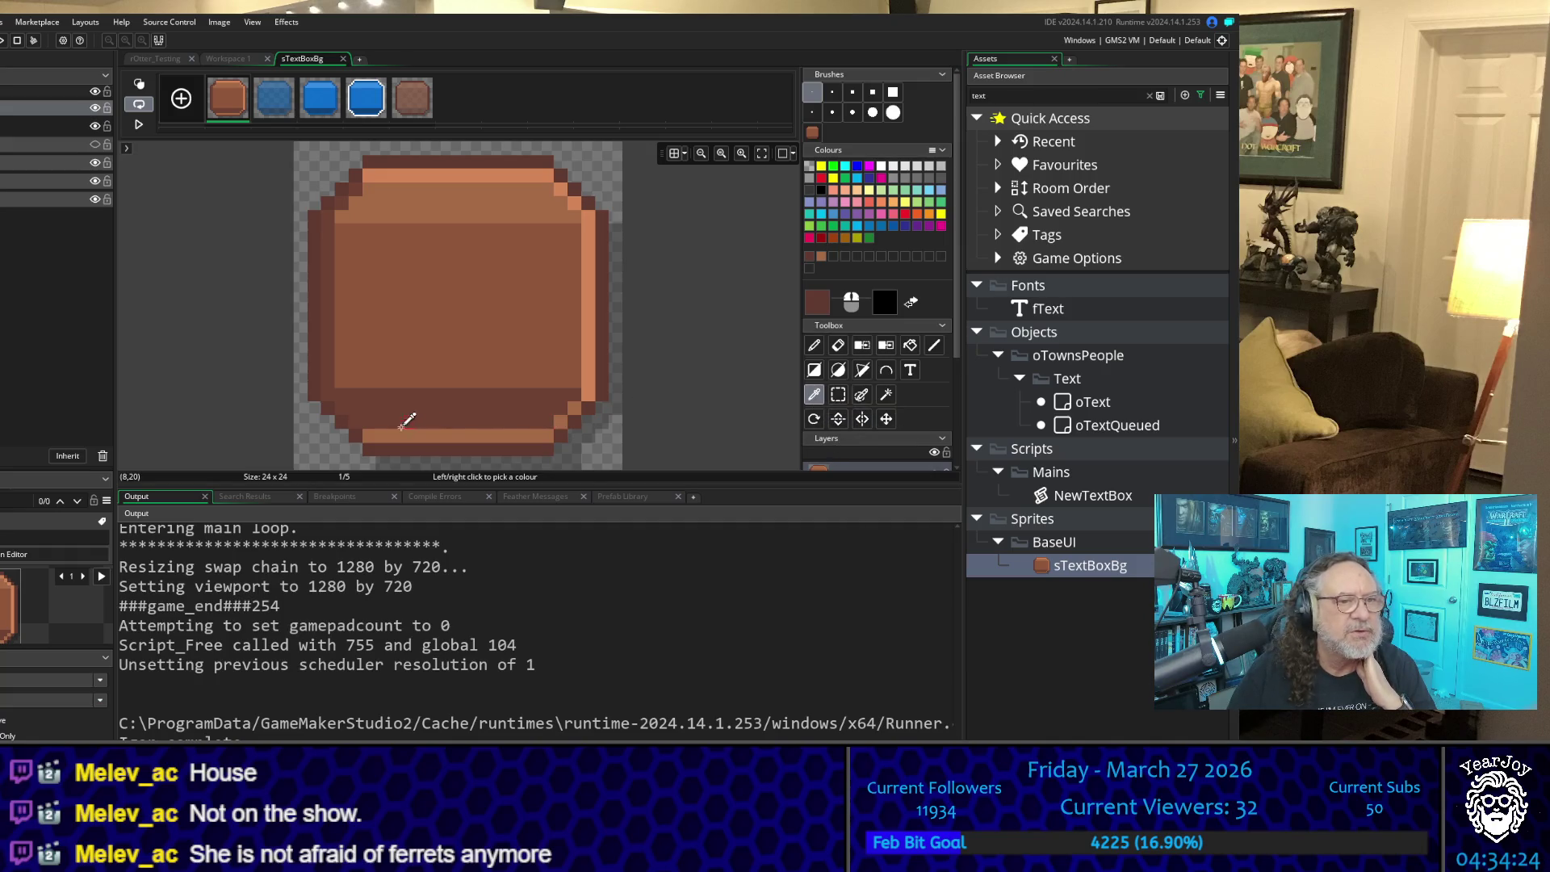
pyautogui.click(813, 346)
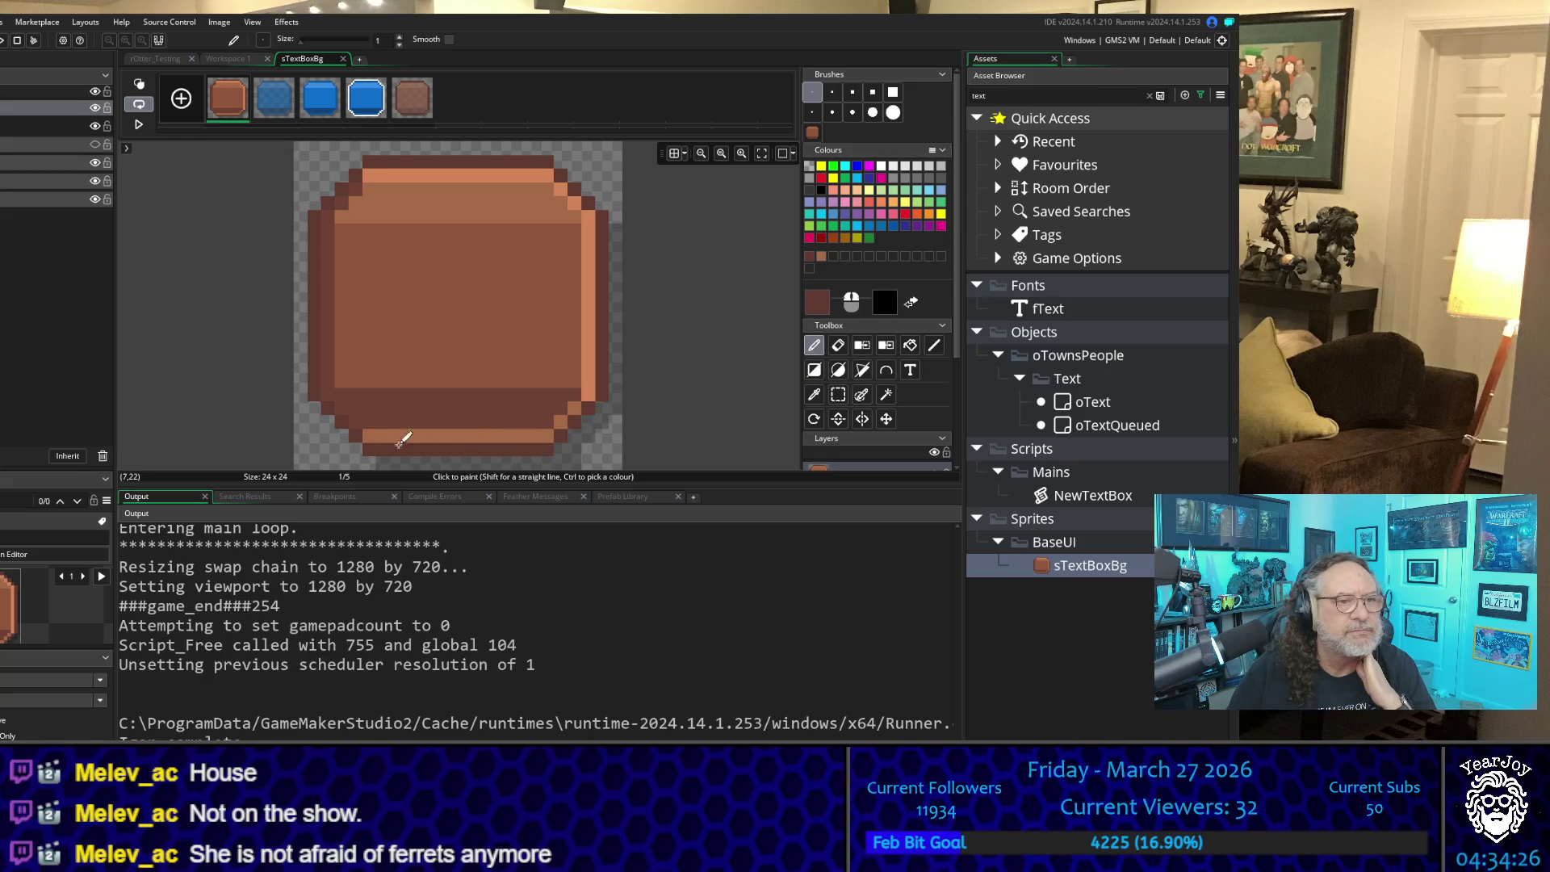
pyautogui.moveTo(371, 436)
pyautogui.mouseDown()
pyautogui.moveTo(544, 433)
pyautogui.moveTo(574, 407)
pyautogui.mouseUp()
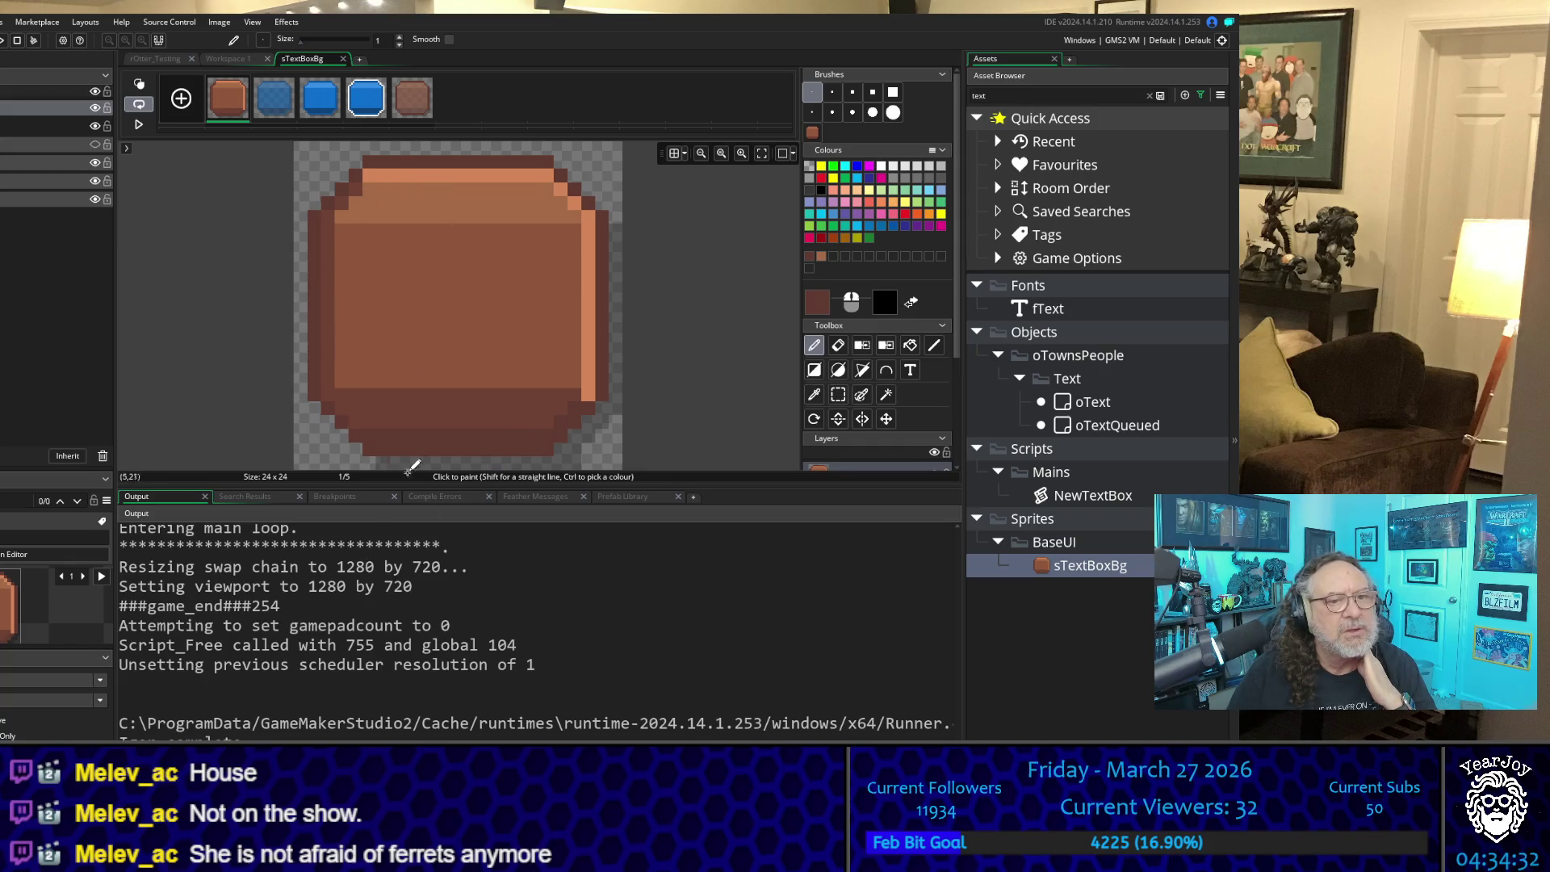
pyautogui.click(814, 394)
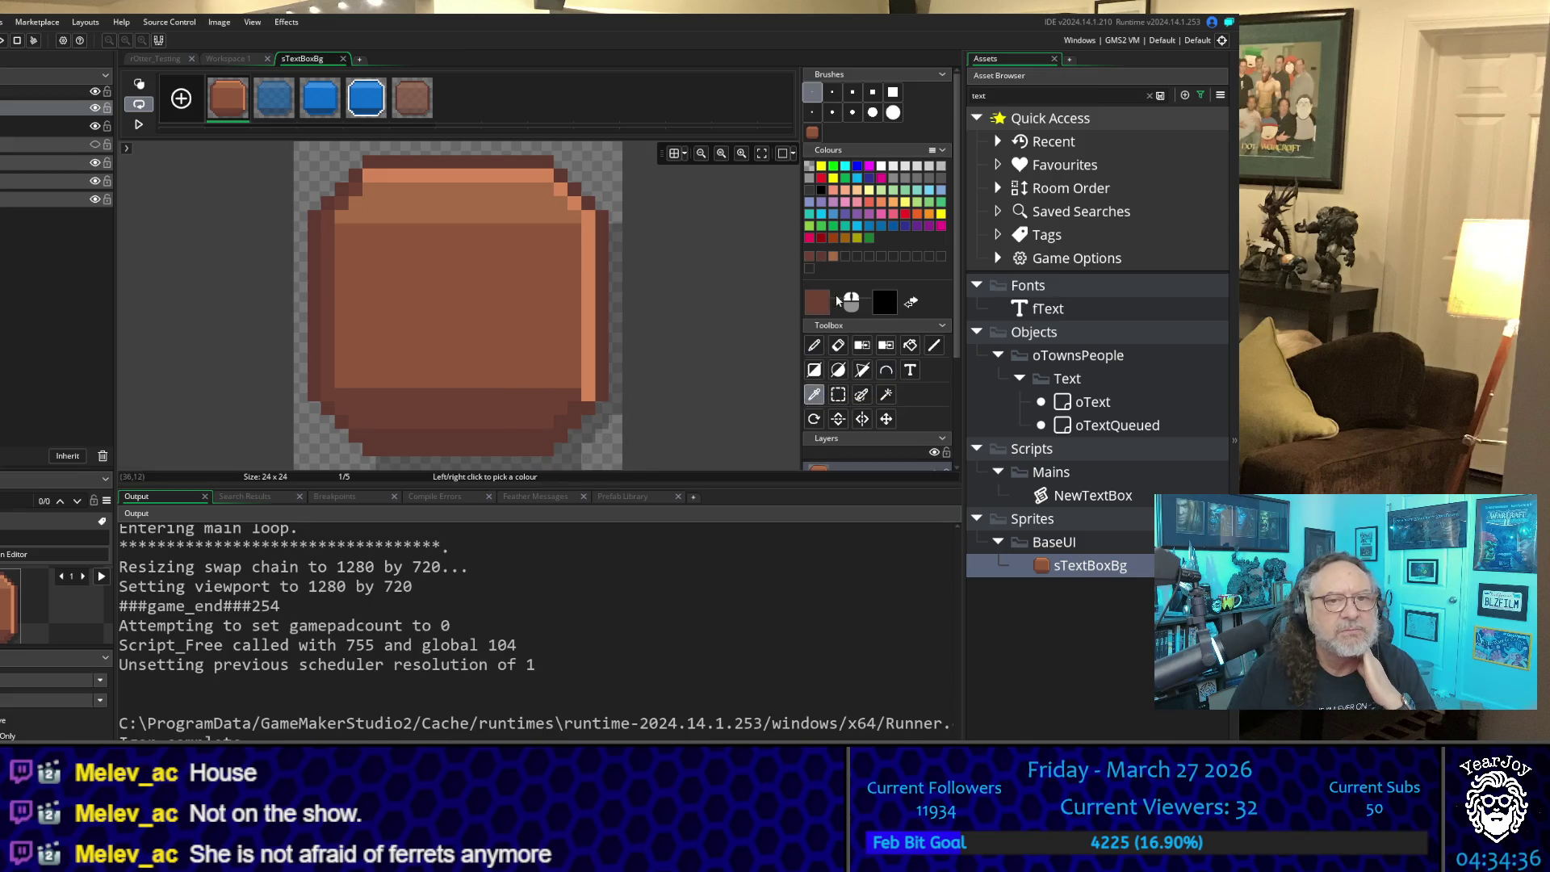
# Step: Darken the brown to 543127 and paint a shadow along the sprite's second-to-last row
pyautogui.click(817, 302)
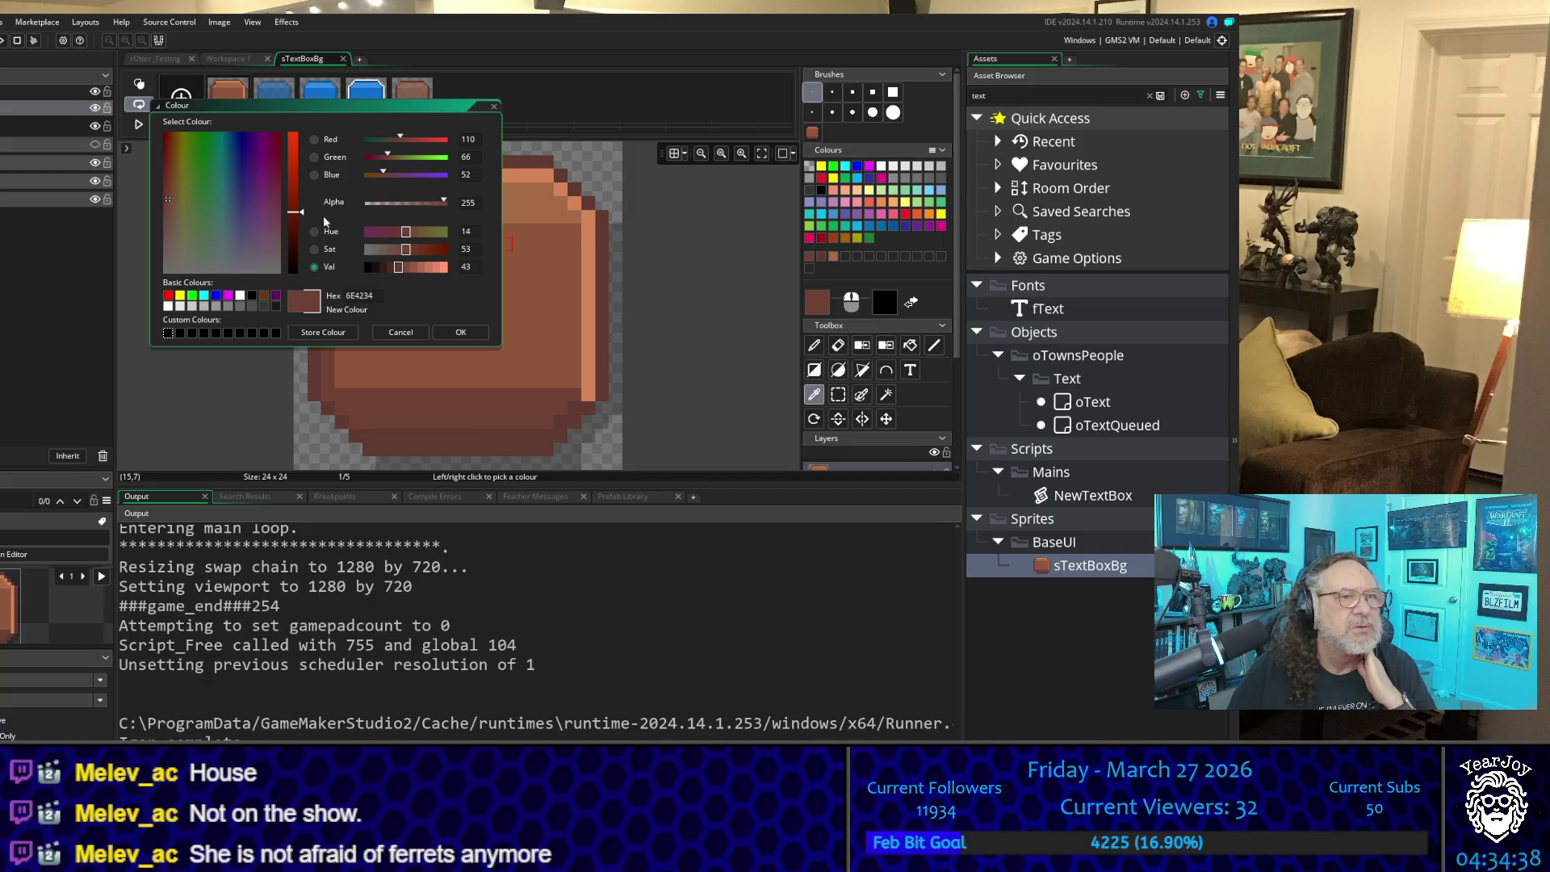
pyautogui.moveTo(302, 211); pyautogui.dragTo(300, 229)
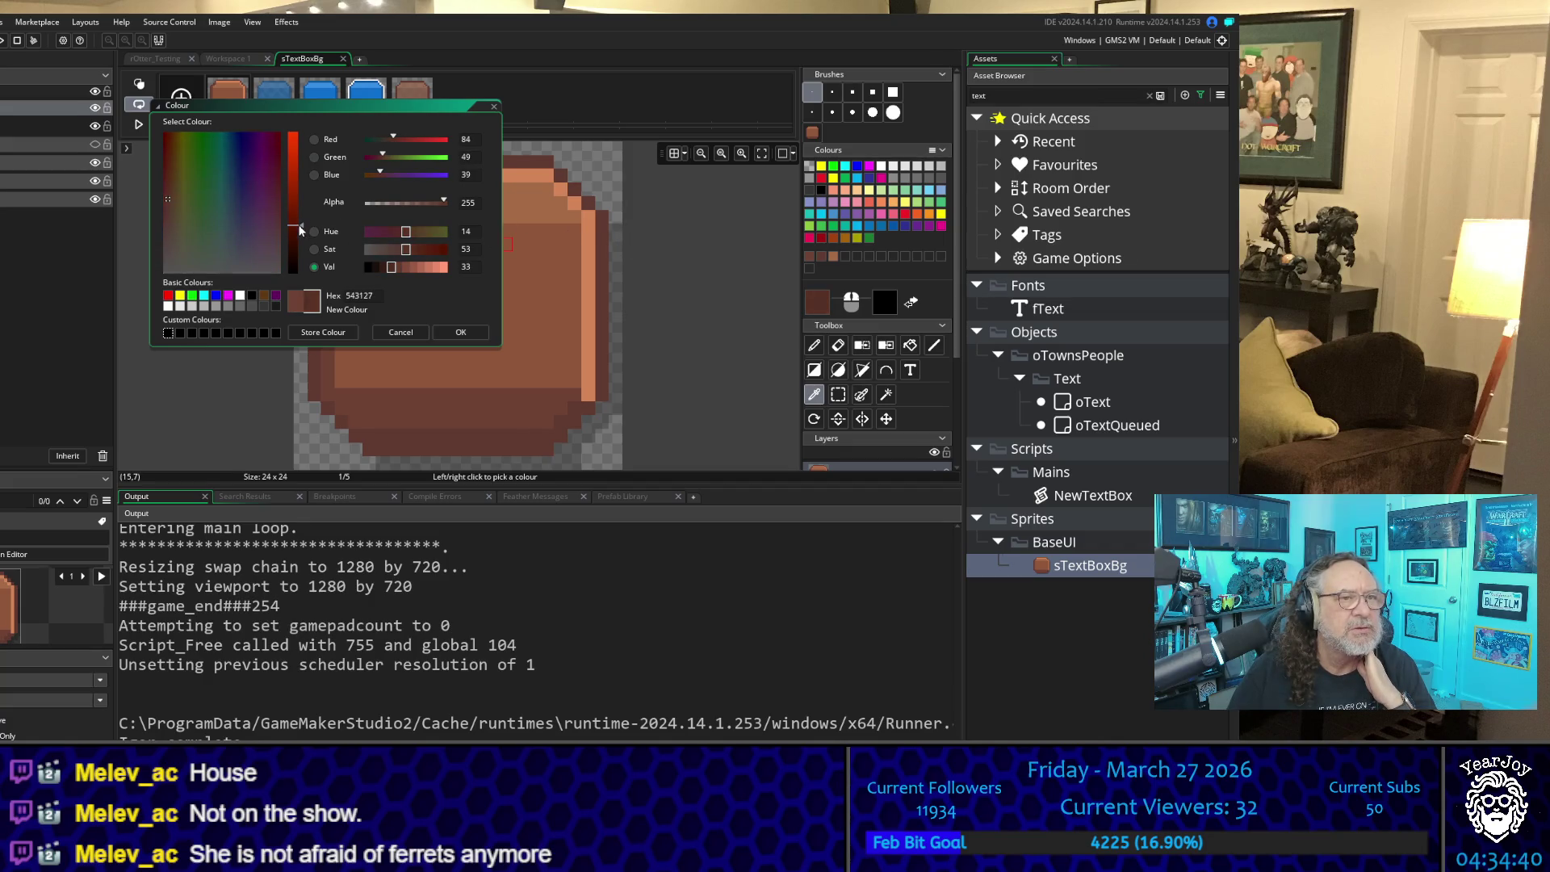
pyautogui.click(460, 332)
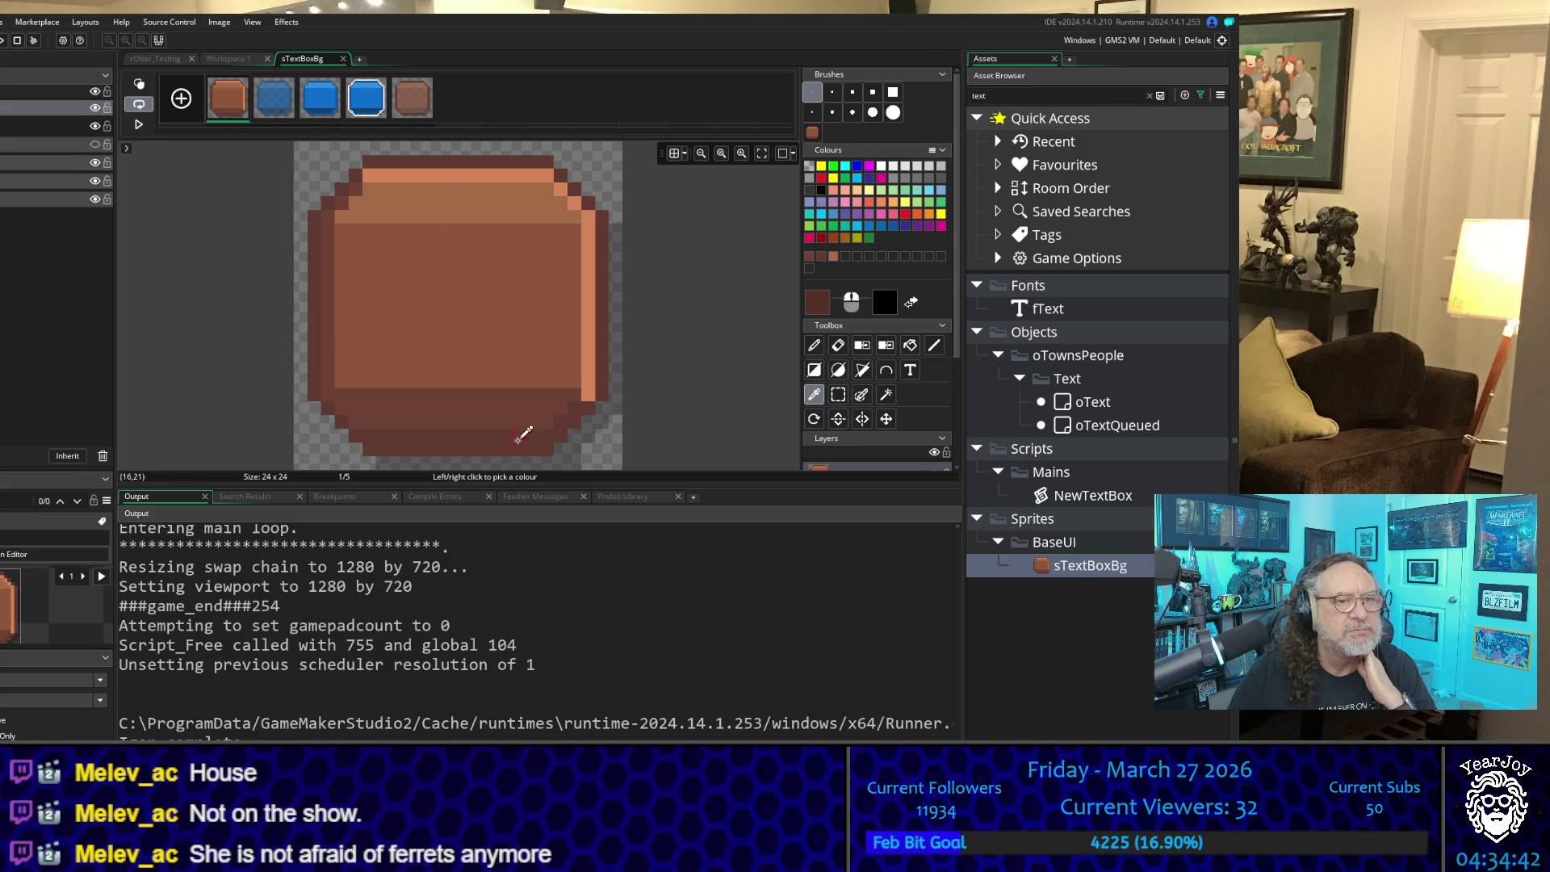
pyautogui.press('d')
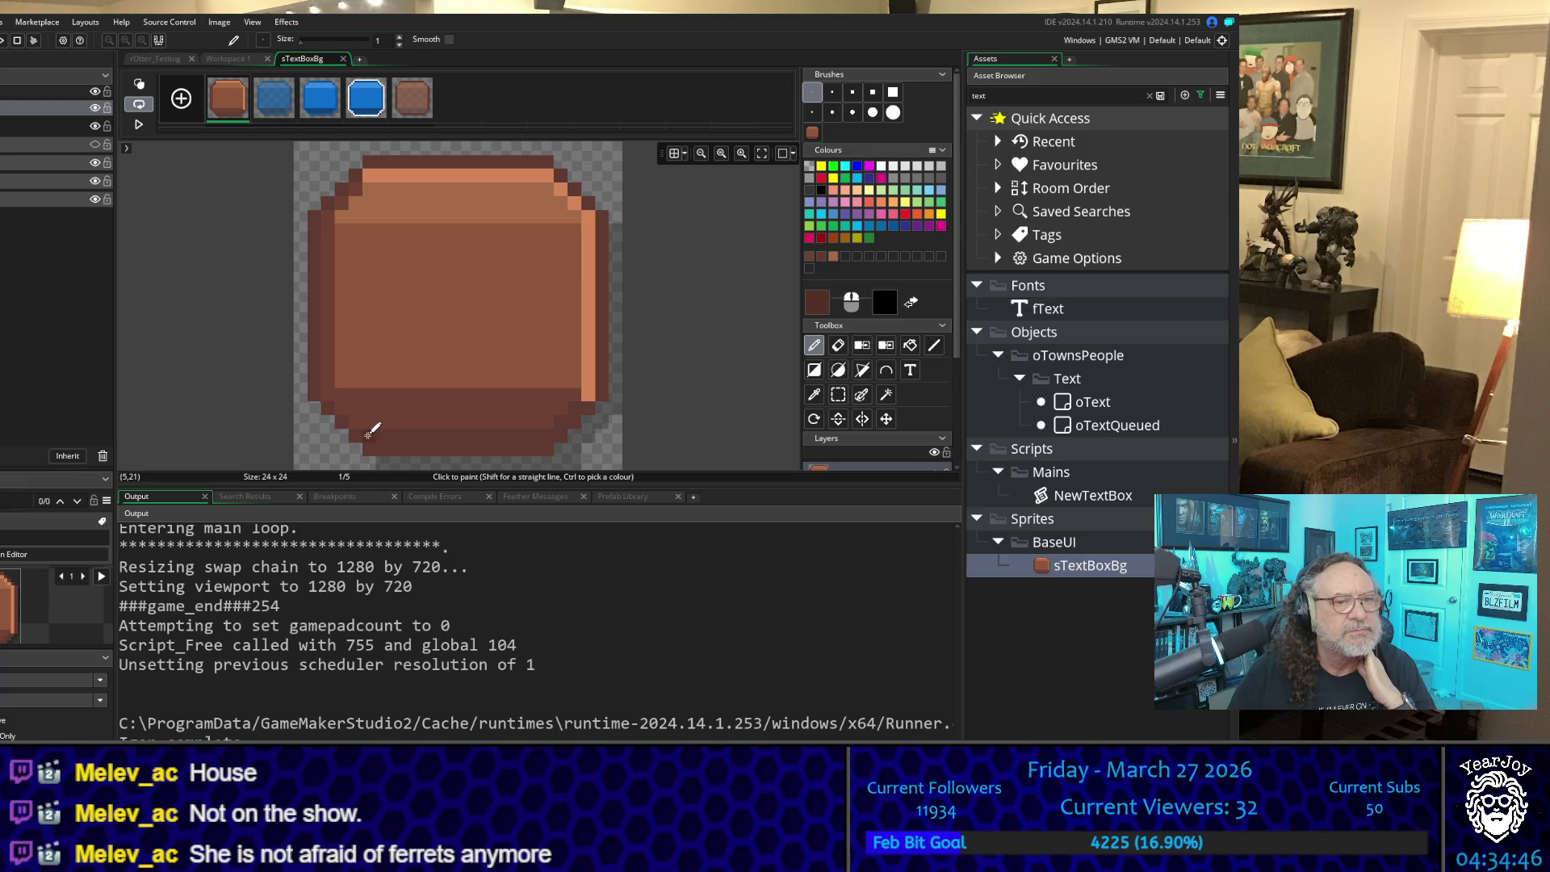
pyautogui.moveTo(384, 445); pyautogui.dragTo(548, 444)
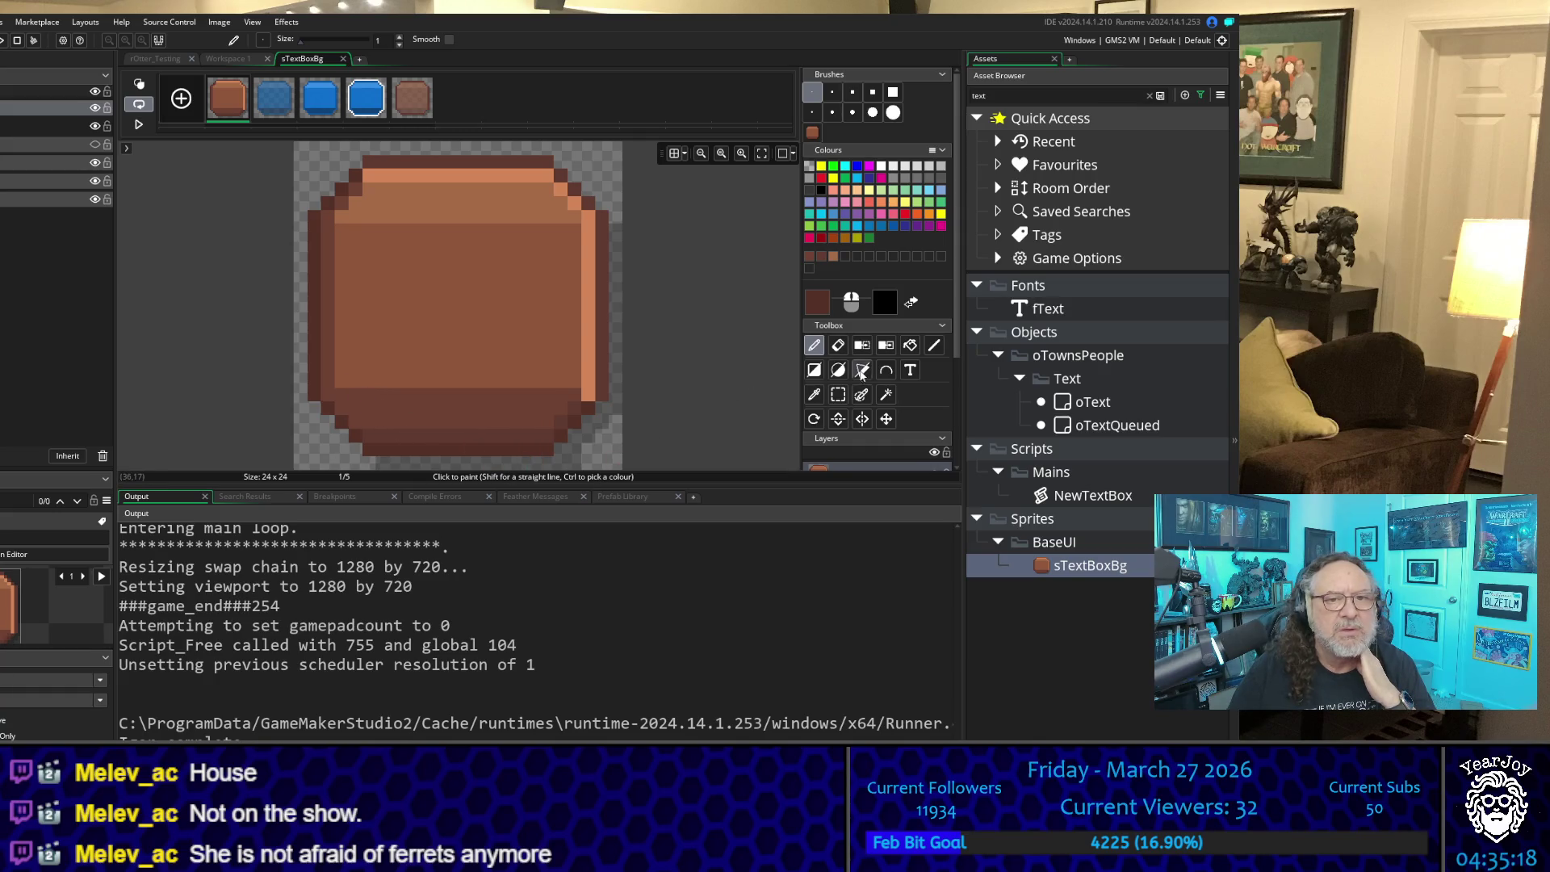
# Step: Sample the colour from the box's lower area and paint it onto a pixel near the top-left edge
pyautogui.click(820, 398)
pyautogui.click(534, 438)
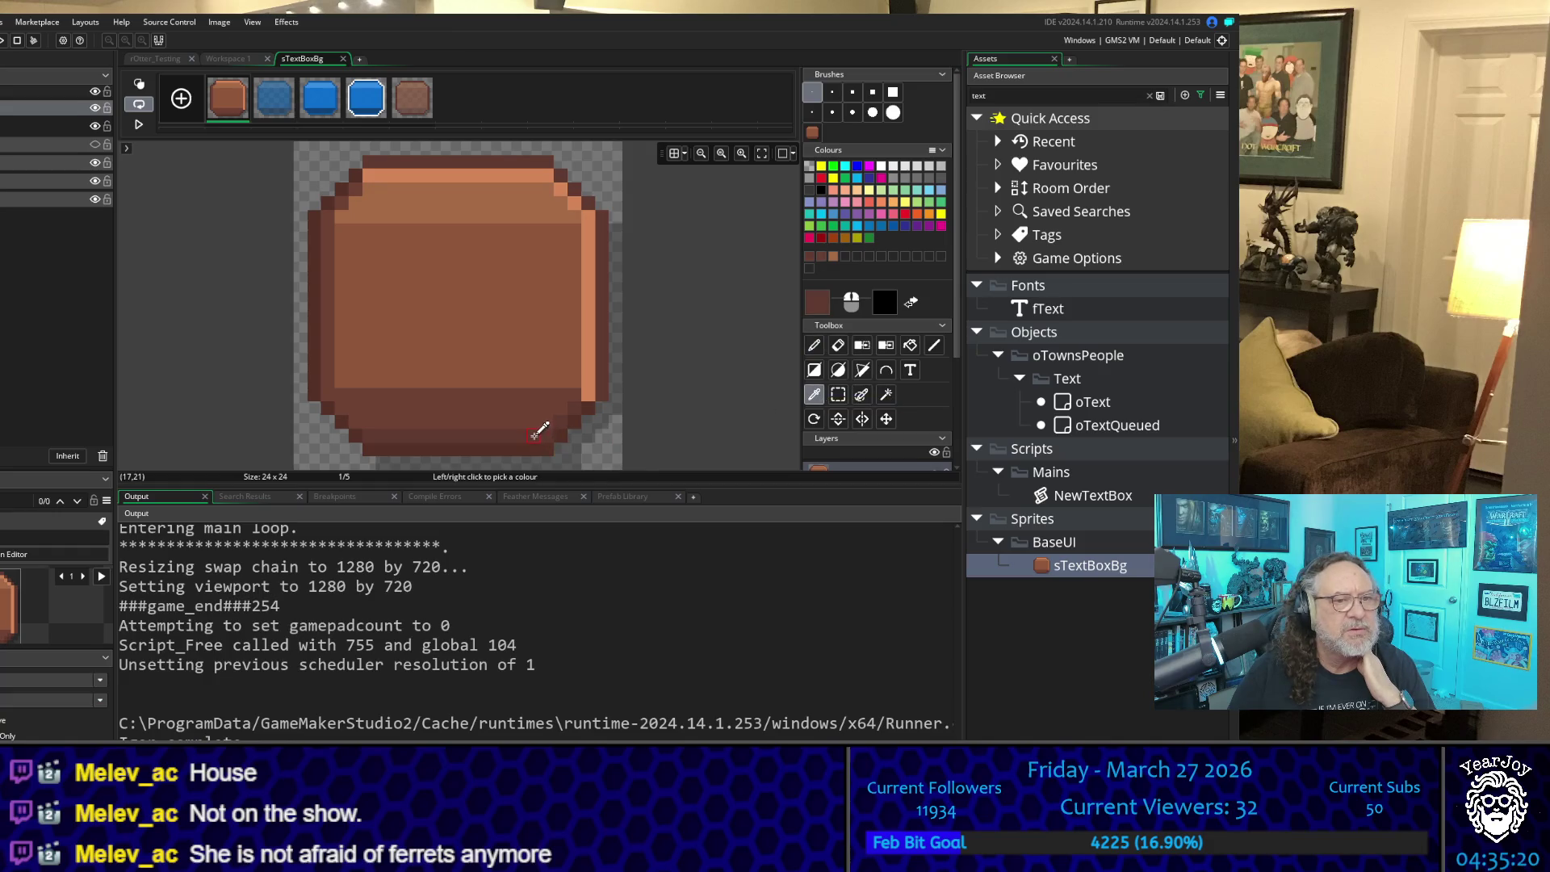
pyautogui.click(813, 349)
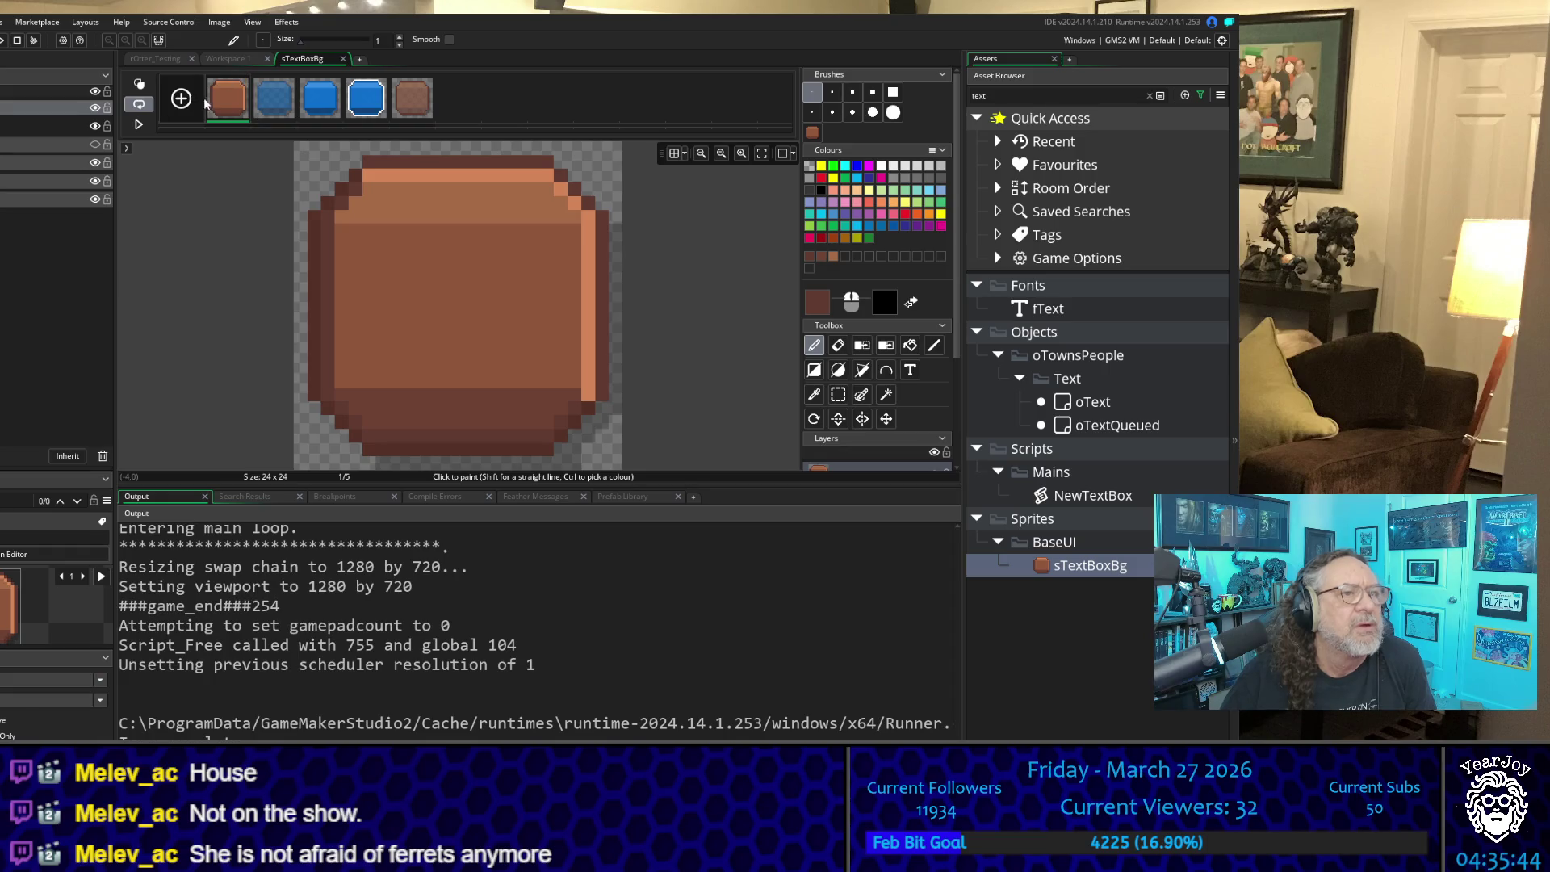
pyautogui.click(370, 174)
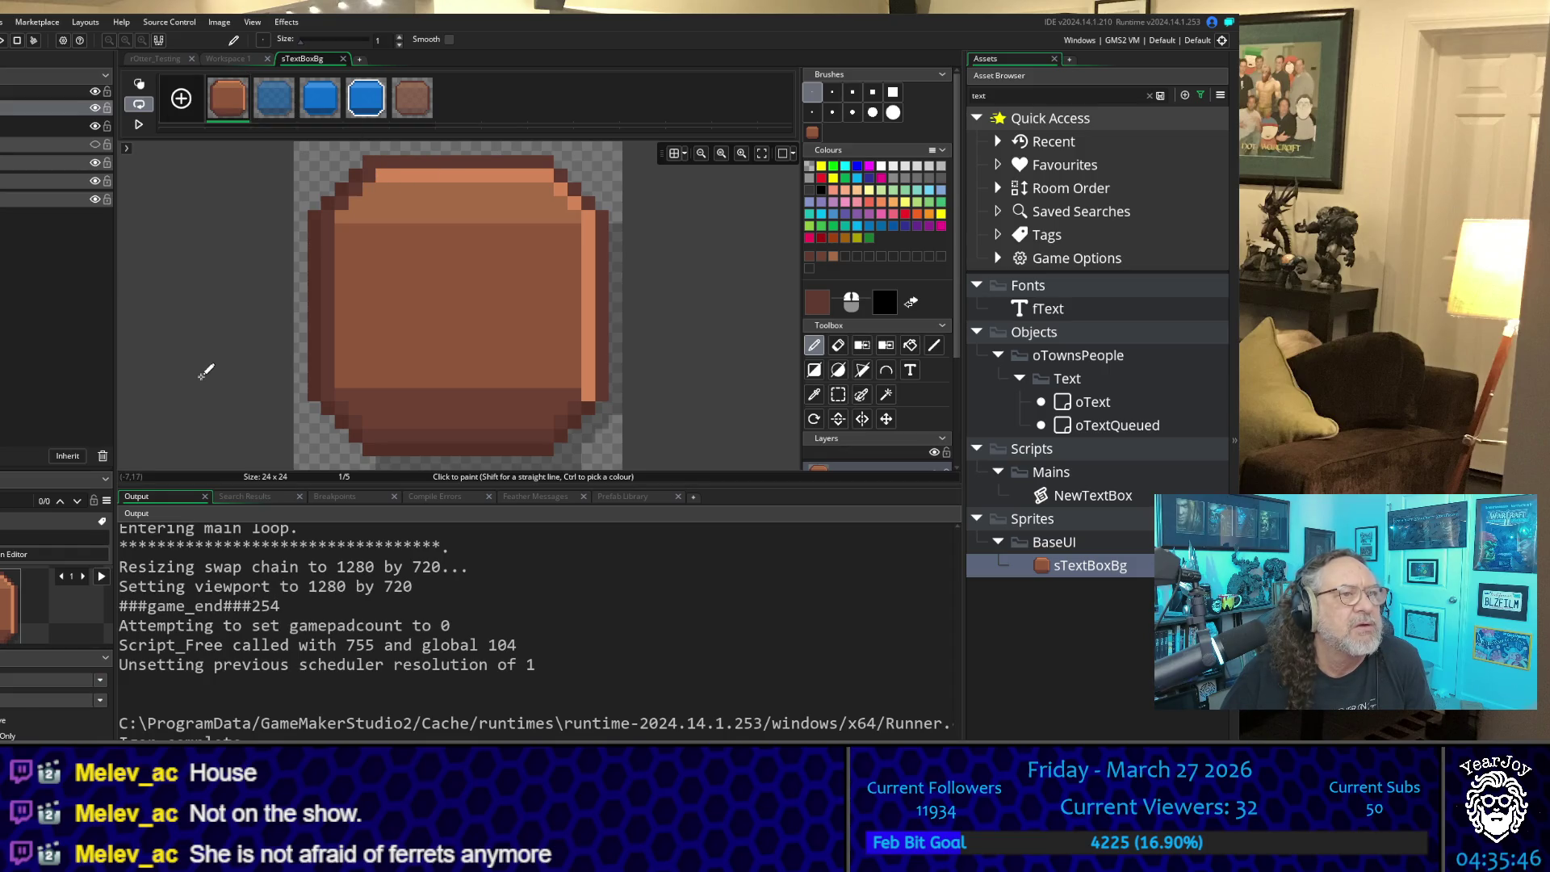
# Step: Sample another colour from the sprite, then close the image editor back to the sprite window
pyautogui.click(813, 394)
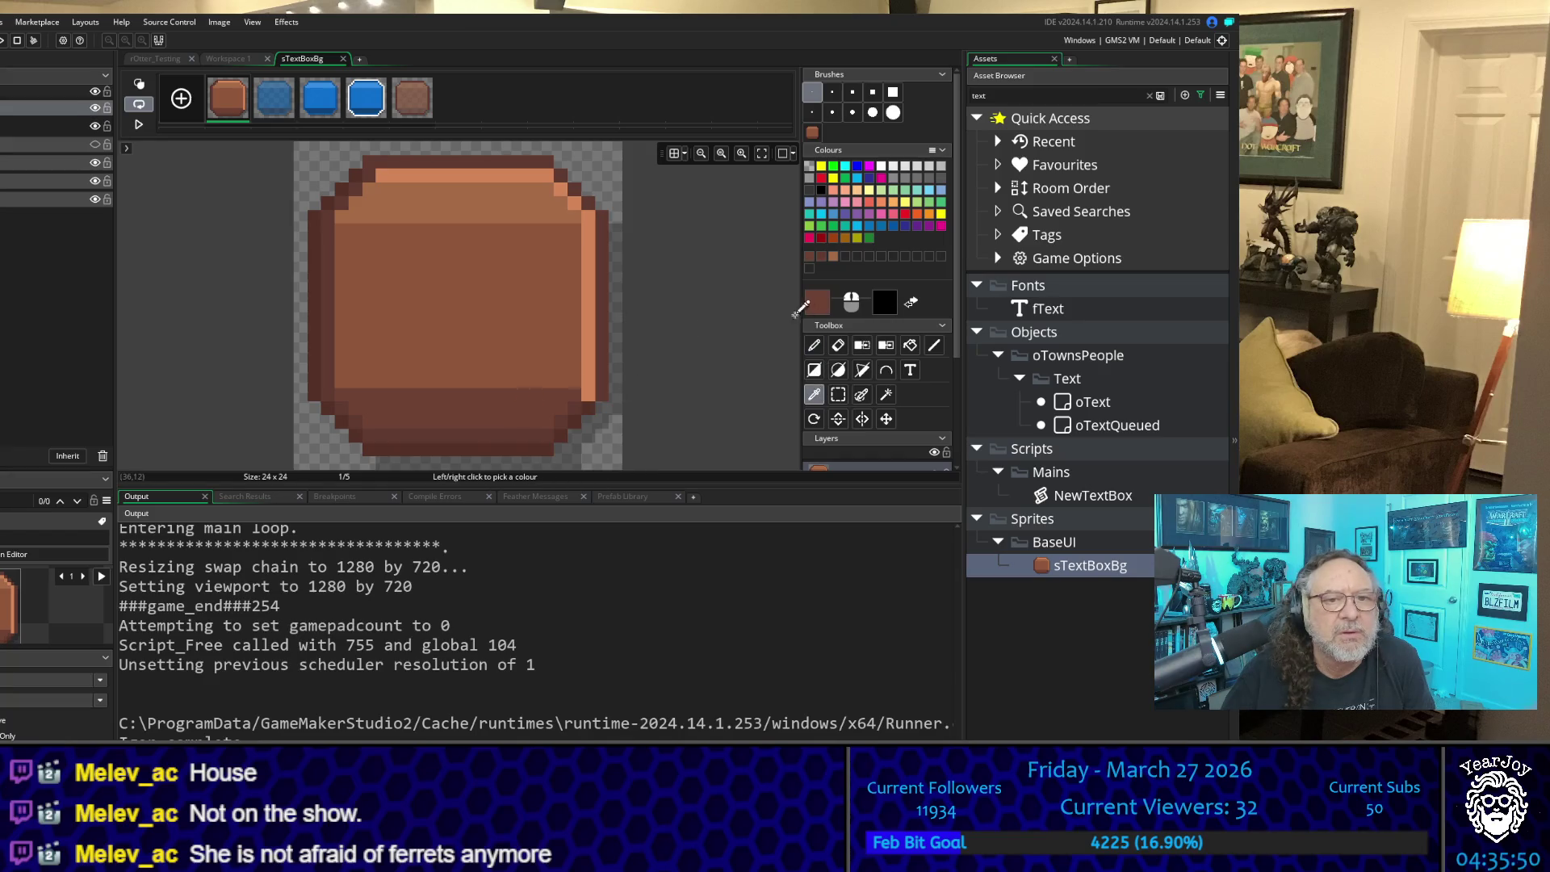
pyautogui.click(813, 345)
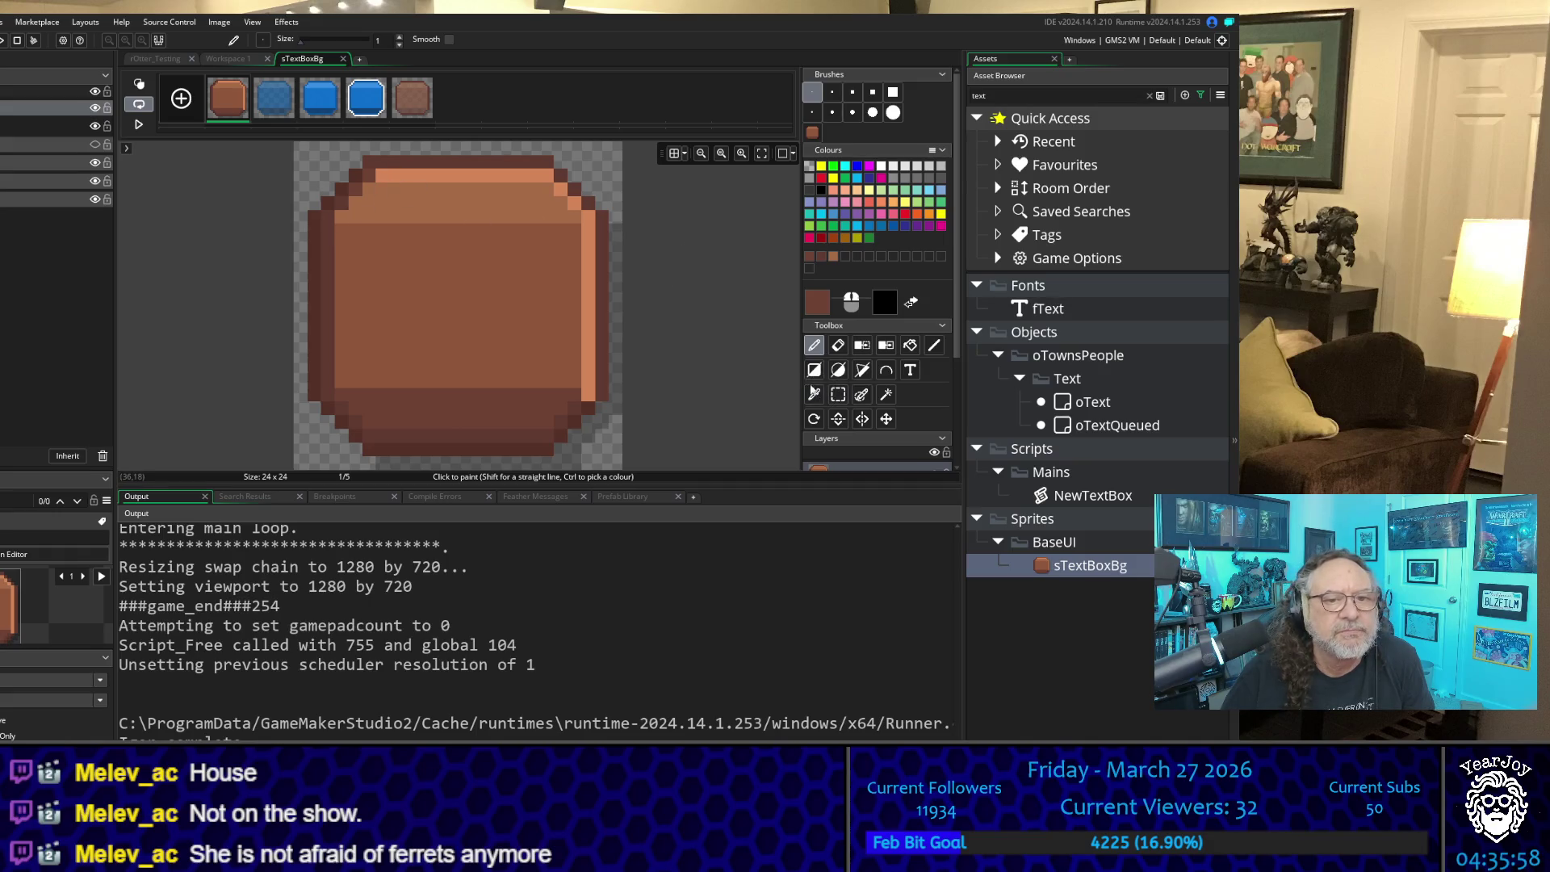
pyautogui.click(815, 394)
pyautogui.click(498, 311)
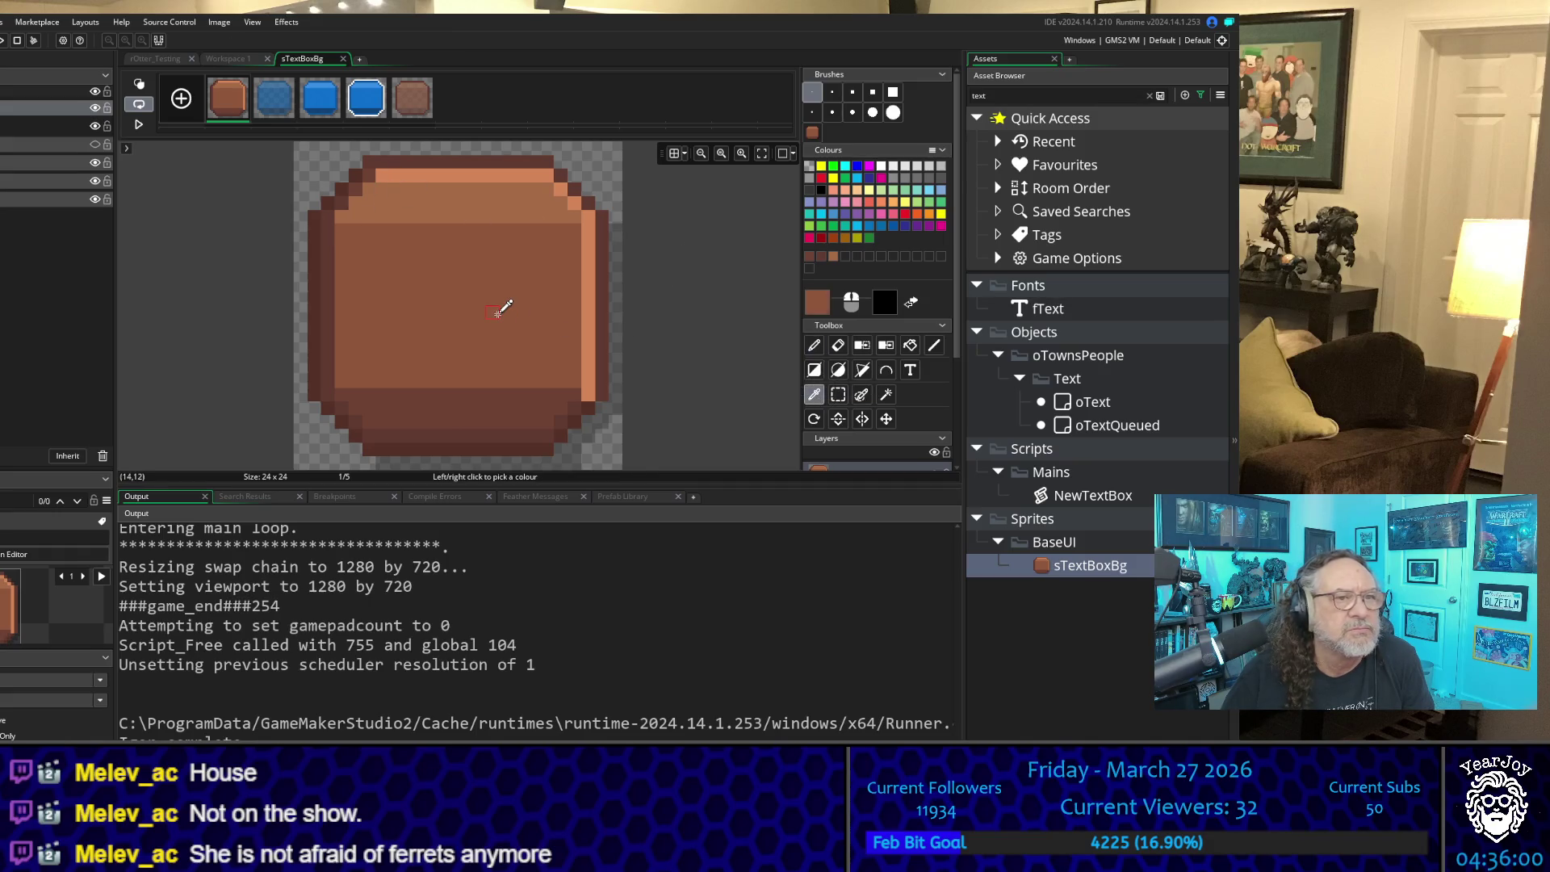
pyautogui.click(814, 345)
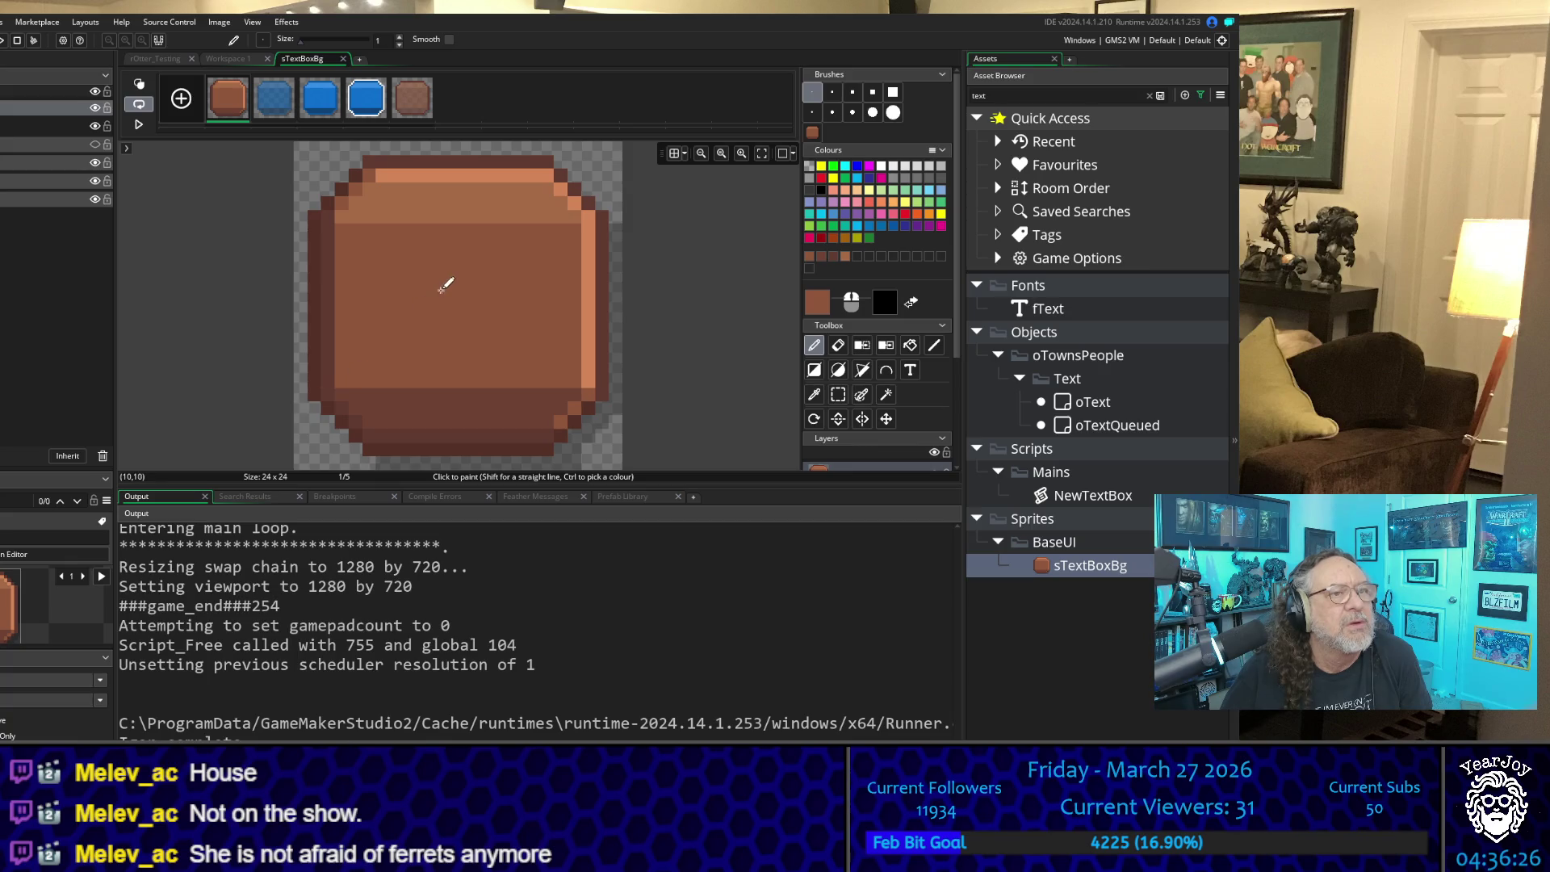
pyautogui.click(342, 58)
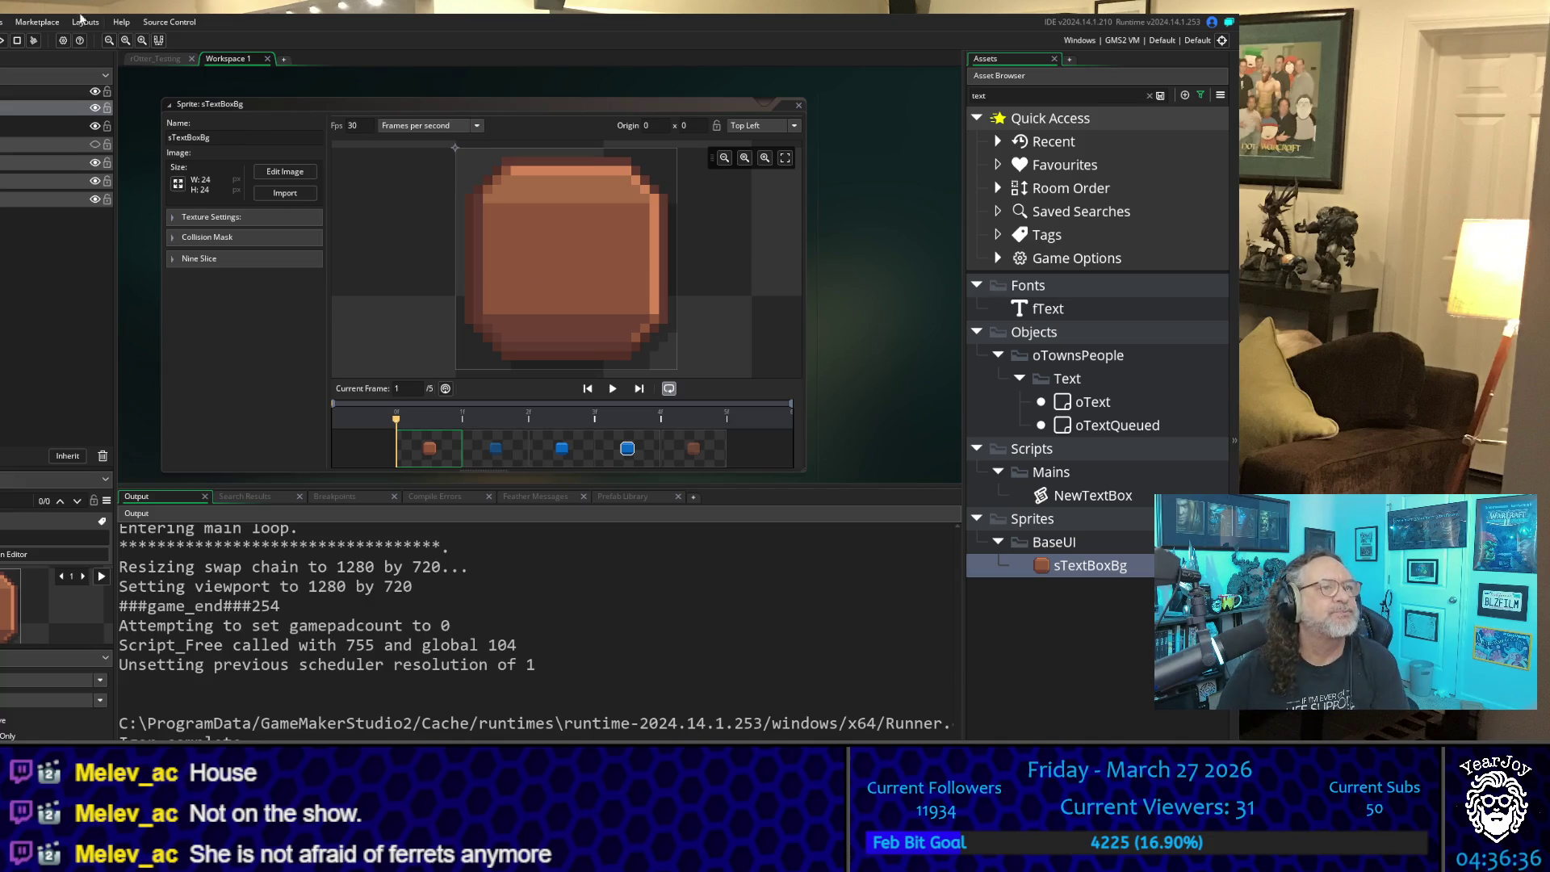
# Step: Build and run the game with F5 to test the save-slot menu
pyautogui.click(0, 22)
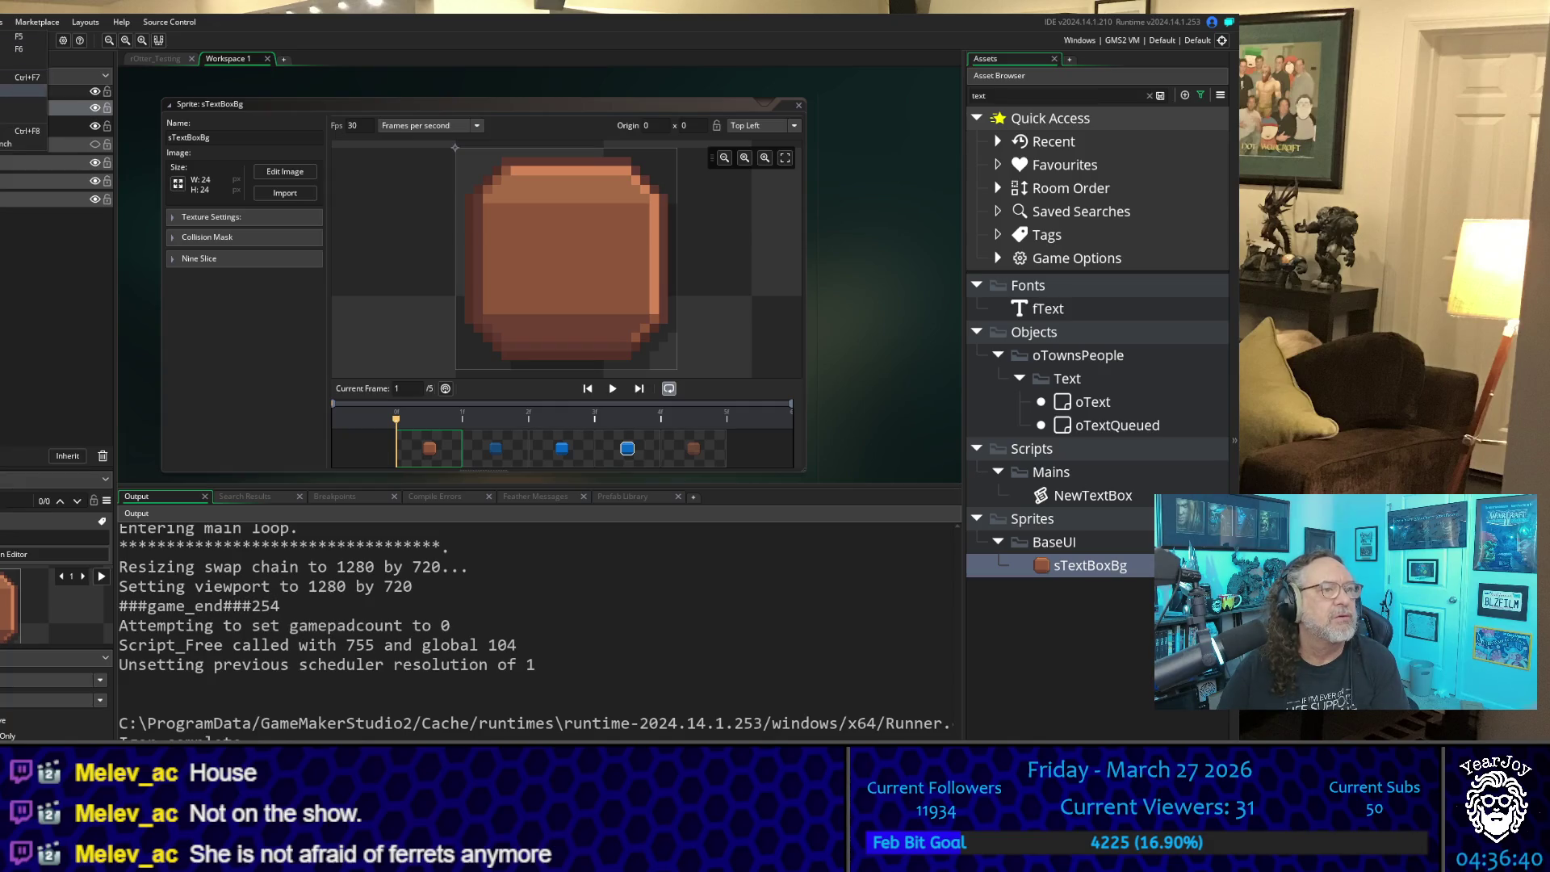
pyautogui.press('F5')
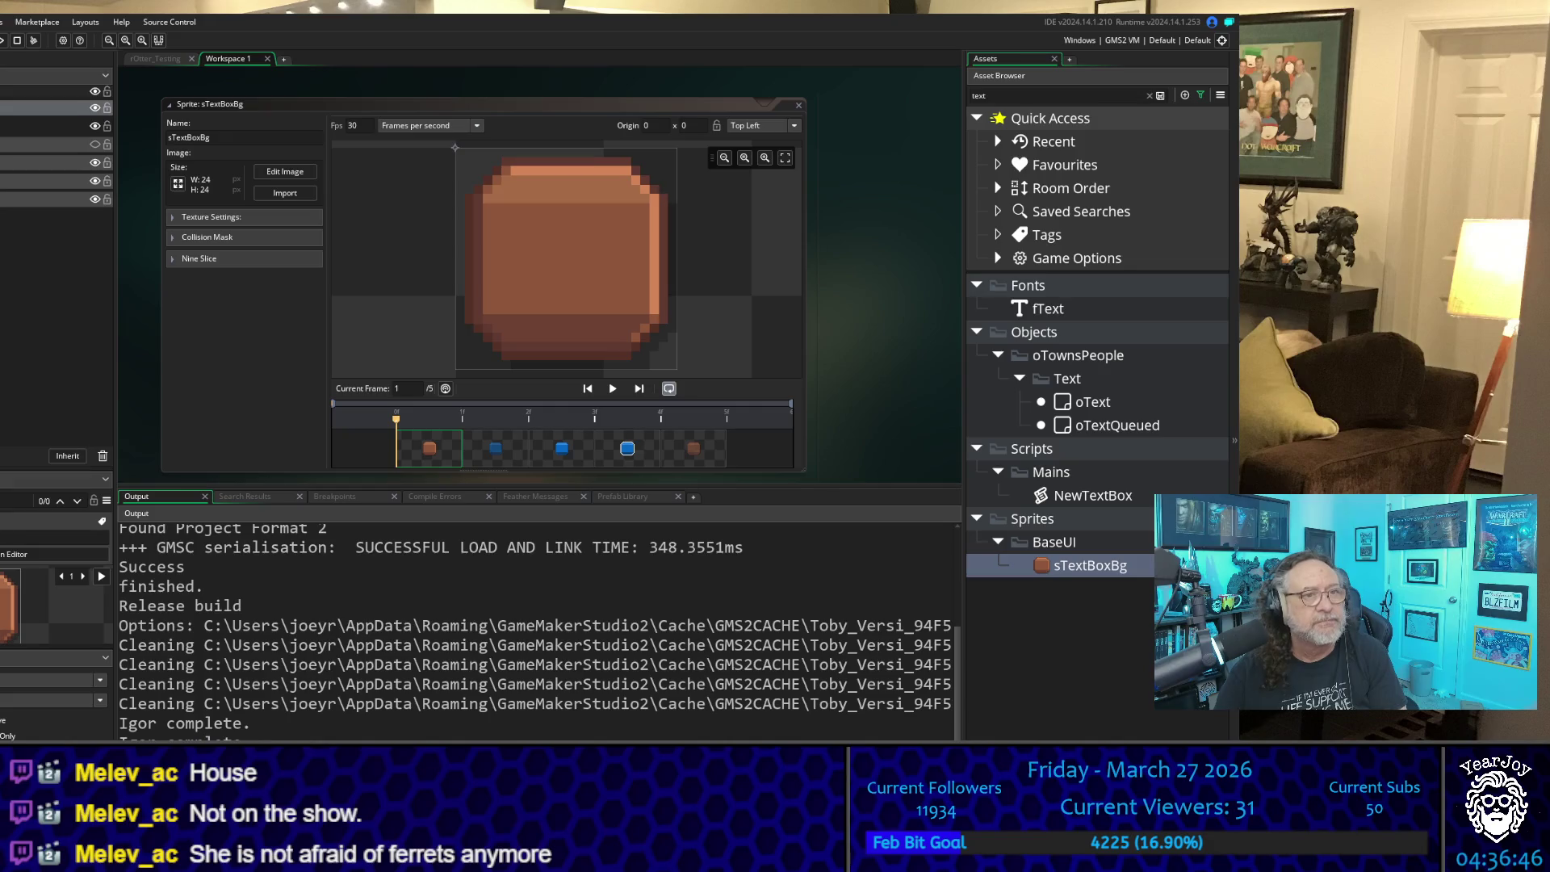
pyautogui.click(245, 332)
pyautogui.press('F5')
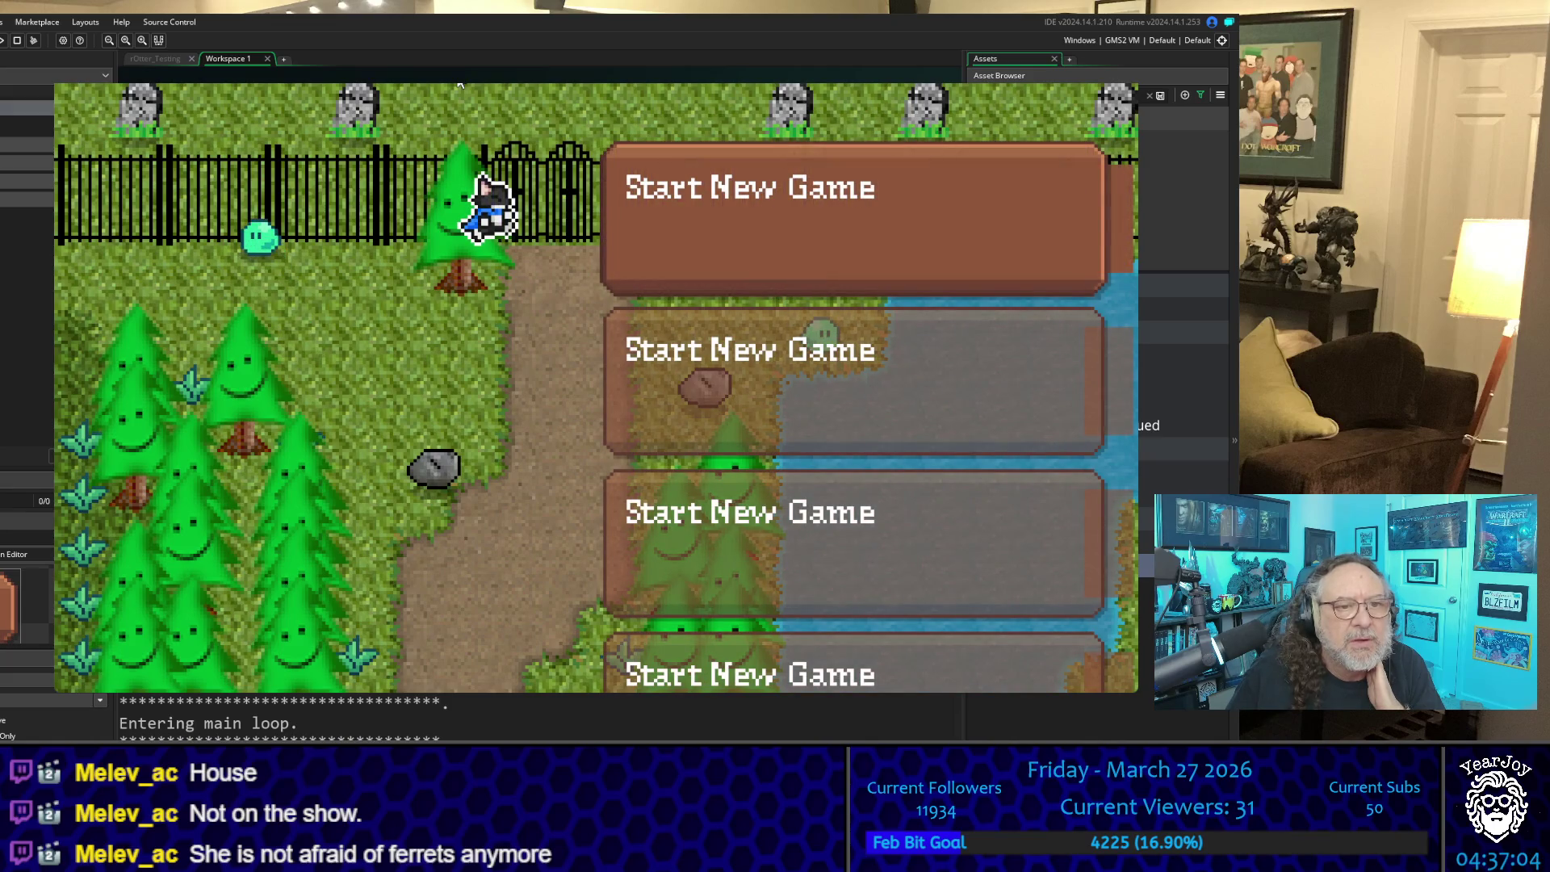
# Step: Move the menu selection up and down among the first three save slots
pyautogui.press('Down')
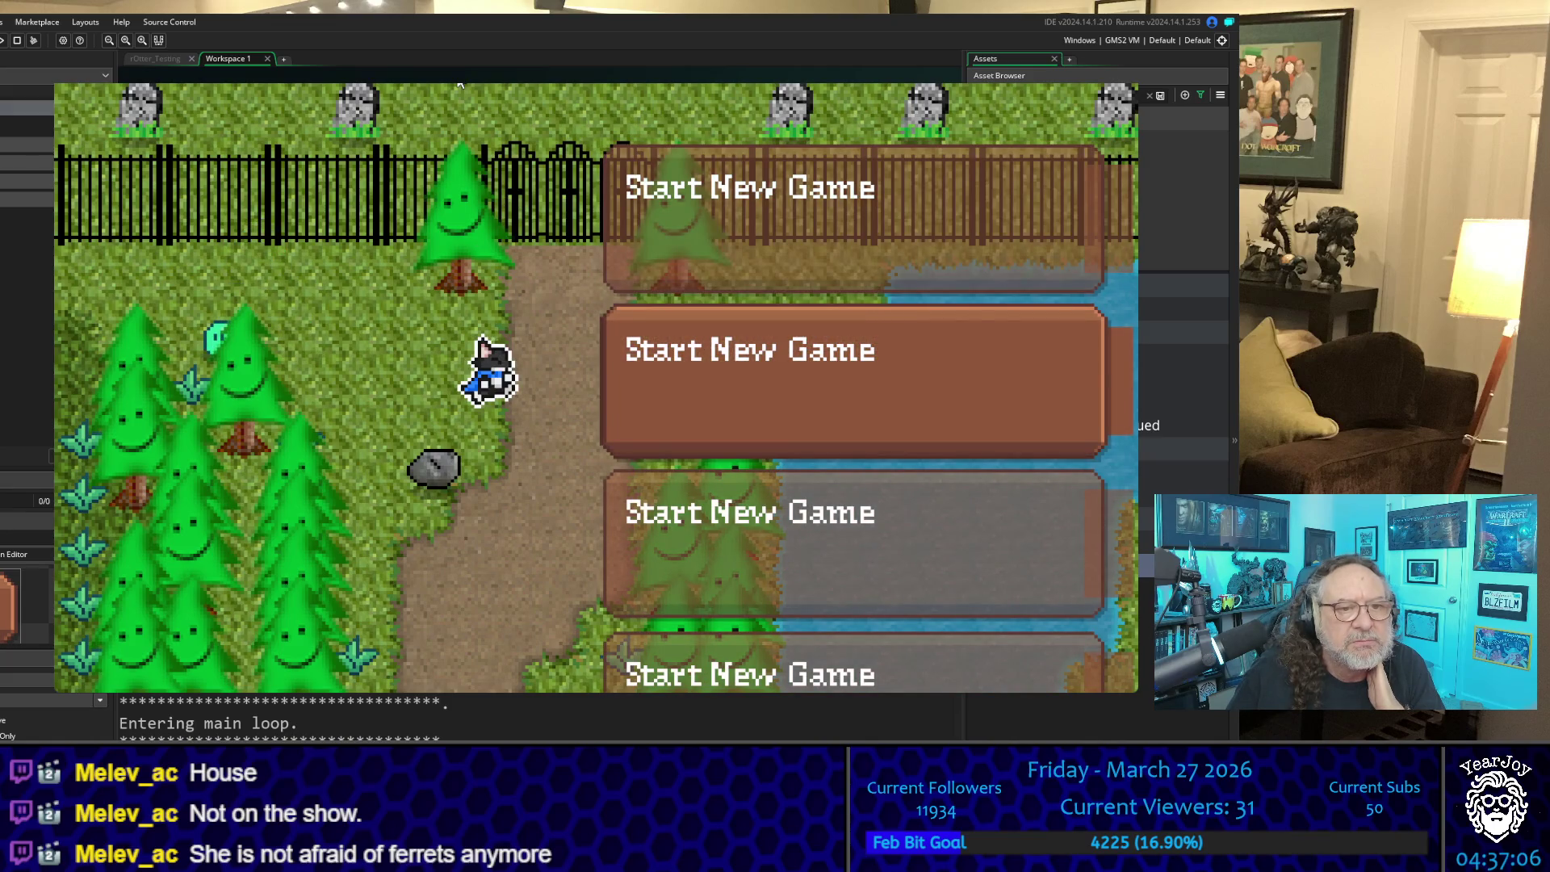
pyautogui.press('Up')
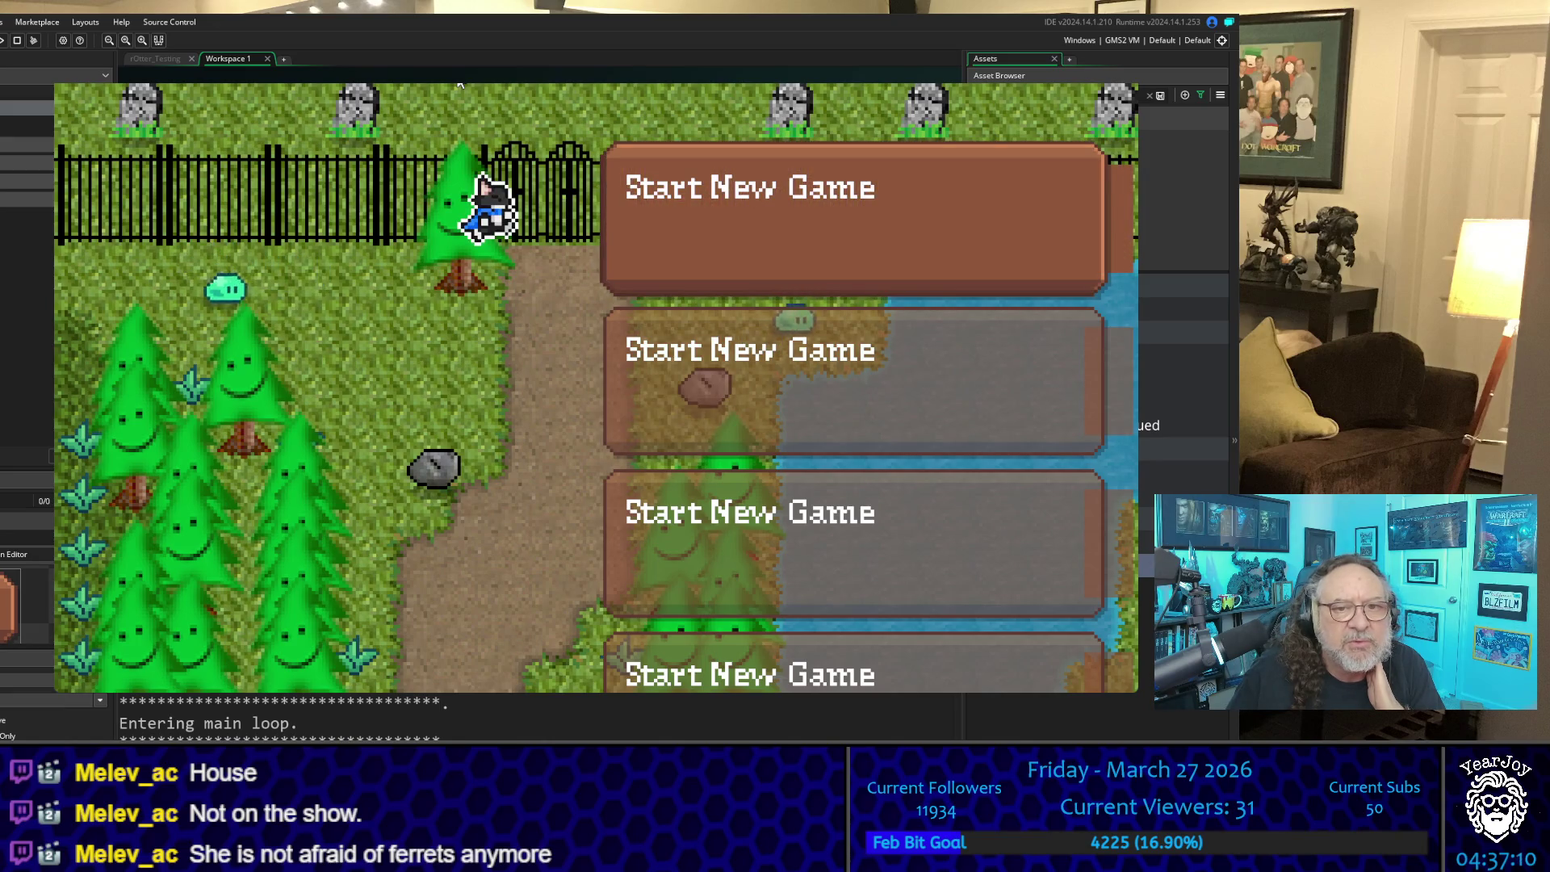
pyautogui.press('Down')
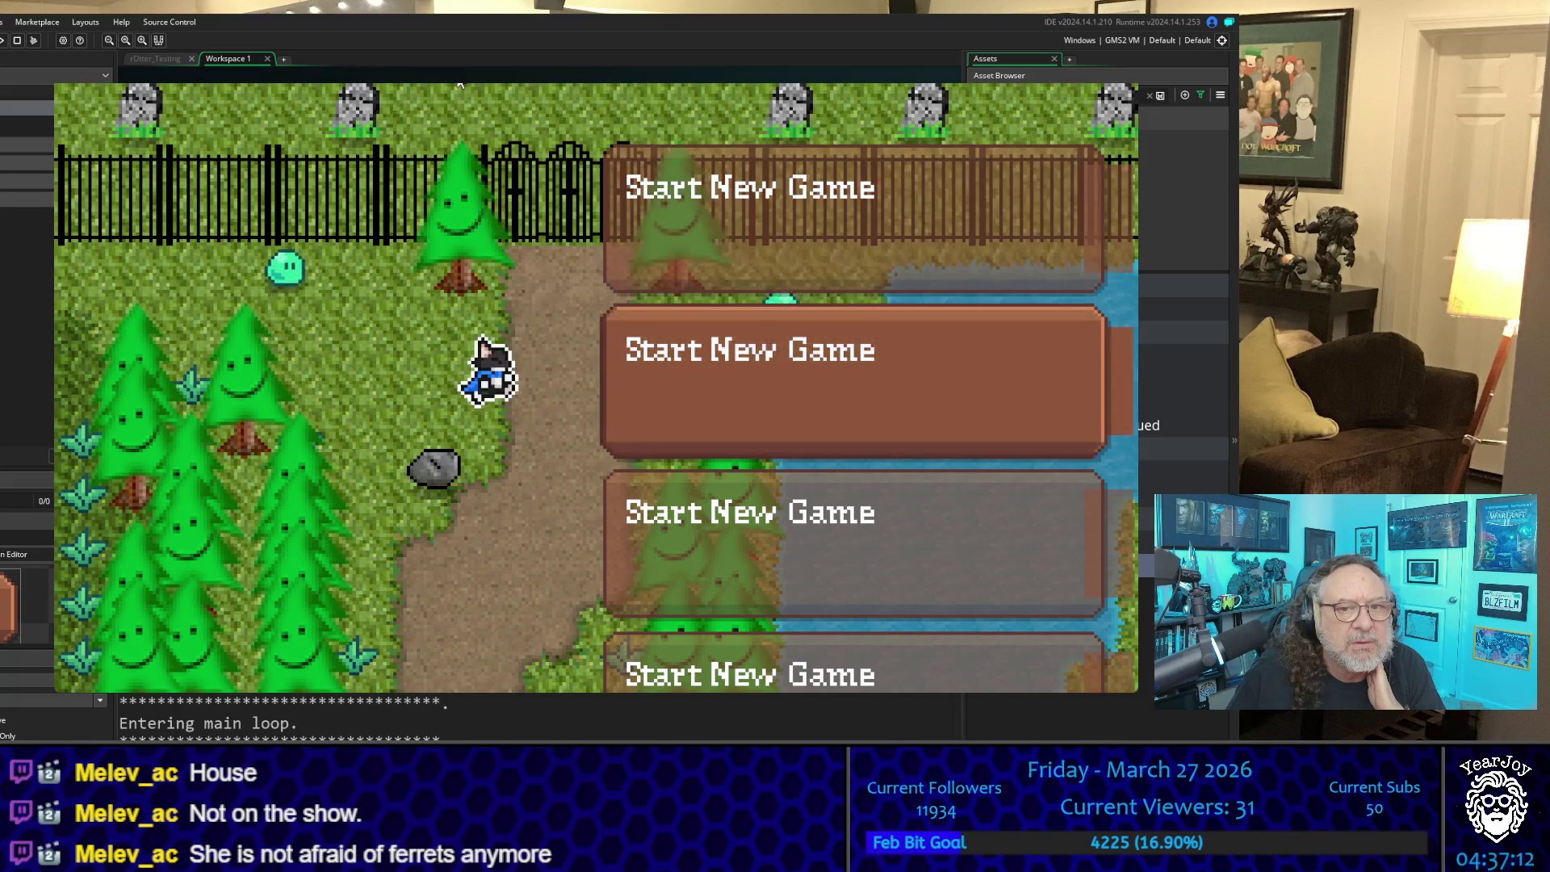
pyautogui.press('Down')
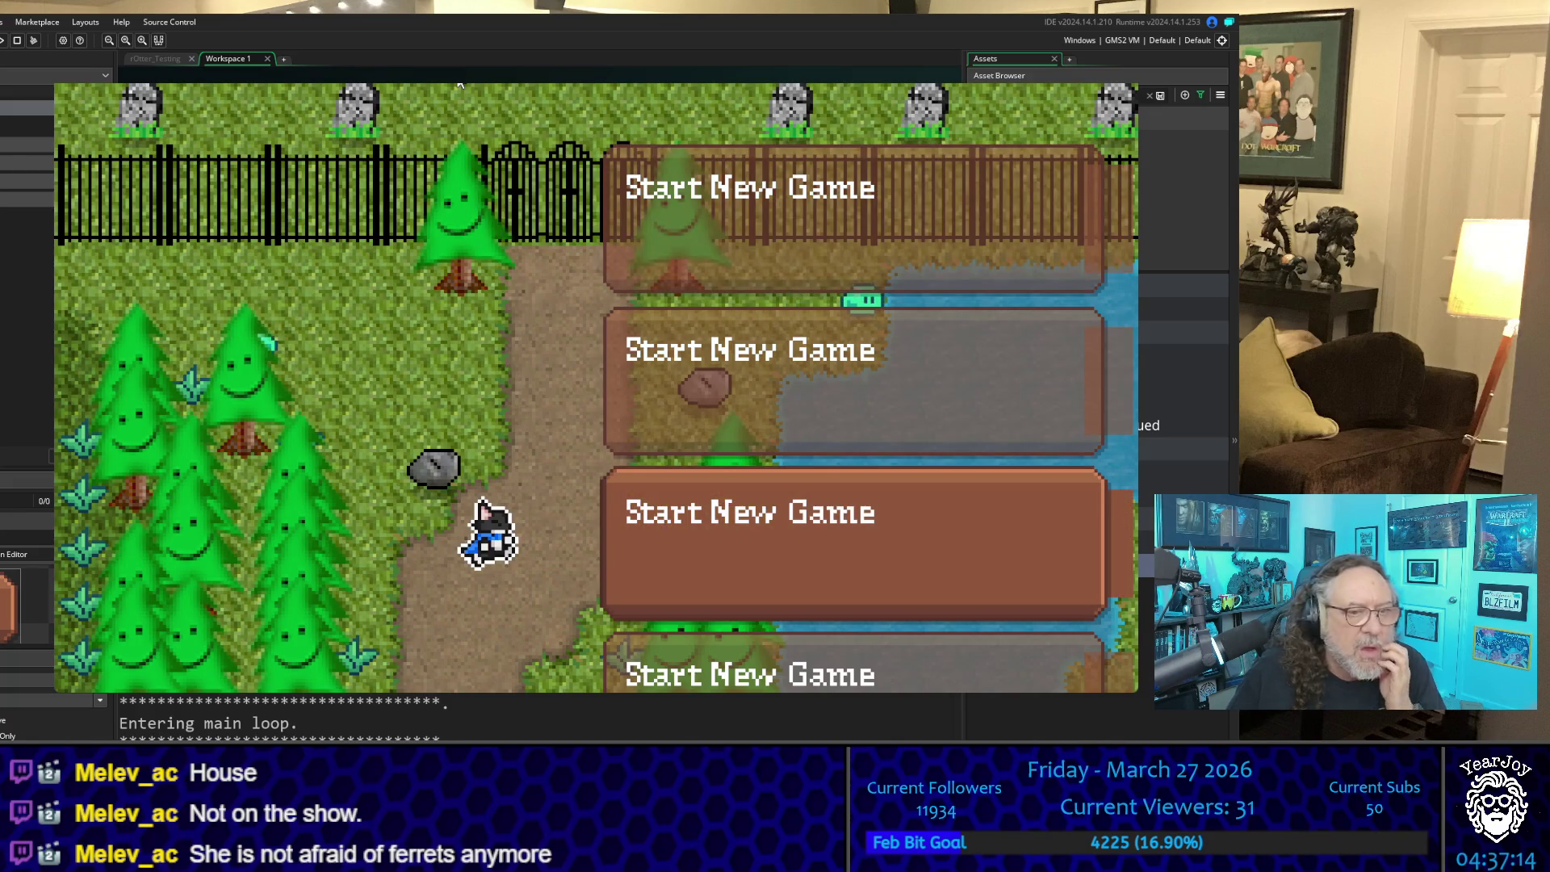
pyautogui.press('Up')
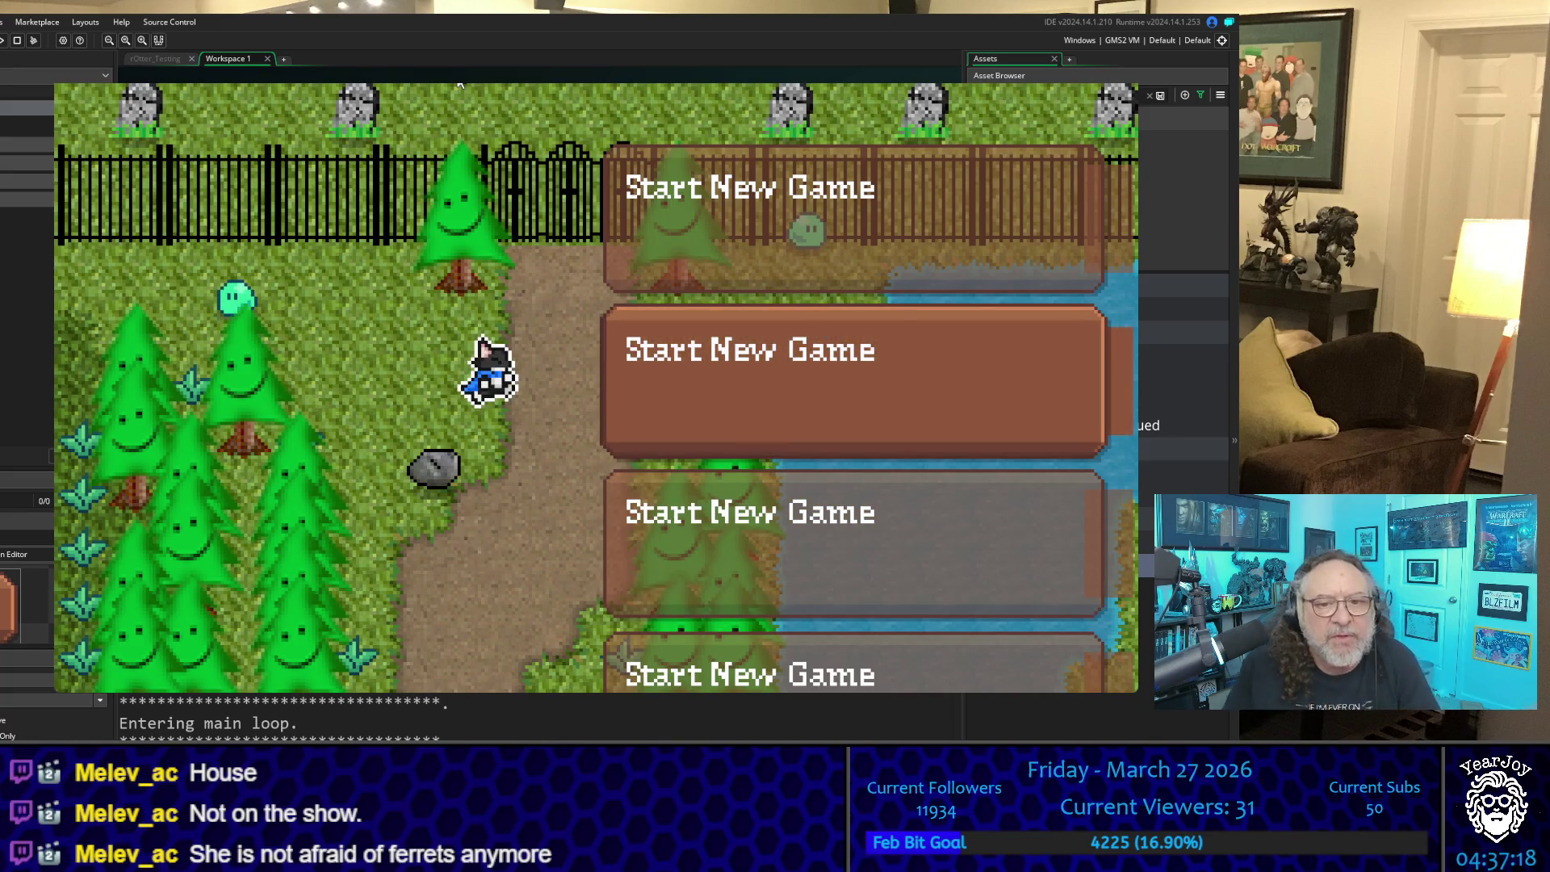
pyautogui.press('Up')
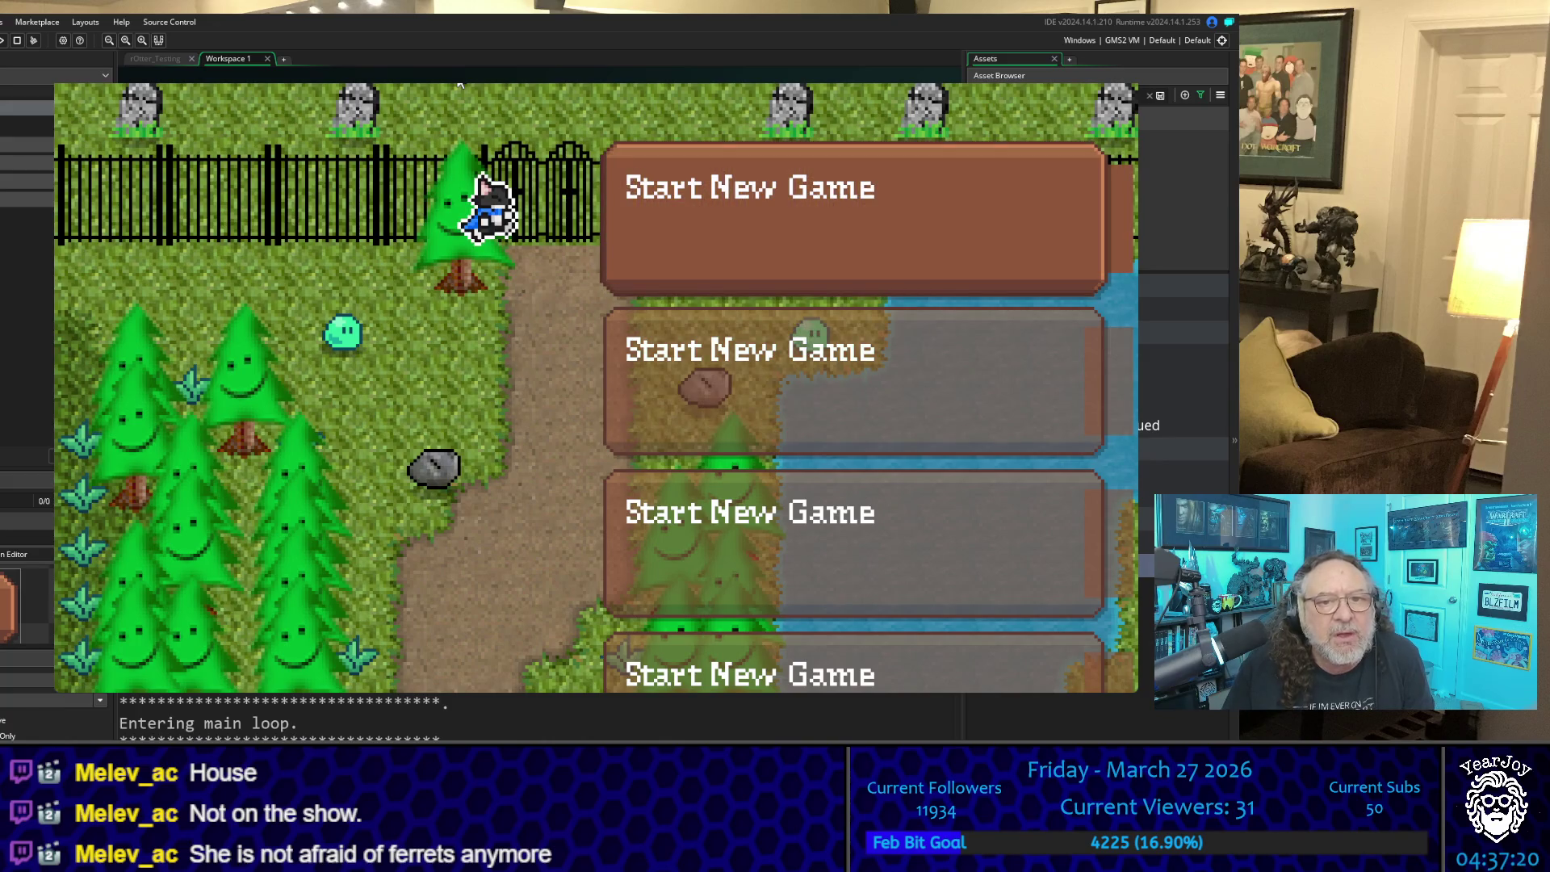
pyautogui.press('Down')
pyautogui.press('Down')
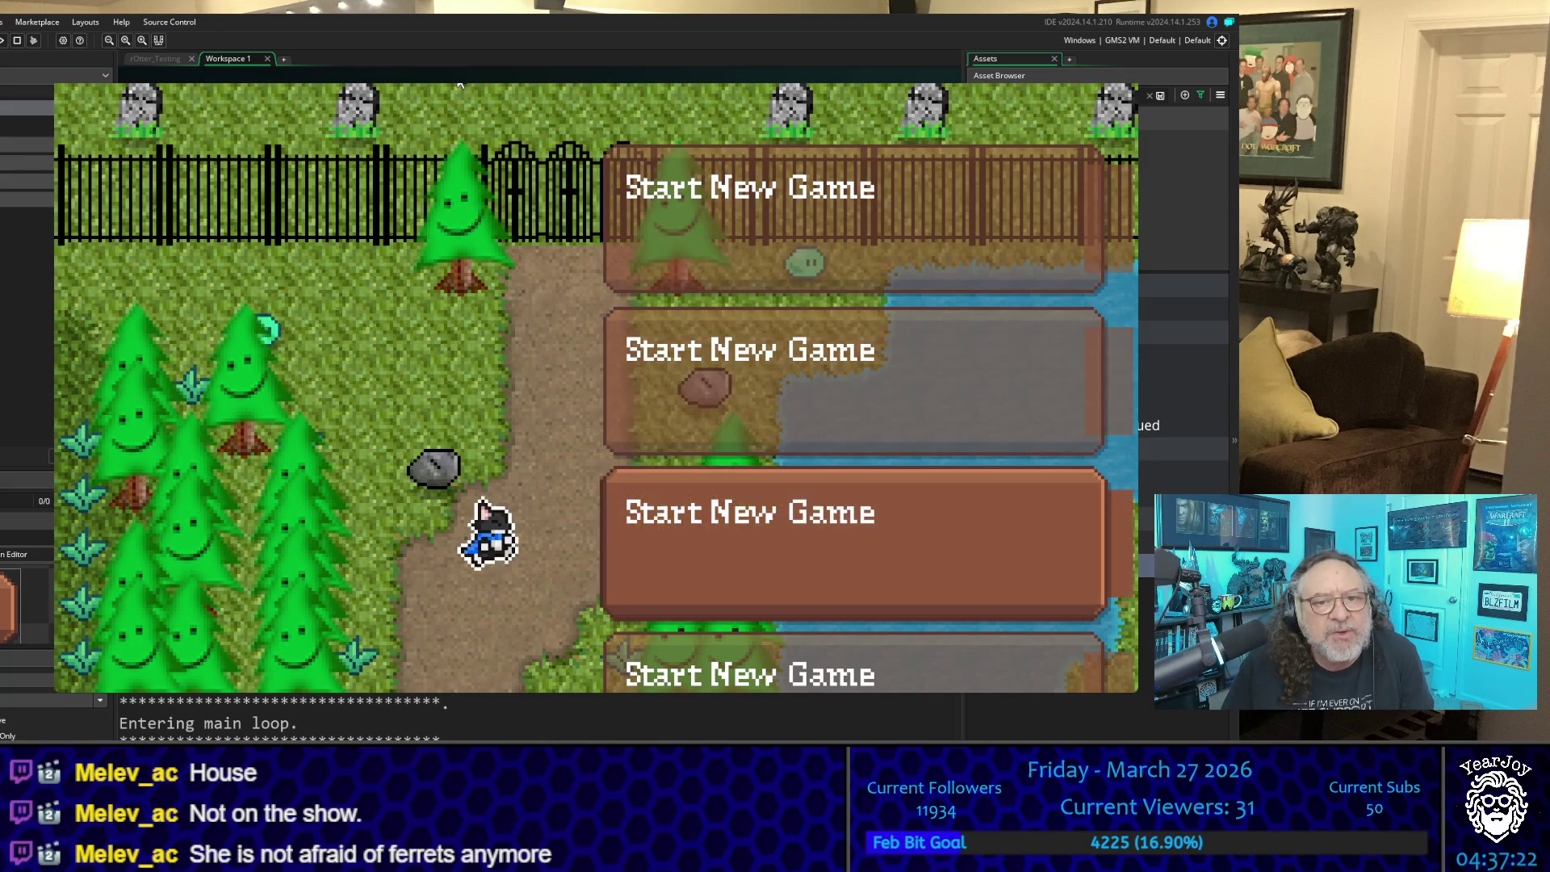
pyautogui.press('Up')
pyautogui.press('Up')
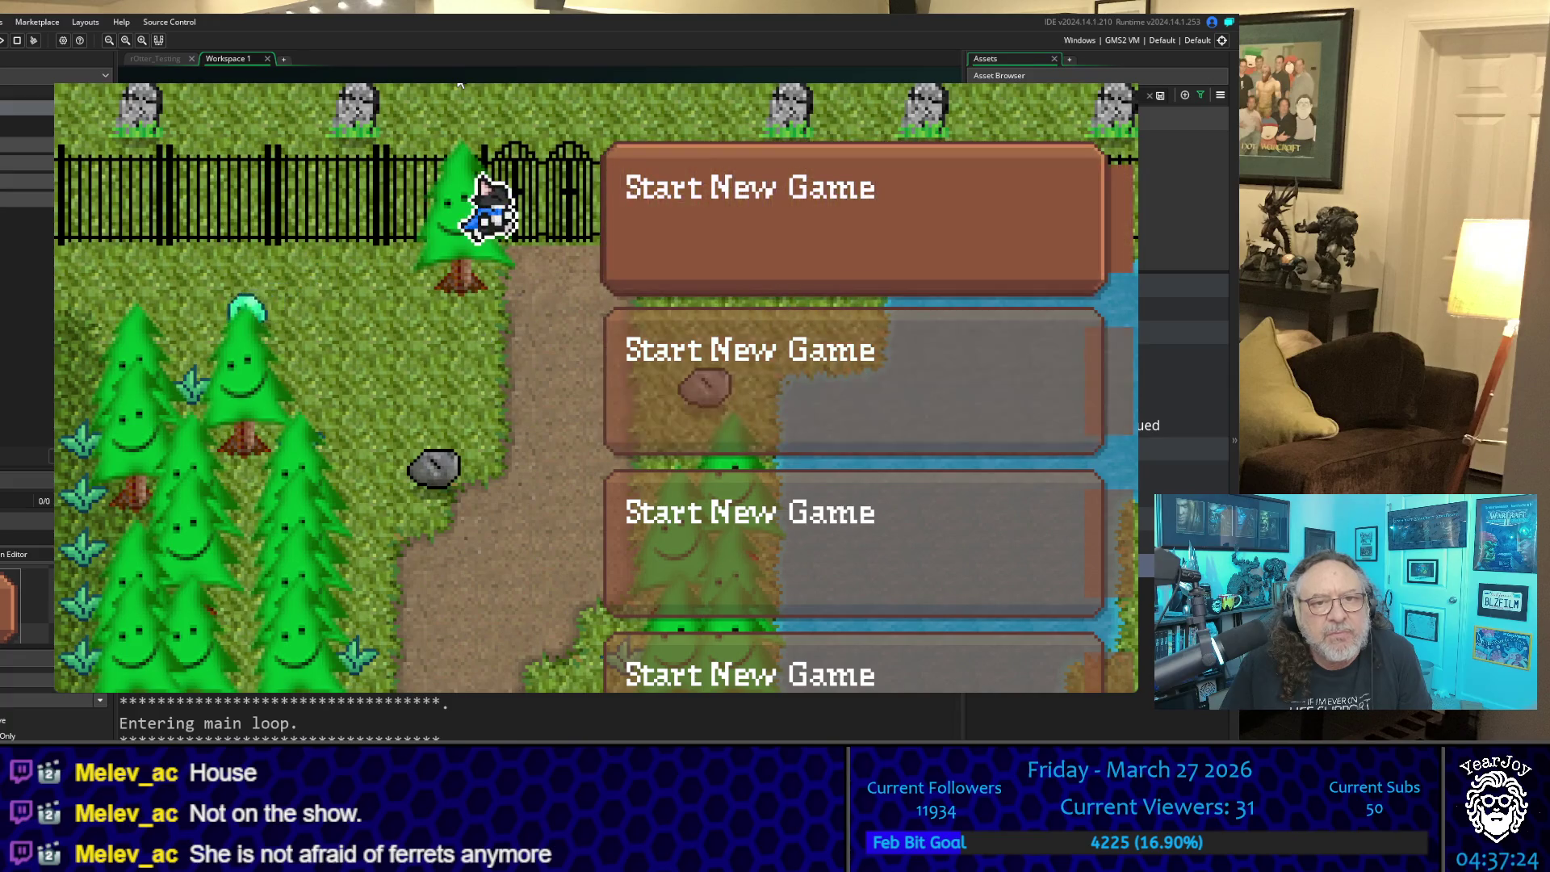
# Step: Wrap the selection between the first and fourth slots, then close the game with Escape
pyautogui.press('Down')
pyautogui.press('Down')
pyautogui.press('Down')
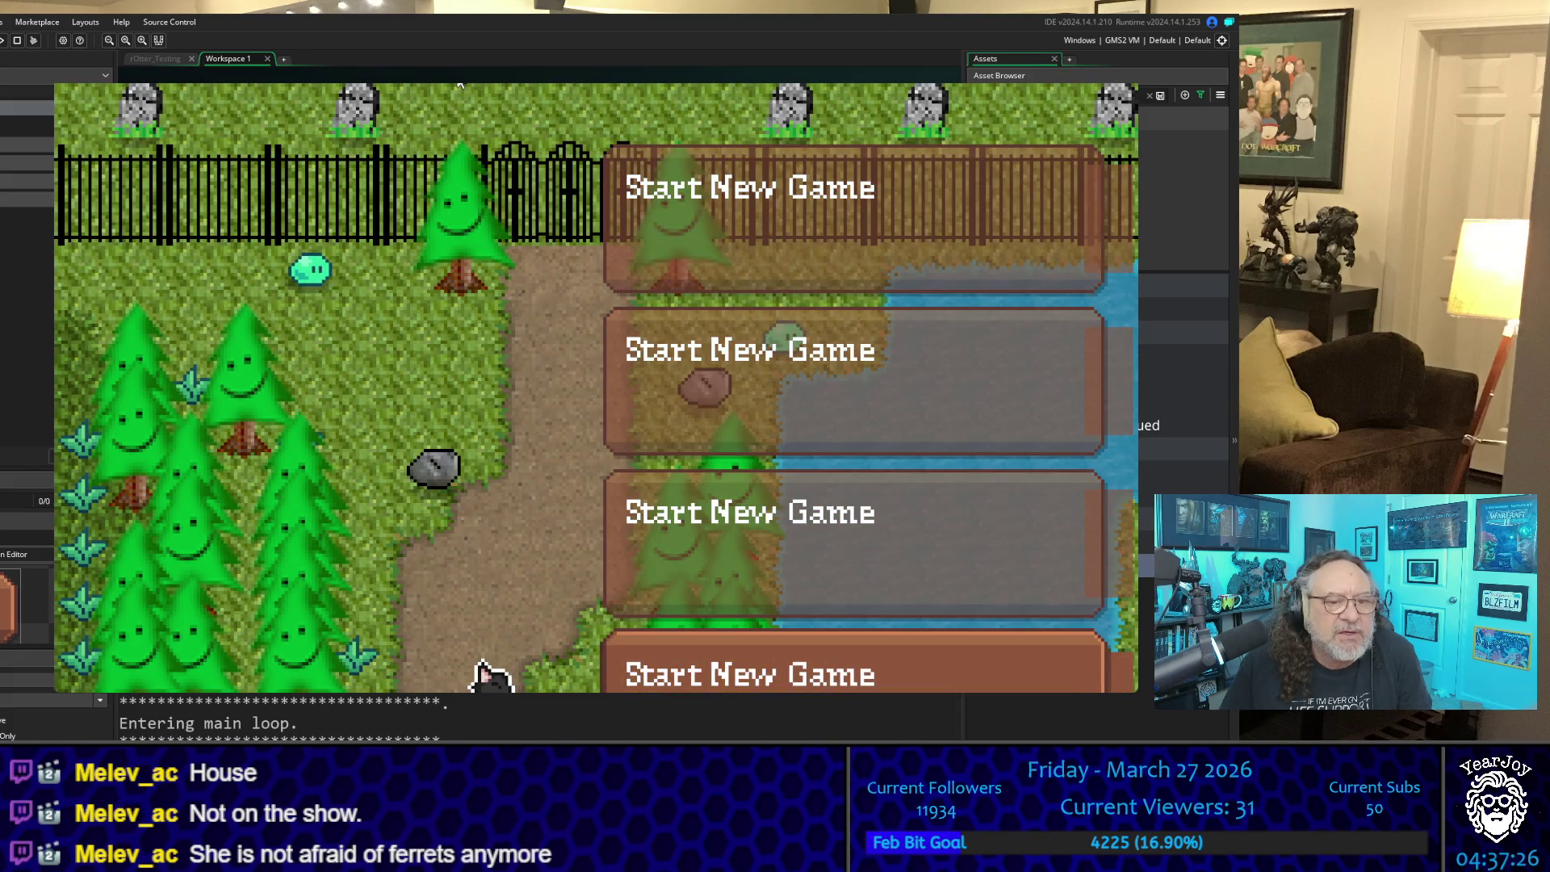
pyautogui.press('Up')
pyautogui.press('Up')
pyautogui.press('Up')
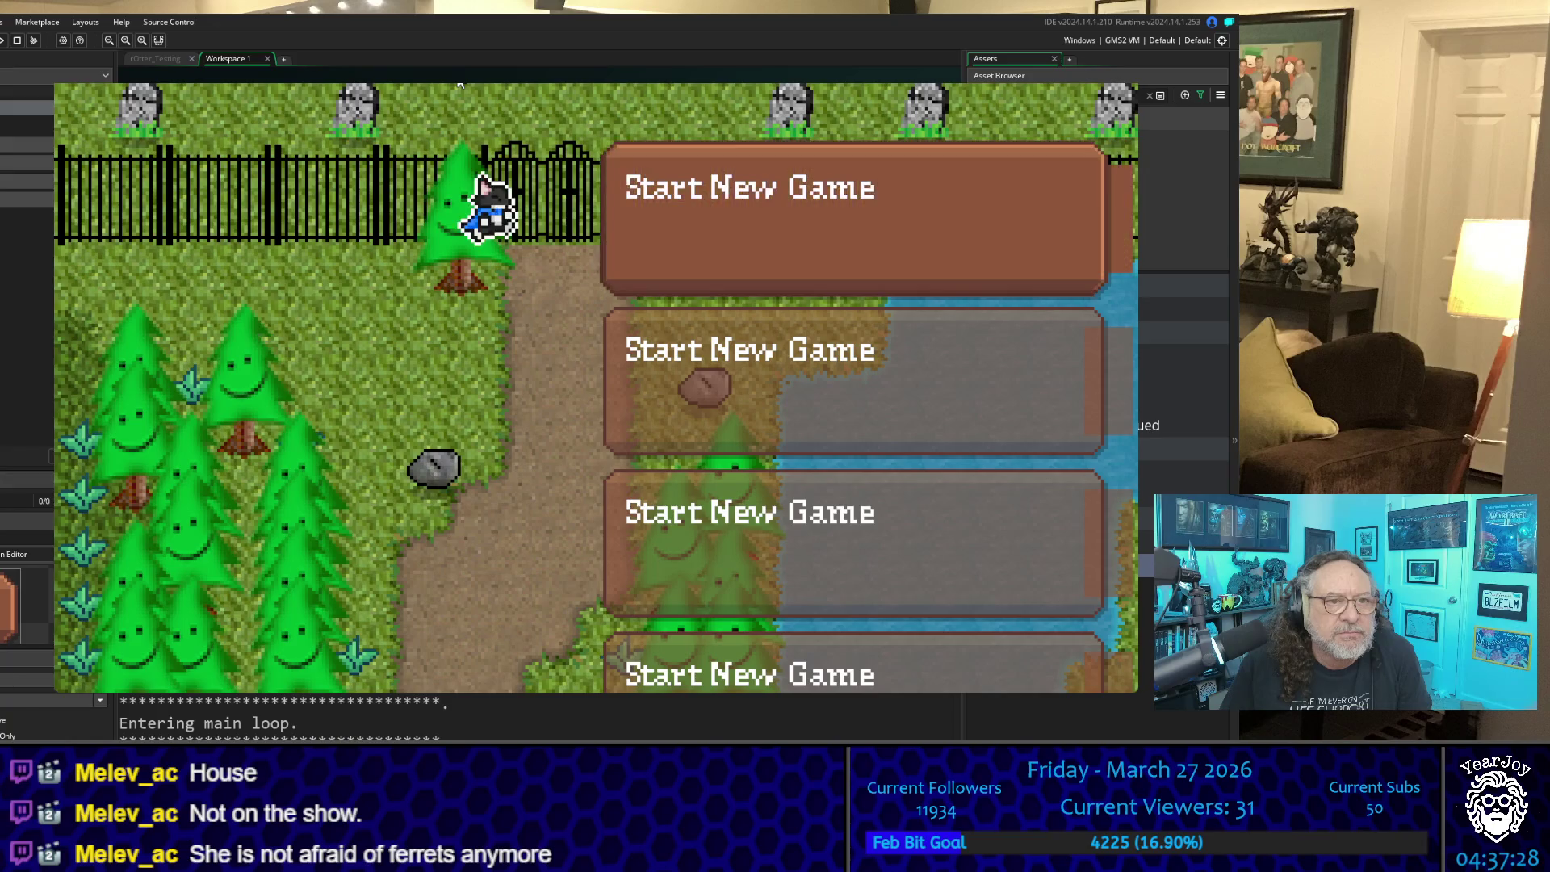
pyautogui.press('Down')
pyautogui.press('Down')
pyautogui.press('Down')
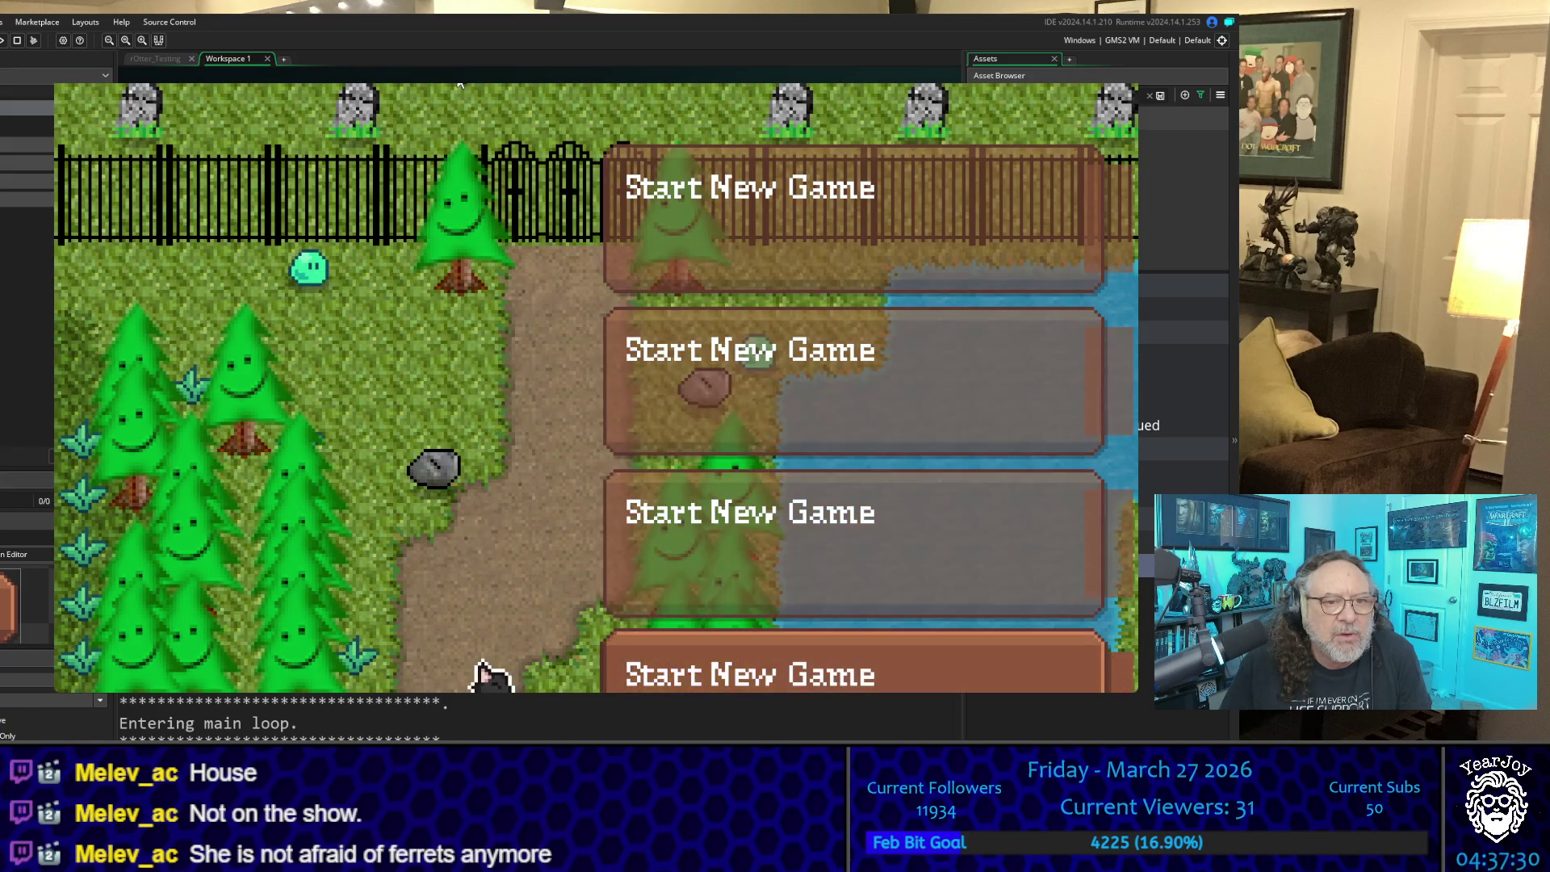
pyautogui.press('Up')
pyautogui.press('Up')
pyautogui.press('Up')
pyautogui.press('Down')
pyautogui.press('Down')
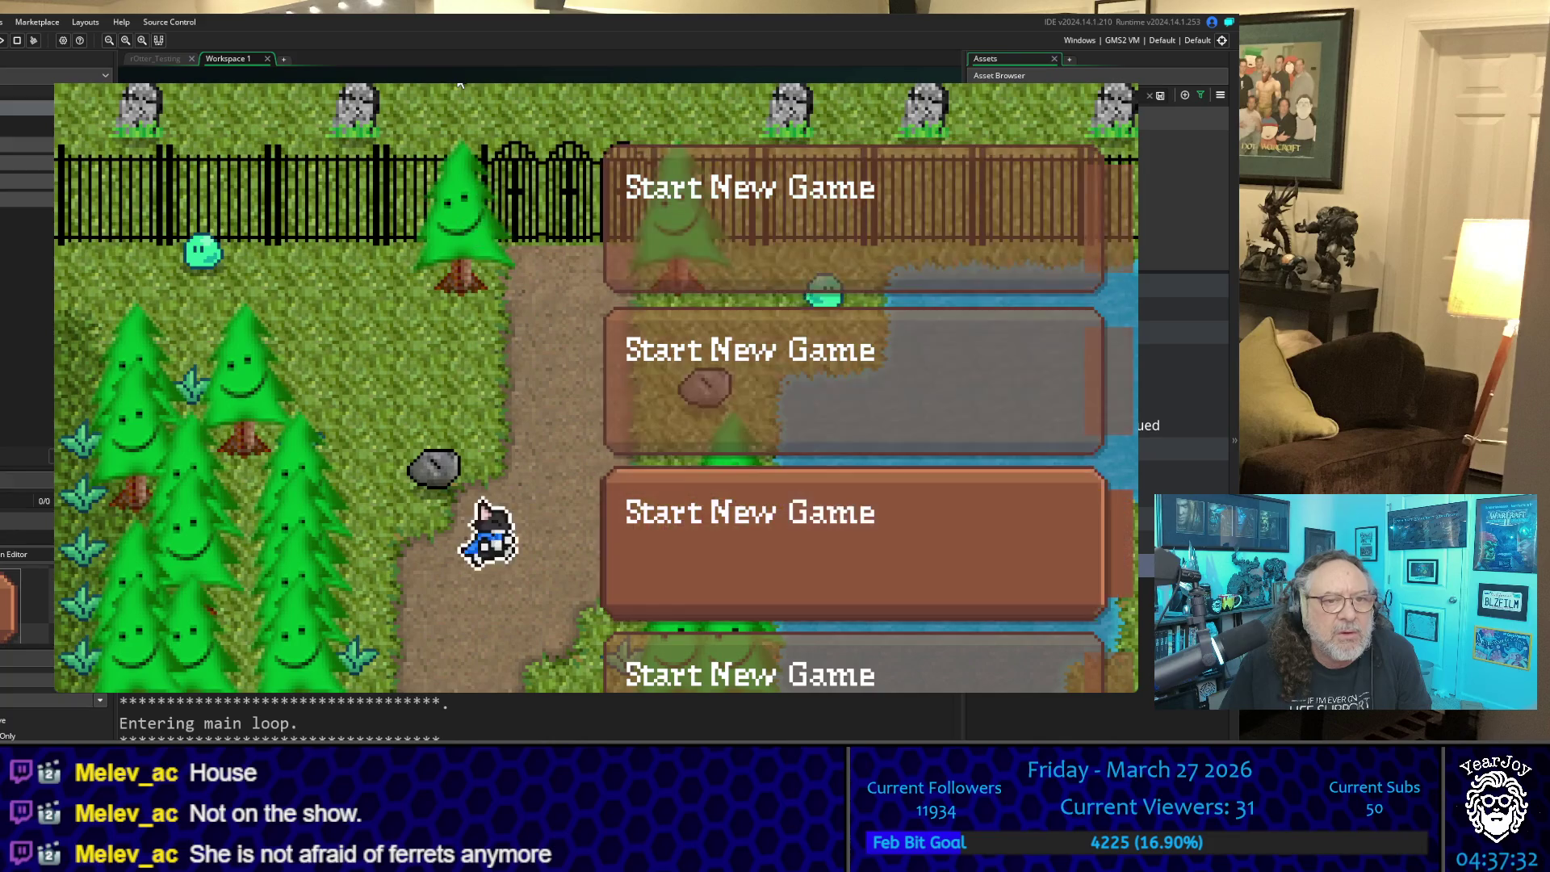
pyautogui.press('Down')
pyautogui.press('Up')
pyautogui.press('Up')
pyautogui.press('Up')
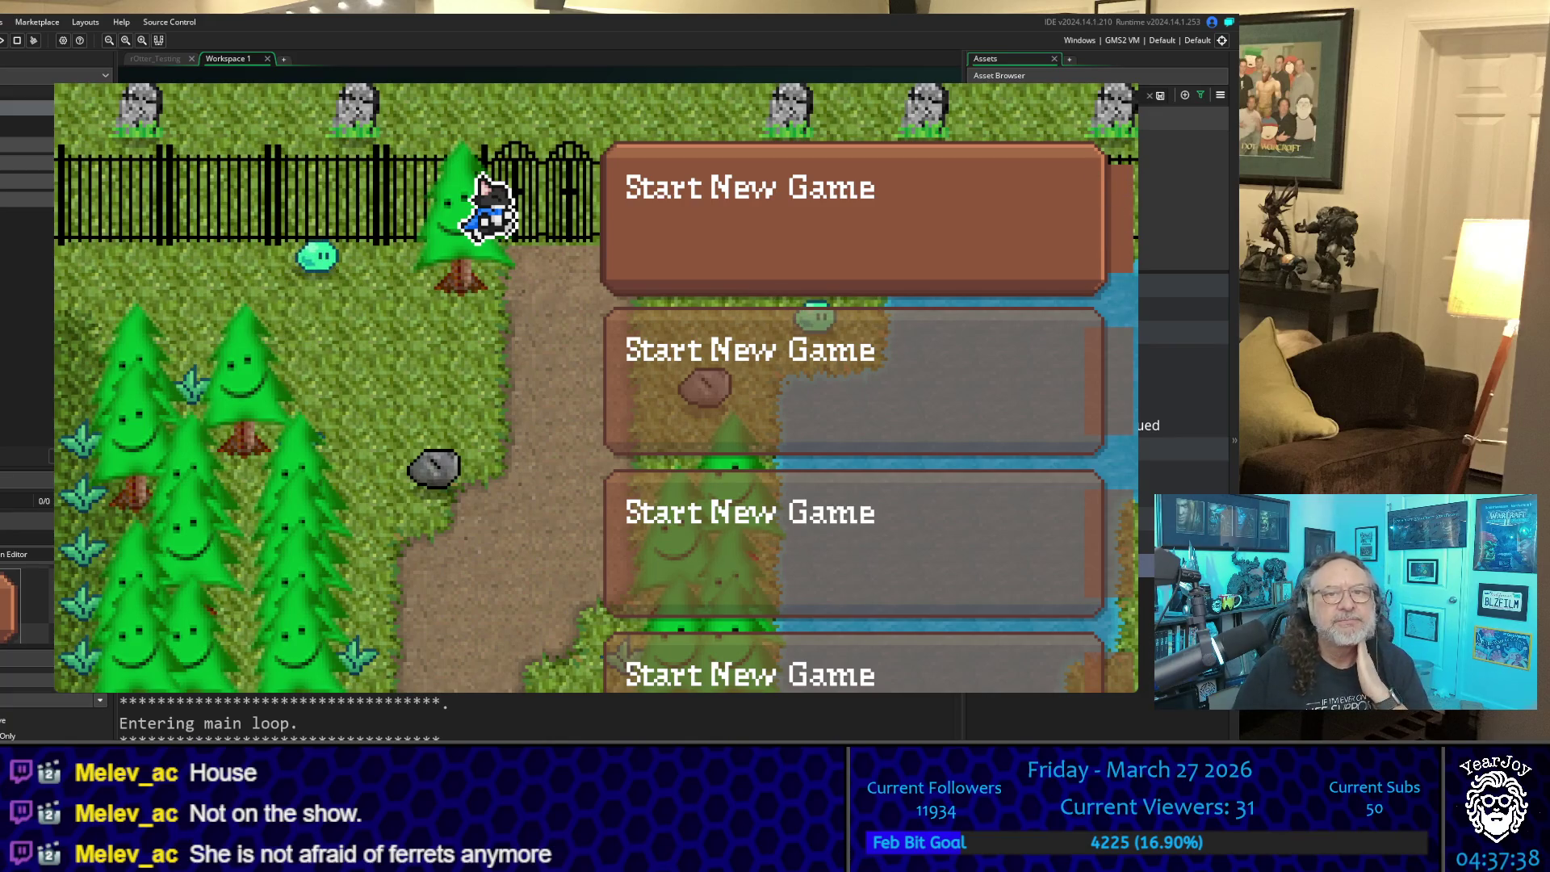
pyautogui.press('Escape')
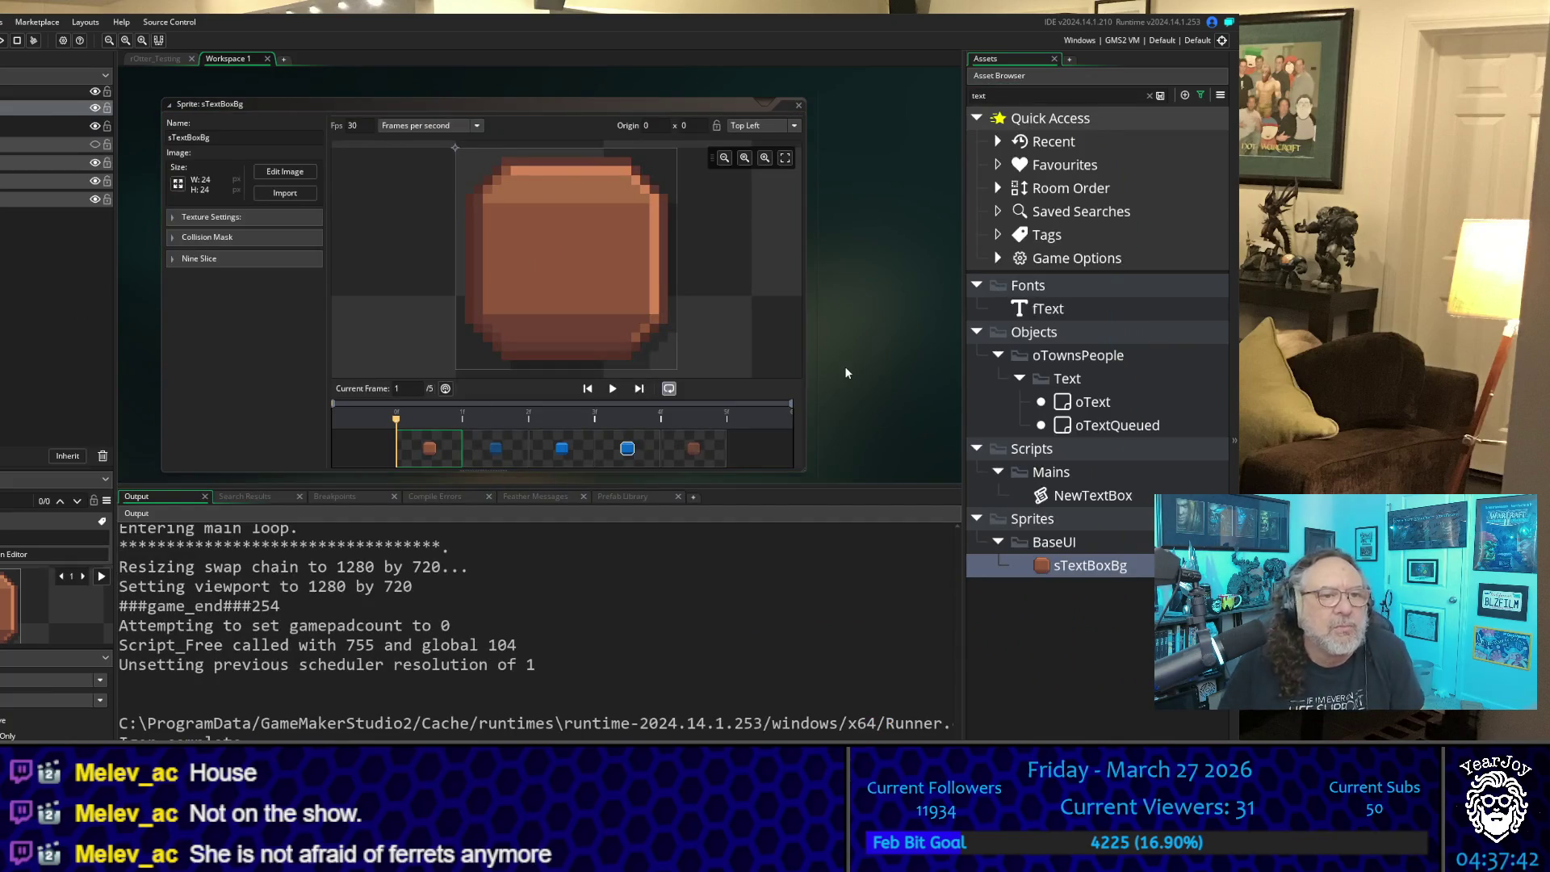
# Step: Open sTextBoxBg's fifth frame in the image editor with transparent as the drawing colour
pyautogui.scroll(-1, 847, 368)
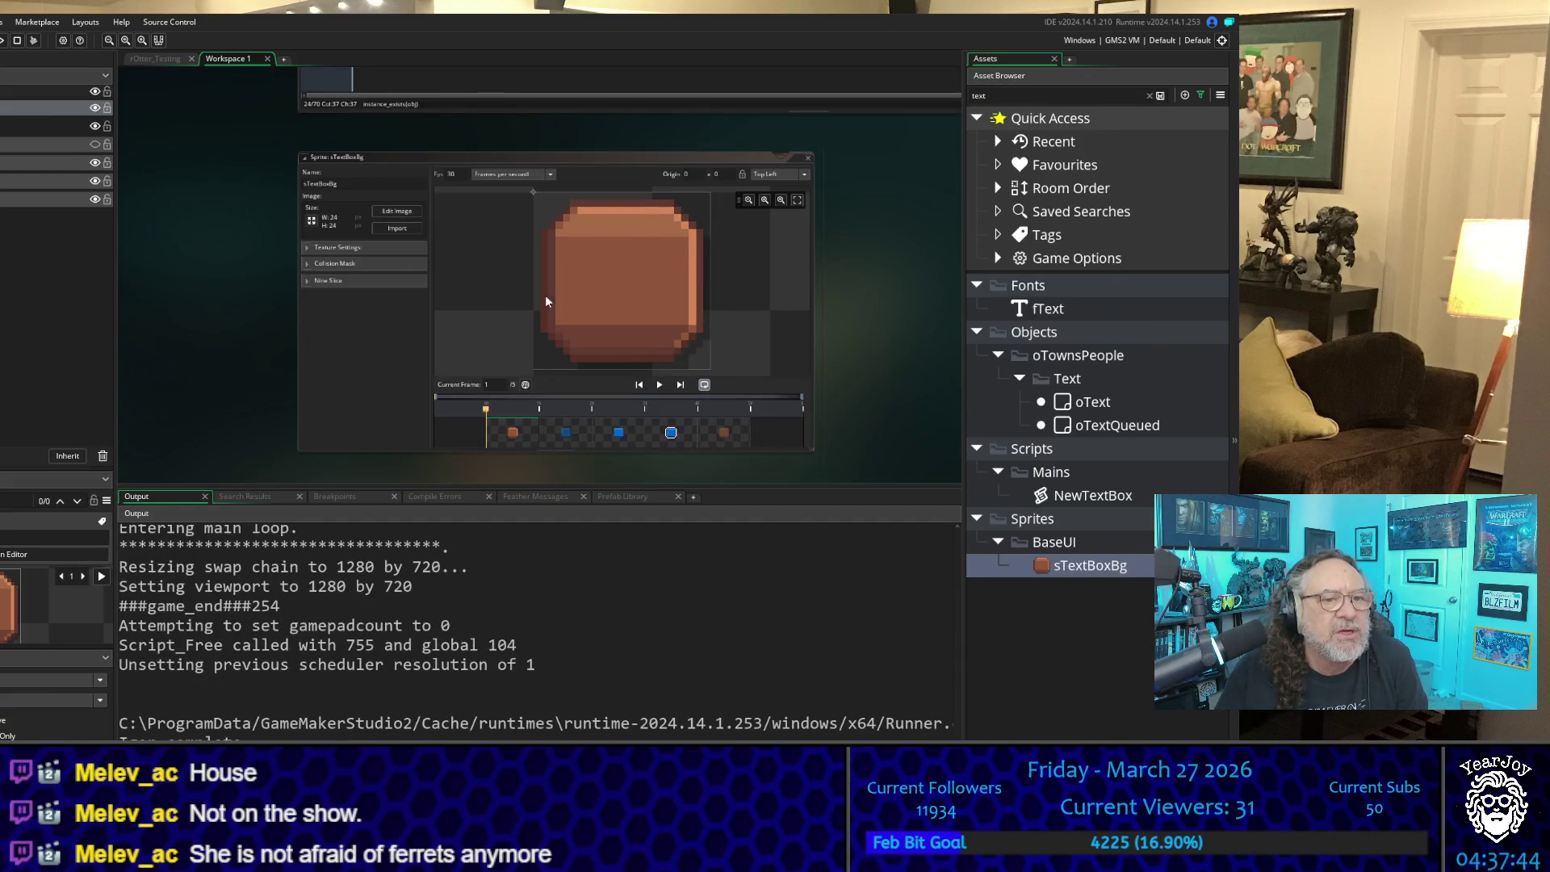
pyautogui.click(401, 215)
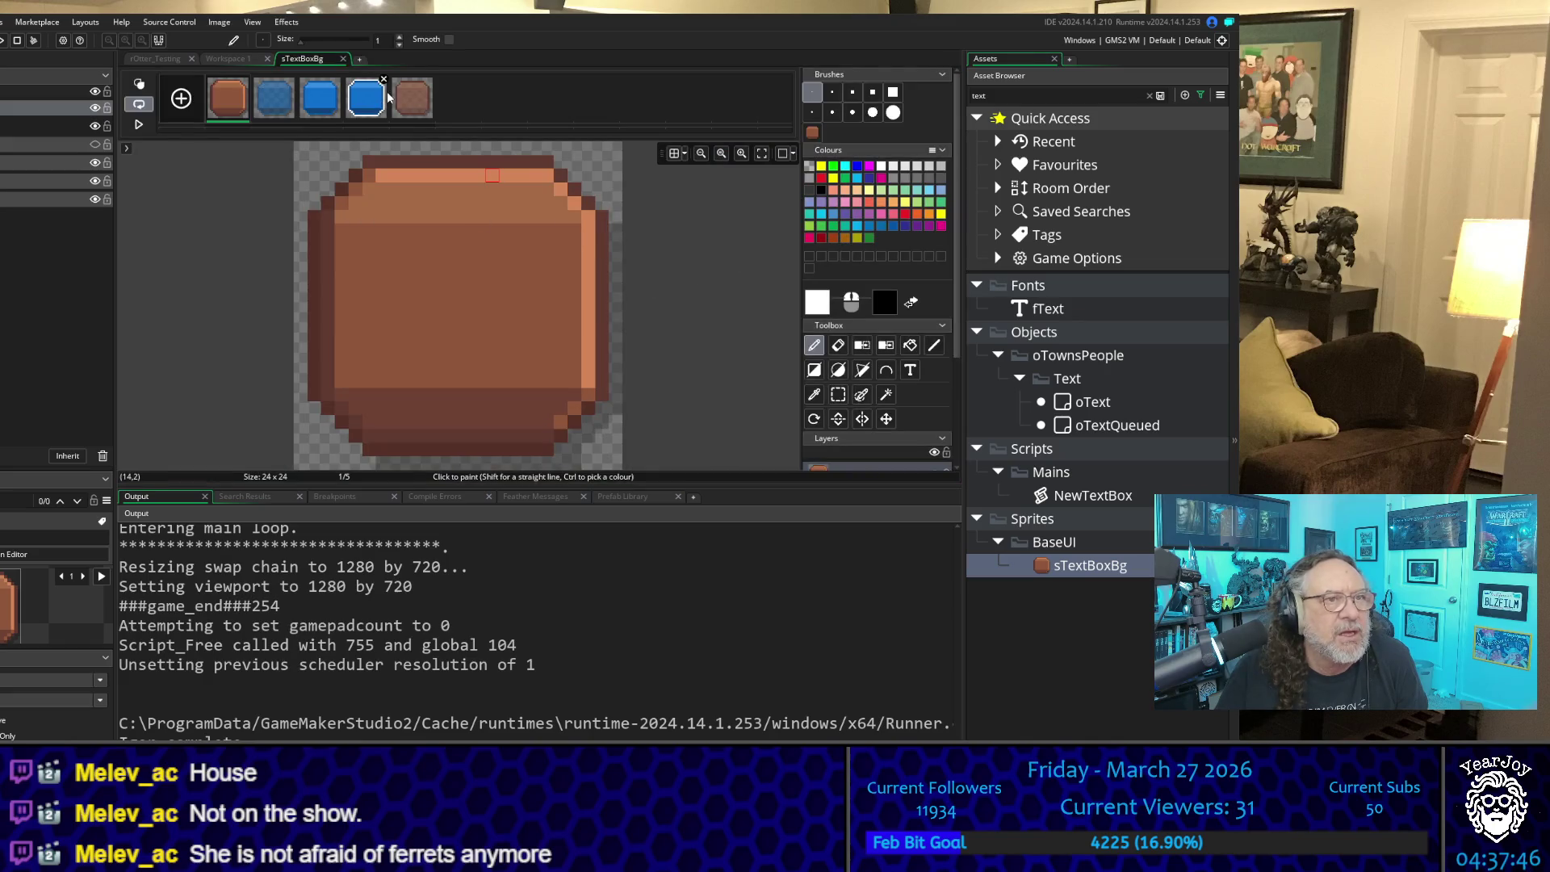
pyautogui.click(421, 99)
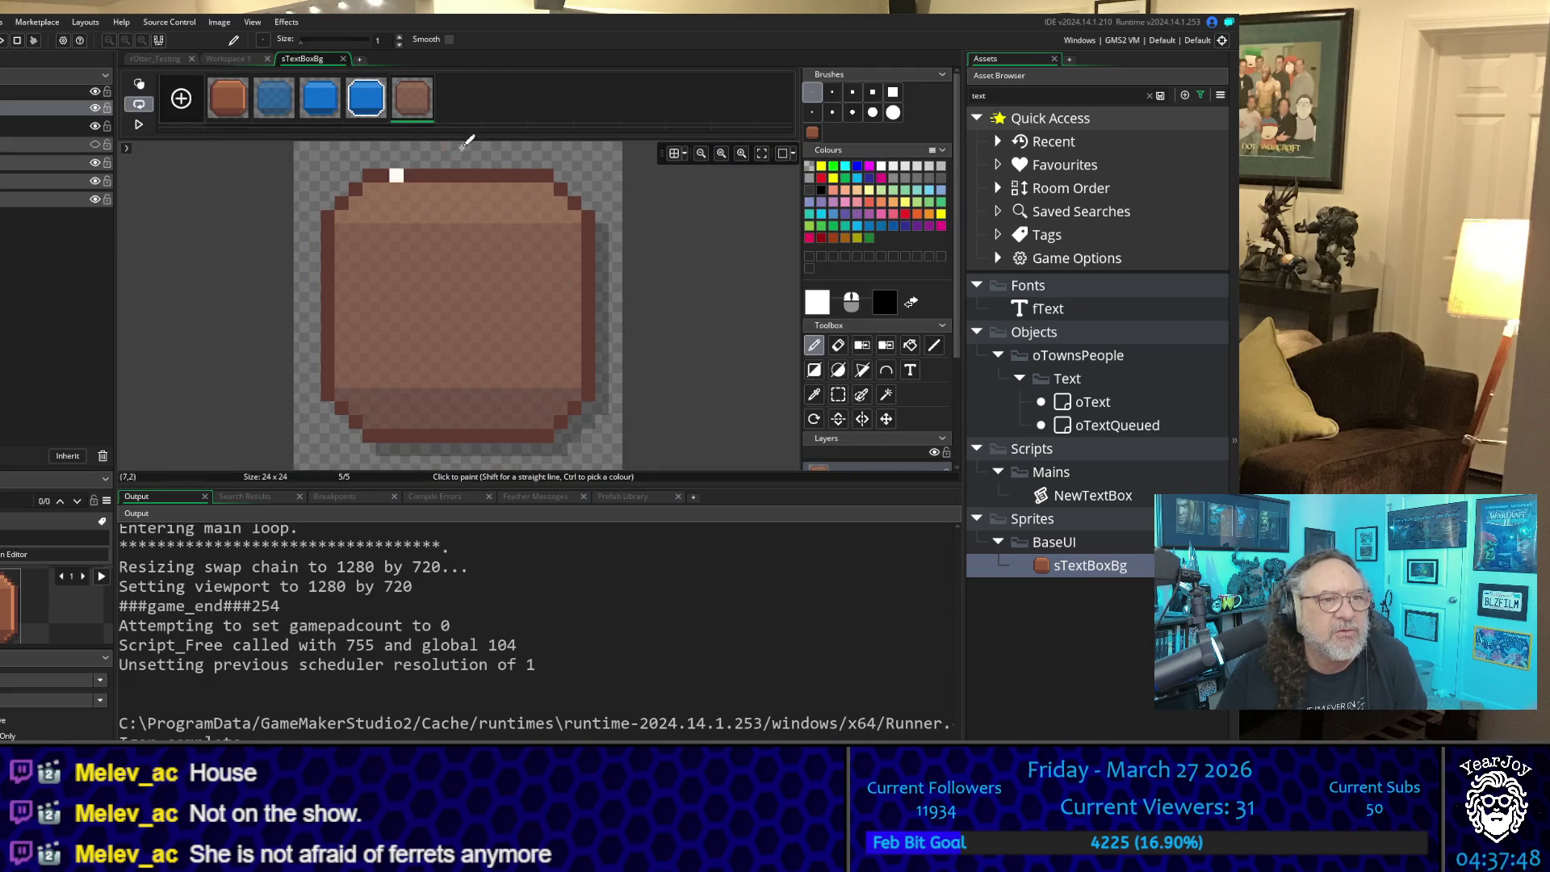
pyautogui.click(814, 394)
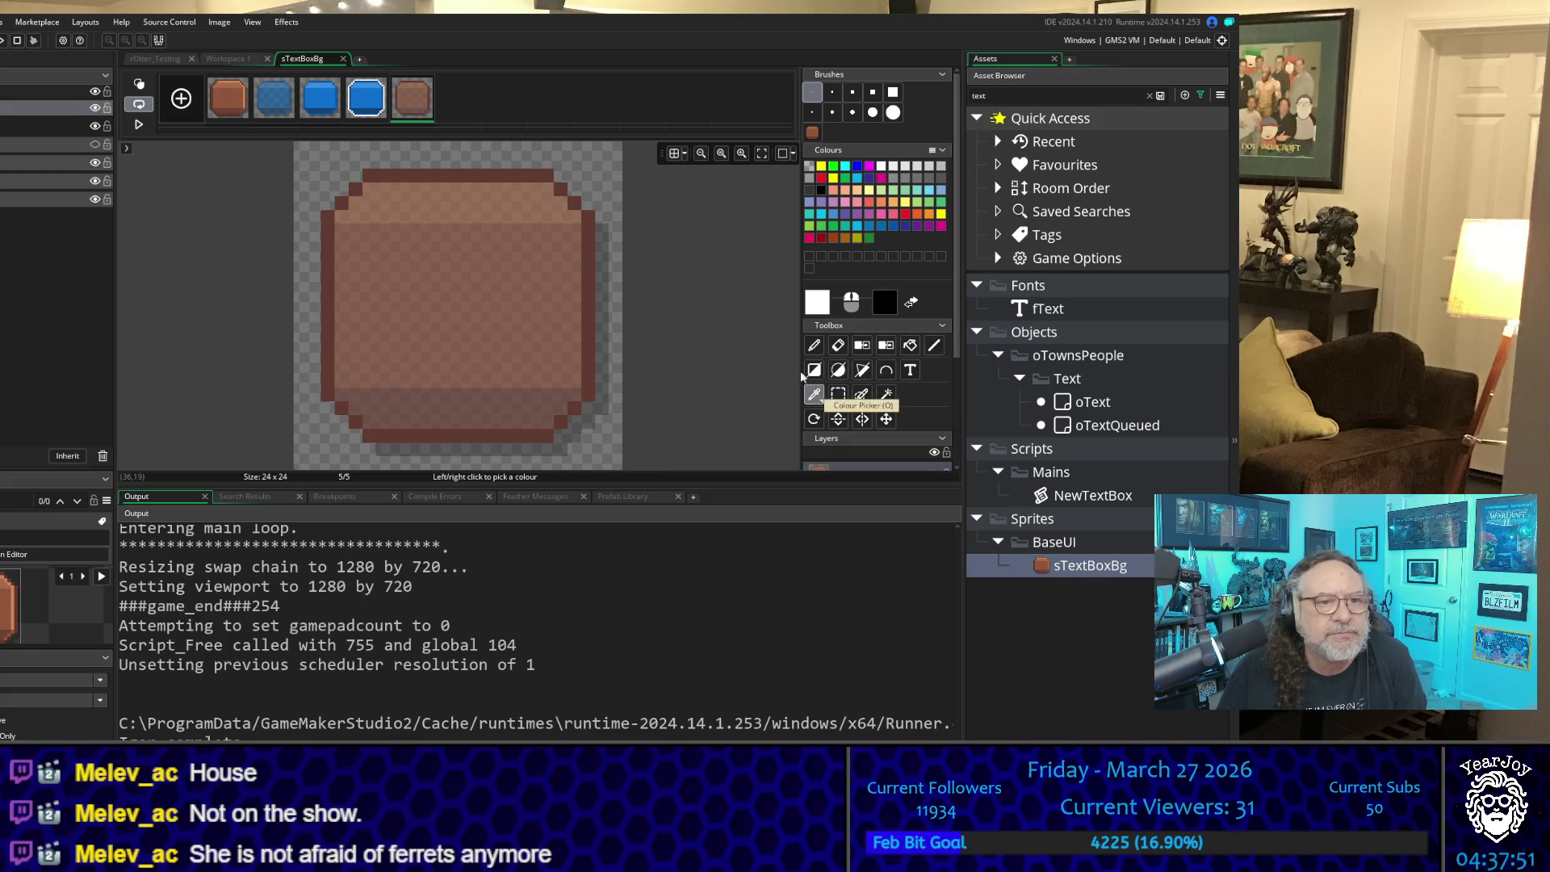
pyautogui.click(615, 338)
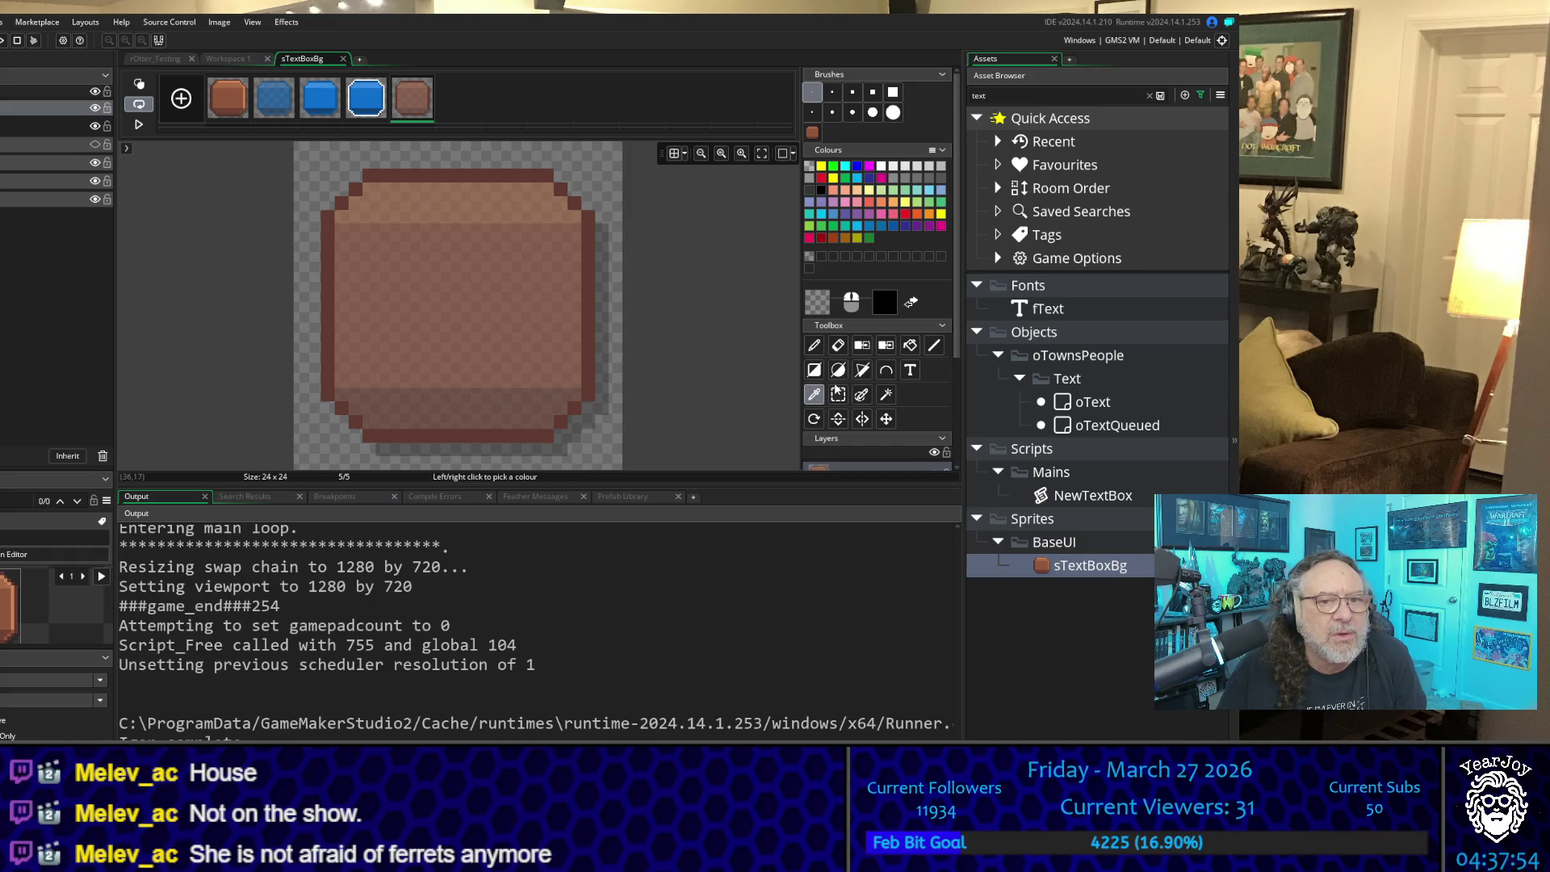
pyautogui.click(819, 345)
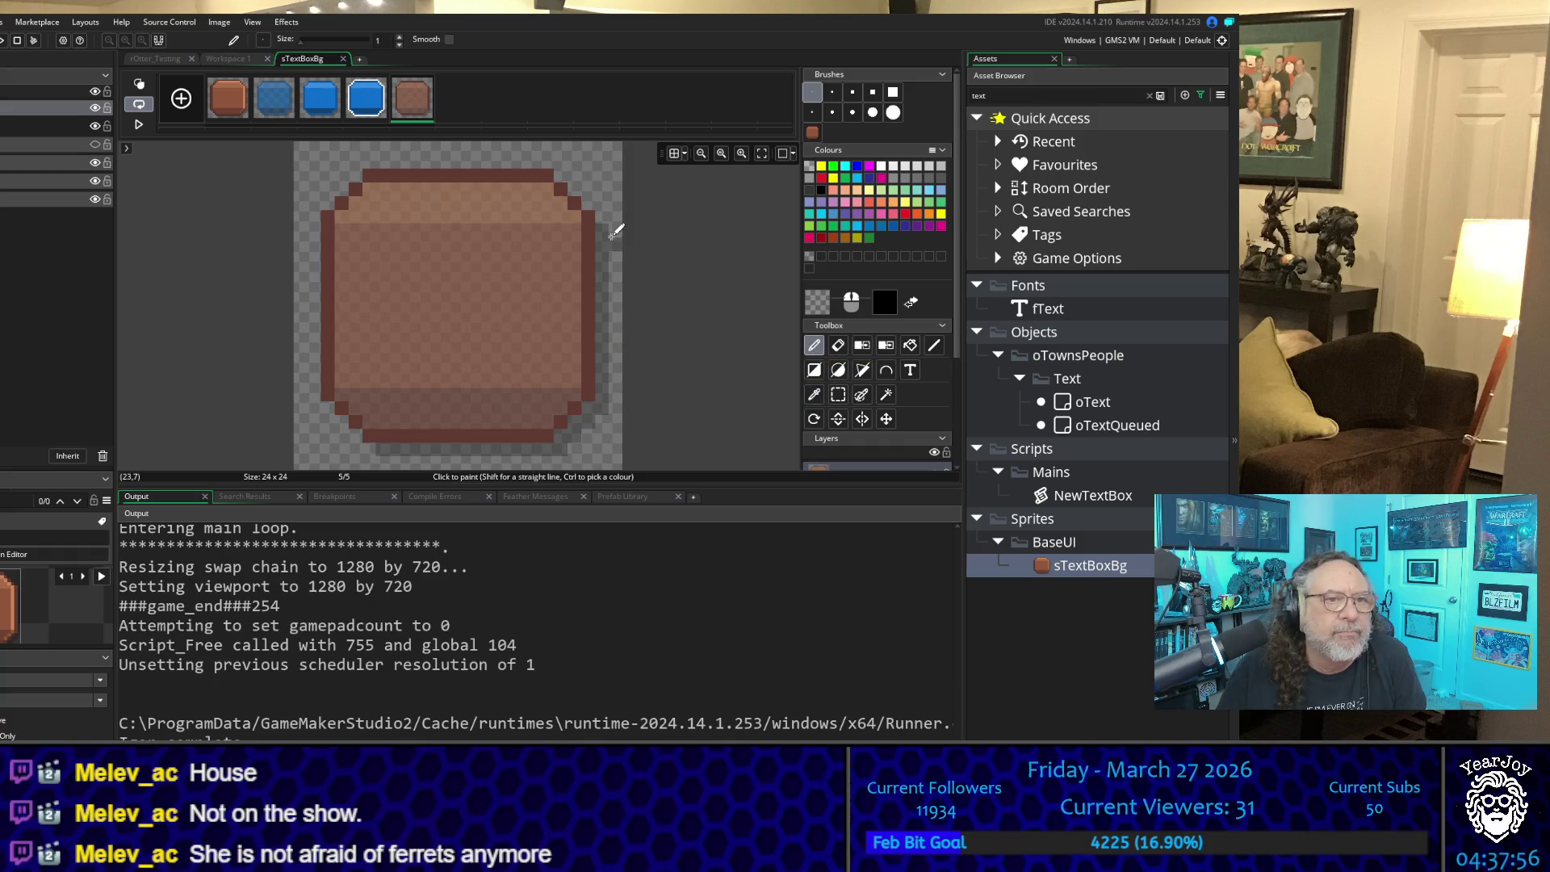
# Step: Erase the shadow down the right edge and along the bottom, then sample the dark brown border
pyautogui.moveTo(614, 230); pyautogui.dragTo(623, 391)
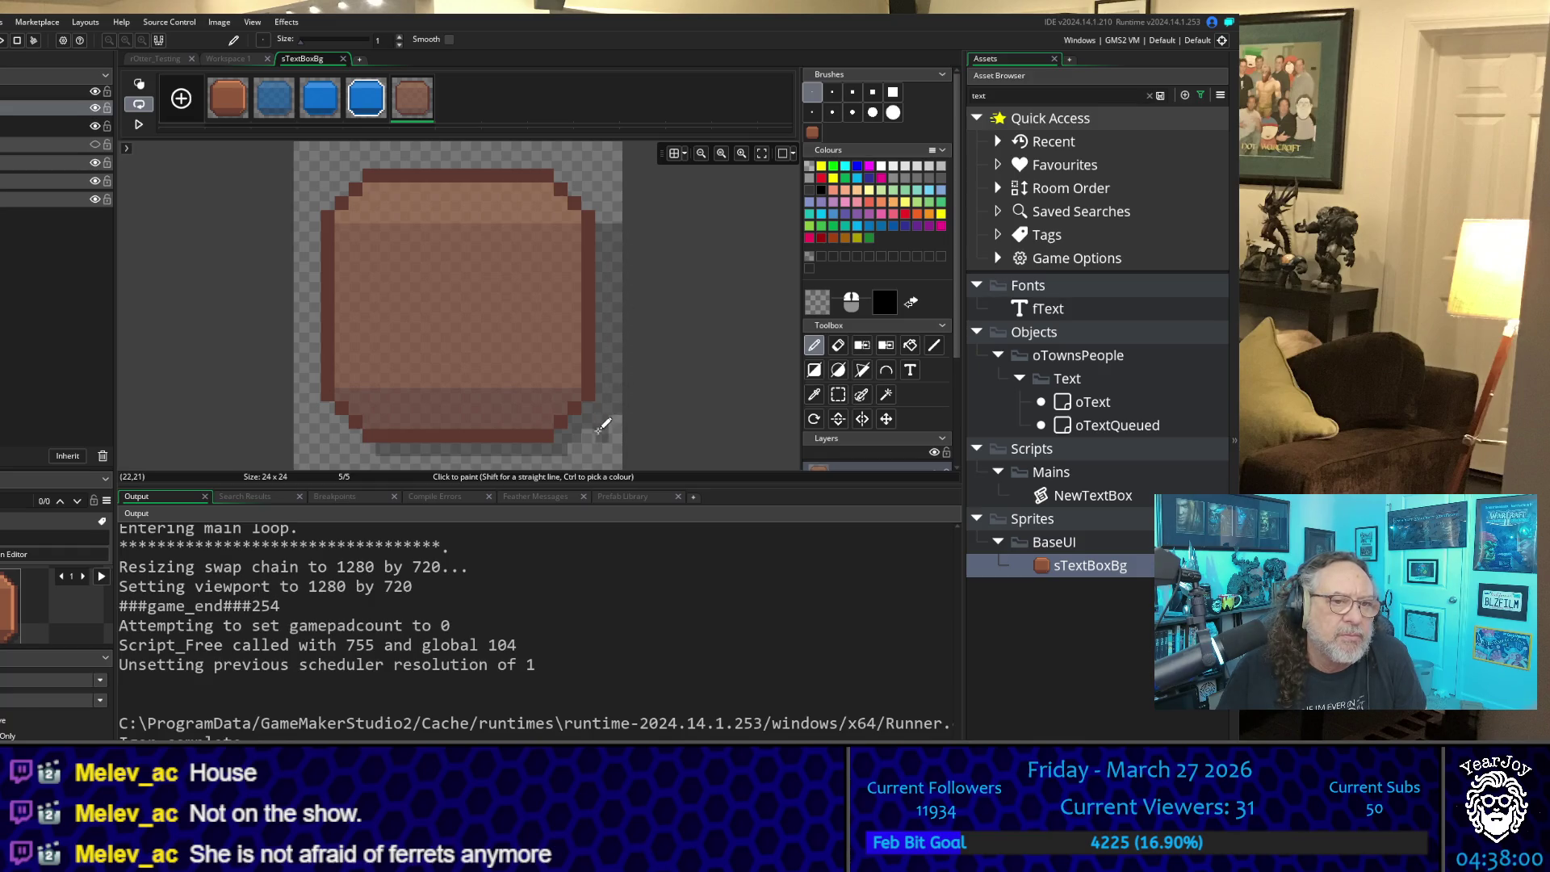
pyautogui.moveTo(590, 440); pyautogui.dragTo(393, 457)
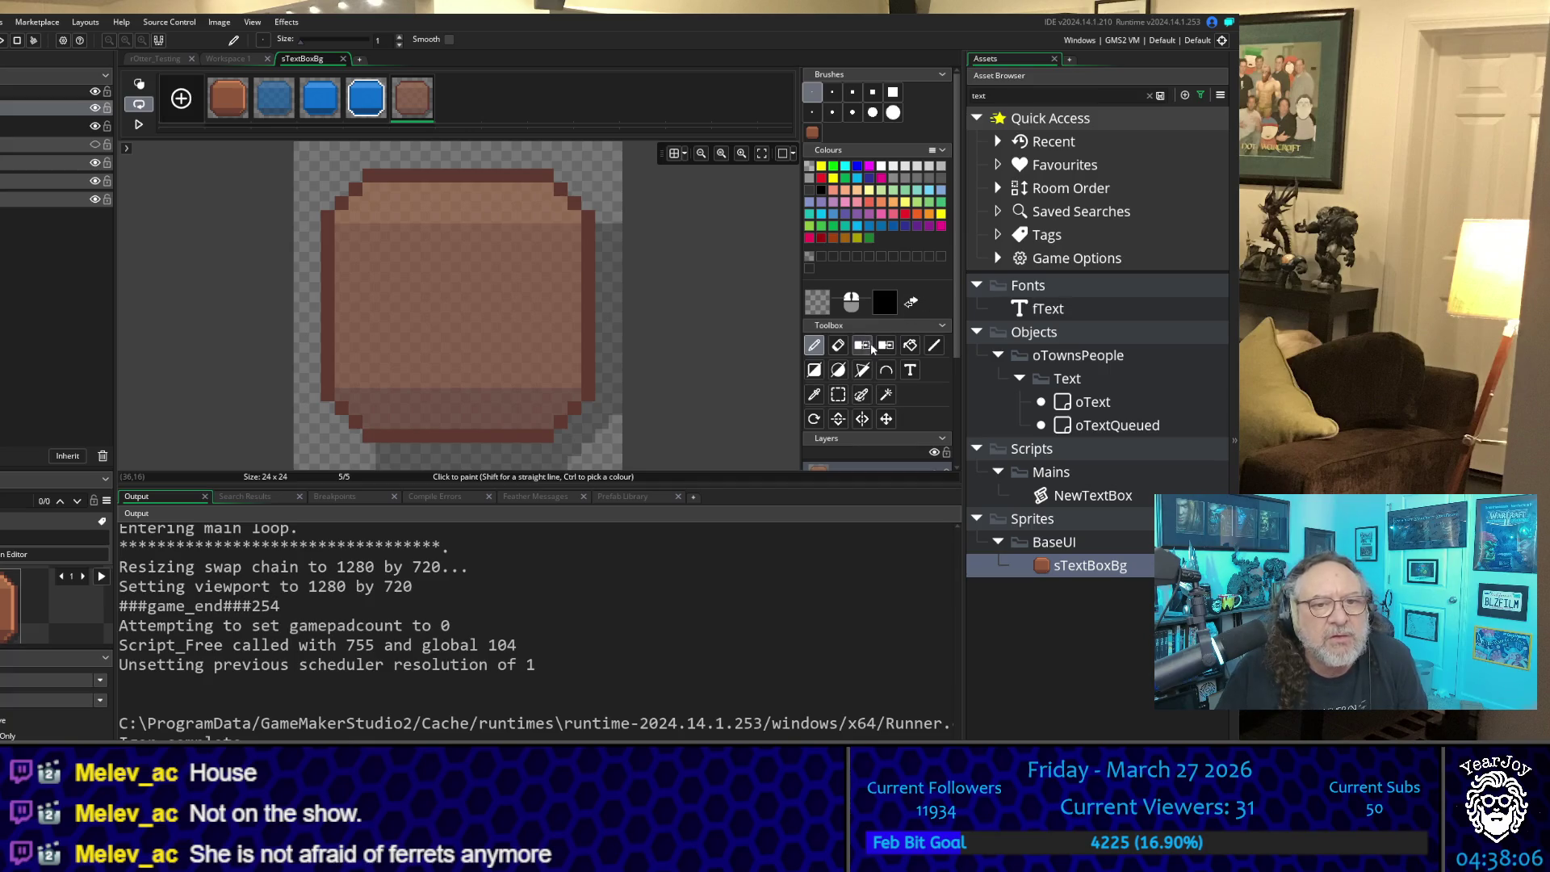
pyautogui.click(815, 395)
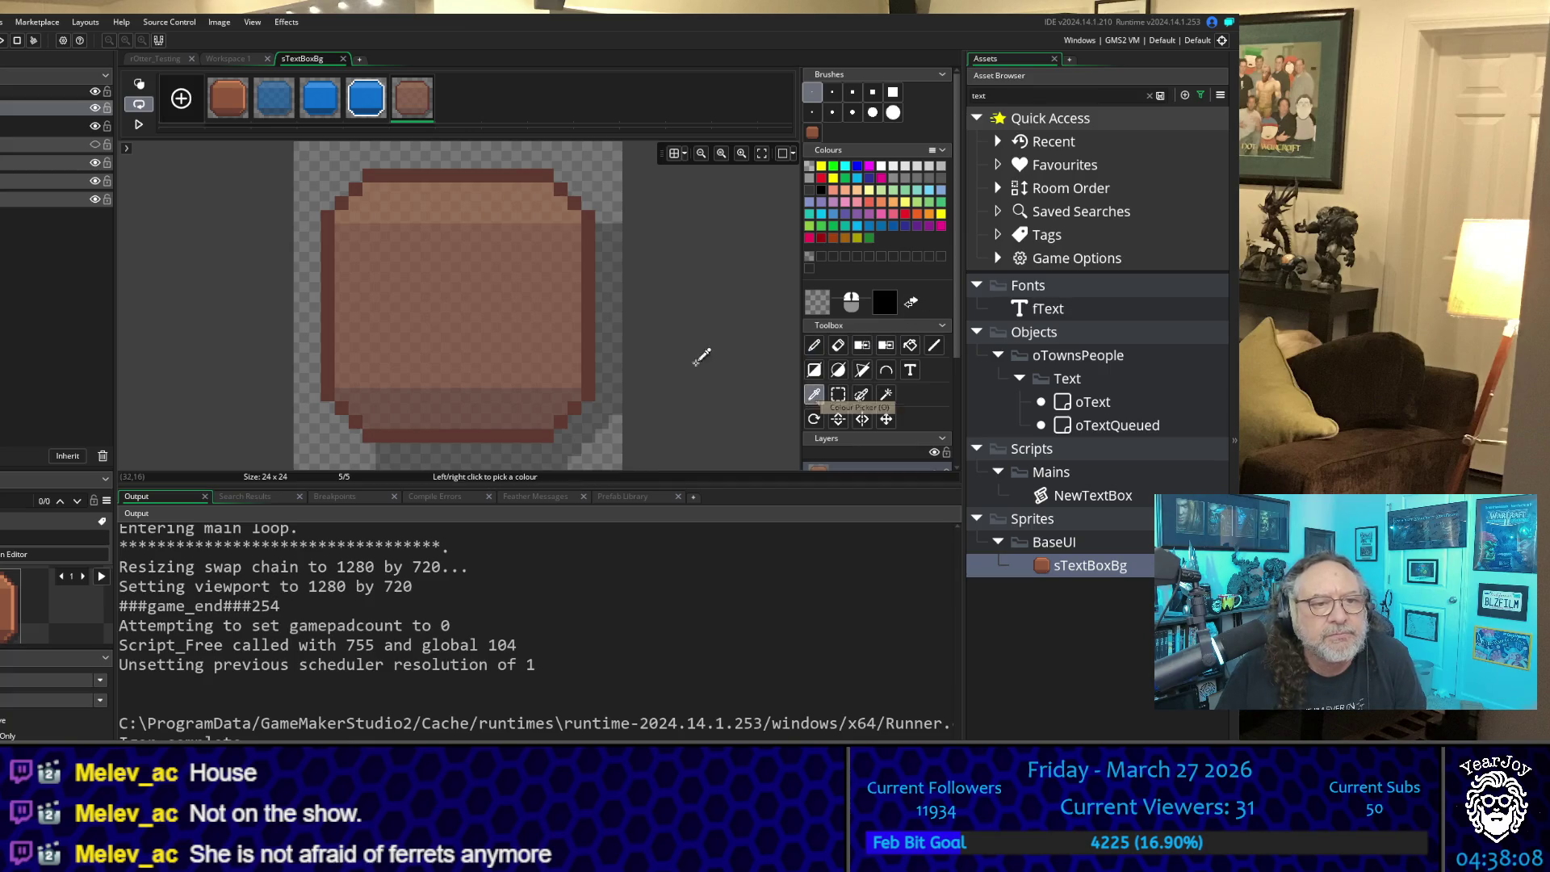
pyautogui.click(589, 363)
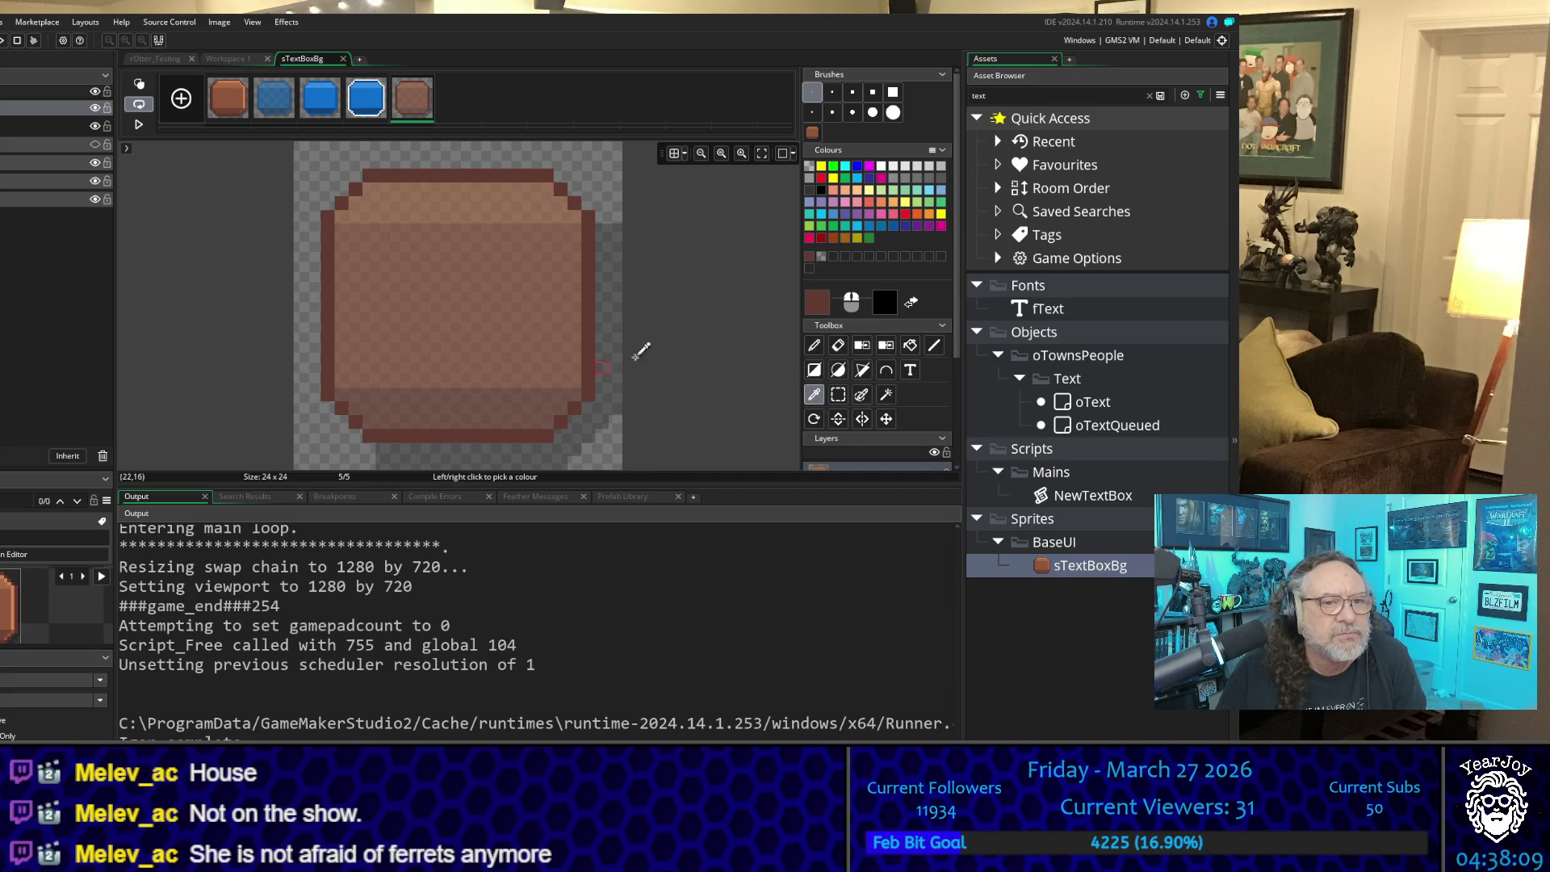
# Step: Paint dark brown down the frame's right edge and along its top edge
pyautogui.click(815, 345)
pyautogui.moveTo(602, 216)
pyautogui.mouseDown()
pyautogui.moveTo(598, 397)
pyautogui.moveTo(546, 441)
pyautogui.moveTo(373, 446)
pyautogui.moveTo(318, 404)
pyautogui.moveTo(335, 410)
pyautogui.moveTo(321, 335)
pyautogui.moveTo(319, 375)
pyautogui.moveTo(318, 214)
pyautogui.moveTo(318, 318)
pyautogui.mouseUp()
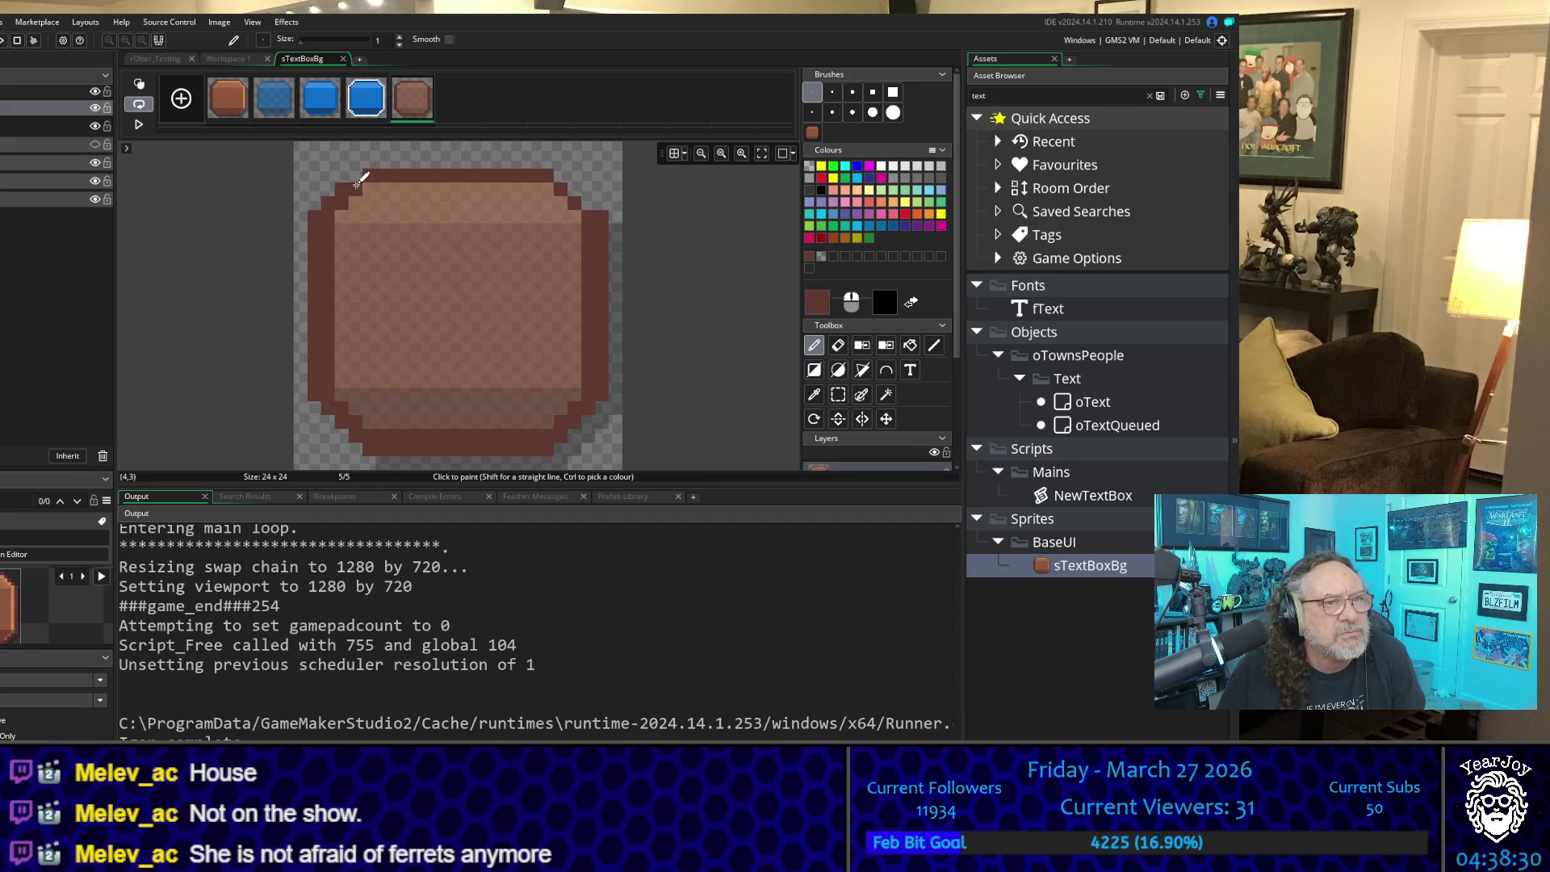
pyautogui.moveTo(367, 162)
pyautogui.mouseDown()
pyautogui.moveTo(546, 162)
pyautogui.moveTo(573, 186)
pyautogui.mouseUp()
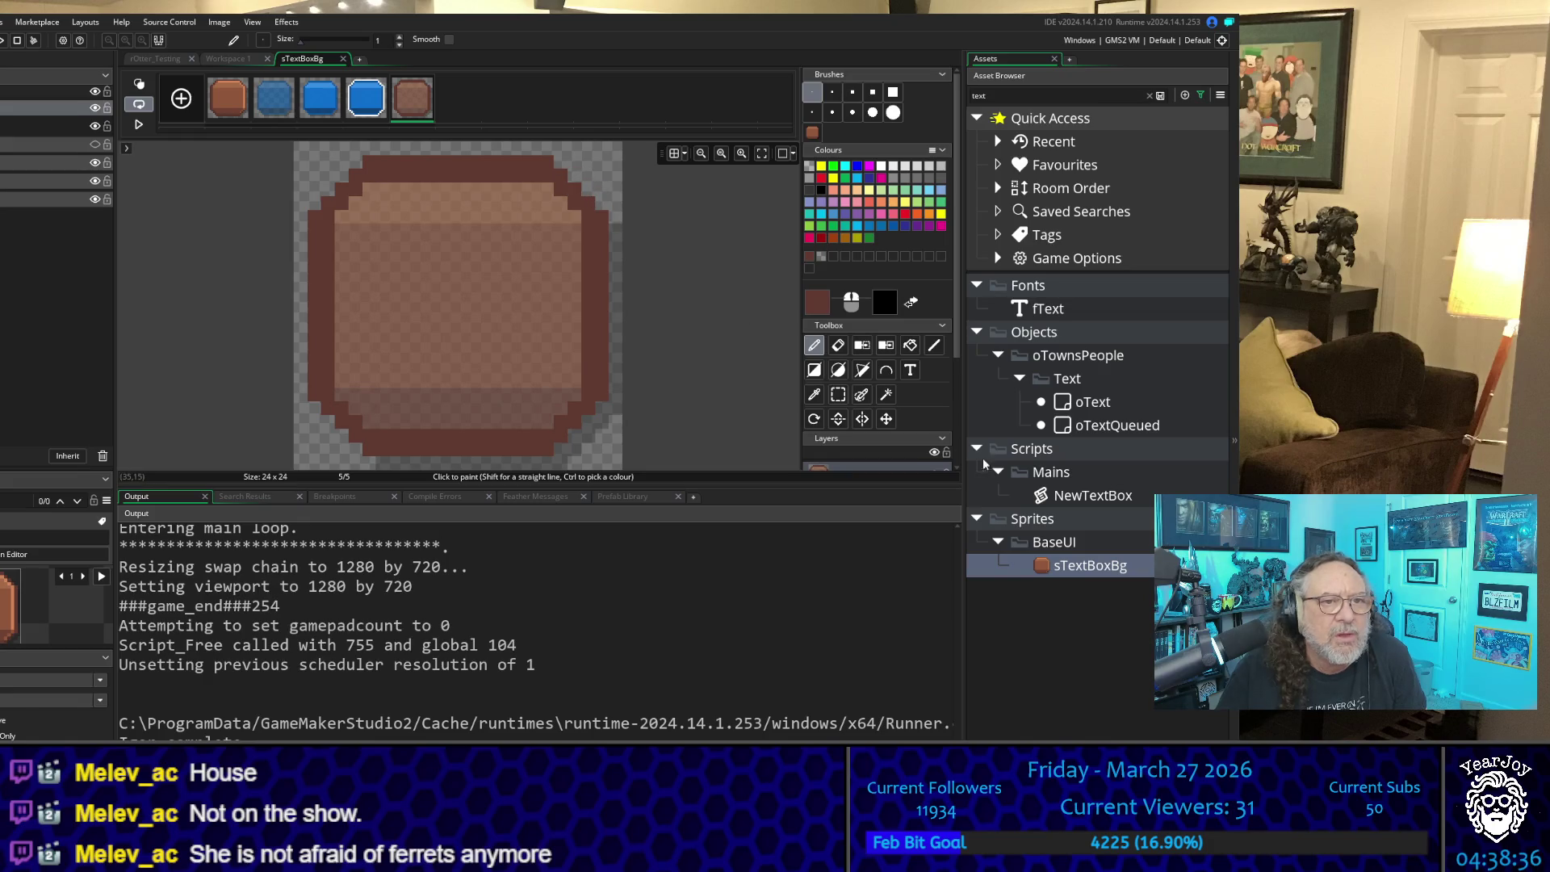
# Step: Sample the light interior brown and paint it down the right inner column, then select the Eraser
pyautogui.click(814, 394)
pyautogui.click(567, 265)
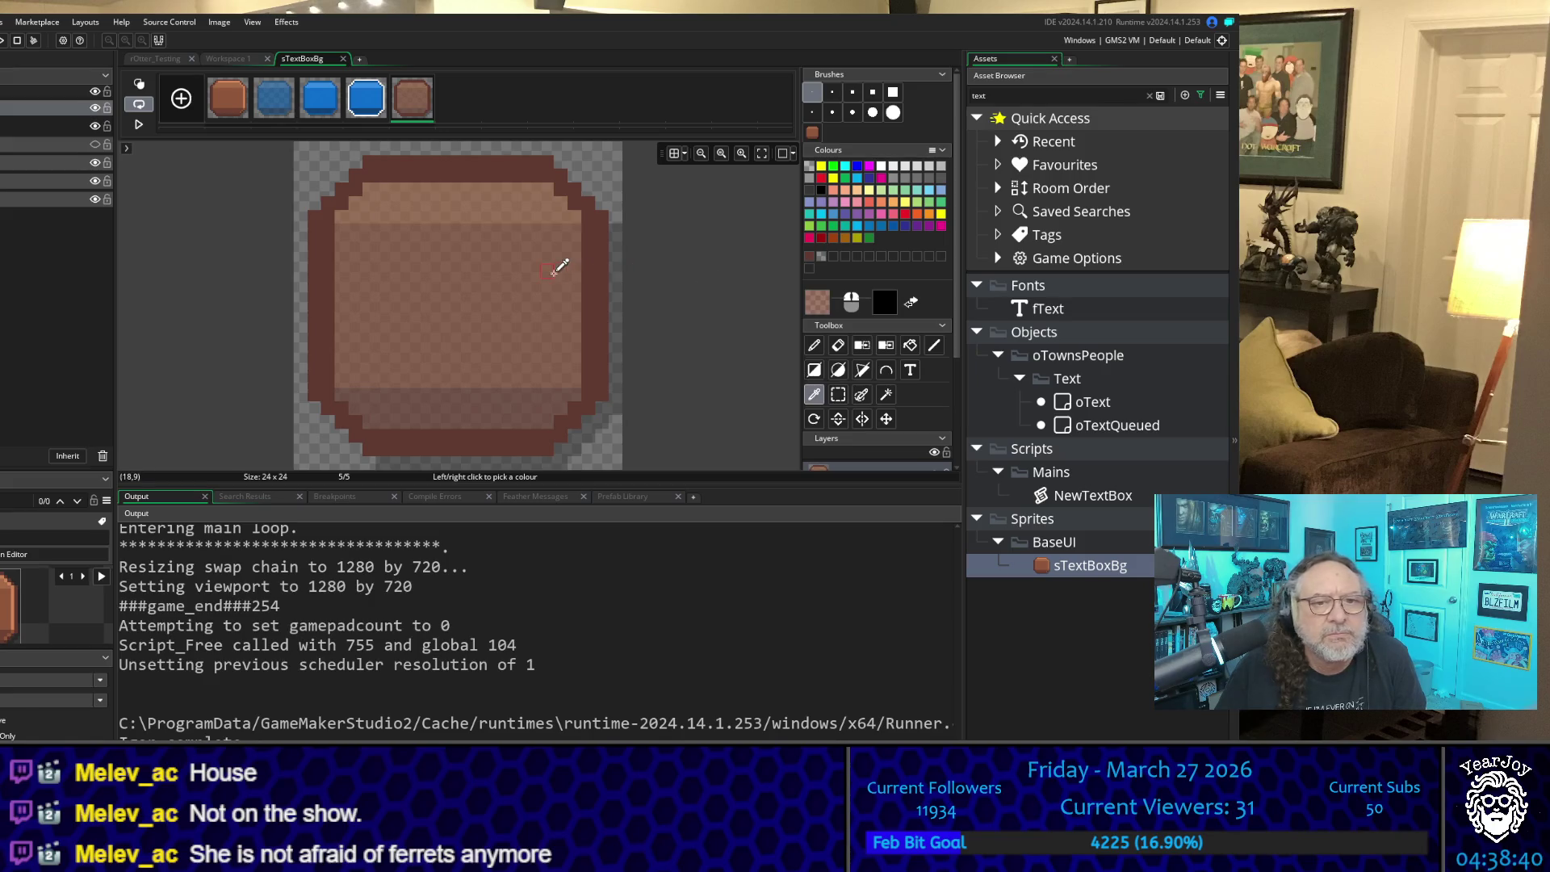
pyautogui.click(812, 345)
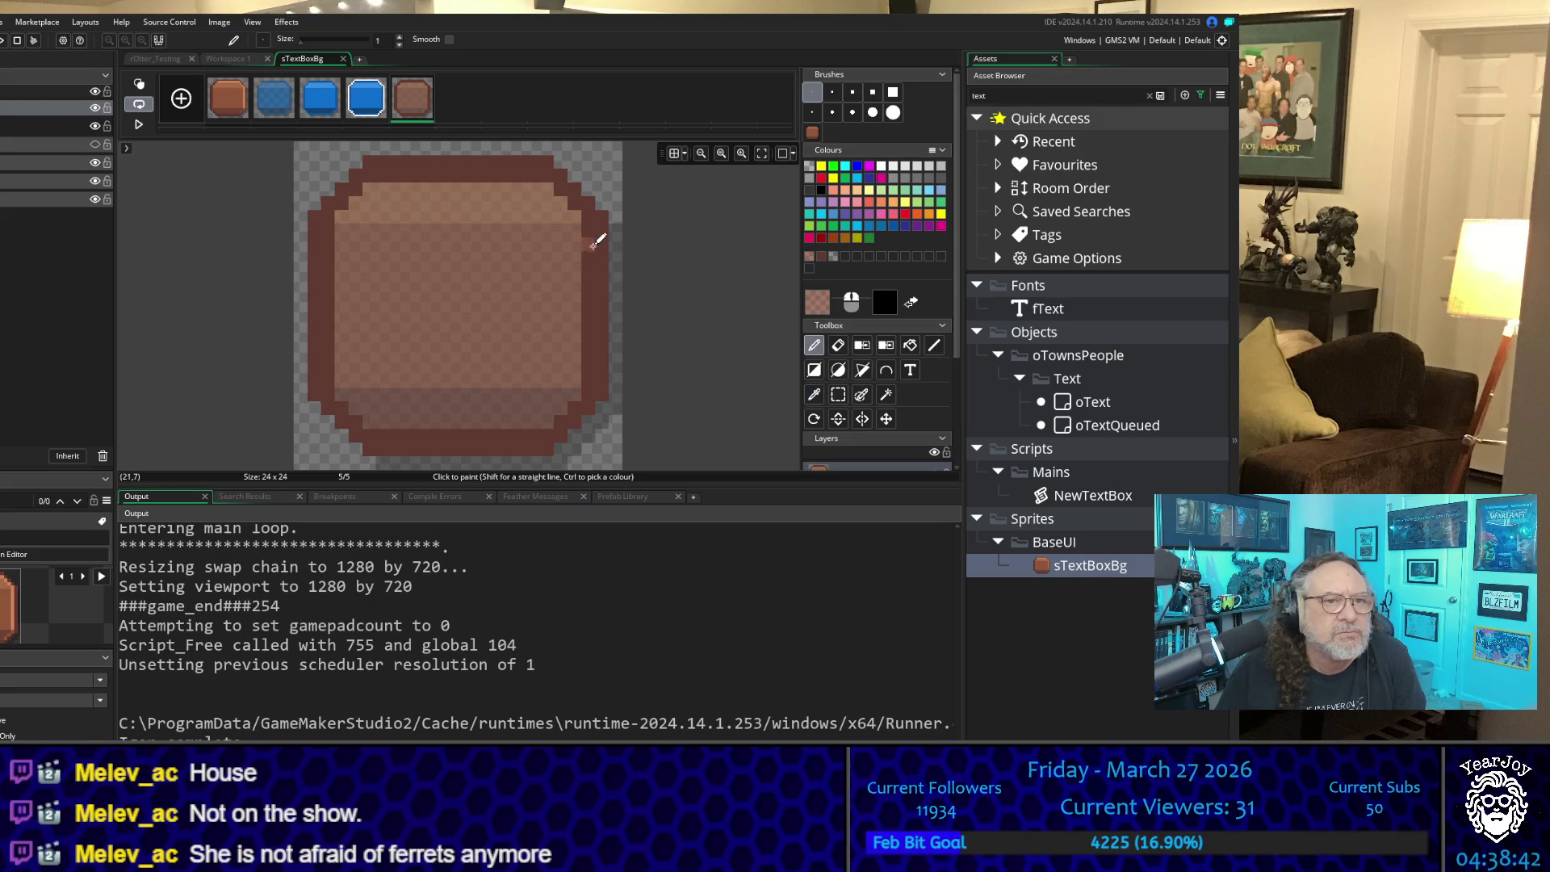
pyautogui.moveTo(593, 243); pyautogui.dragTo(592, 352)
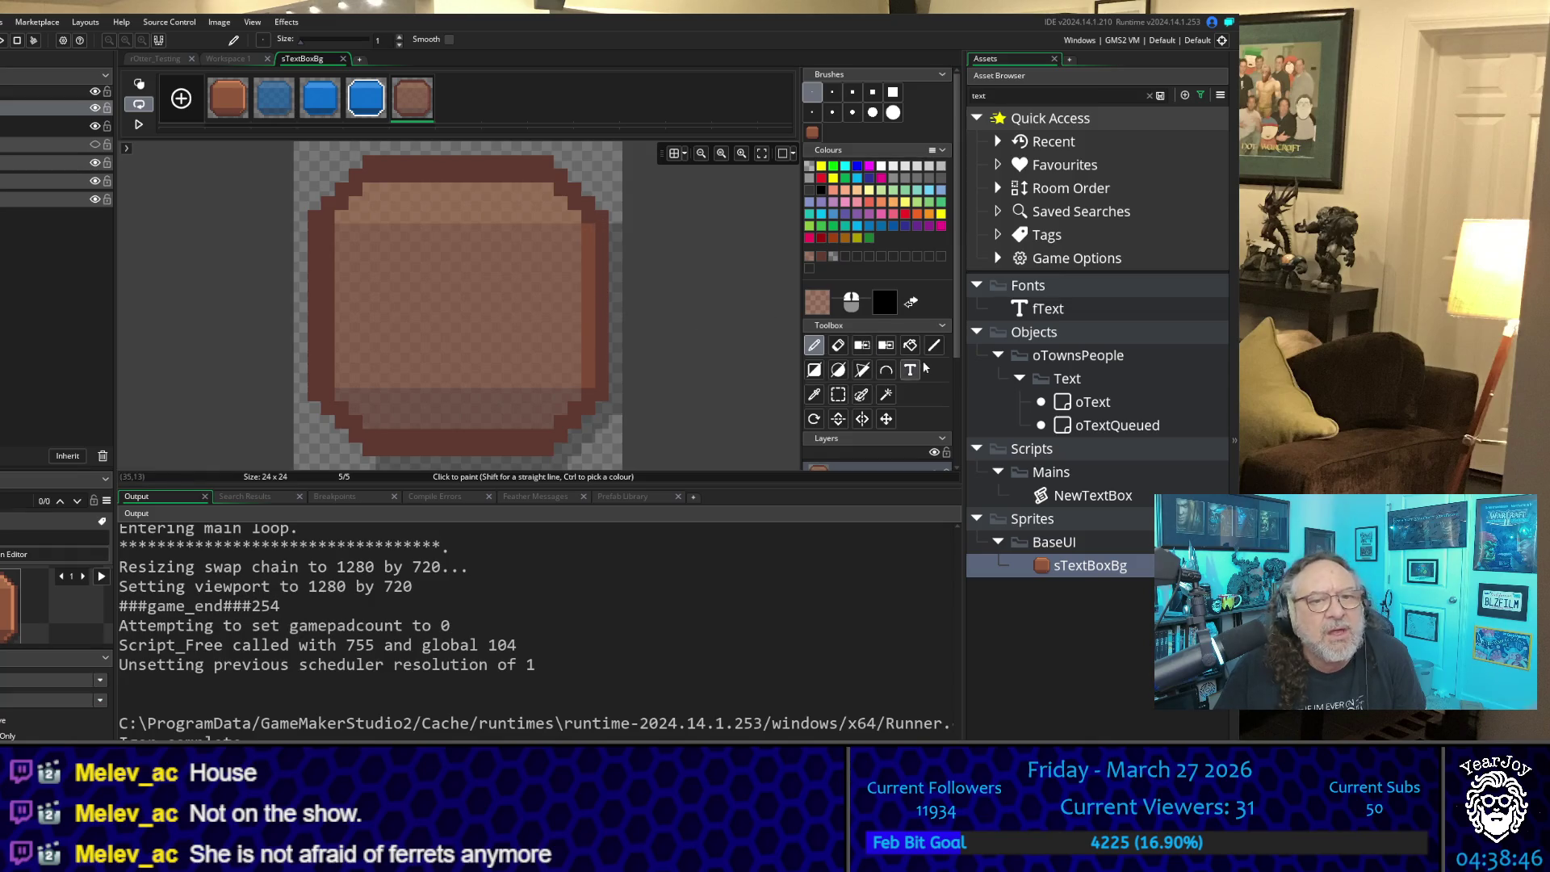
pyautogui.click(838, 345)
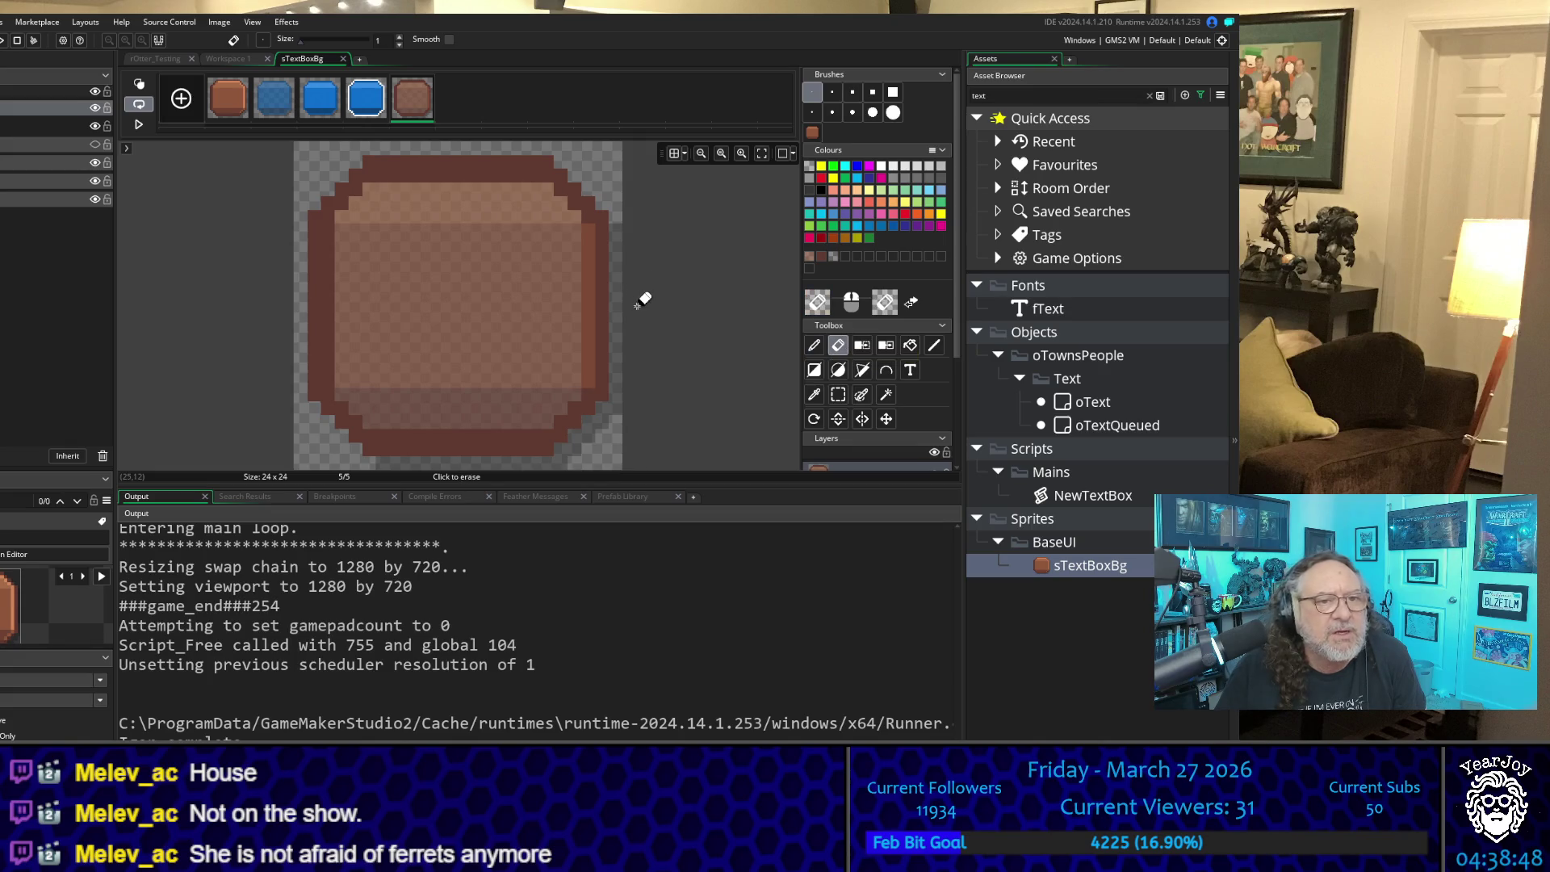
# Step: Erase the light right inner column of the fifth sTextBoxBg frame and sample a sprite colour for repainting
pyautogui.moveTo(591, 229)
pyautogui.mouseDown()
pyautogui.moveTo(590, 393)
pyautogui.moveTo(573, 413)
pyautogui.moveTo(356, 429)
pyautogui.moveTo(329, 388)
pyautogui.moveTo(330, 215)
pyautogui.moveTo(352, 178)
pyautogui.moveTo(533, 169)
pyautogui.moveTo(557, 174)
pyautogui.moveTo(588, 216)
pyautogui.mouseUp()
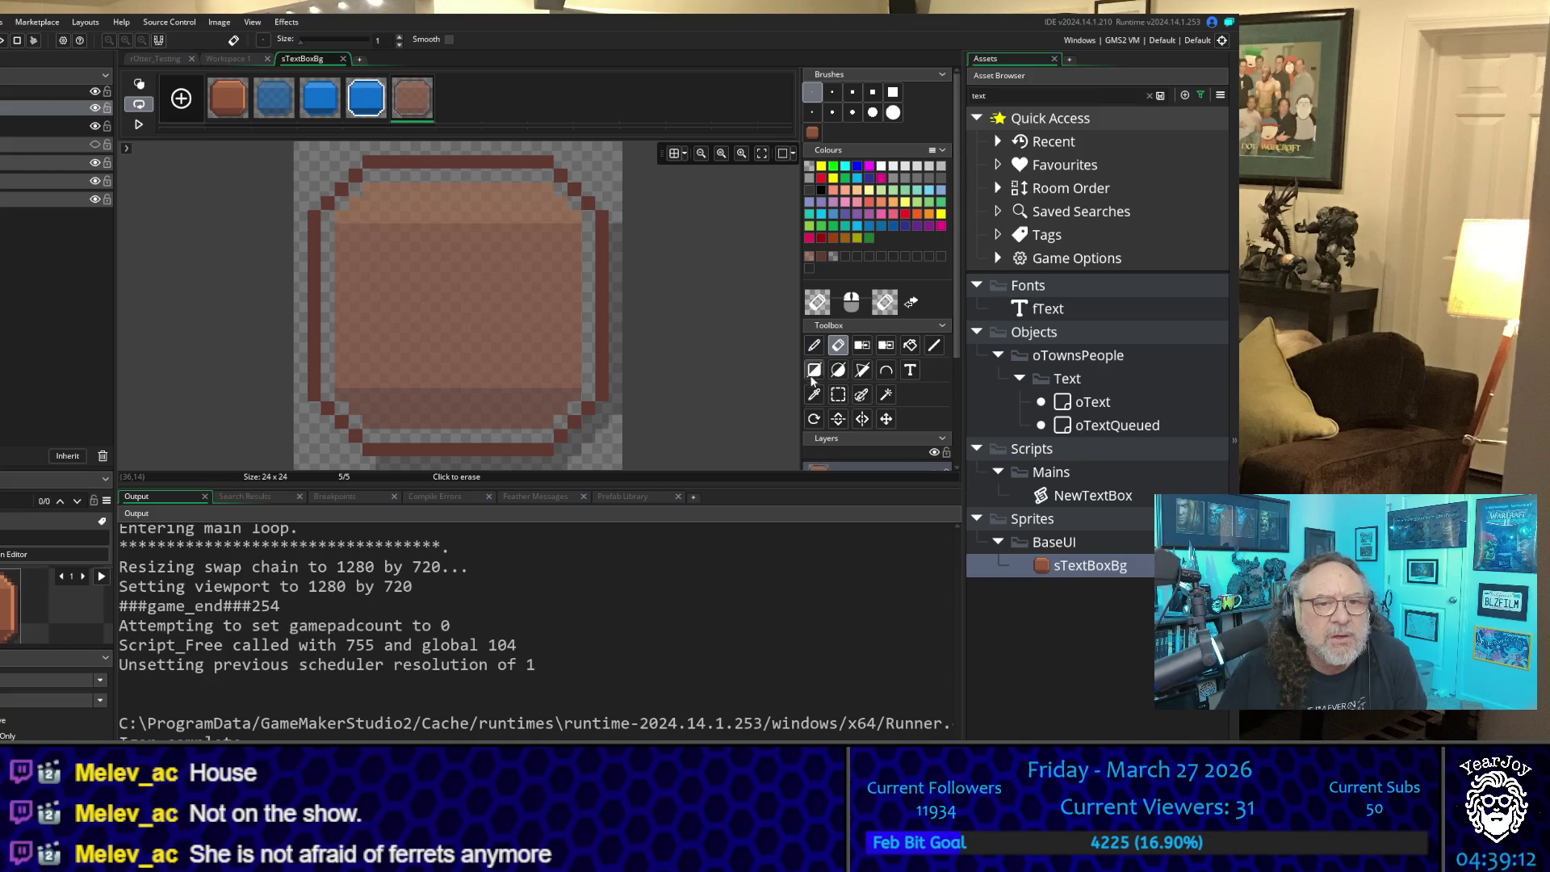
pyautogui.click(814, 394)
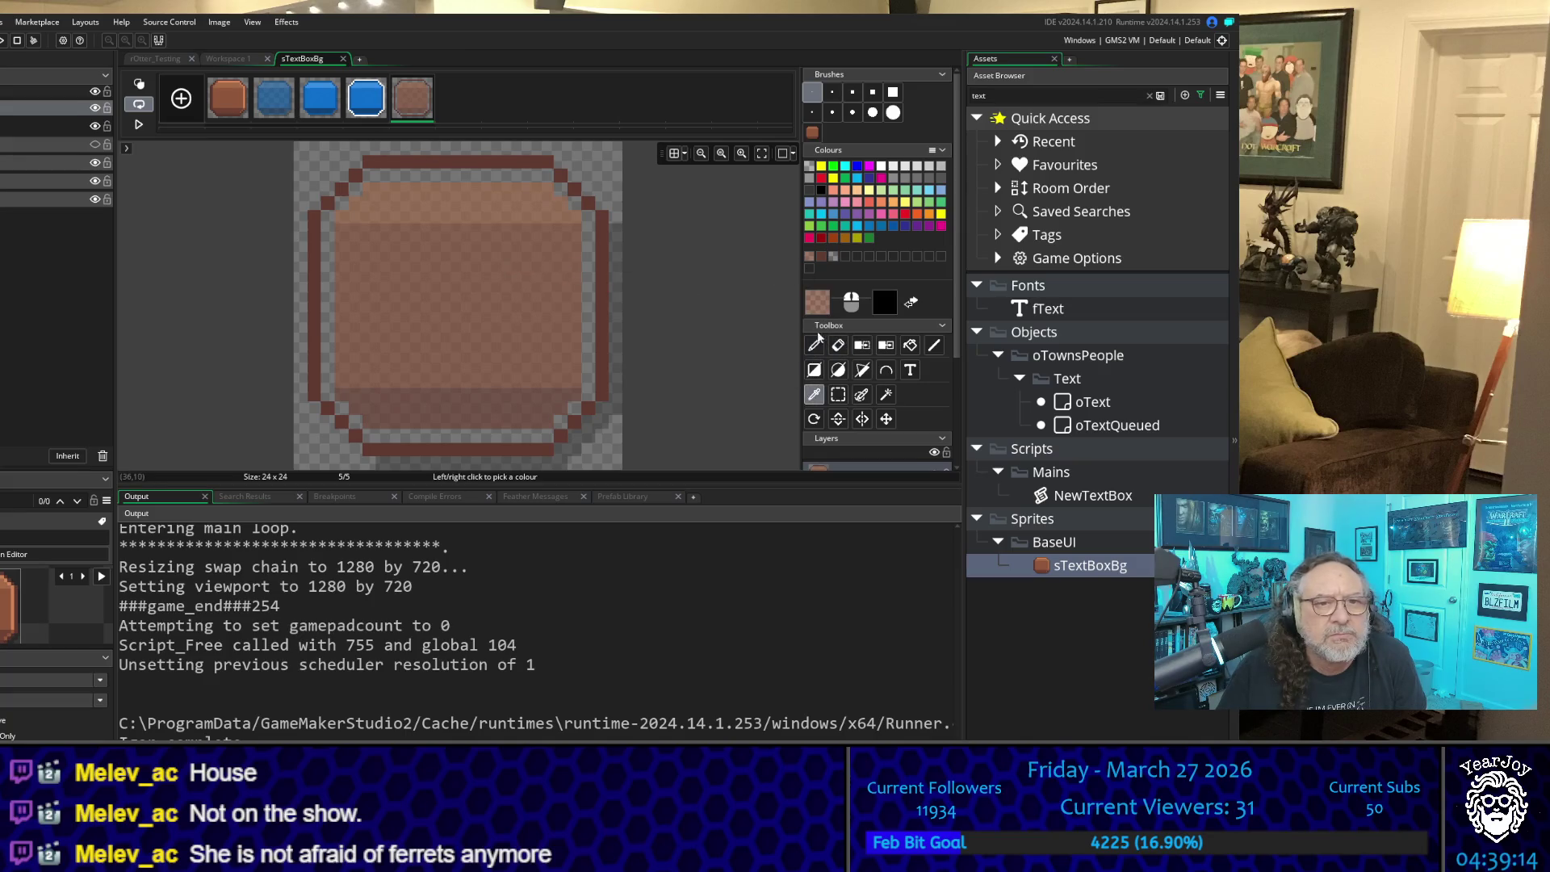
pyautogui.click(812, 339)
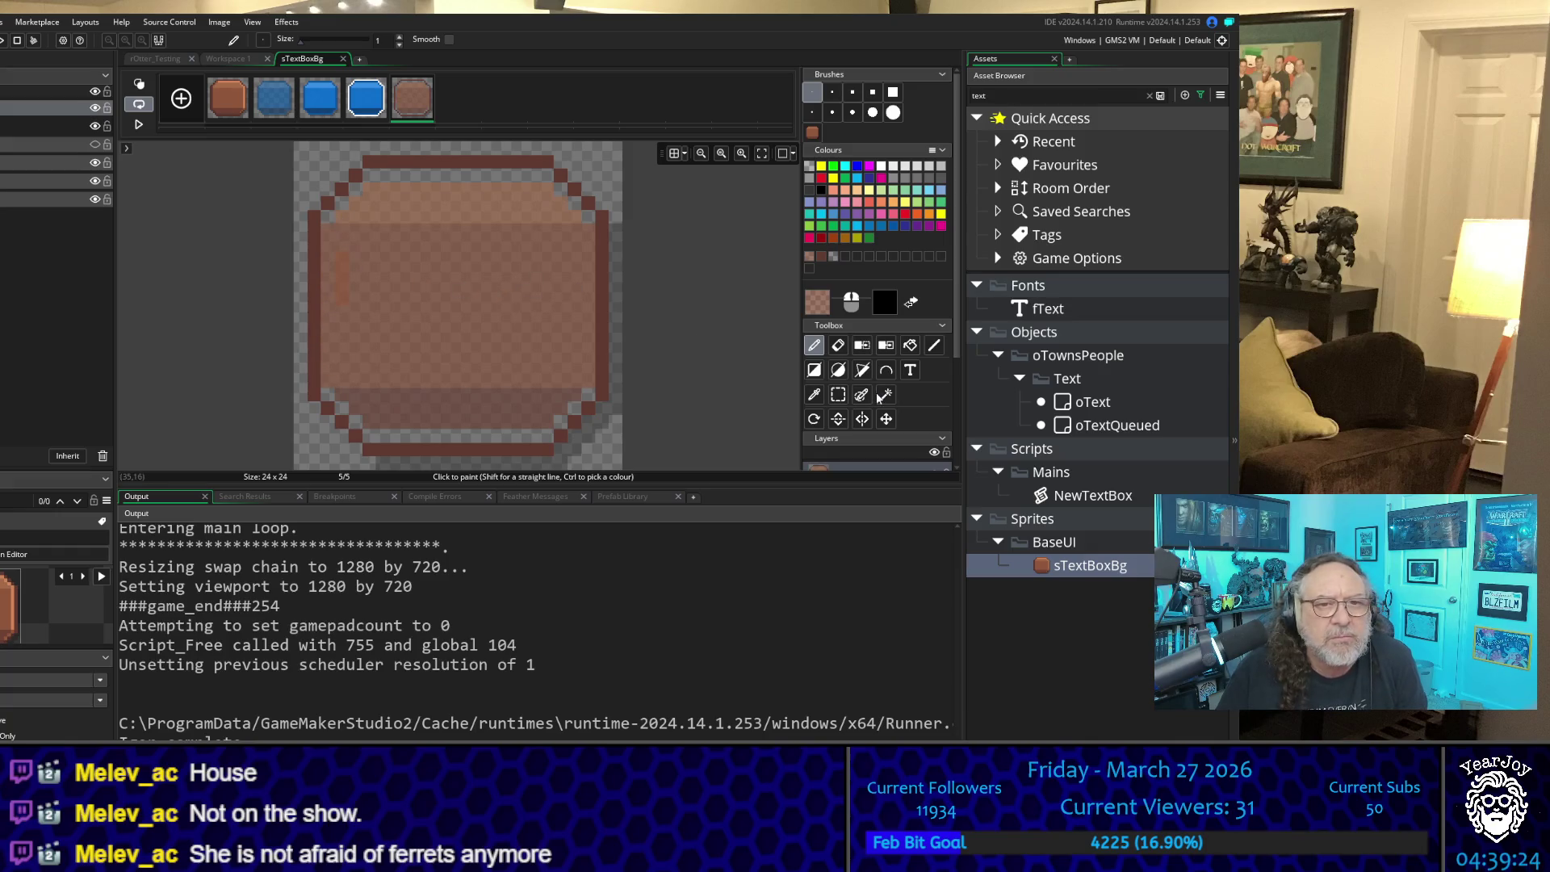
pyautogui.click(815, 394)
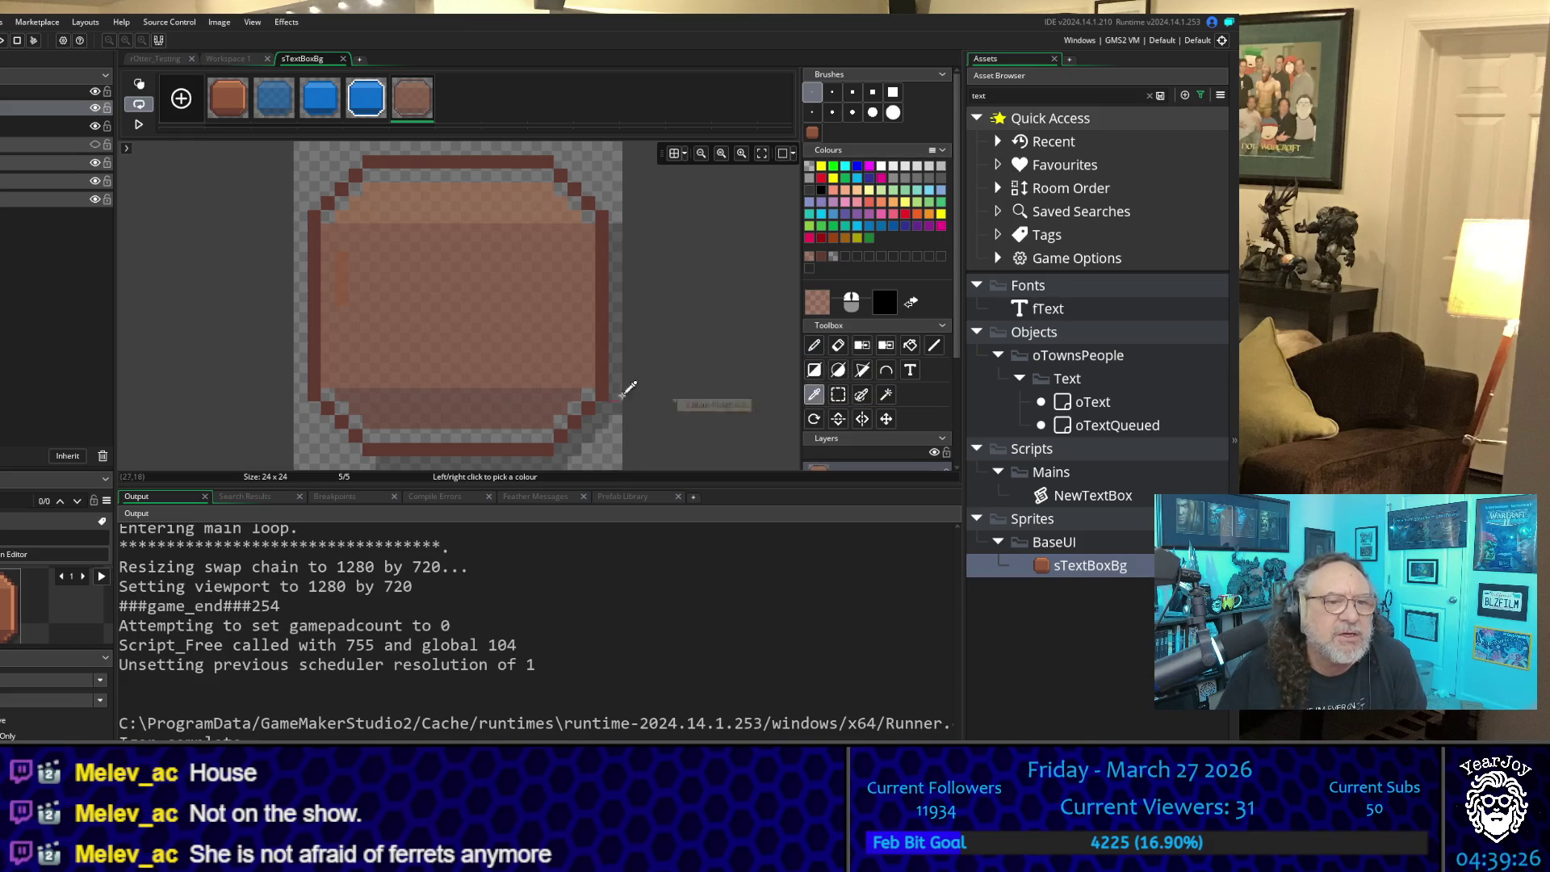
# Step: Paint a darker brown row along the bottom inner edge of the fifth frame
pyautogui.click(513, 402)
pyautogui.click(813, 345)
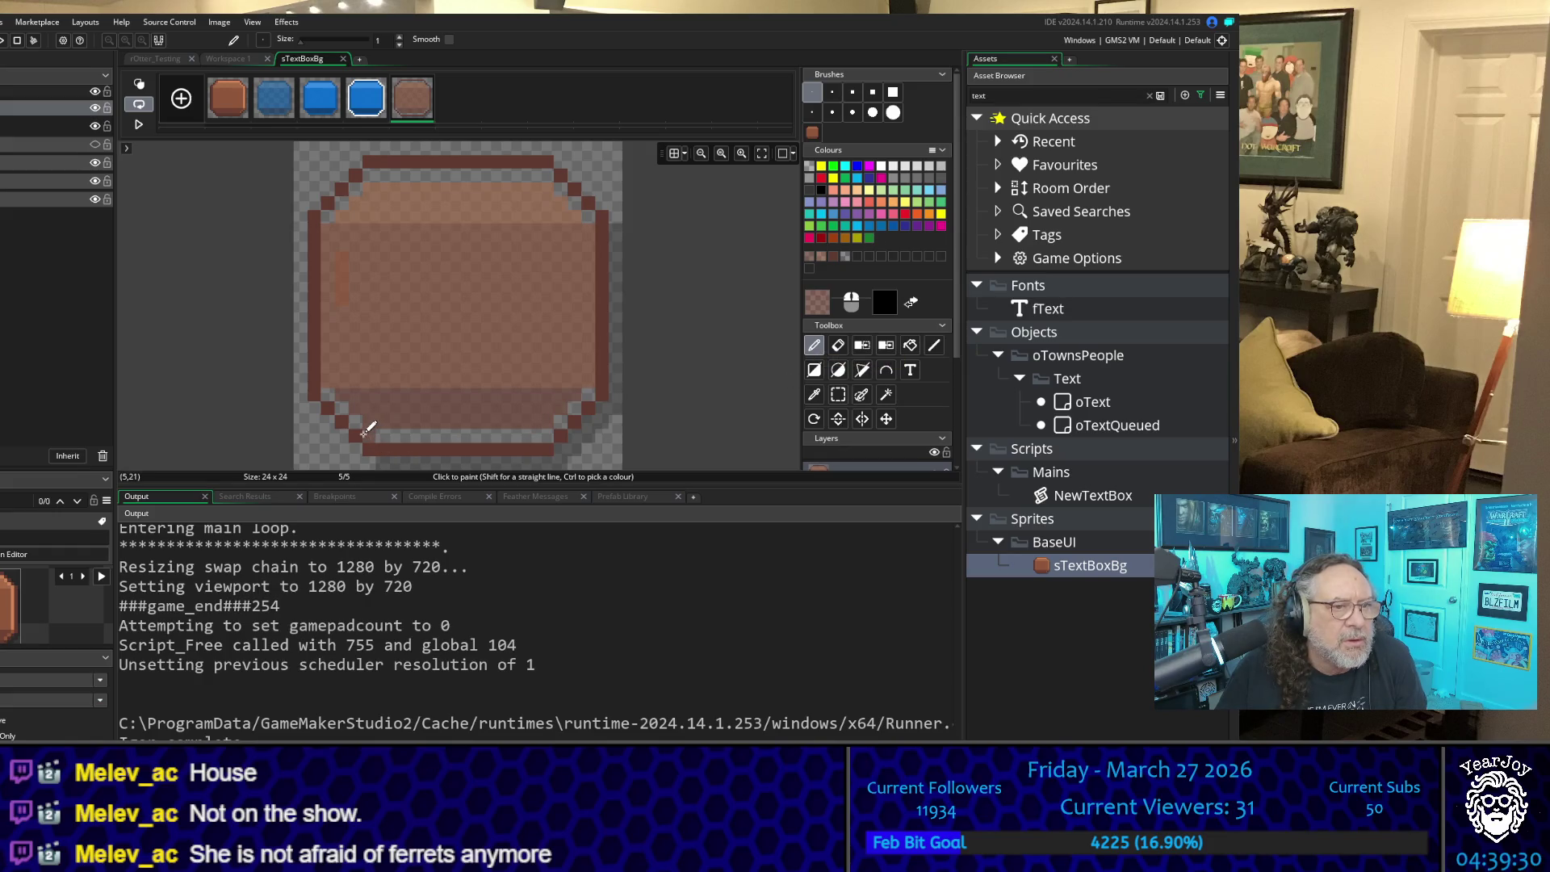
pyautogui.moveTo(367, 434); pyautogui.dragTo(540, 433)
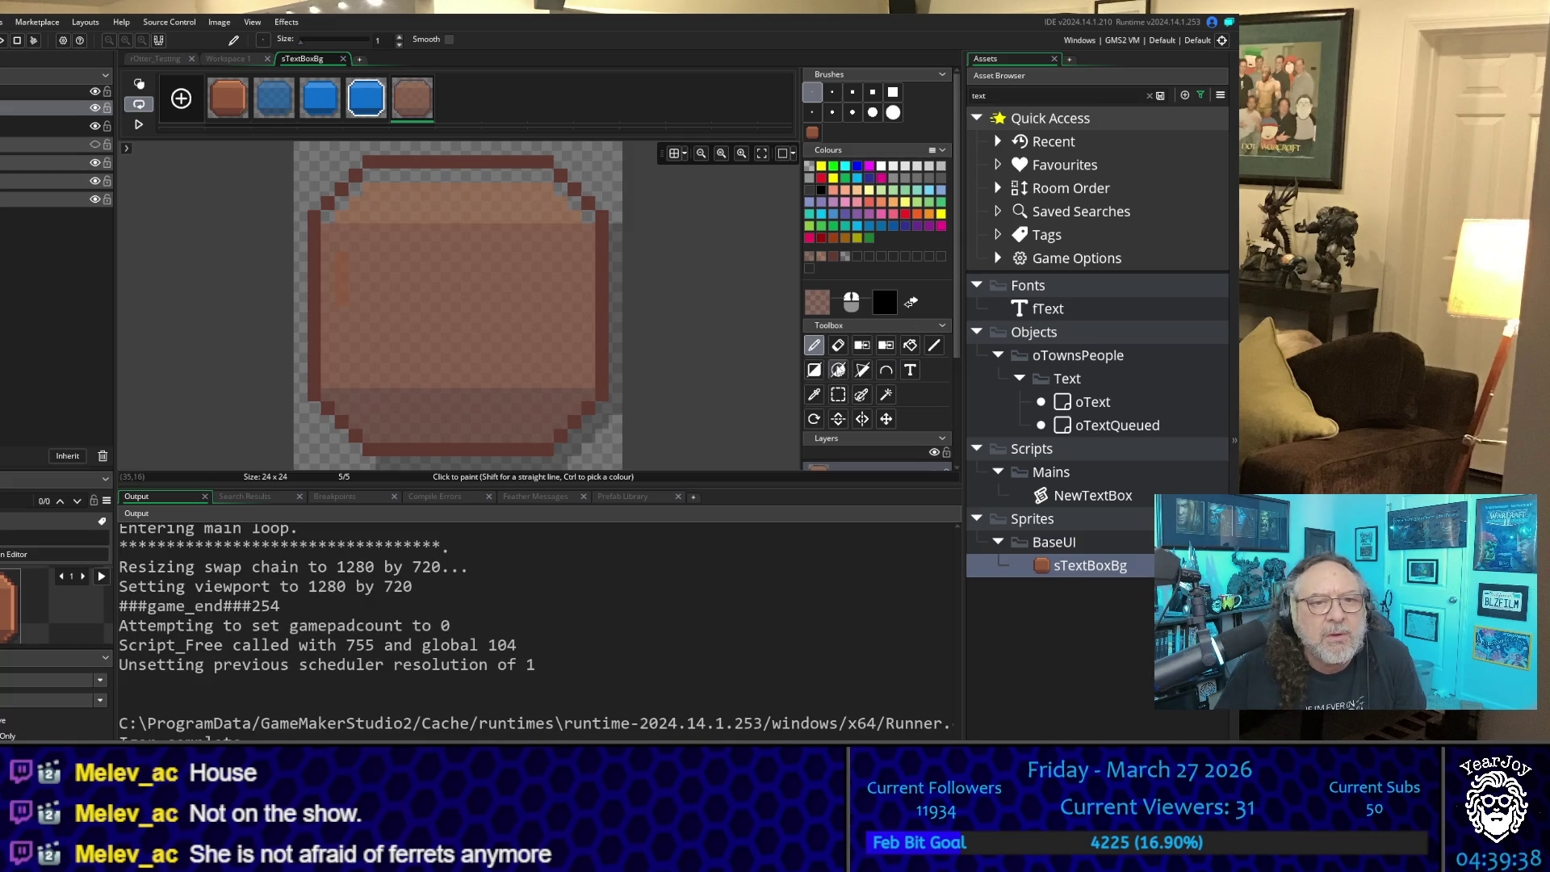
# Step: Touch up a dark border pixel near the top-right, then sample the light brown interior colour
pyautogui.click(814, 394)
pyautogui.click(597, 295)
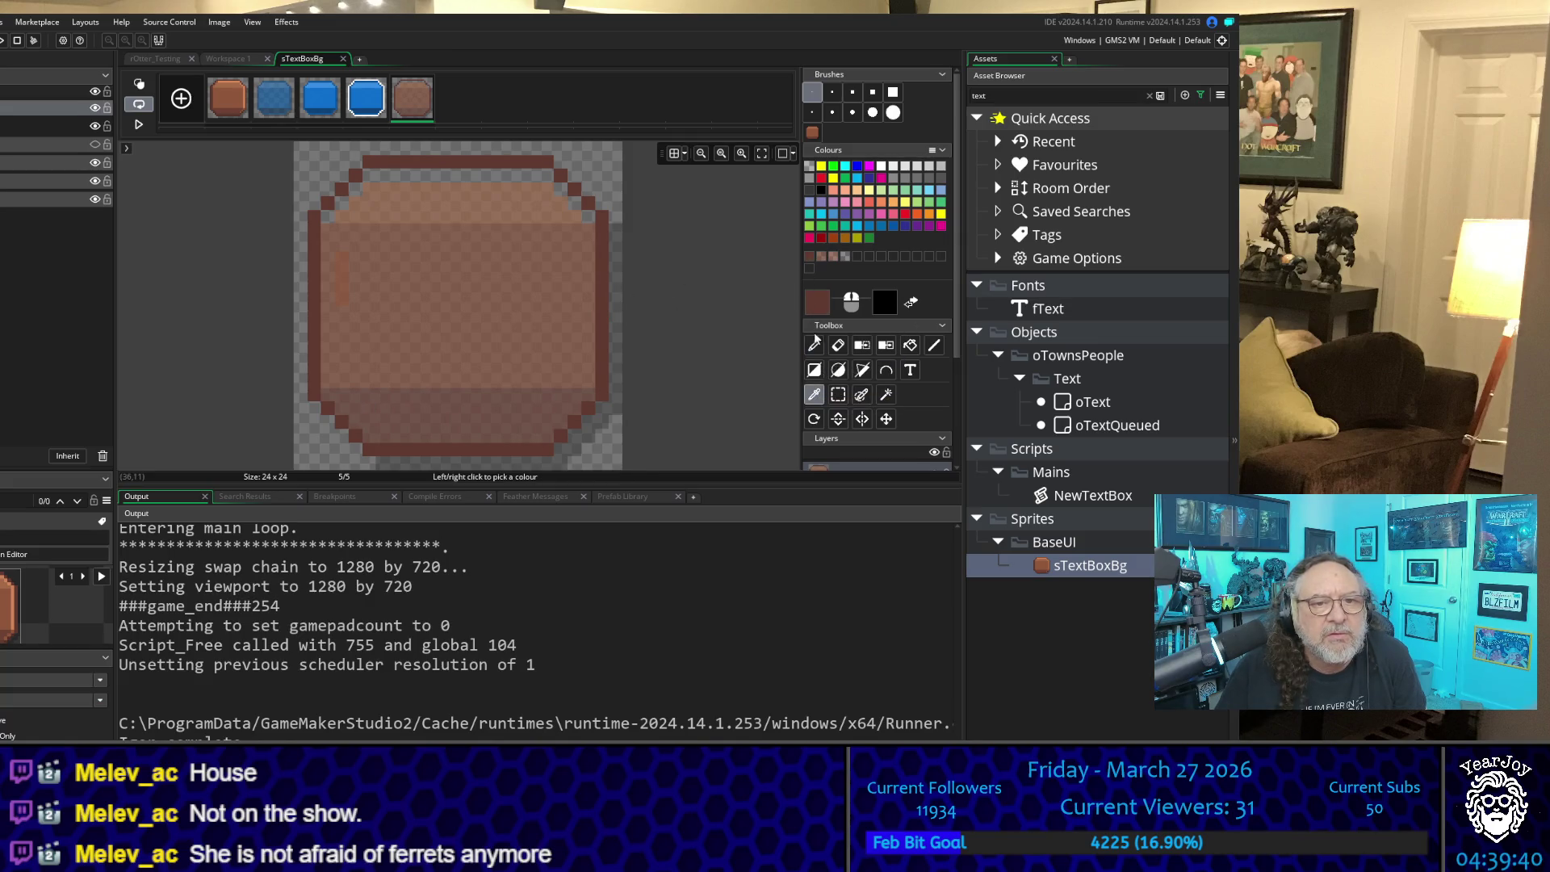
pyautogui.press('p')
pyautogui.click(560, 226)
pyautogui.press('o')
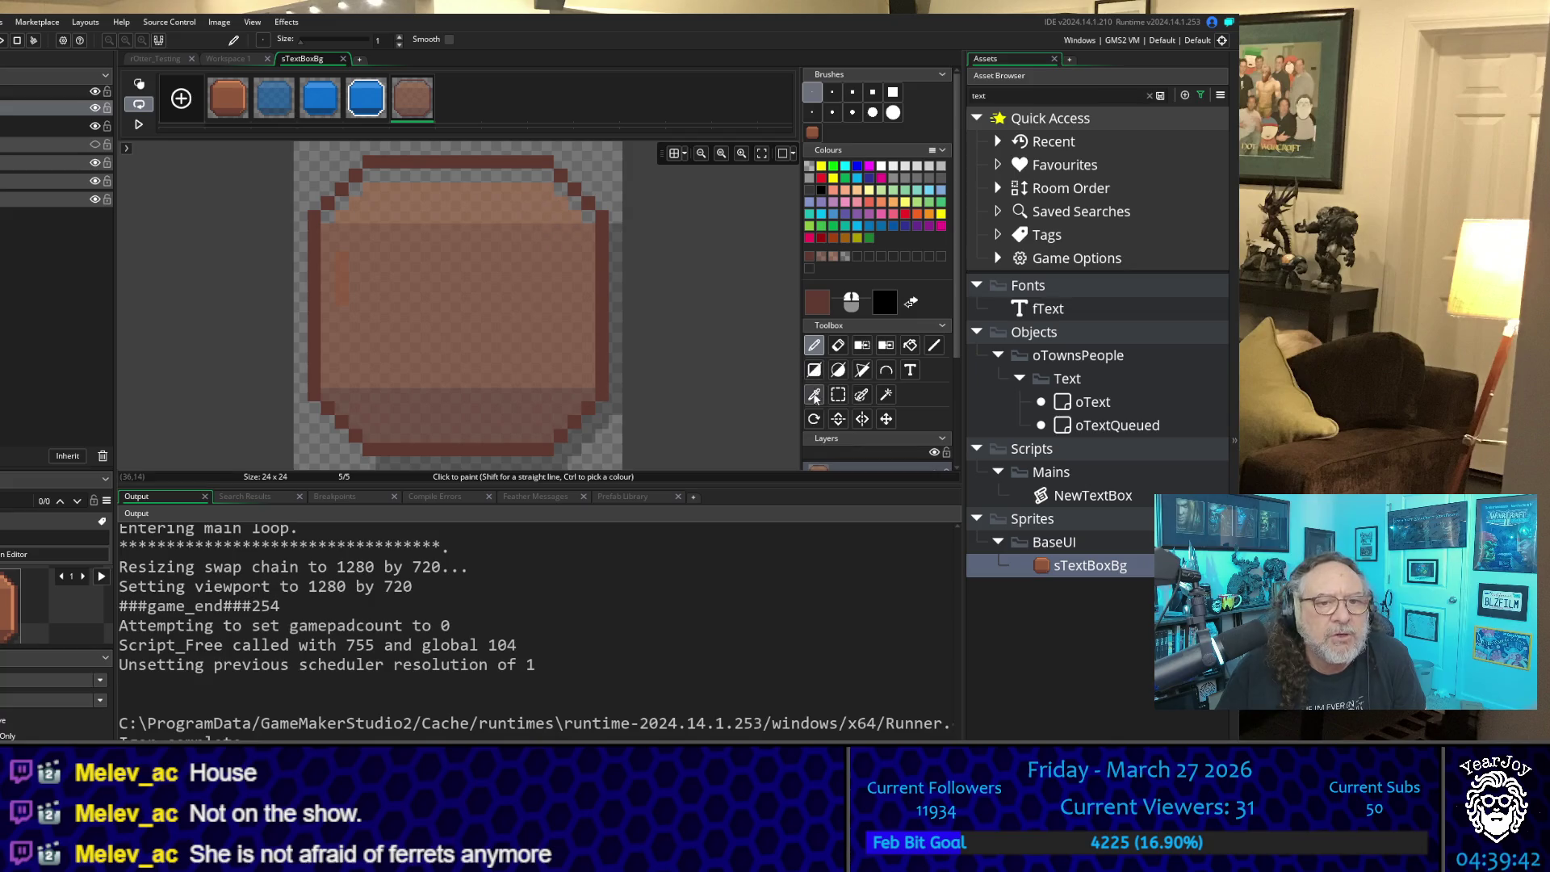
pyautogui.click(507, 198)
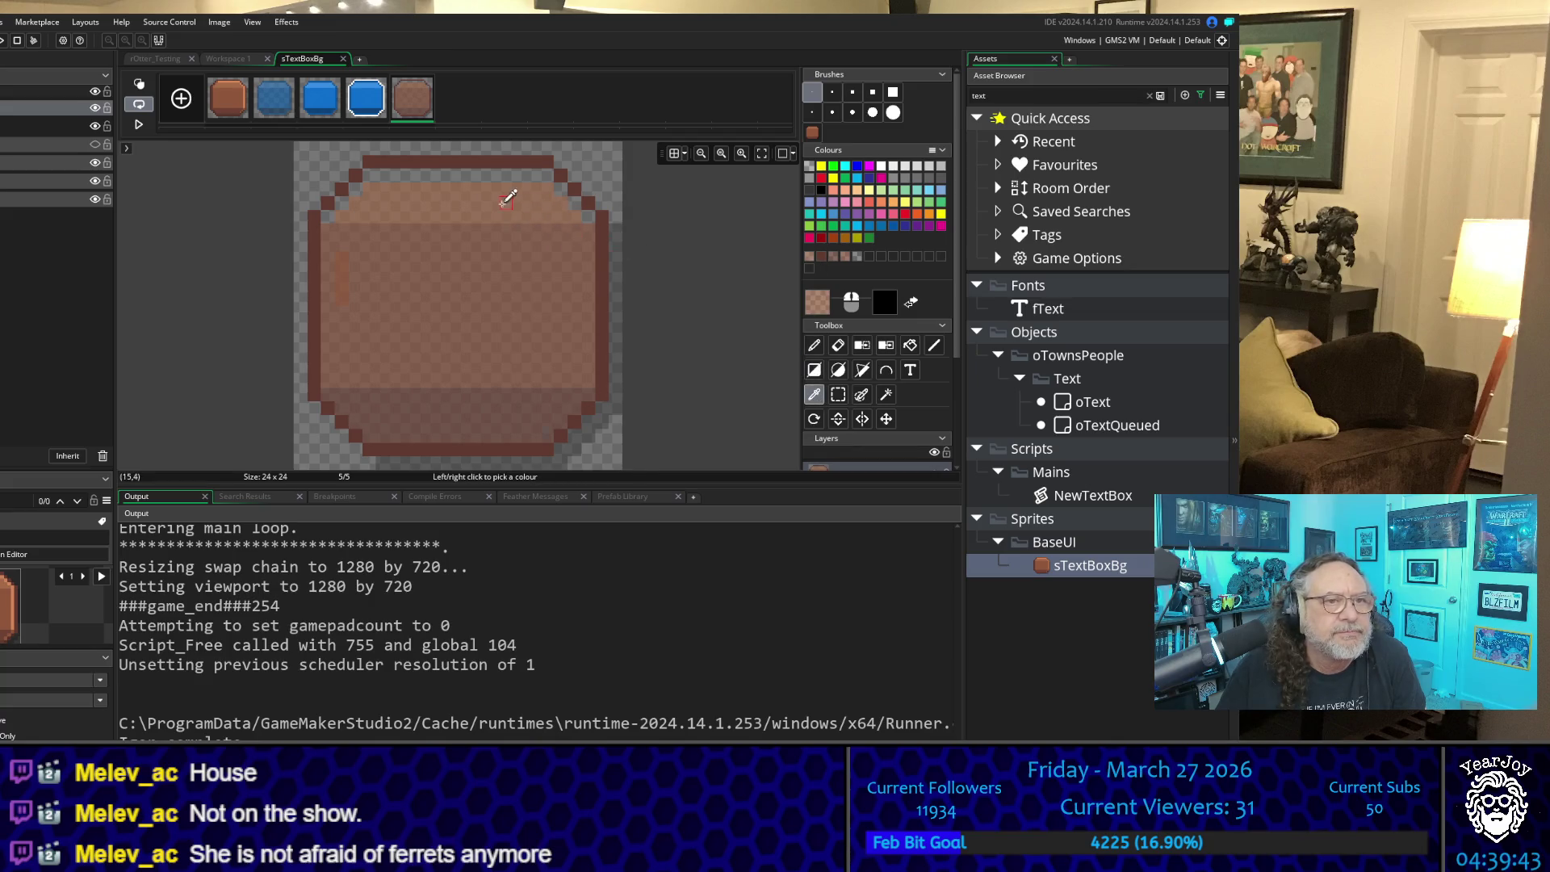
pyautogui.click(816, 346)
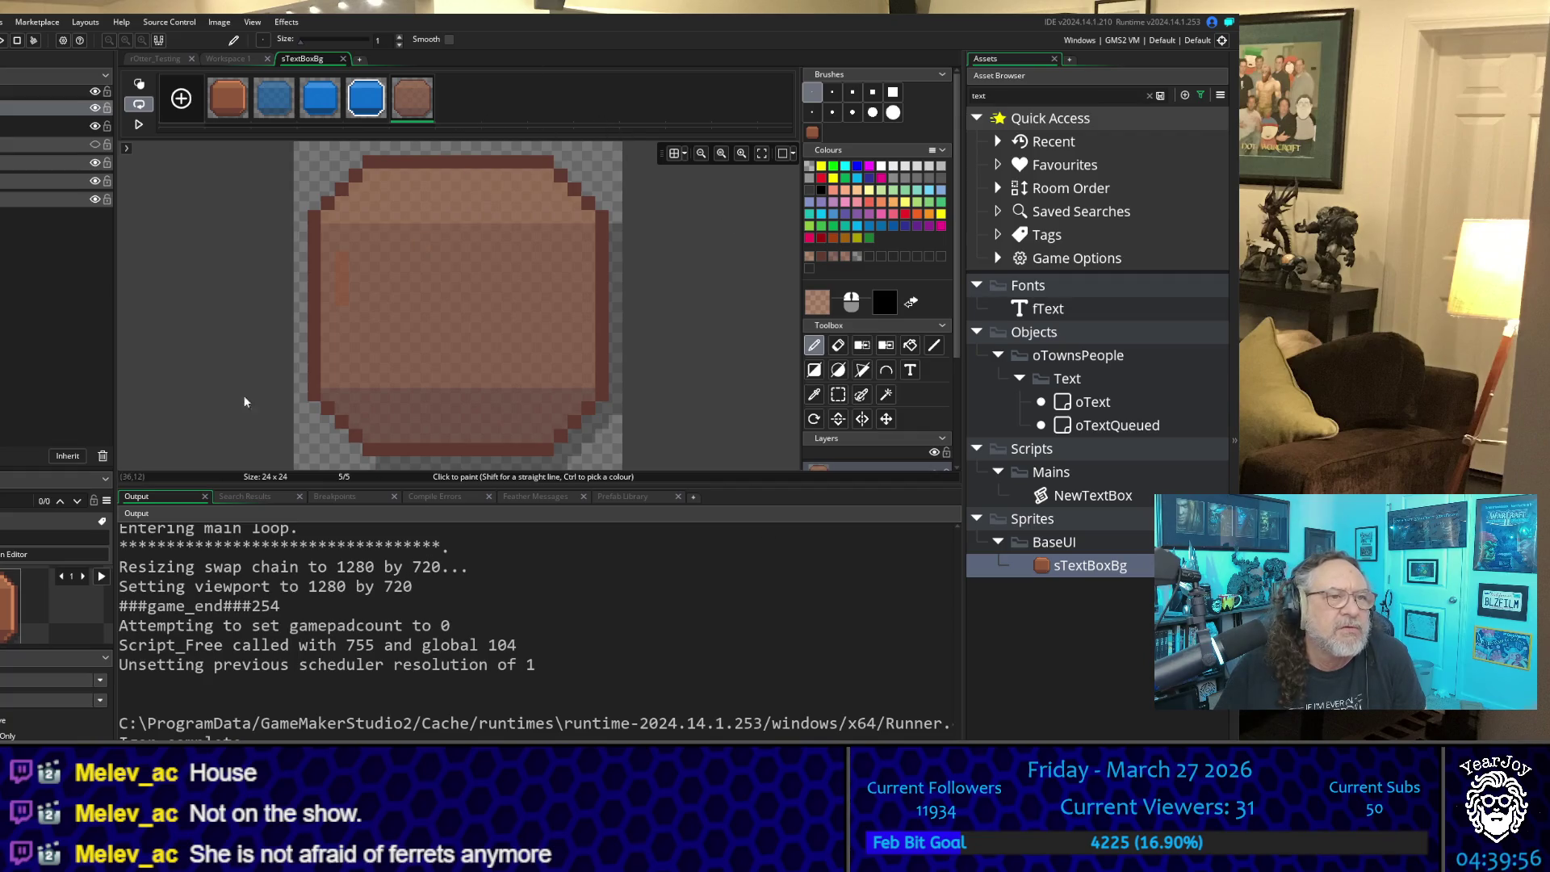
# Step: Compare the reworked fifth frame against frames one to three, close the sTextBoxBg editor, and run with F5
pyautogui.click(228, 100)
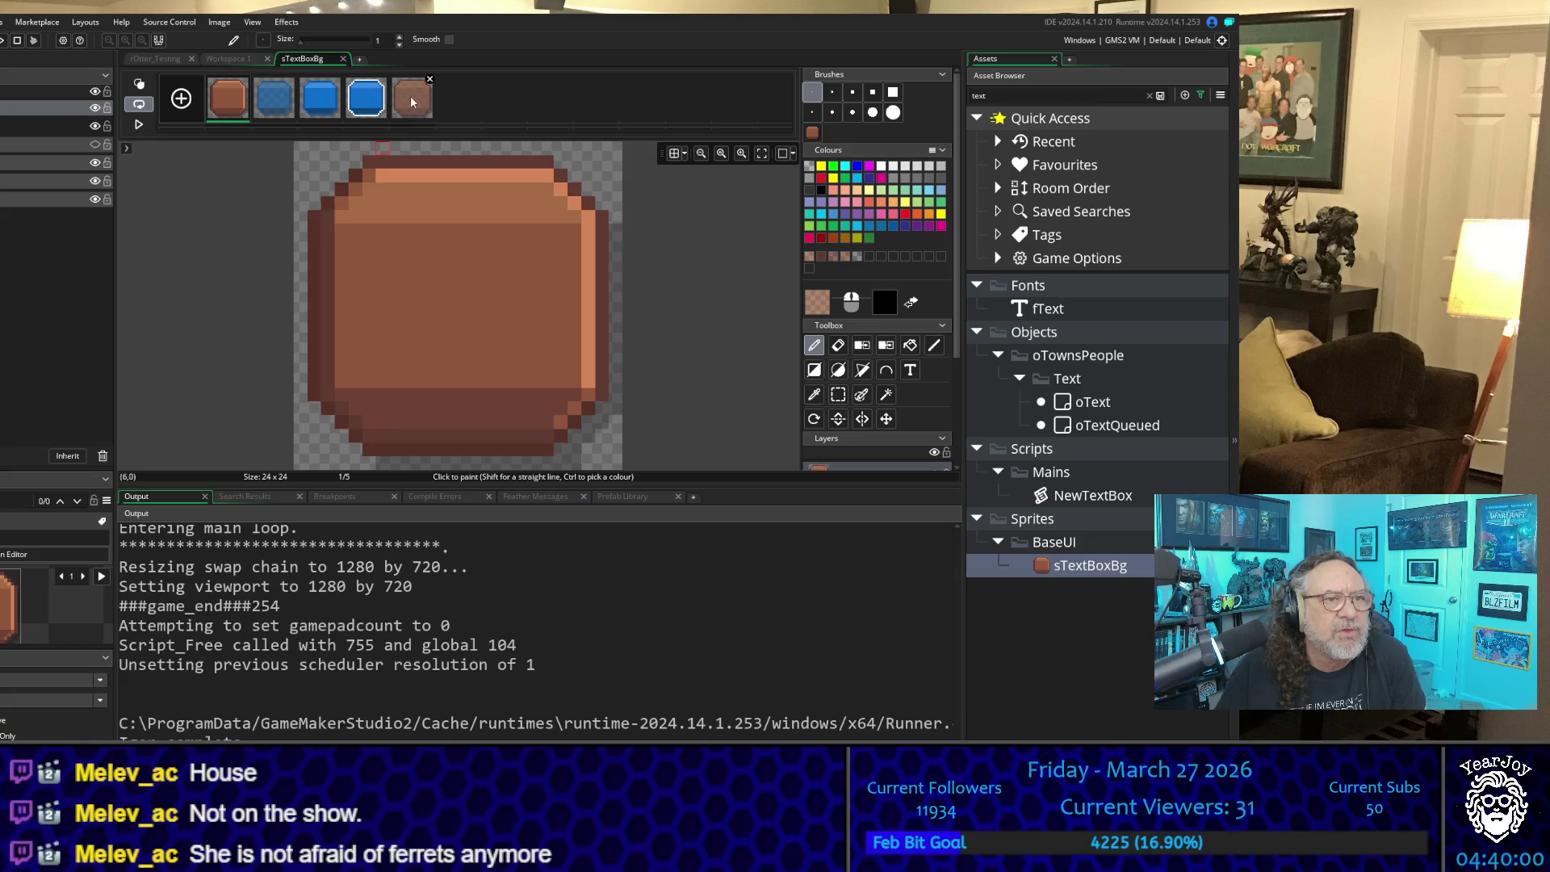
pyautogui.click(413, 101)
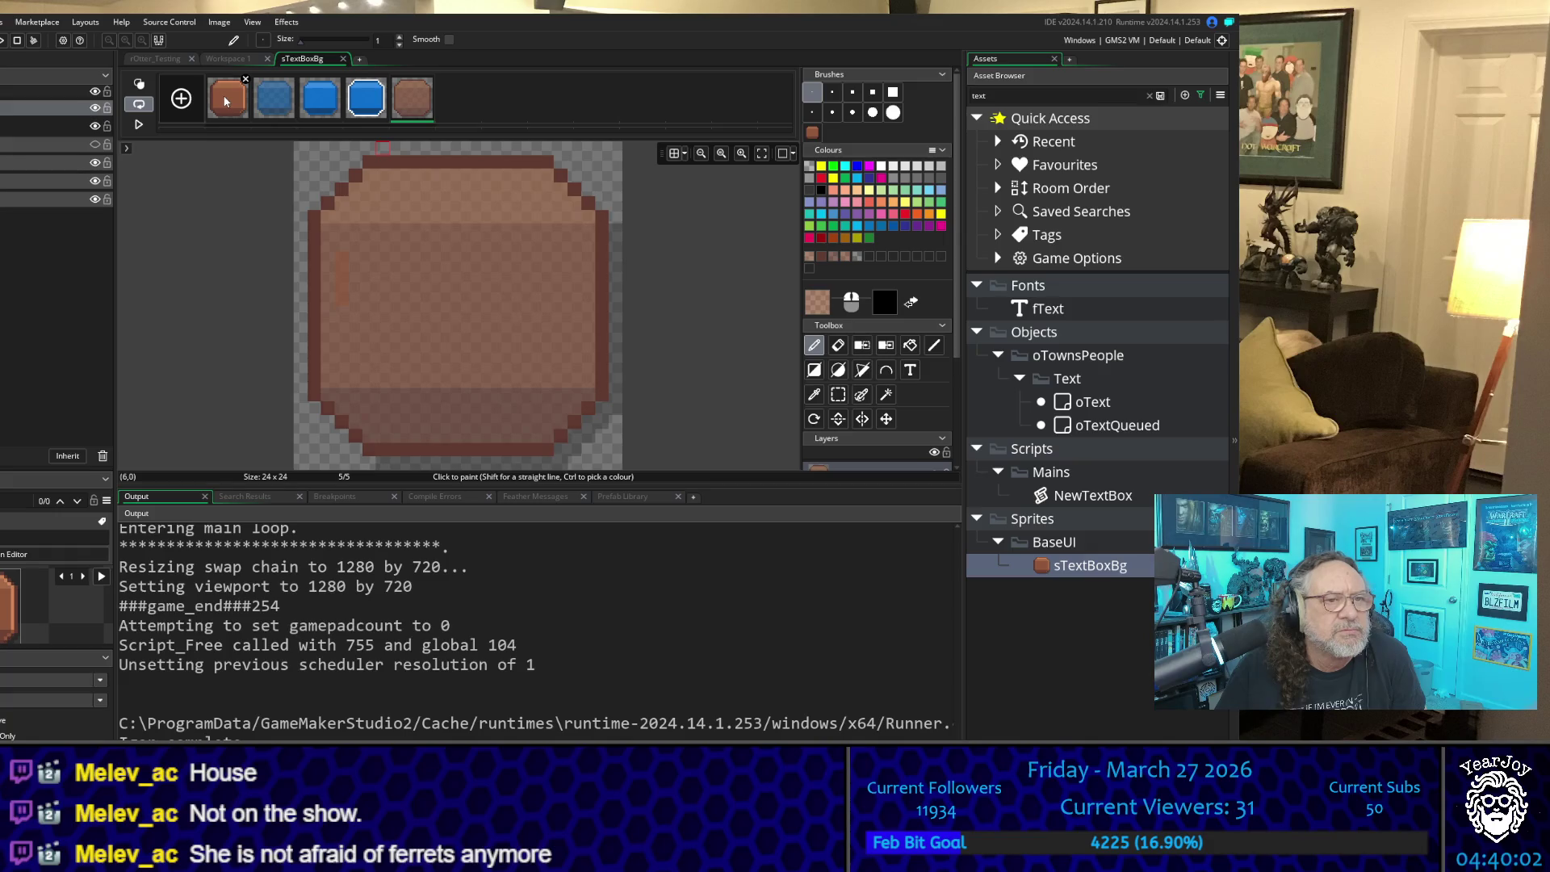
pyautogui.click(226, 101)
pyautogui.click(327, 103)
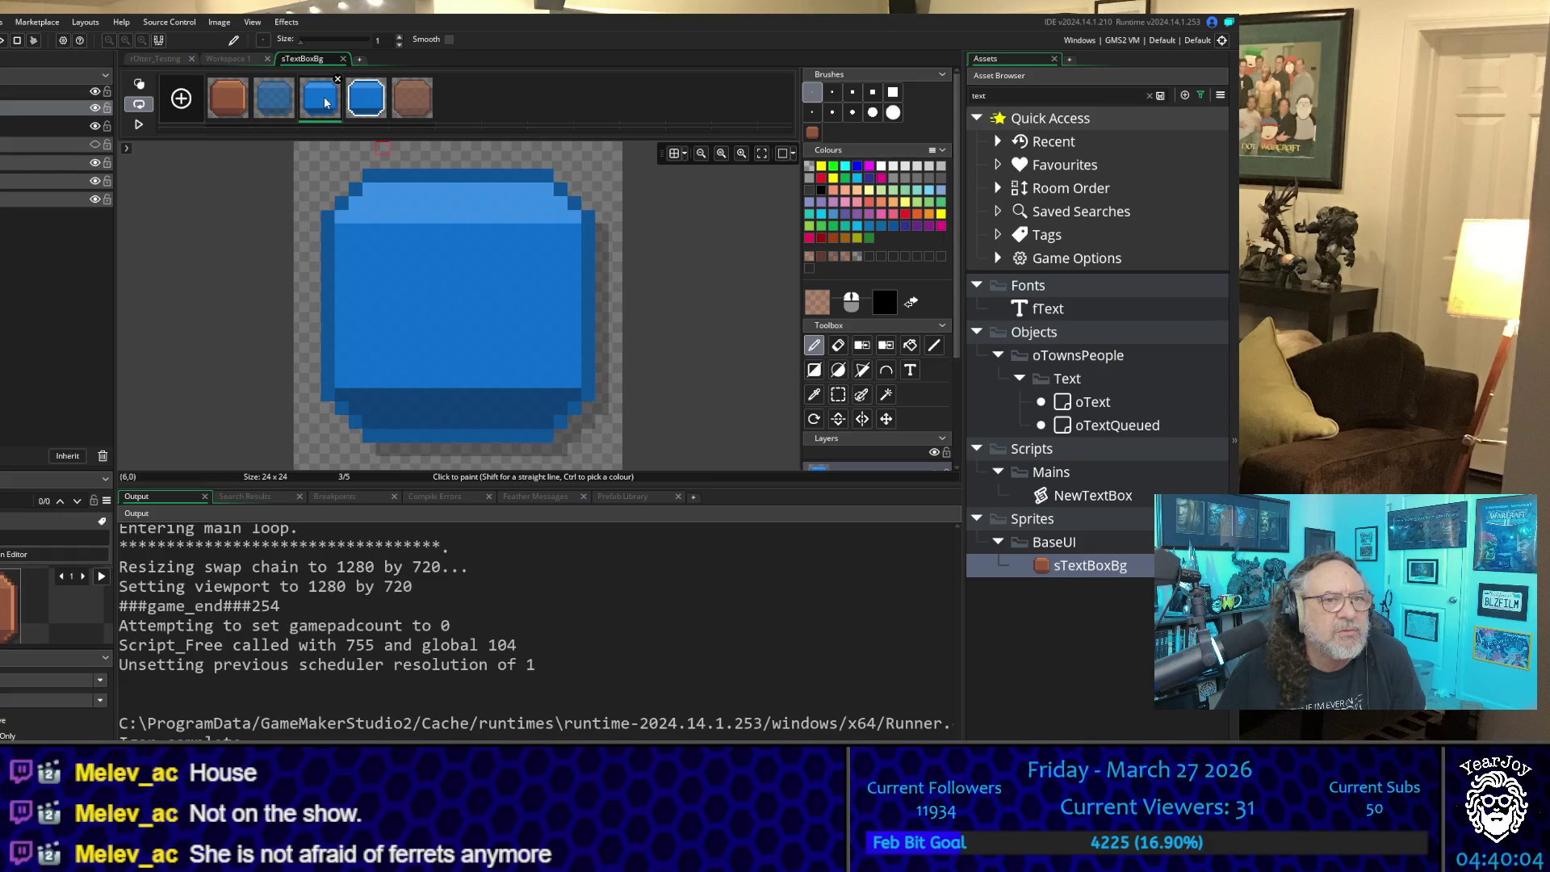
pyautogui.click(286, 105)
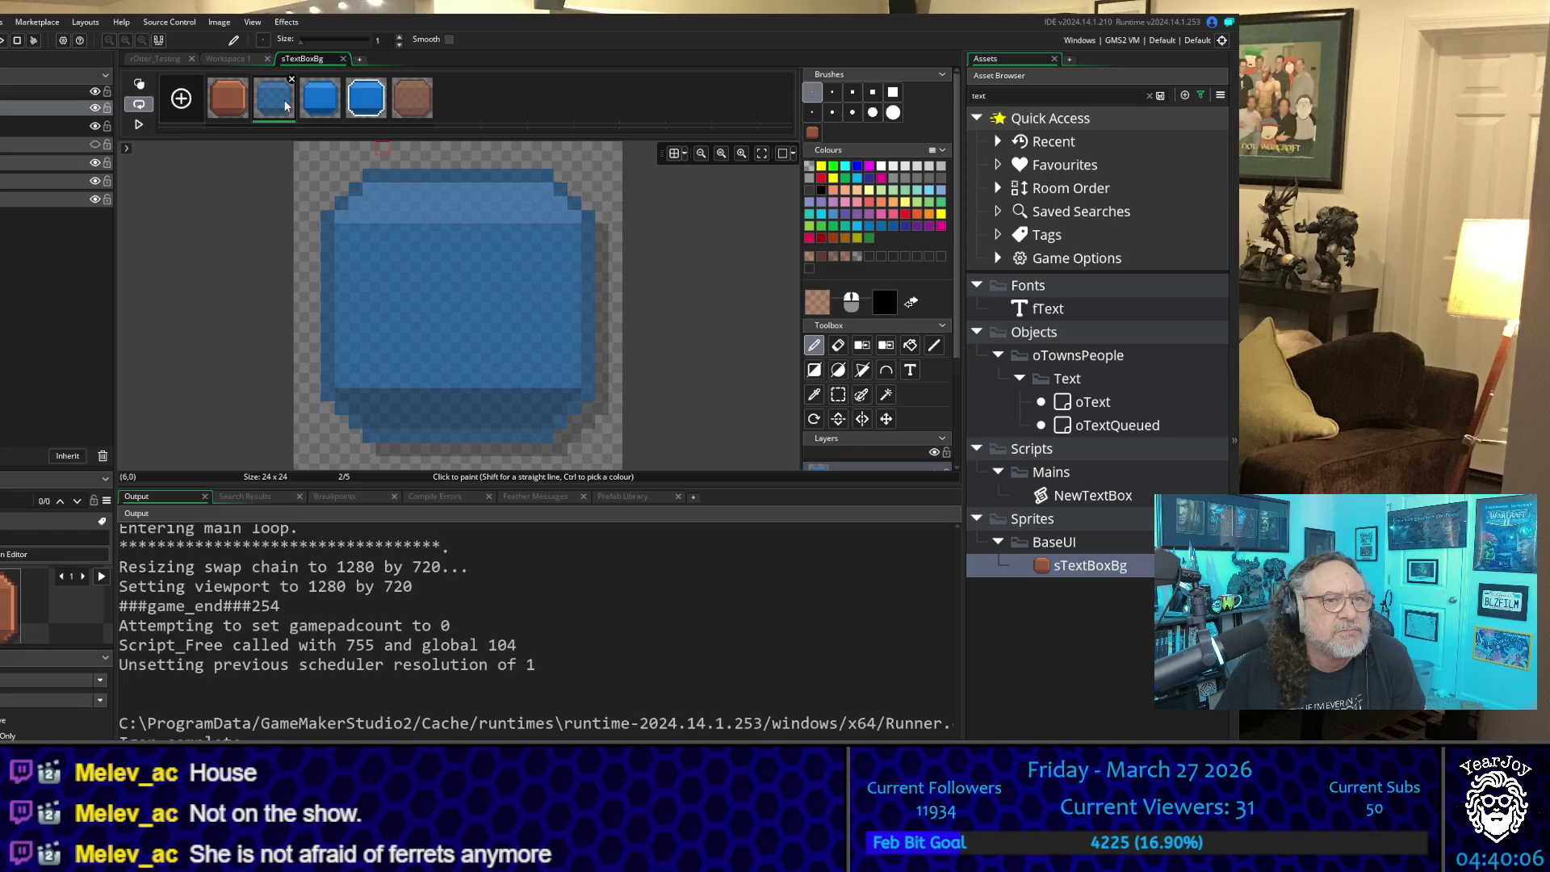
pyautogui.click(409, 99)
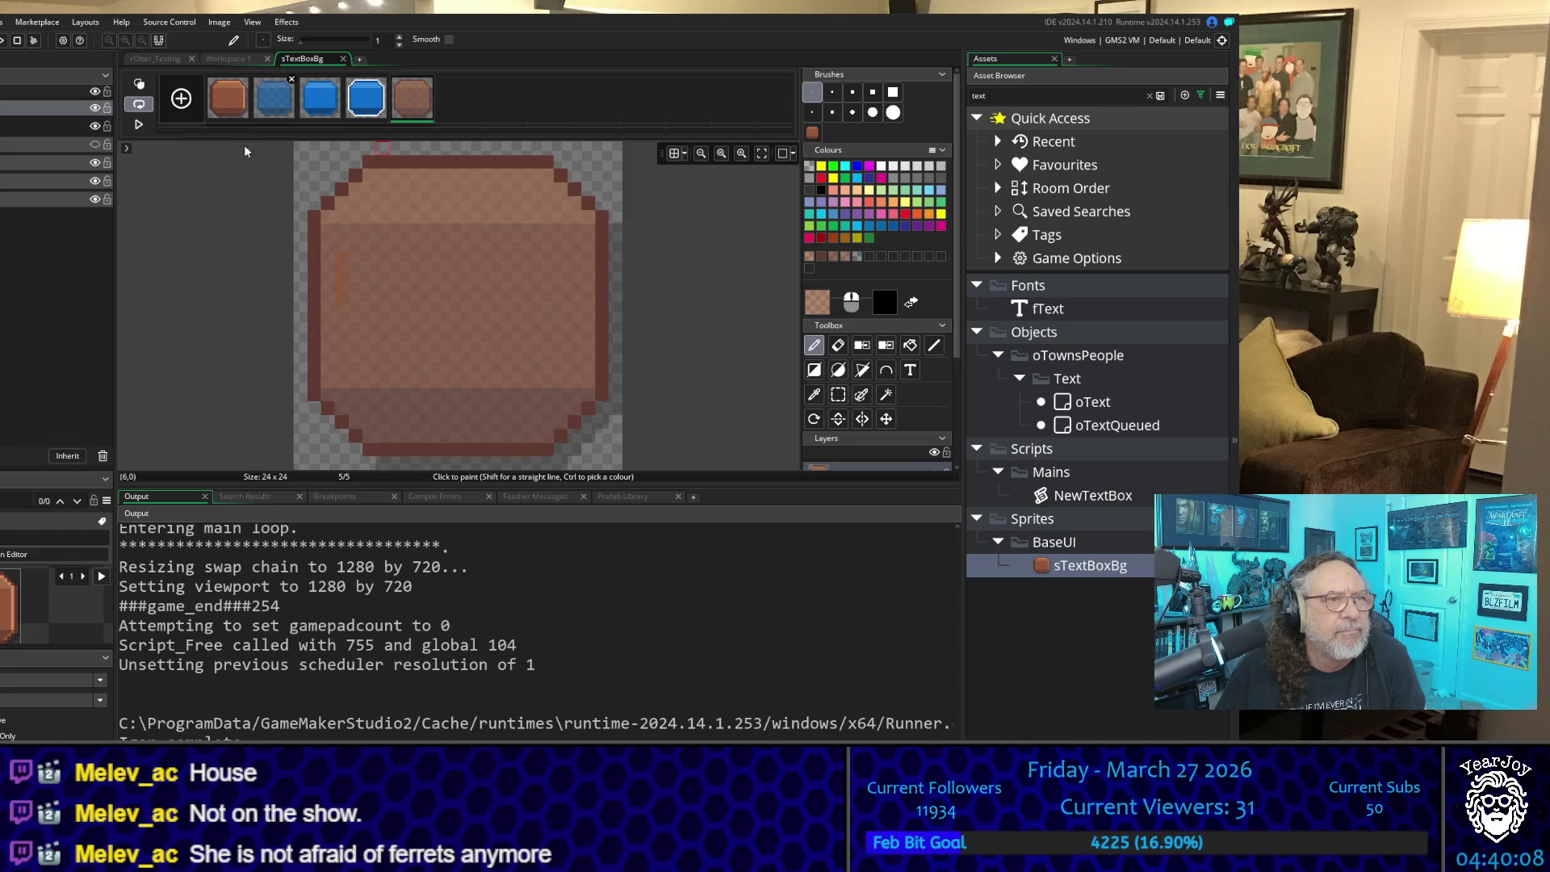
pyautogui.click(343, 58)
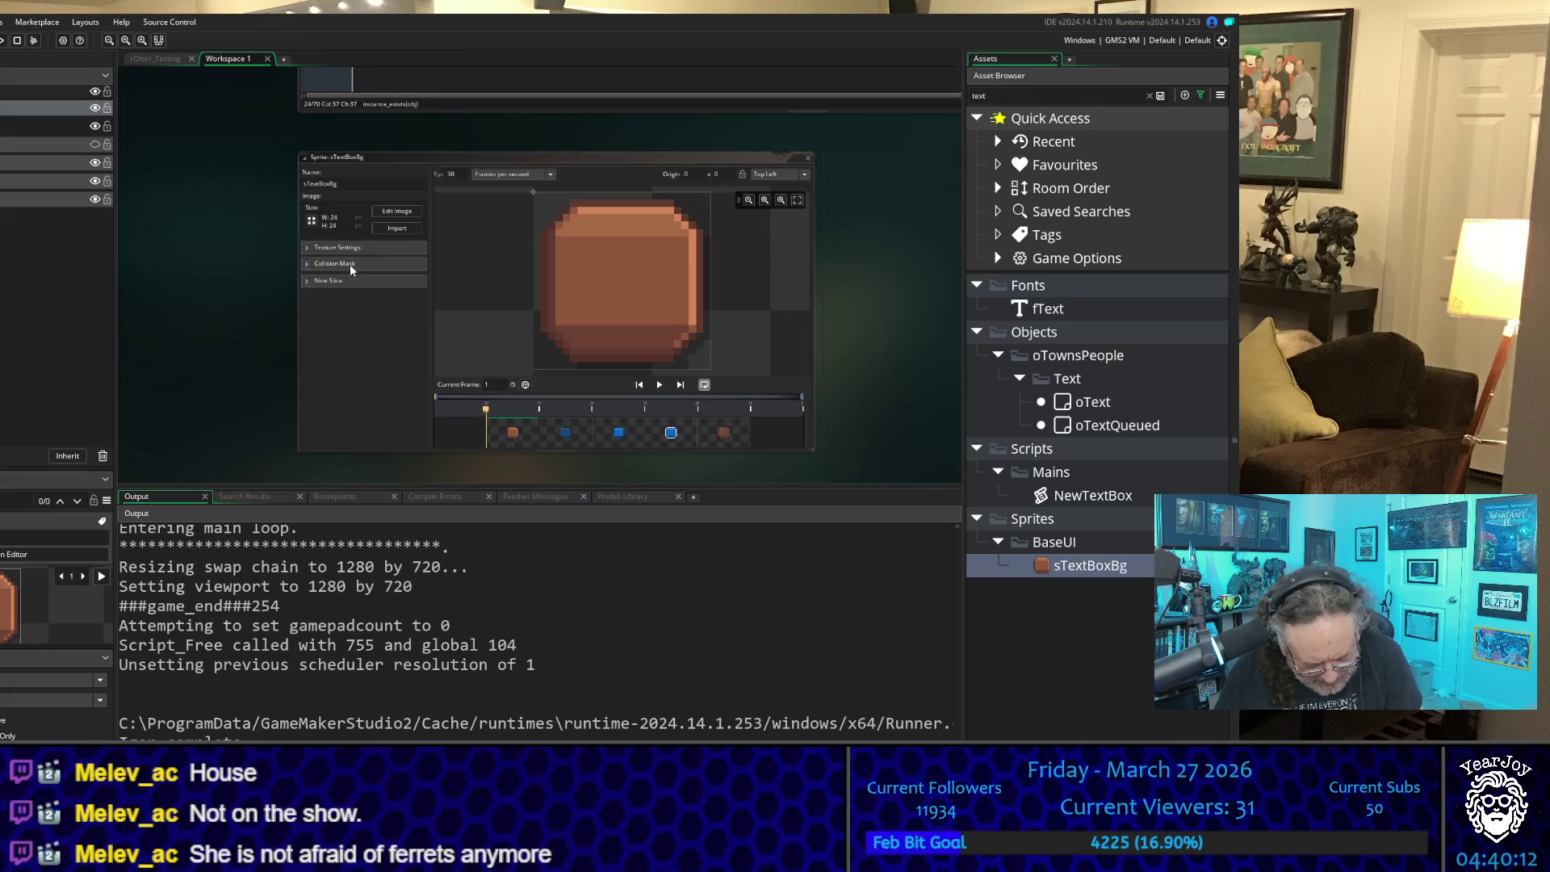
pyautogui.press('F5')
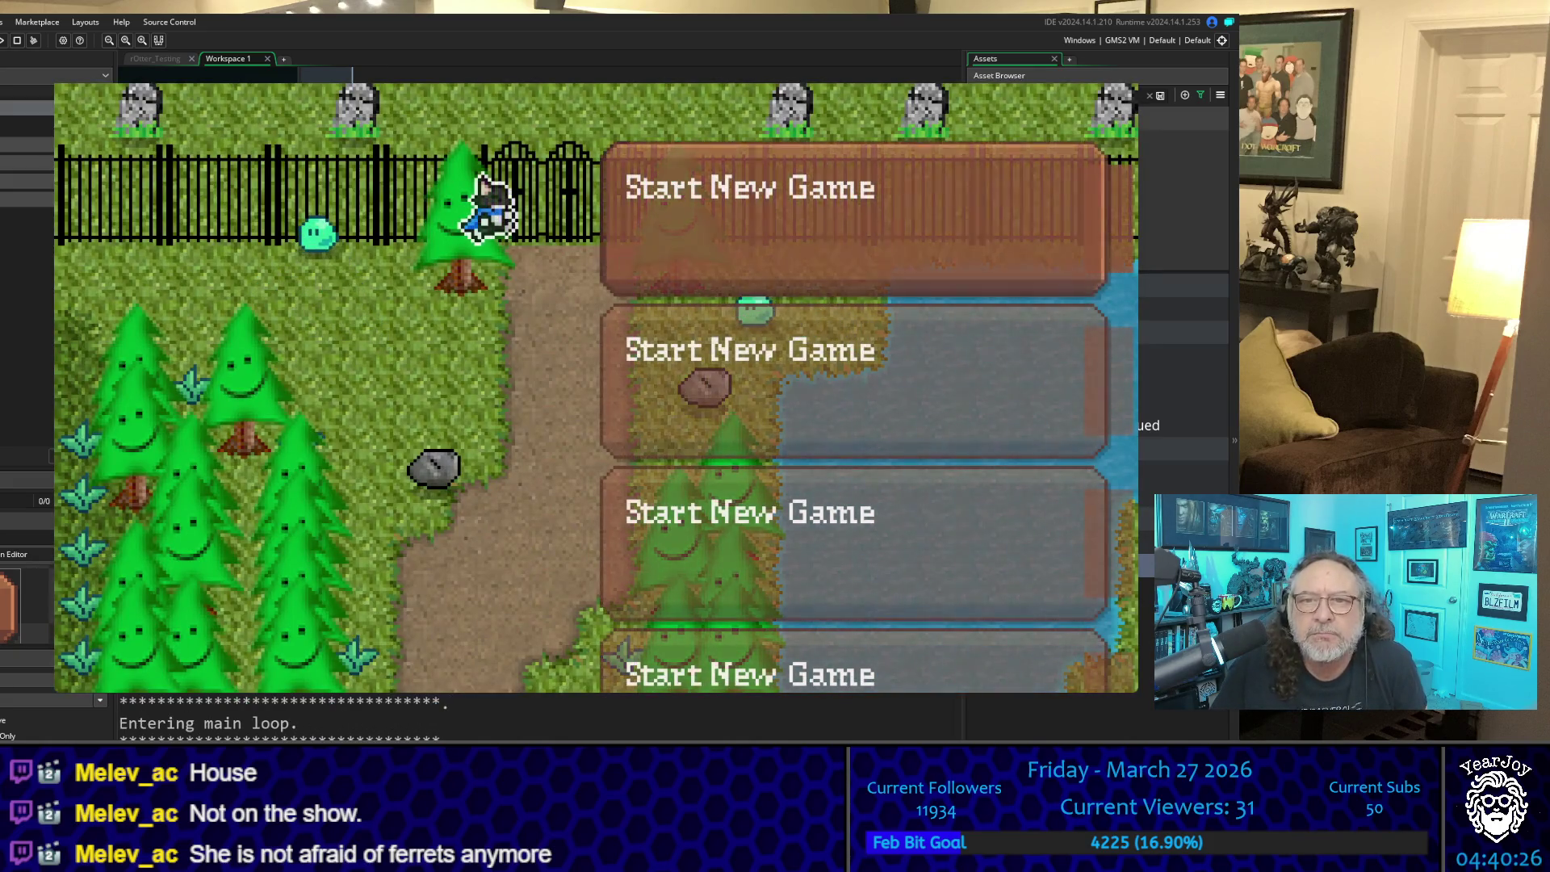
# Step: Move the highlight up and down through the four Start New Game slots to check the darker unselected boxes
pyautogui.press('Down')
pyautogui.press('Up')
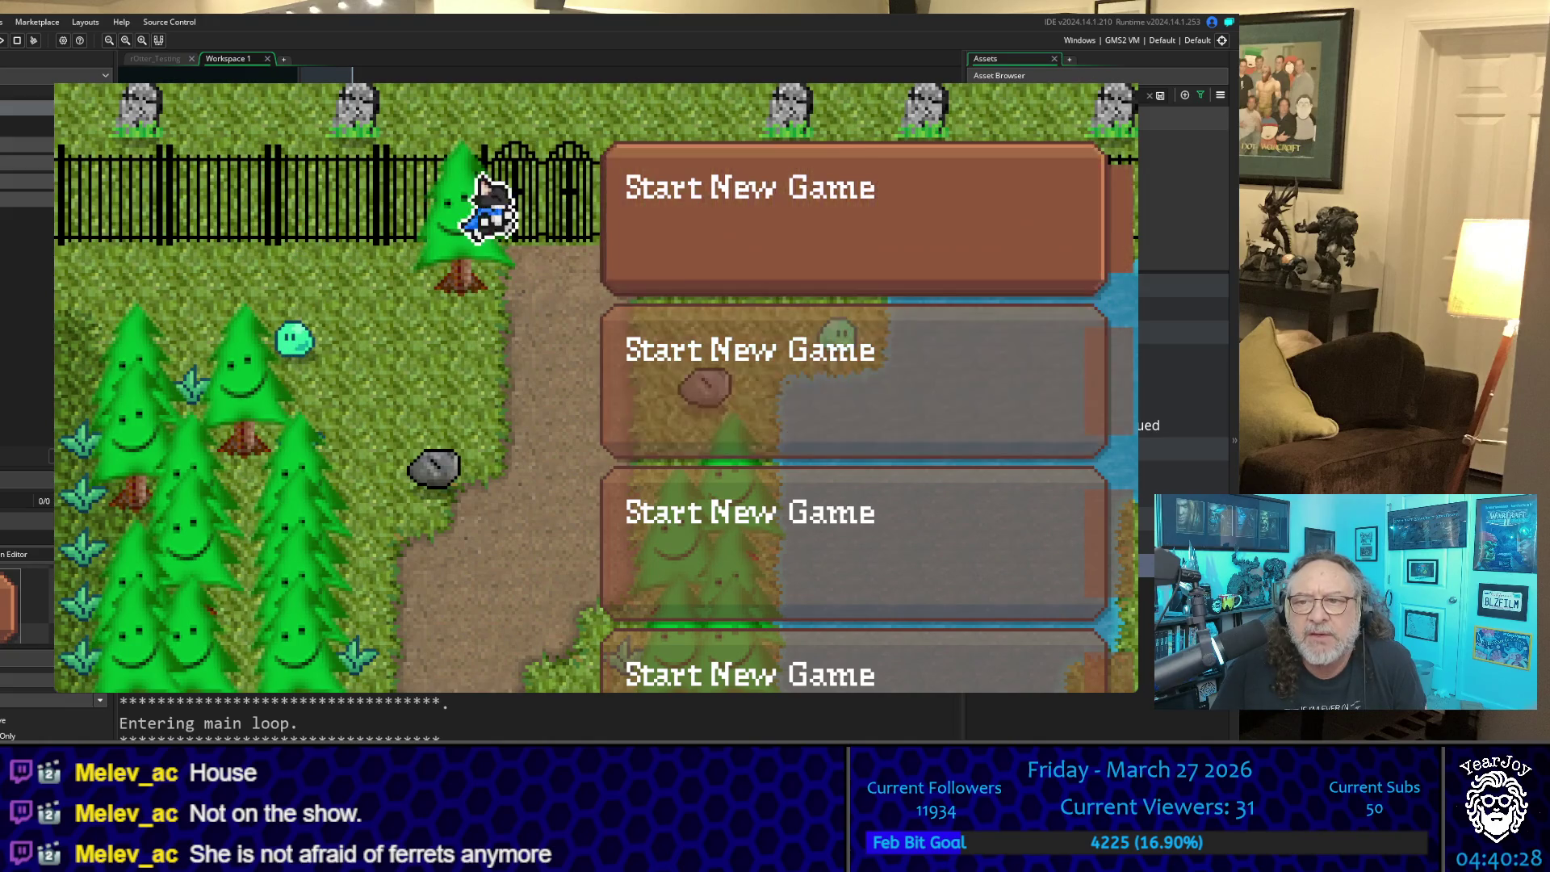
pyautogui.press('Down')
pyautogui.press('Up')
pyautogui.press('Down')
pyautogui.press('Up')
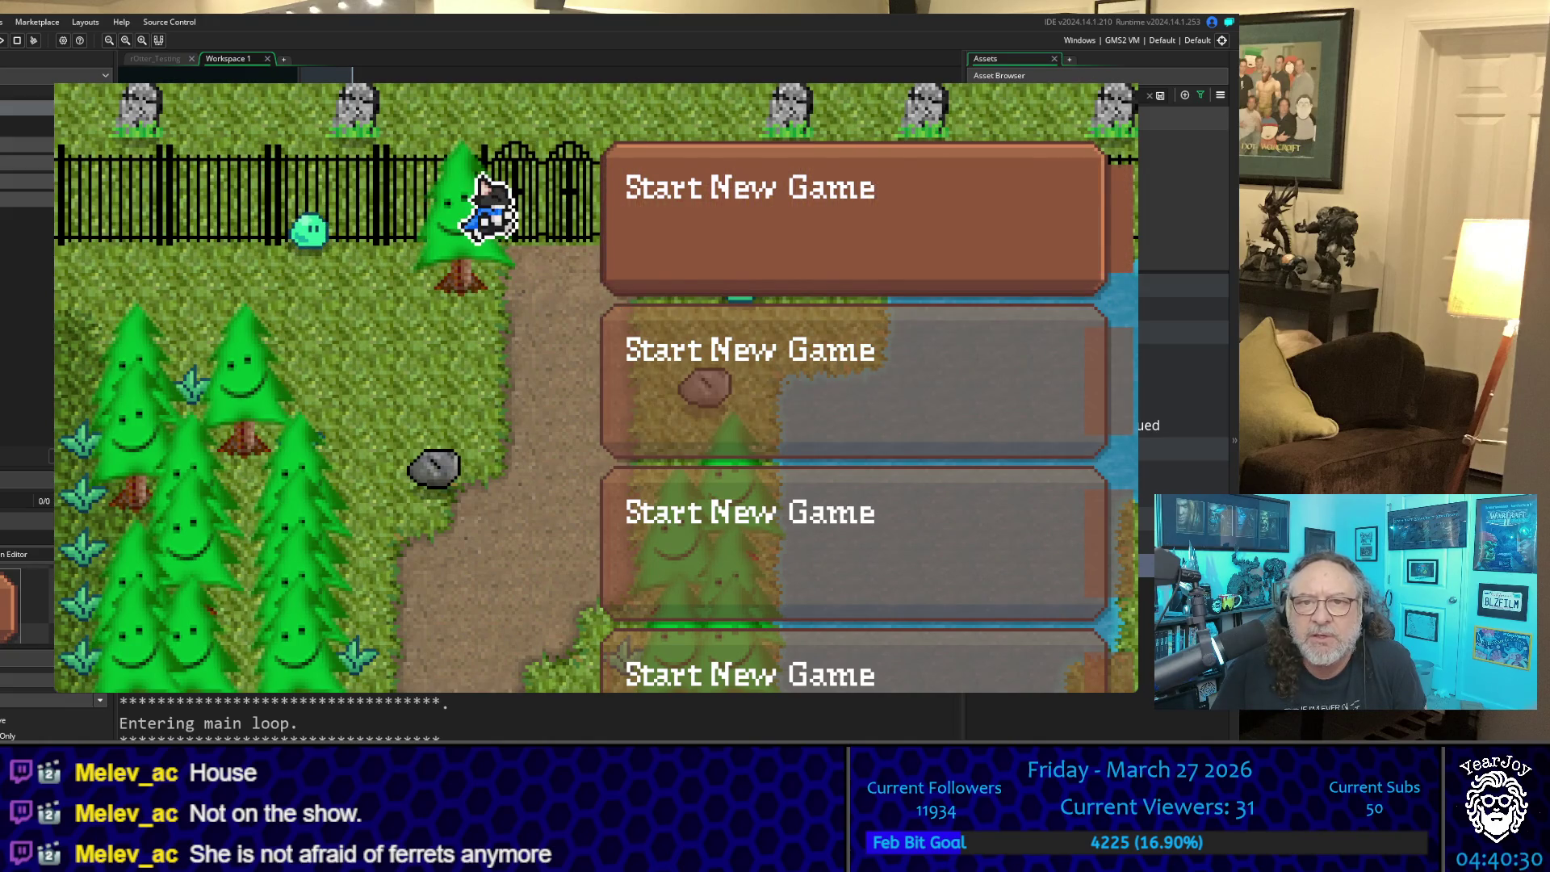
pyautogui.press('Down')
pyautogui.press('Down')
pyautogui.press('Up')
pyautogui.press('Up')
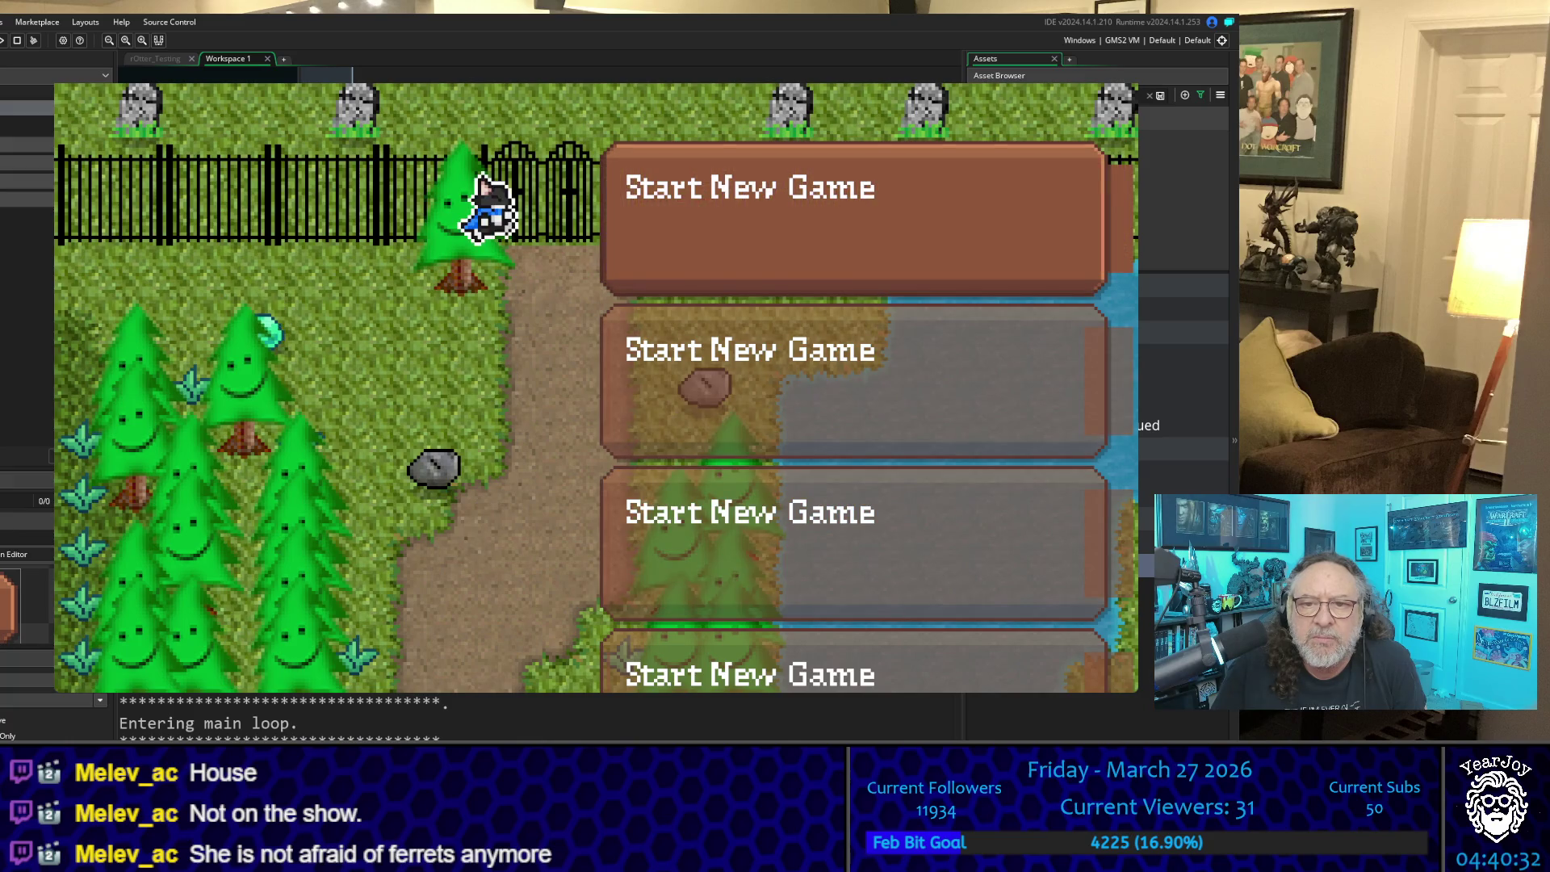
pyautogui.press('Down')
pyautogui.press('Down')
pyautogui.press('Down')
pyautogui.press('Up')
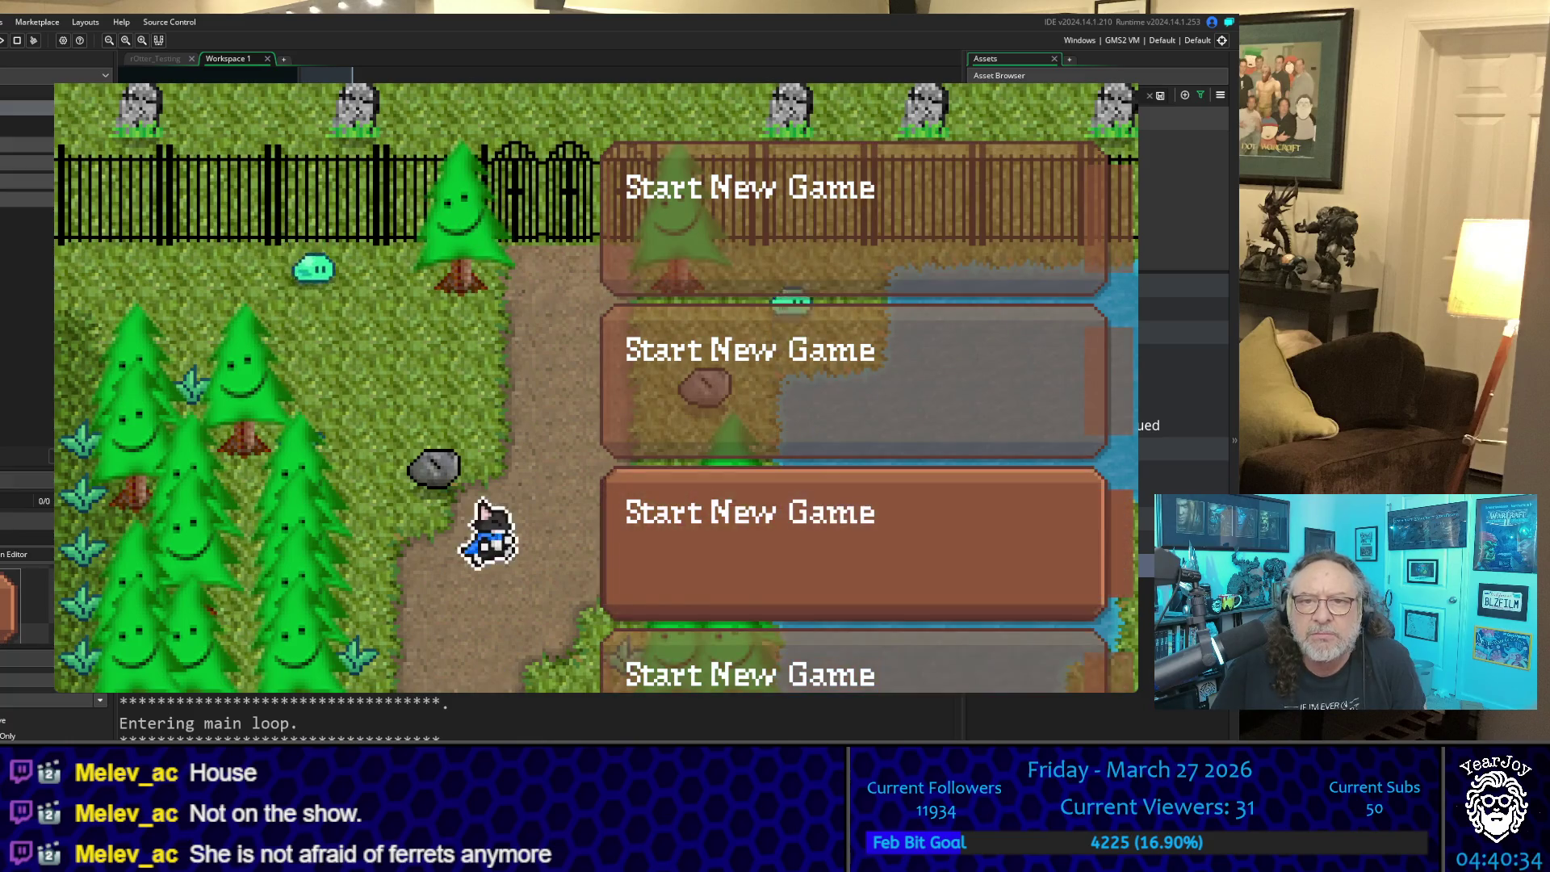
pyautogui.press('Up')
pyautogui.press('Up')
pyautogui.press('Down')
pyautogui.press('Down')
pyautogui.press('Up')
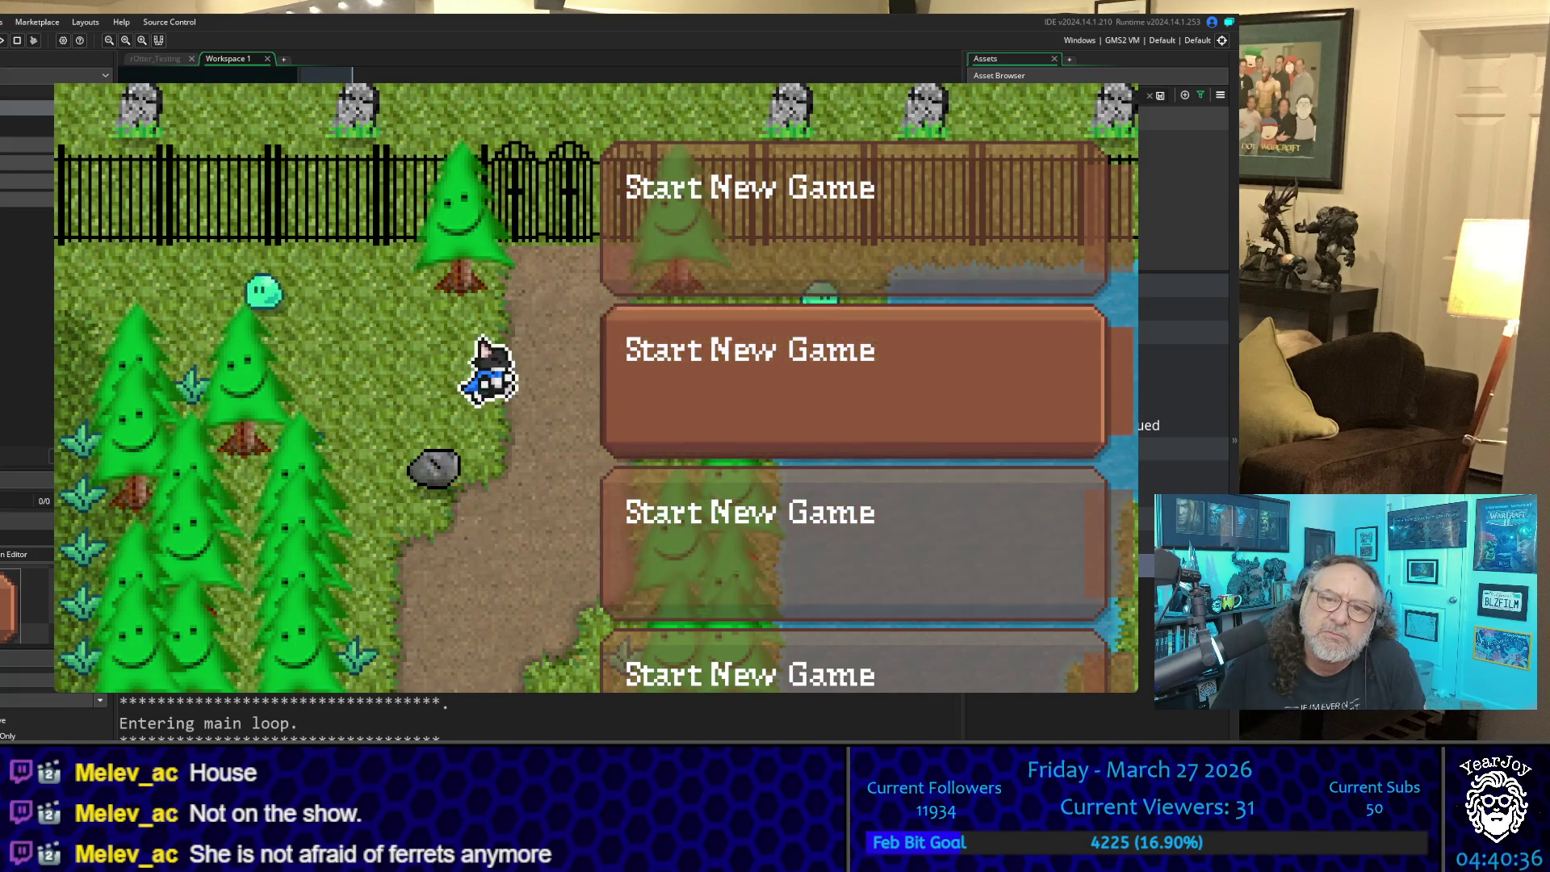
pyautogui.press('Up')
pyautogui.press('Up')
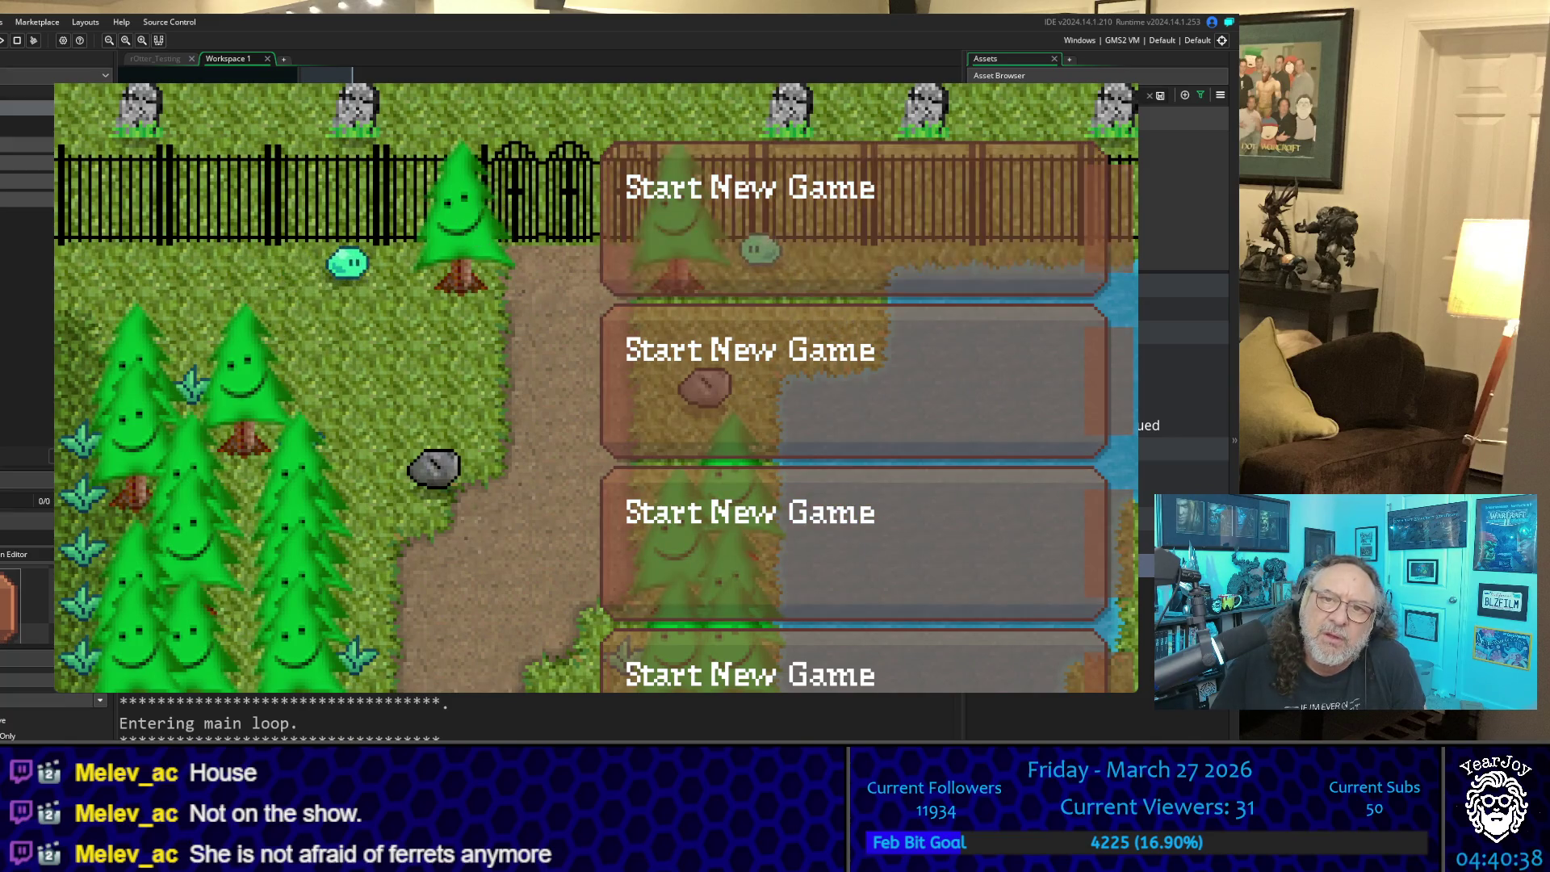
pyautogui.press('Up')
pyautogui.press('Up')
pyautogui.press('Up')
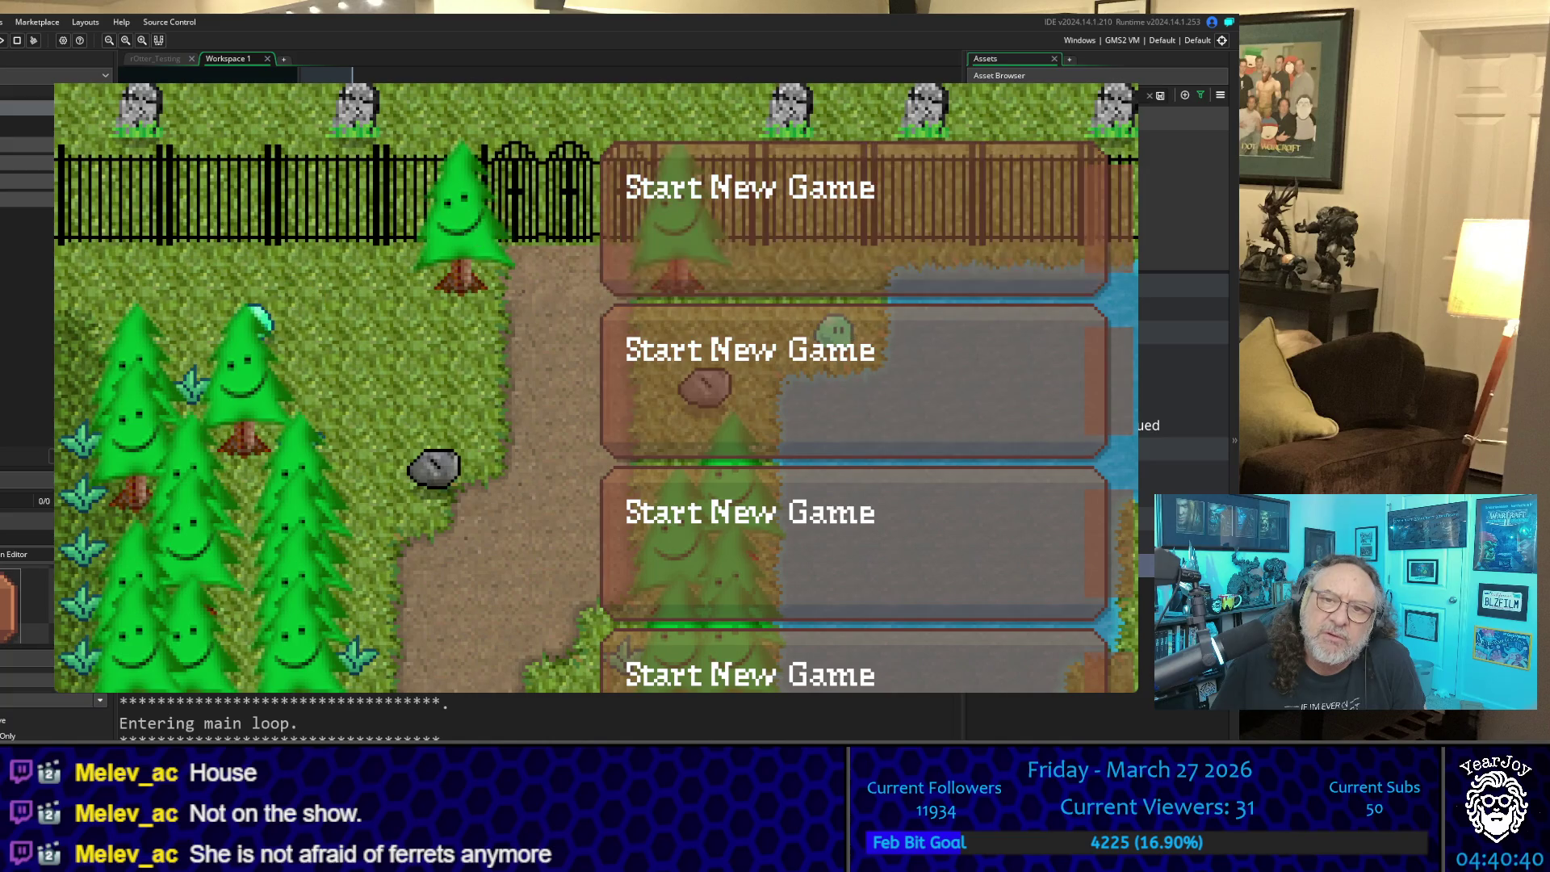